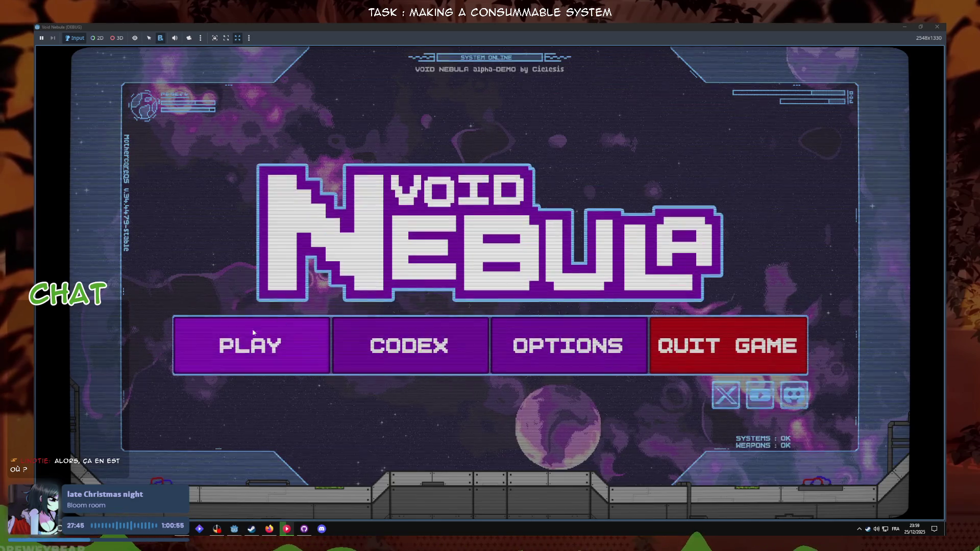
Start a run as The Fallen Knight and use the map cheat in the Viper fight.
left_click(307, 342)
left_click(534, 364)
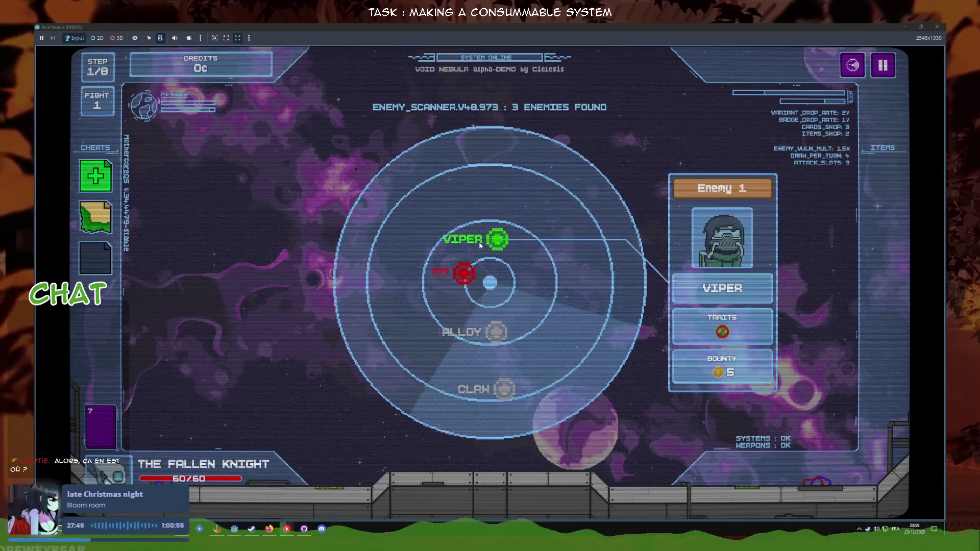
left_click(95, 216)
left_click(154, 214)
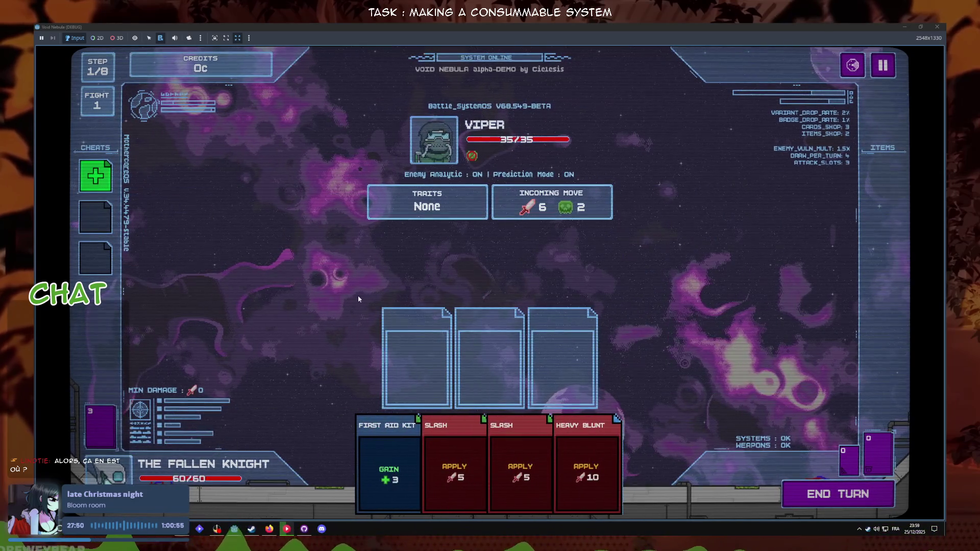
Use the Life Hack heal cheat, then stop the debug run with F8.
left_click(95, 176)
left_click(146, 172)
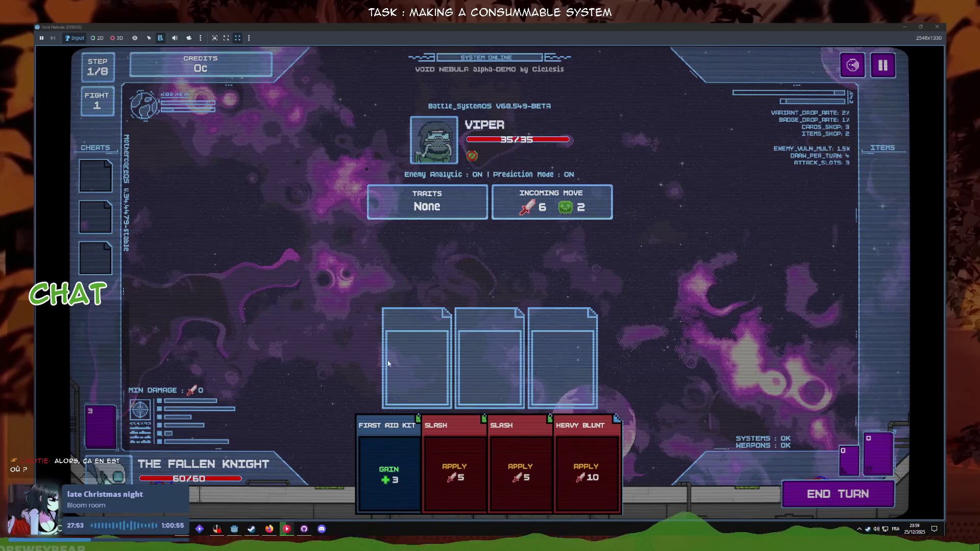
key("F8")
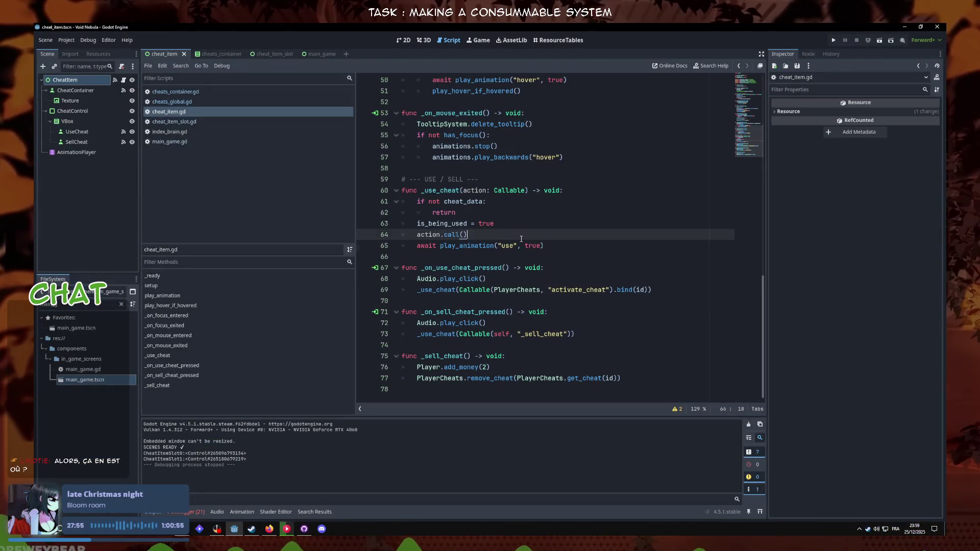
Look up the Callable documentation from the use animation call in cheat_item.gd.
left_click(508, 245)
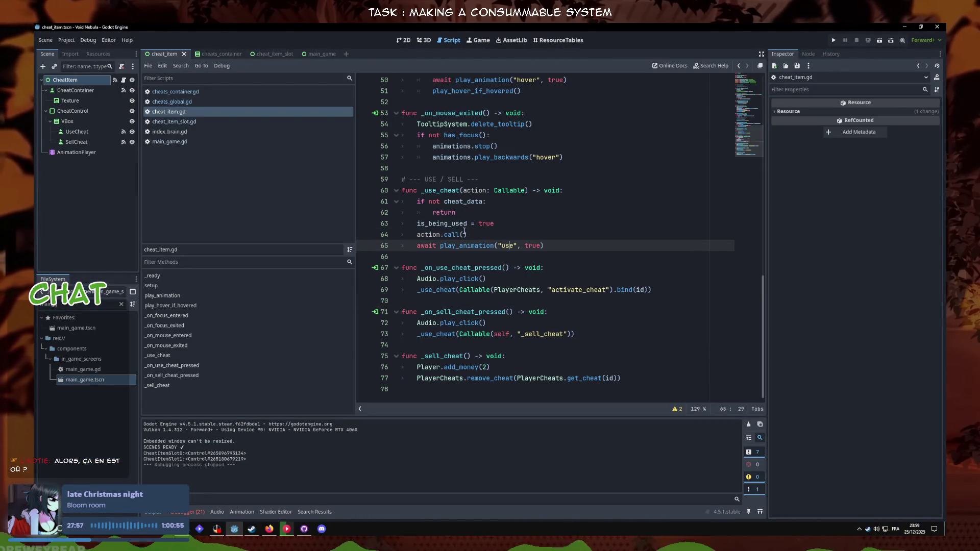
left_click(452, 235, "ctrl")
left_click(187, 110)
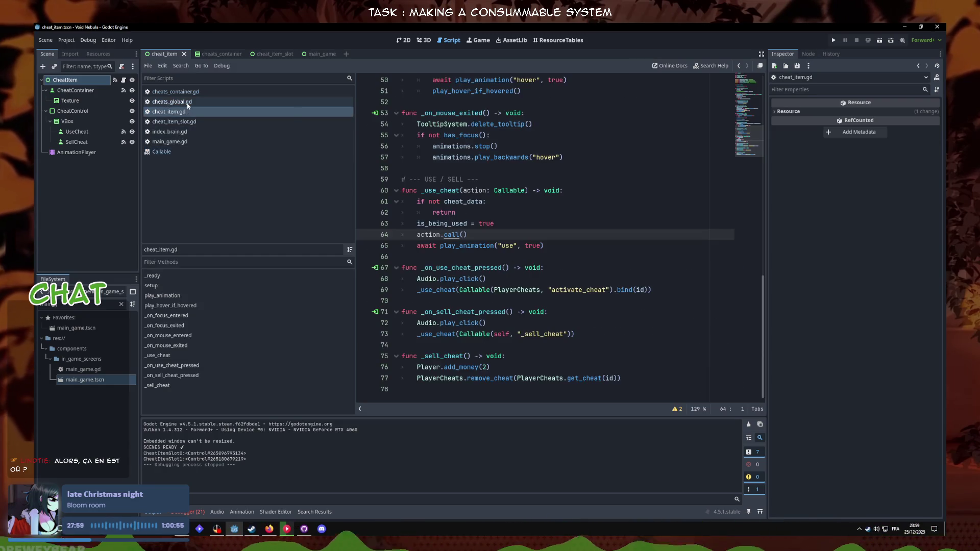
Delete the print(slot) debug line from add_cheat in cheats_global.gd.
left_click(189, 102)
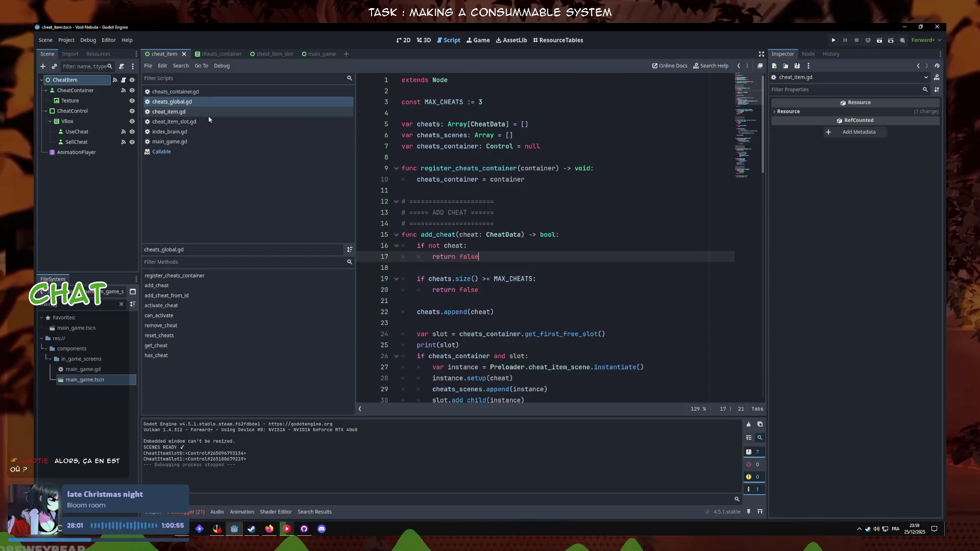
scroll(529, 312, "down", 5)
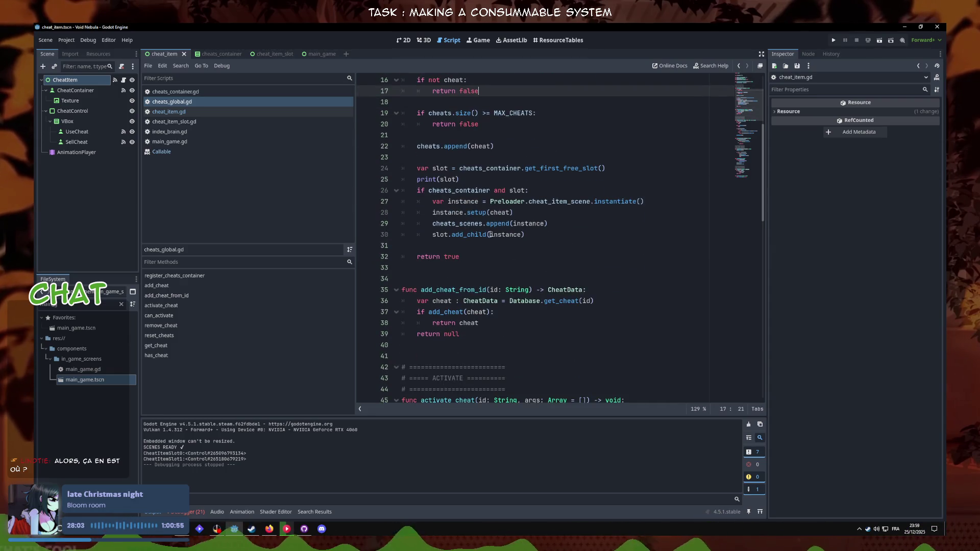
scroll(479, 231, "up", 1)
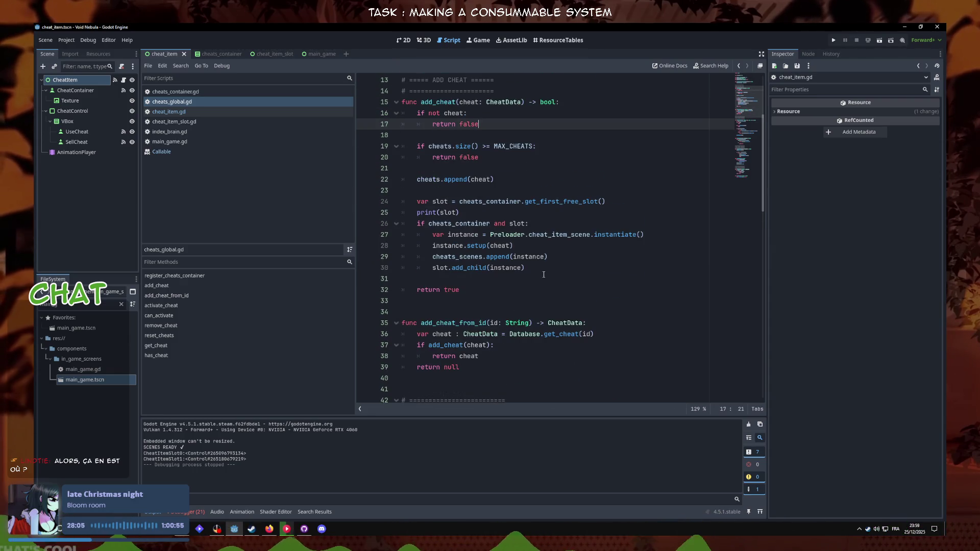
triple_click(444, 212)
key("BackSpace")
scroll(485, 153, "up", 1)
scroll(480, 204, "down", 11)
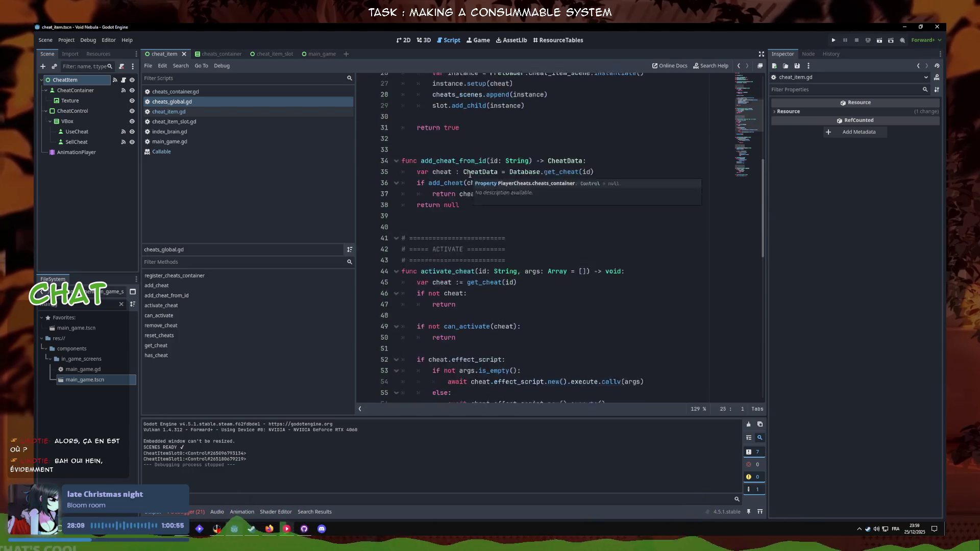
left_click(472, 246)
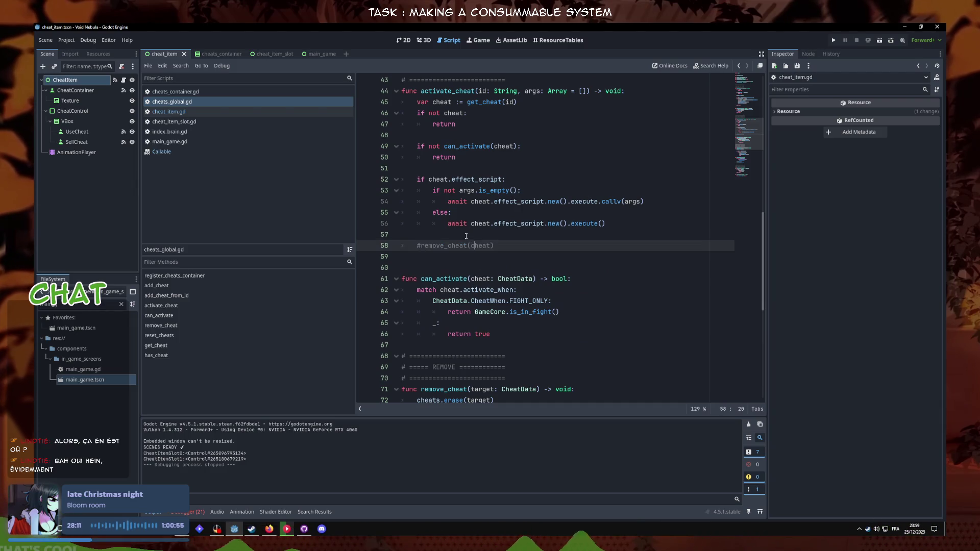
Return to cheat_item.gd and review the _use_cheat and _sell_cheat handlers.
left_click(183, 111)
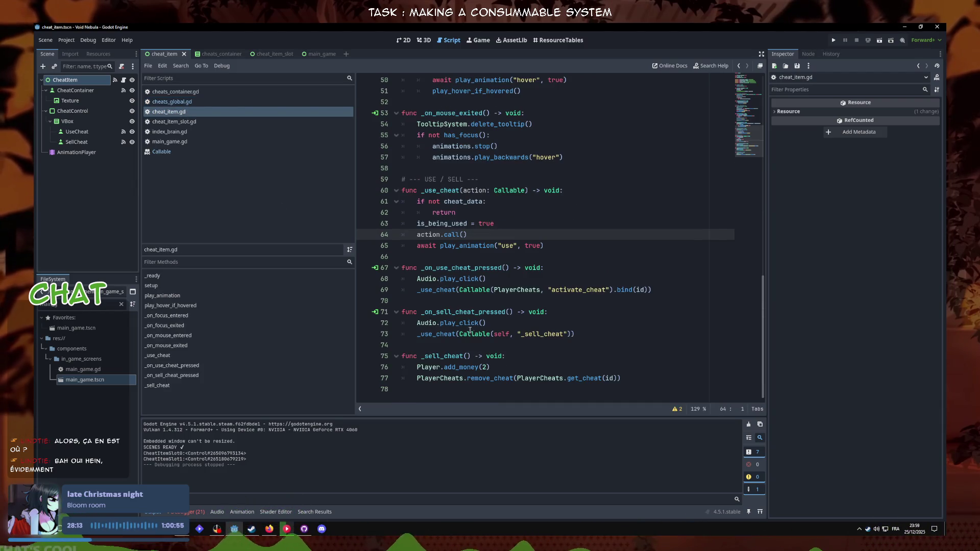
triple_click(491, 378)
key("ctrl+c")
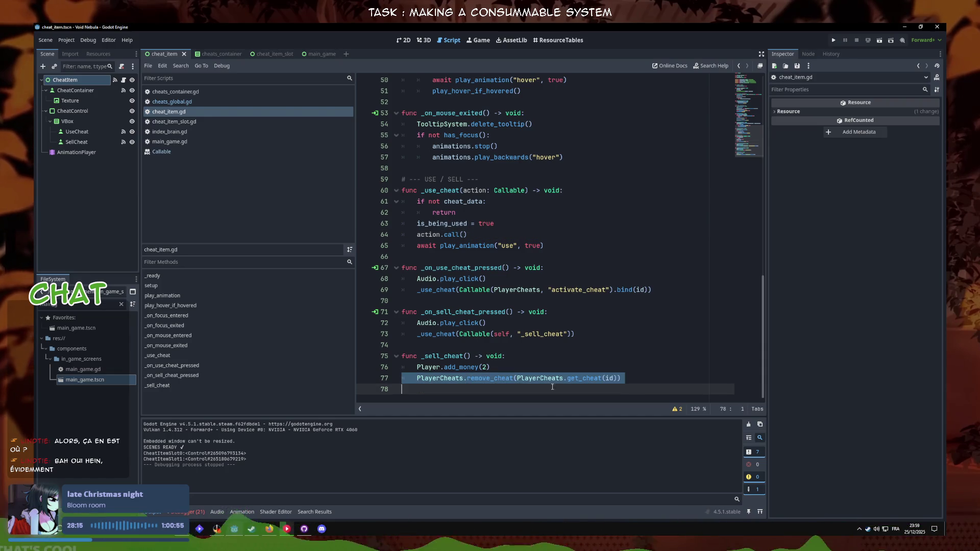
left_click(466, 334)
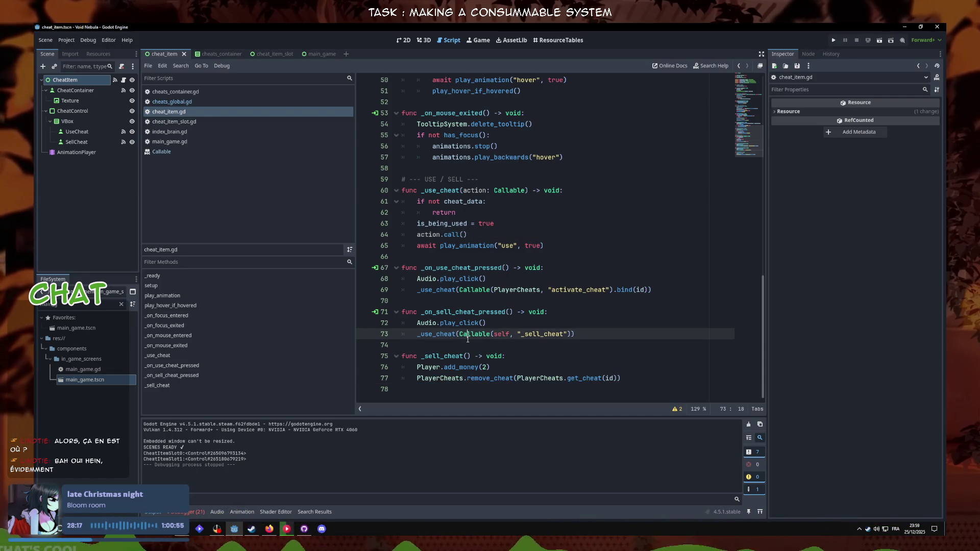
left_click(471, 343)
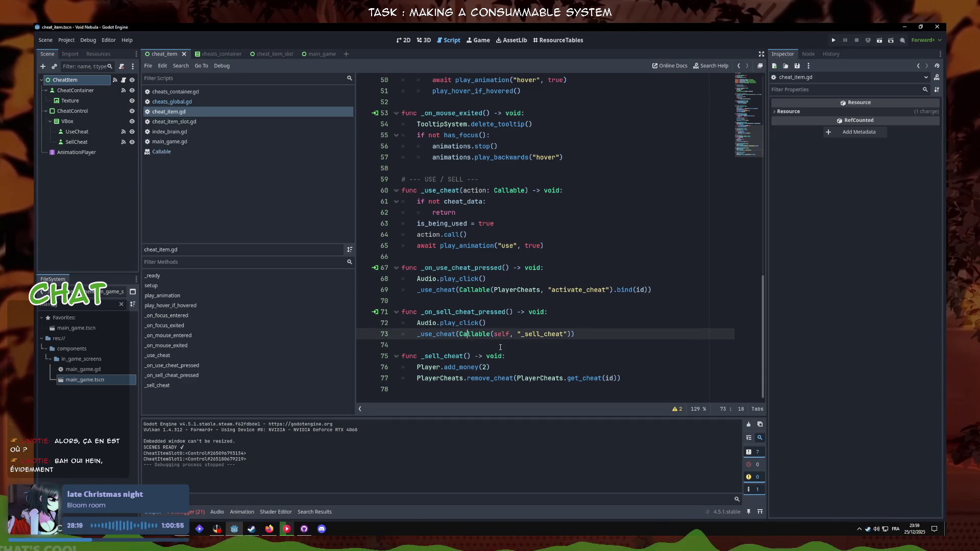
key("Up")
key("Up")
key("Up")
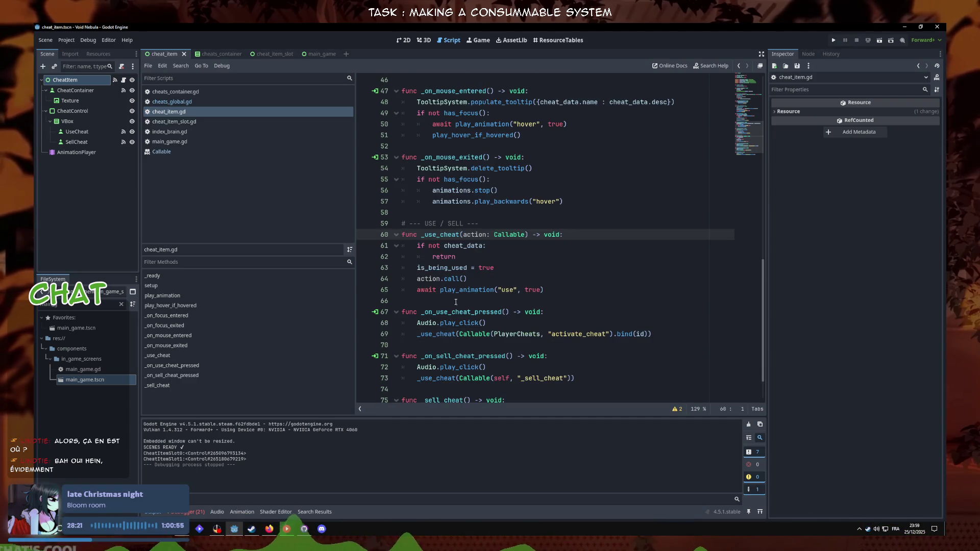
key("Up")
key("Up")
key("Up")
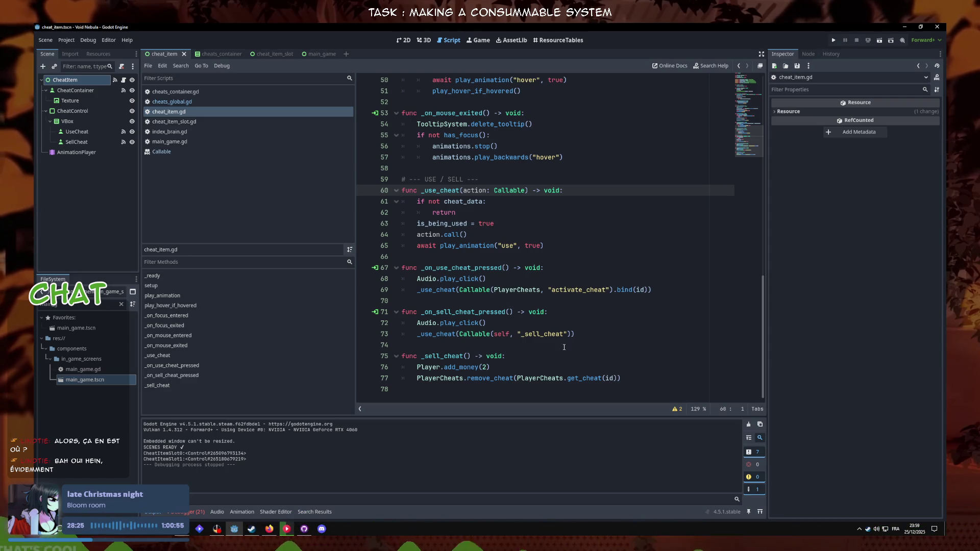
scroll(521, 266, "up", 1)
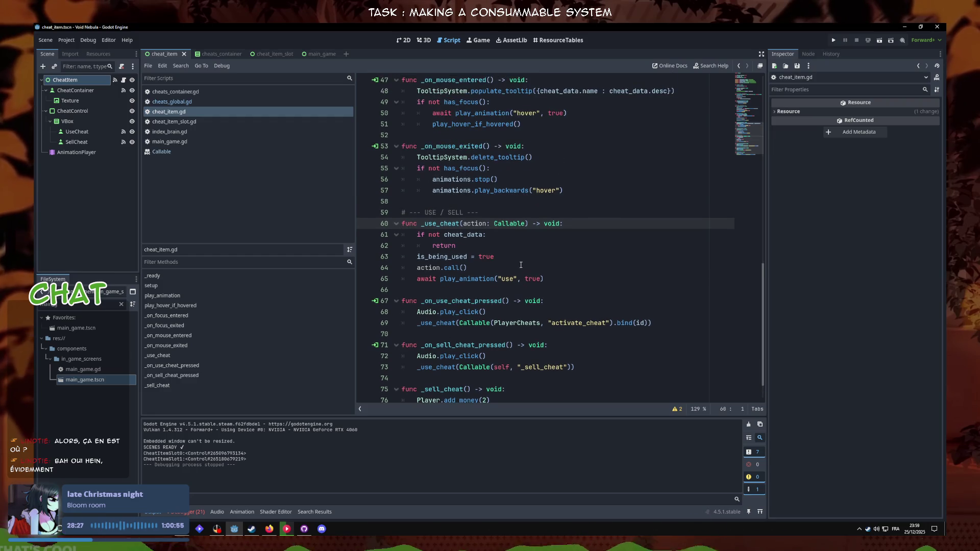
left_click(553, 333)
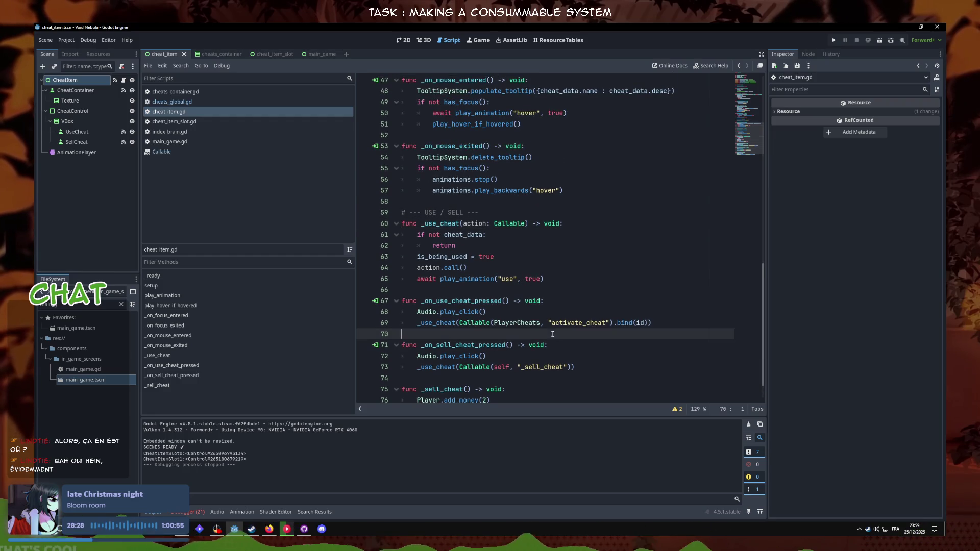
left_click(608, 324)
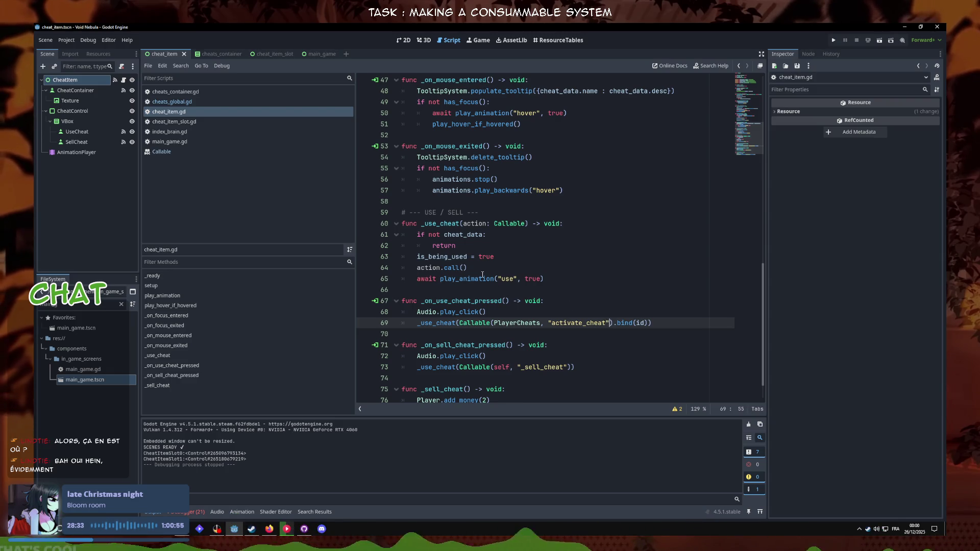
left_click(576, 368)
scroll(595, 371, "down", 1)
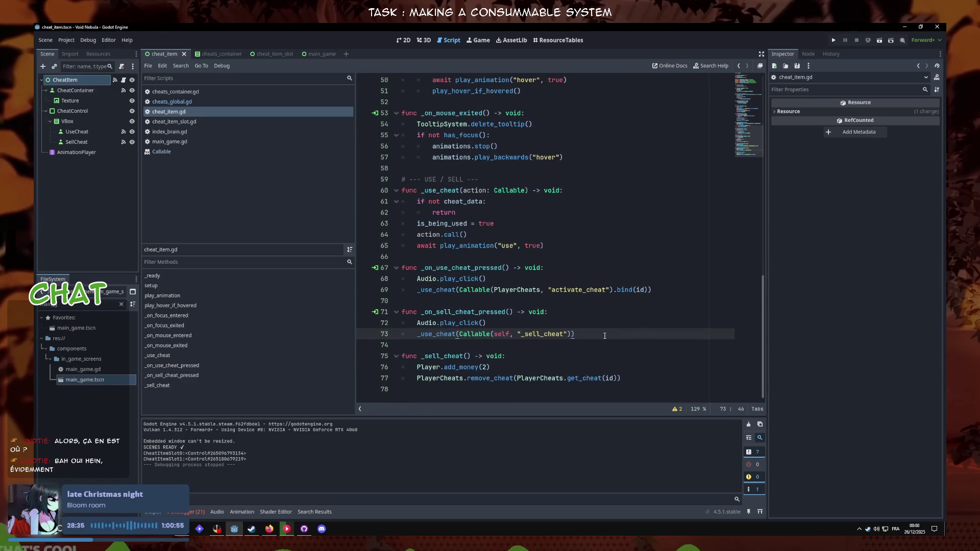
Add an _activate_cheat() -> void: function containing the pasted remove_cheat call.
key("Return")
key("Return")
type("_activate_cheat(")
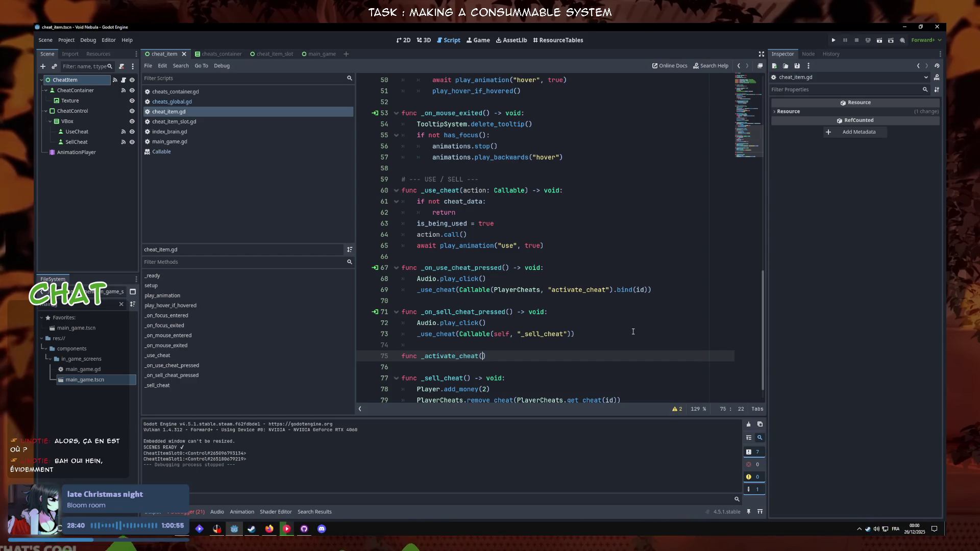
key("Right")
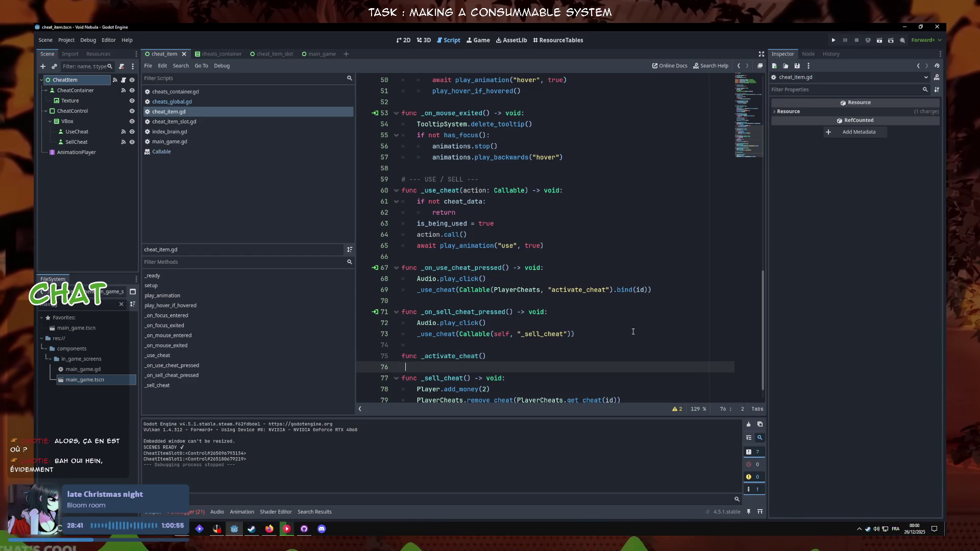
key("BackSpace")
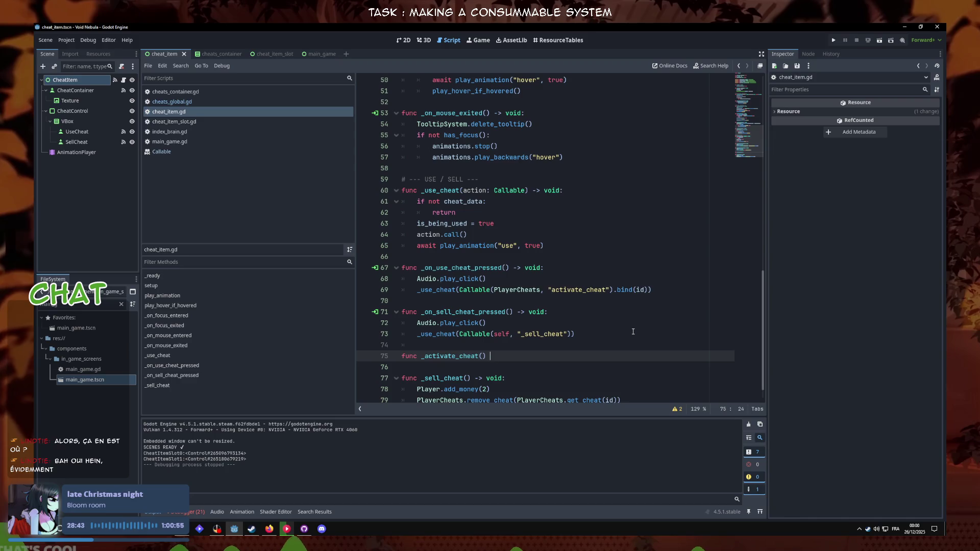
type("void:")
key("Return")
key("ctrl+v")
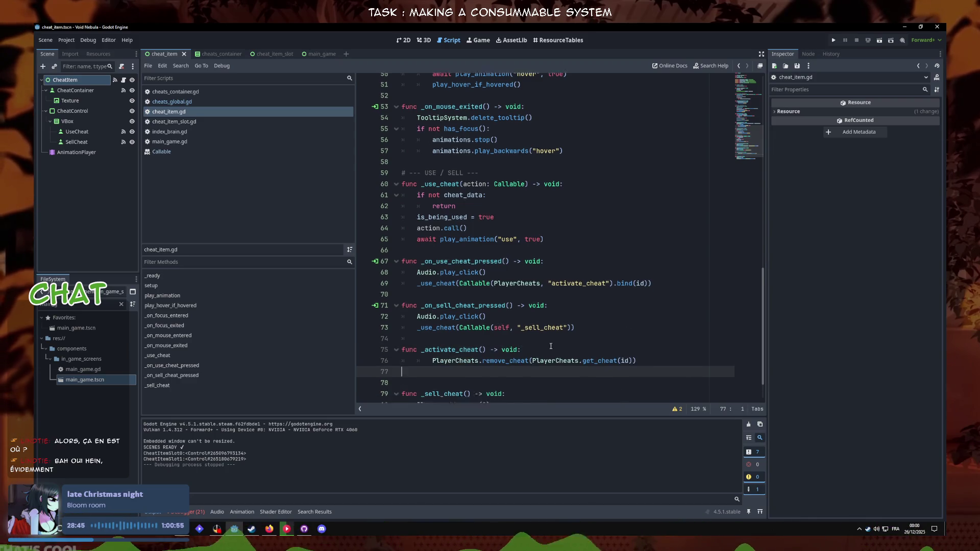
key("BackSpace")
Insert PlayerCheats.activate_cheat(id) above remove_cheat and save cheat_item.gd.
left_click(429, 323)
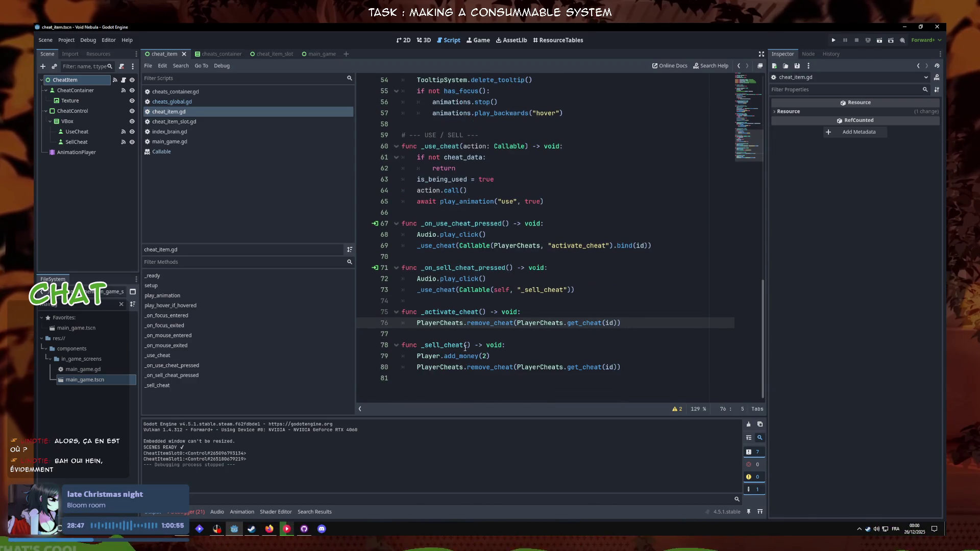
key("Return")
key("Up")
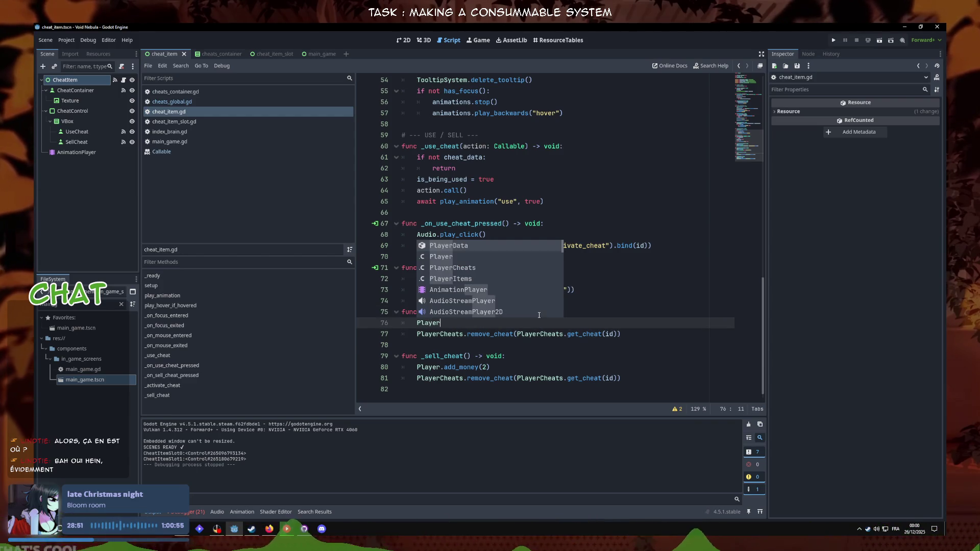
key("Return")
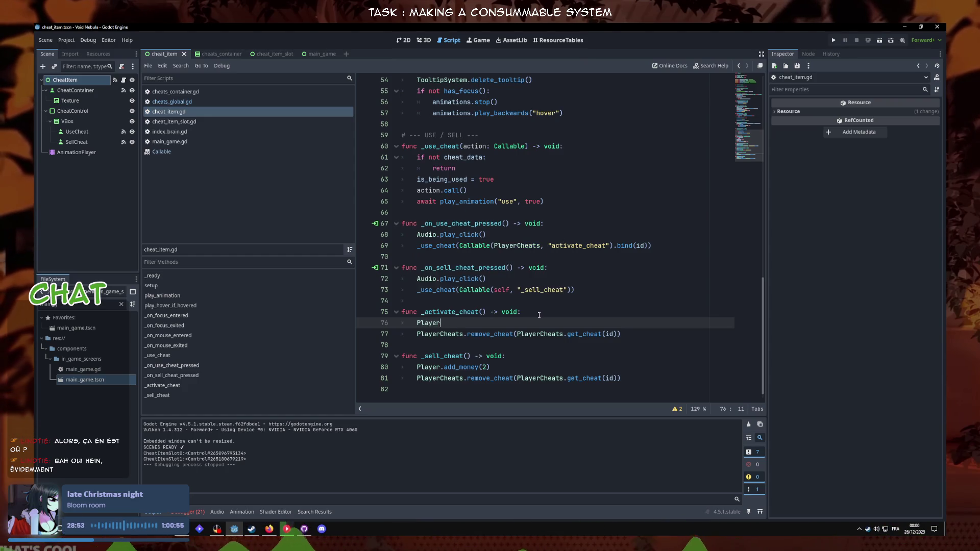
key("Return")
type(".ac")
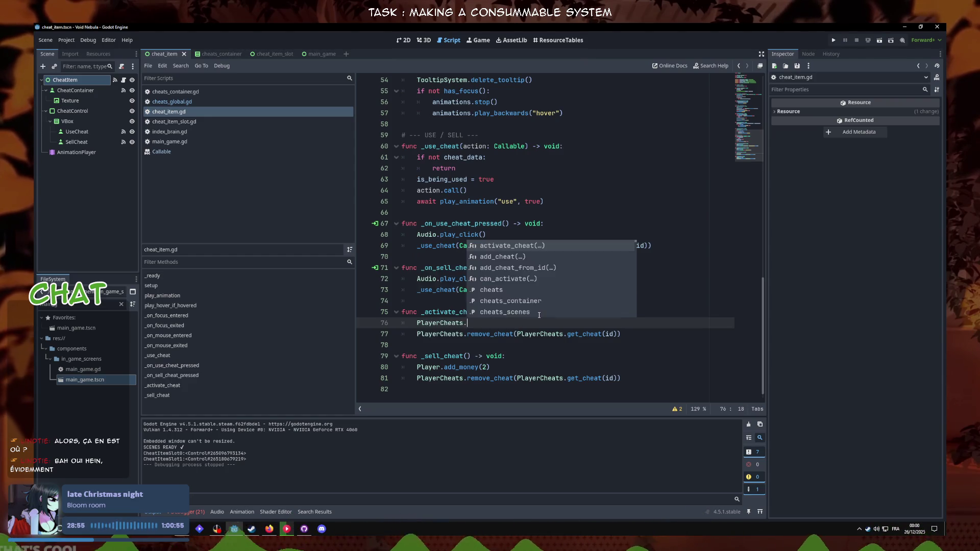
key("Return")
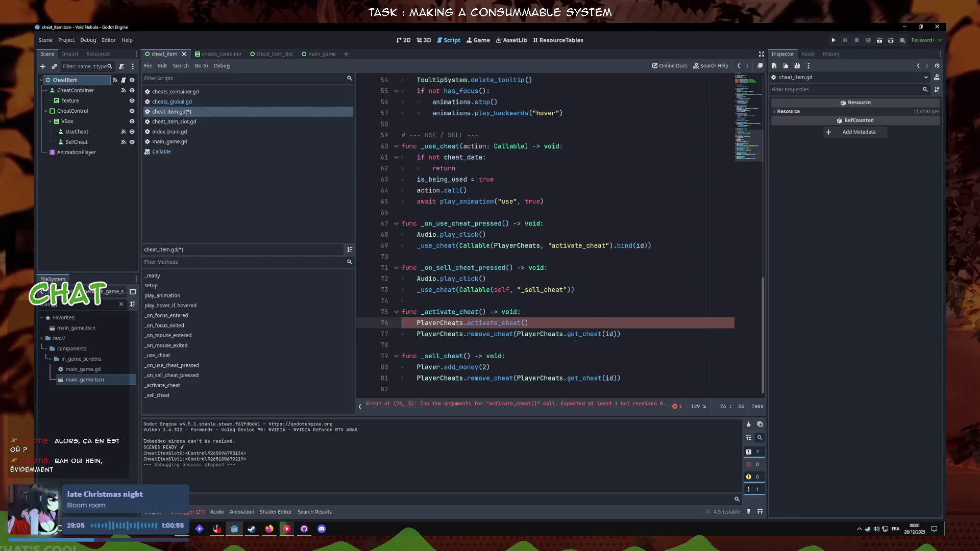
type("id")
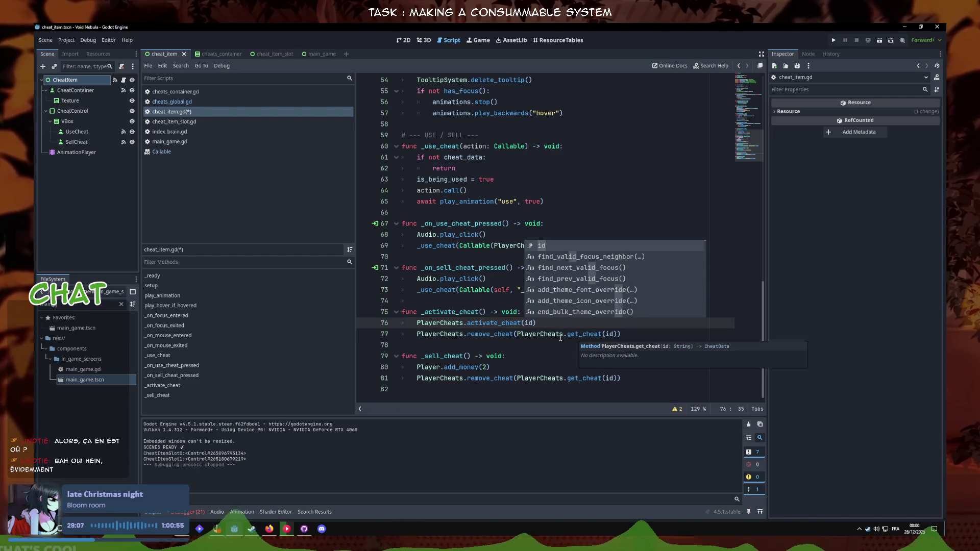
left_click(541, 334)
key("ctrl+s")
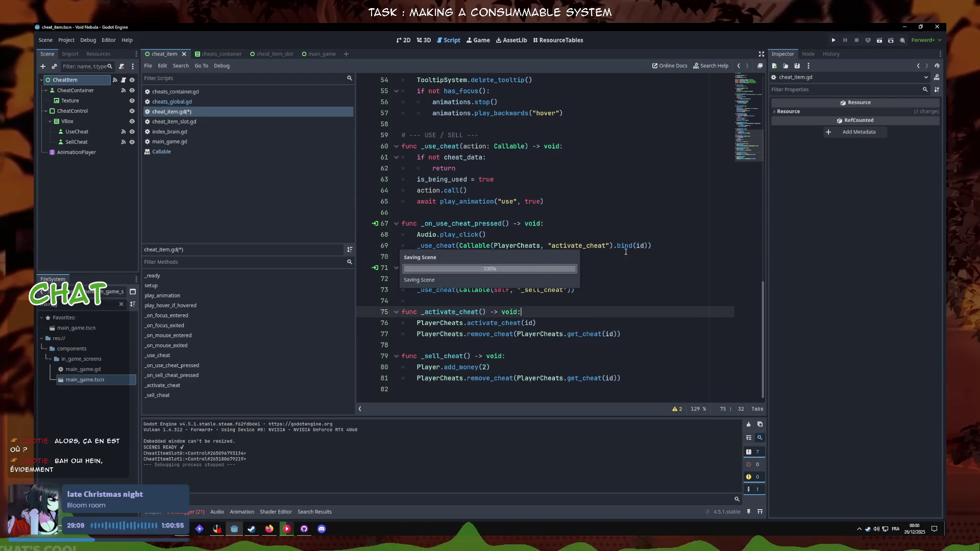
Change line 69's callable arguments to (self, "_activate_cheat").
left_click_drag(647, 246, 494, 247)
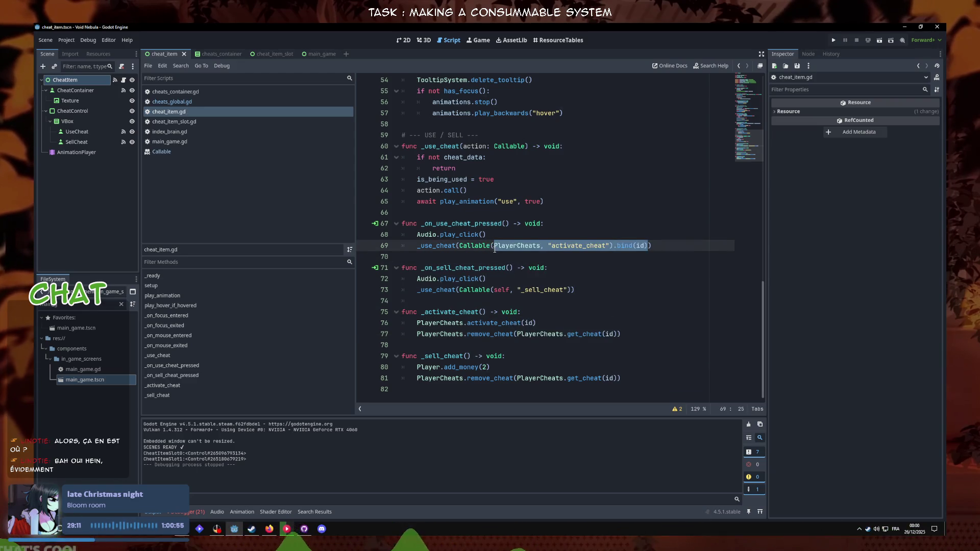
key("BackSpace")
type("self, \"a")
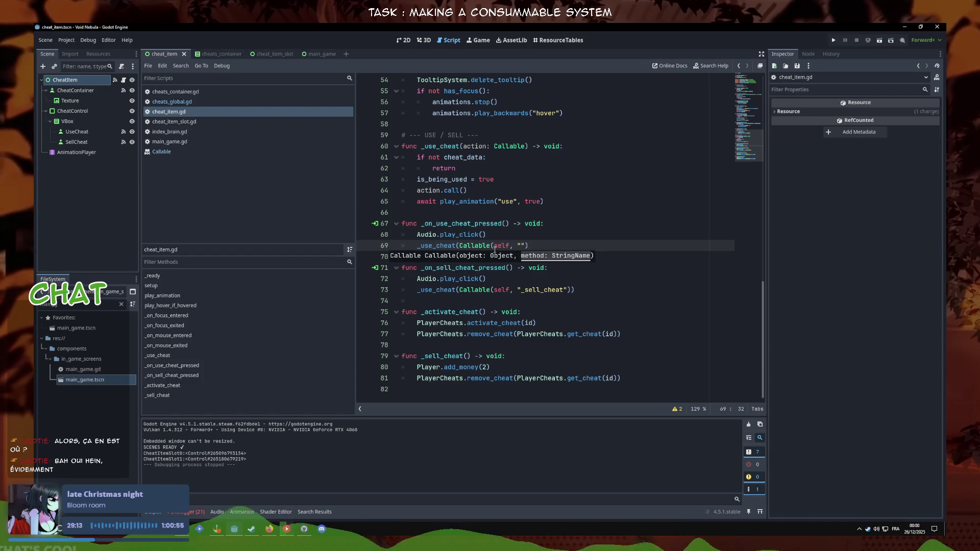
type("ctiv")
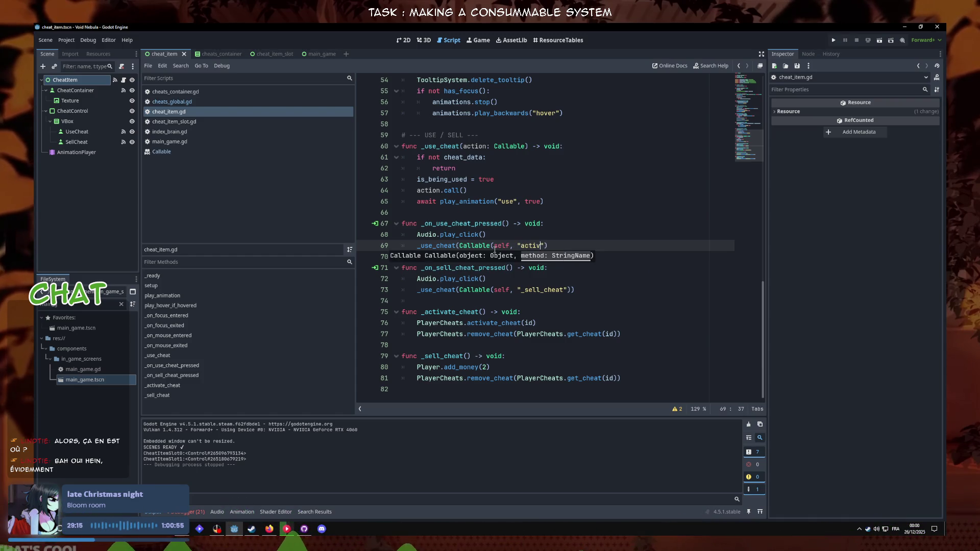
type("ate_cheat")
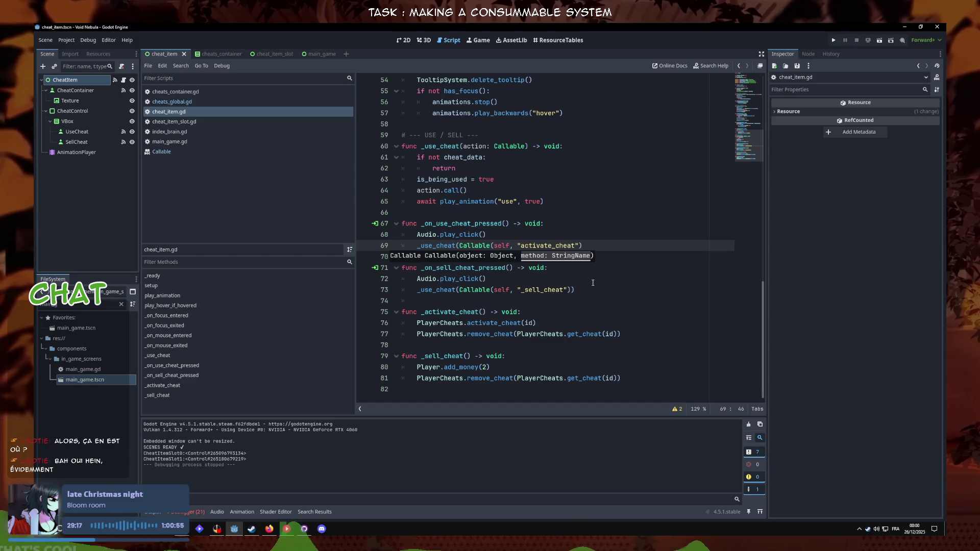
left_click(614, 271)
left_click(520, 247)
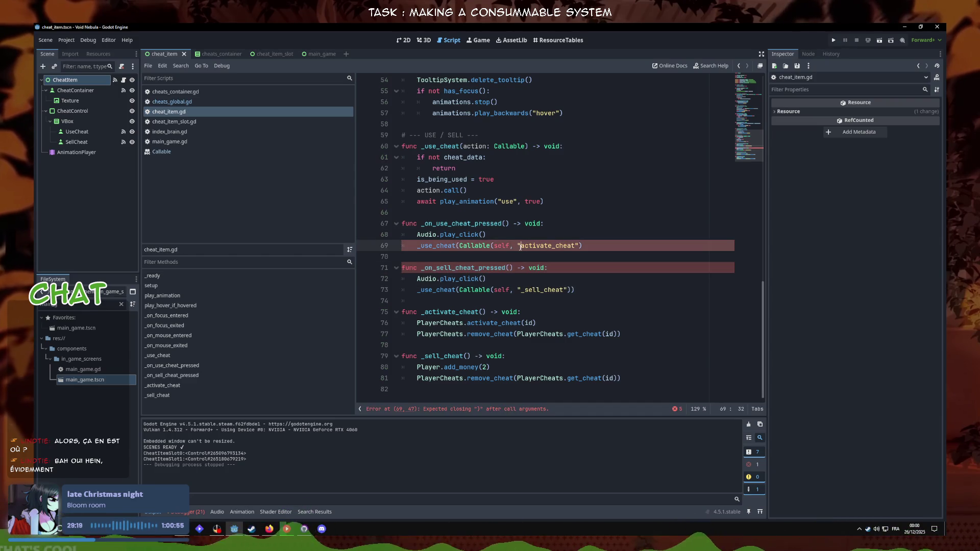
type("_")
left_click(630, 238)
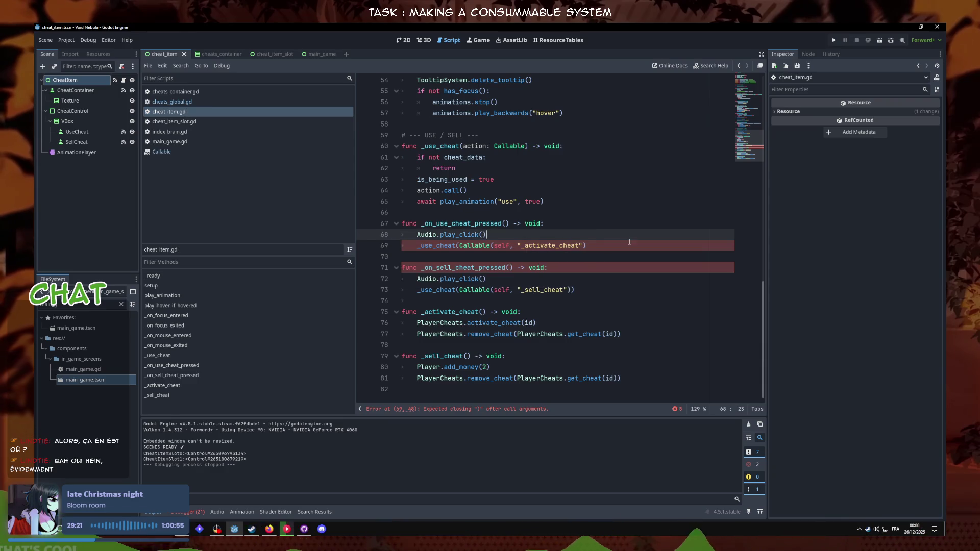
left_click(606, 242)
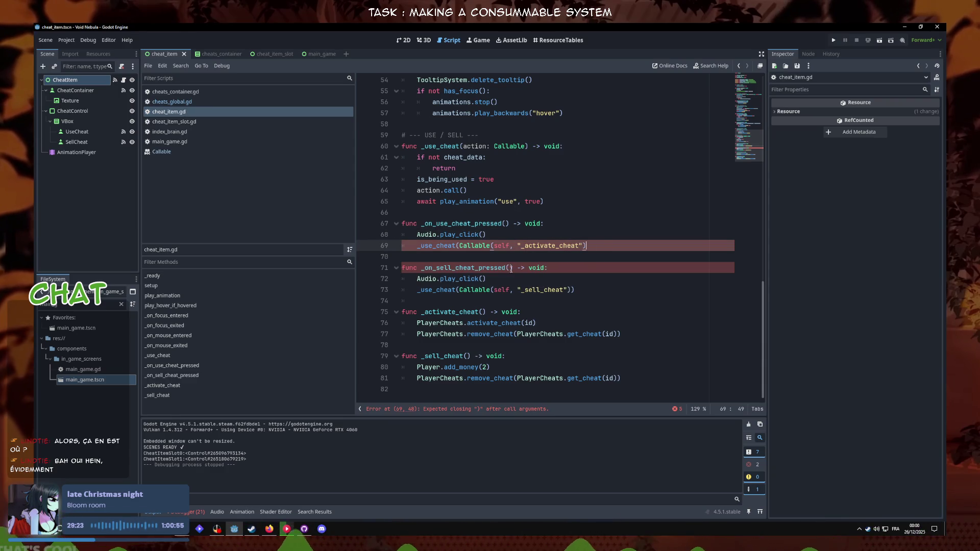
left_click(503, 290)
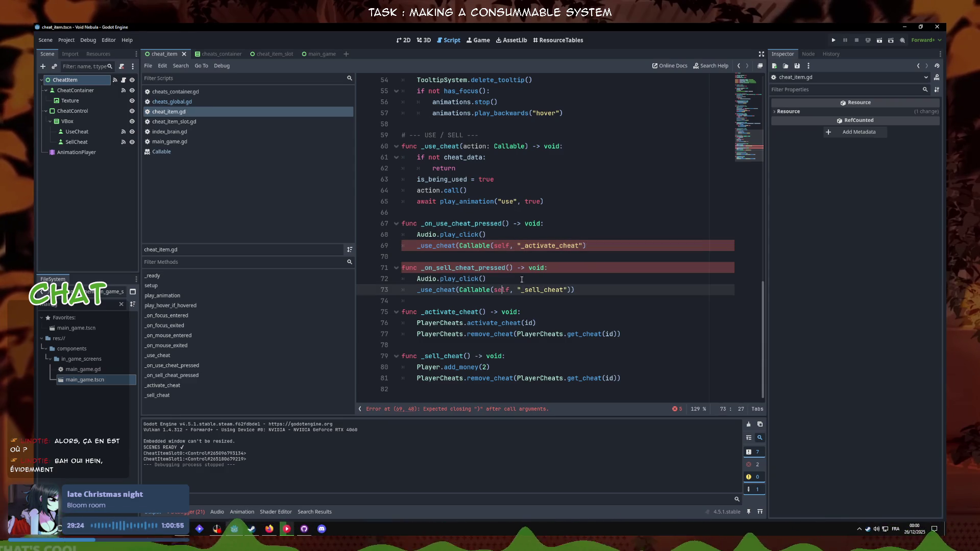
left_click(594, 247)
type(")")
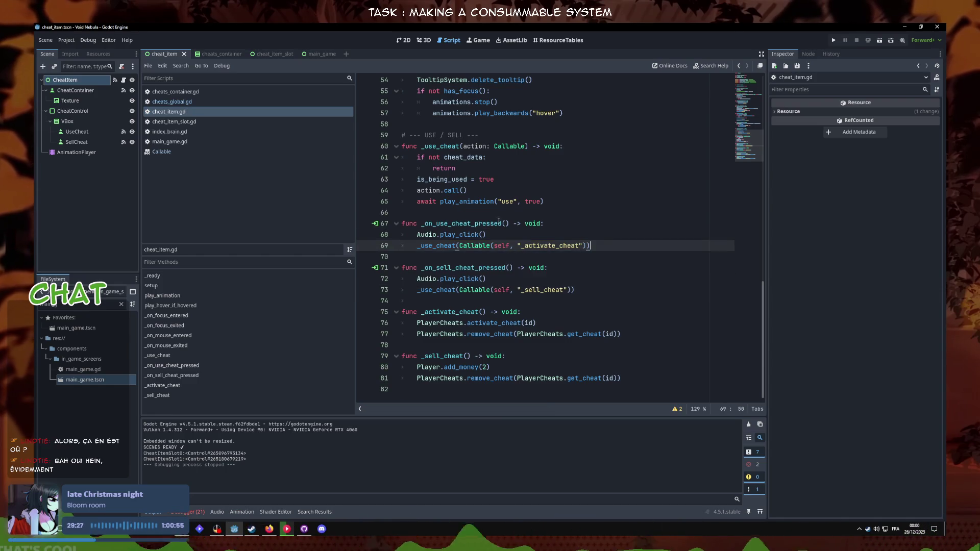
Move Audio.play_click() from both handlers into _use_cheat below the cheat_data check, then run with F5.
key("Down")
key("Down")
key("Down")
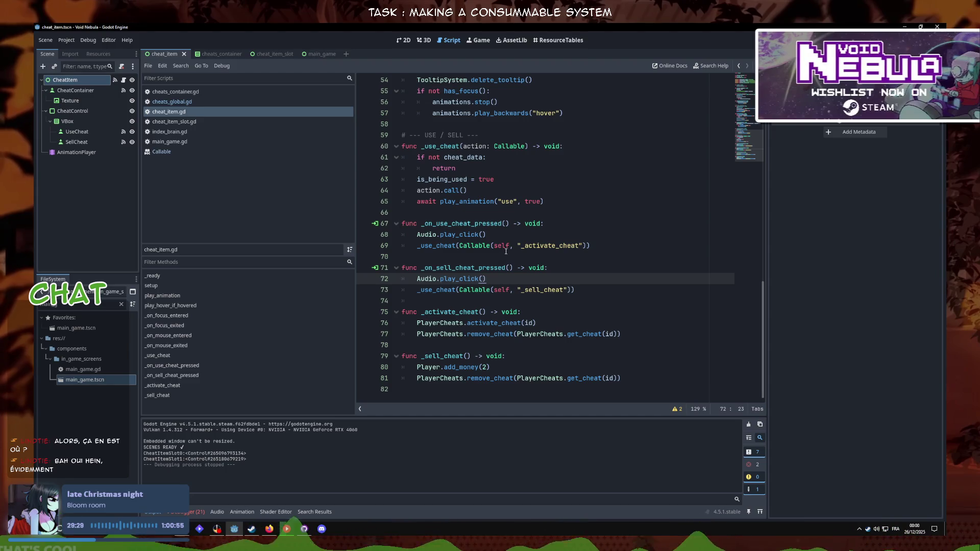
left_click(492, 235)
key("ctrl+shift+k")
left_click(478, 263)
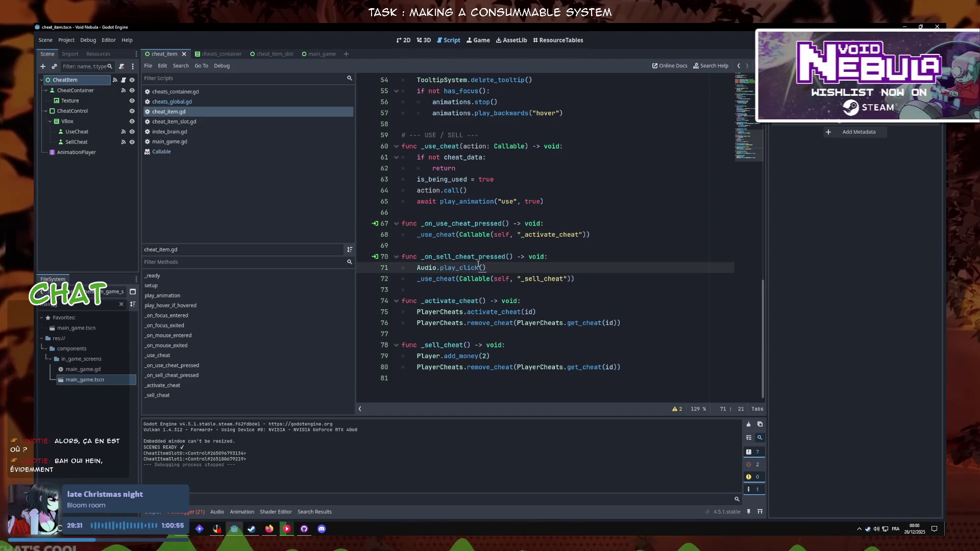
key("alt+Up")
key("alt+Up")
key("alt+Up")
key("alt+Up")
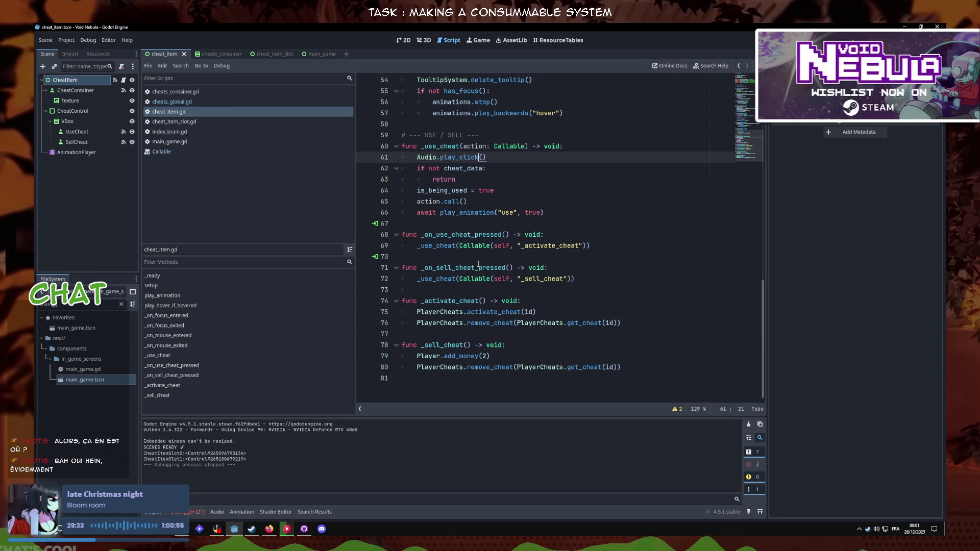
key("alt+Down")
key("alt+Down")
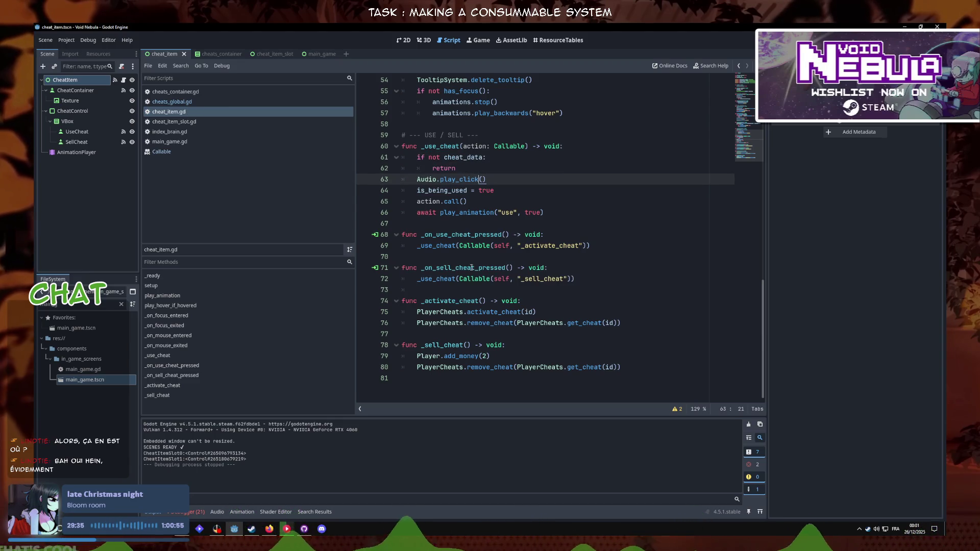
key("Down")
key("Down")
key("Down")
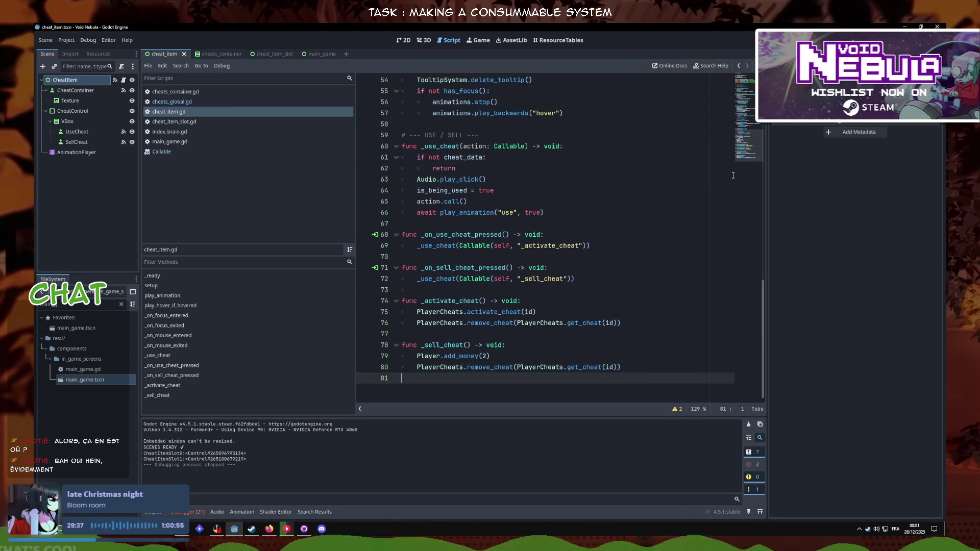
key("F5")
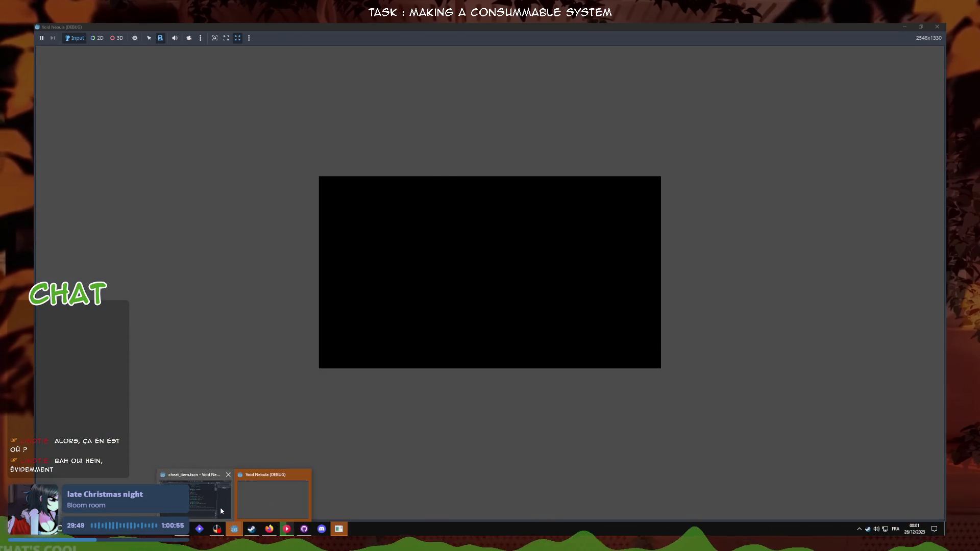
Move the remove_cheat line from _activate_cheat to just after the await in _use_cheat.
left_click(221, 510)
left_click(529, 204)
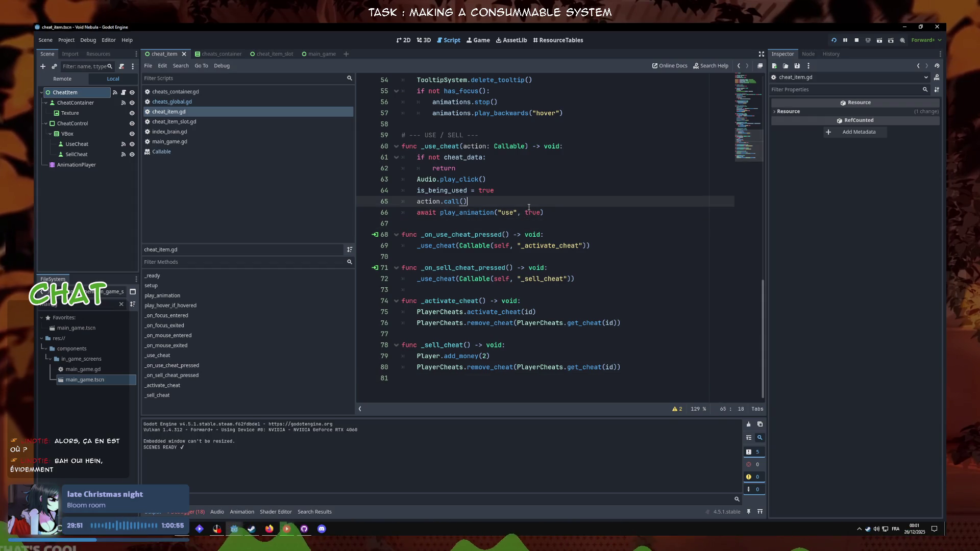
triple_click(567, 323)
left_click(566, 345)
triple_click(587, 322)
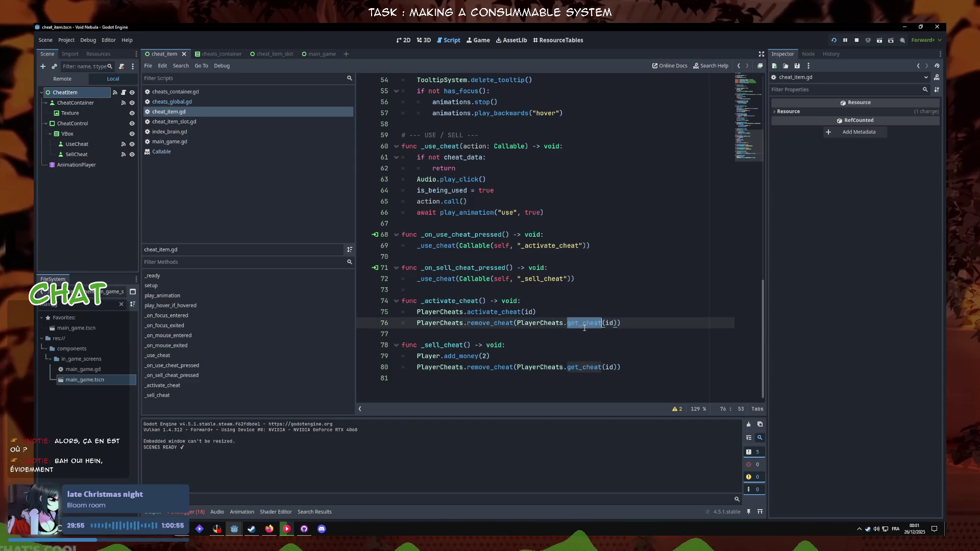
key("ctrl+x")
left_click(540, 212)
key("Return")
key("ctrl+v")
key("BackSpace")
left_click(433, 223)
Delete the remove_cheat line from _sell_cheat, save the script, and relaunch with F5.
key("BackSpace")
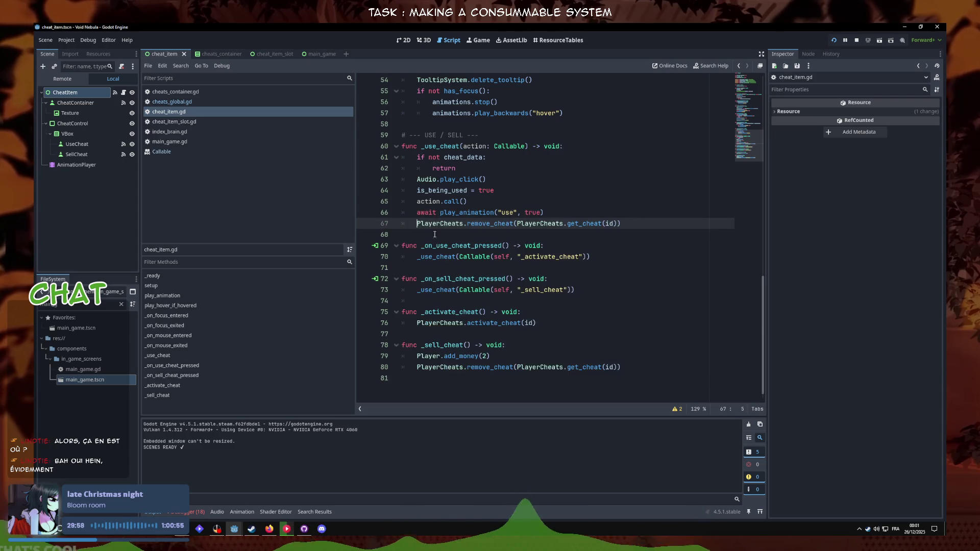
triple_click(498, 368)
key("BackSpace")
key("BackSpace")
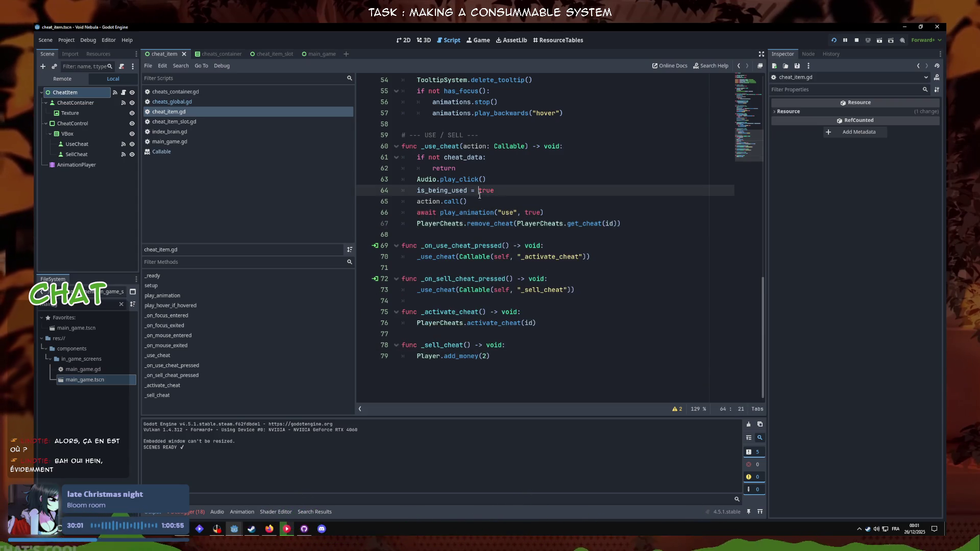
left_click(517, 224)
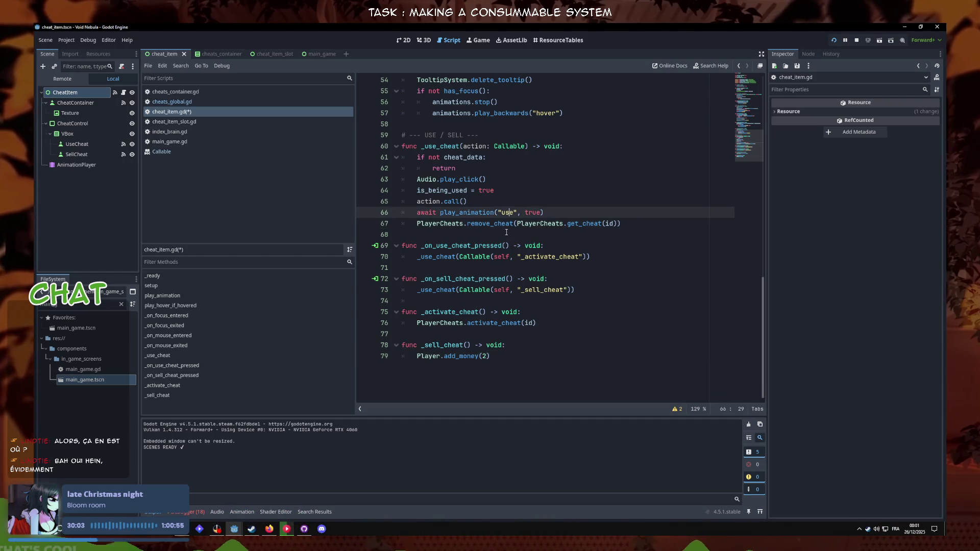
left_click(562, 237)
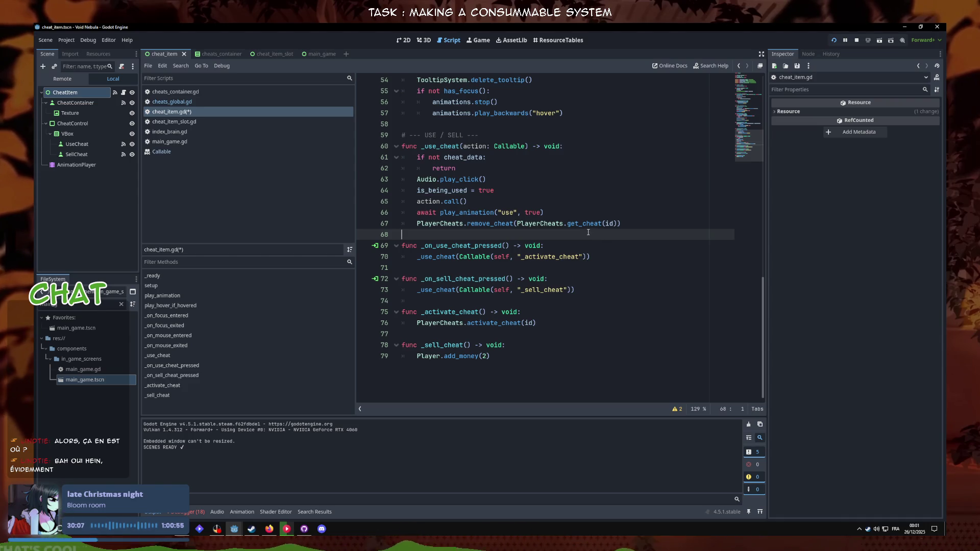
left_click(585, 258)
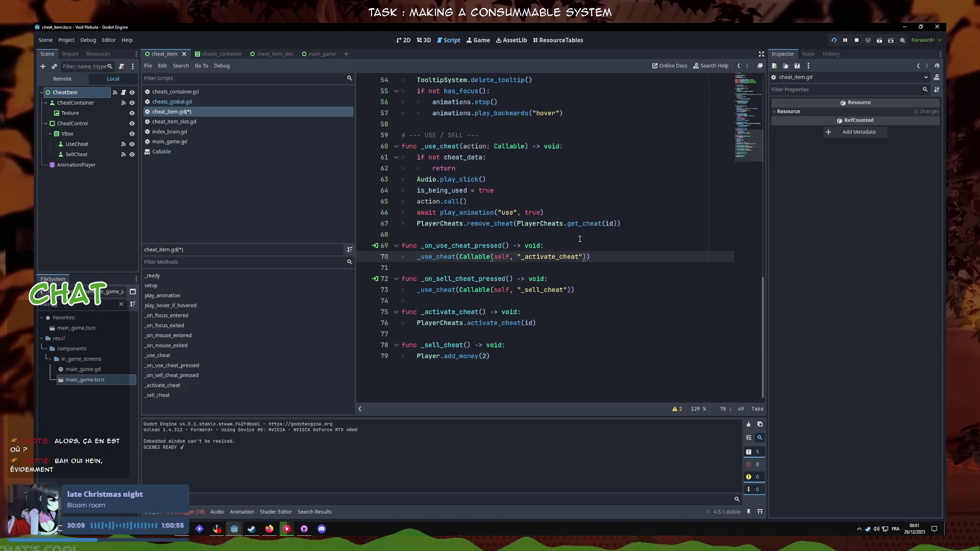
left_click(528, 234)
double_click(536, 224)
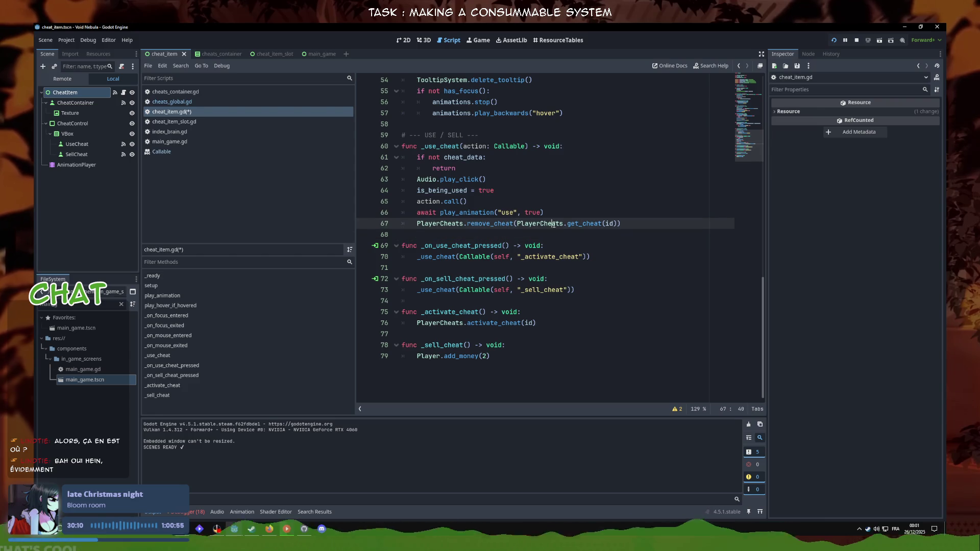
left_click(619, 223)
key("ctrl+s")
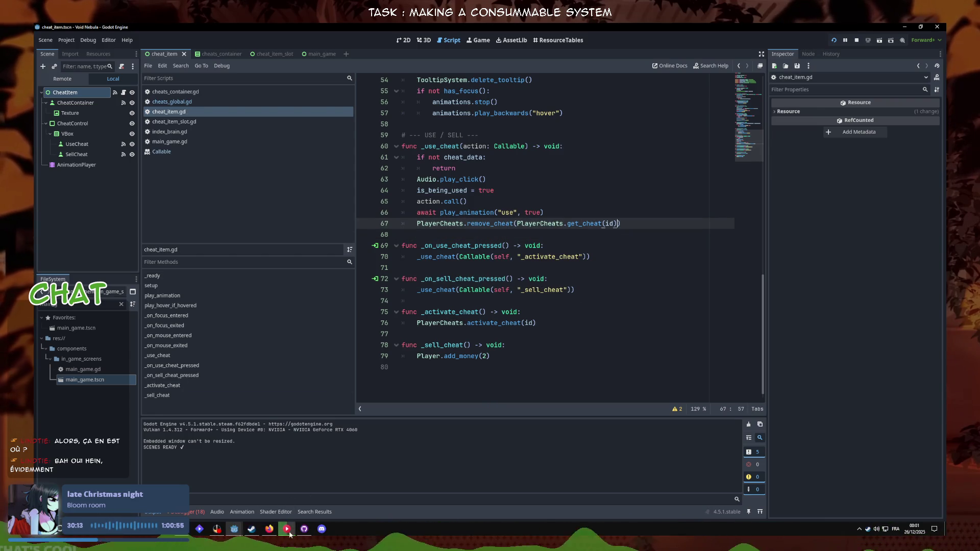
key("F5")
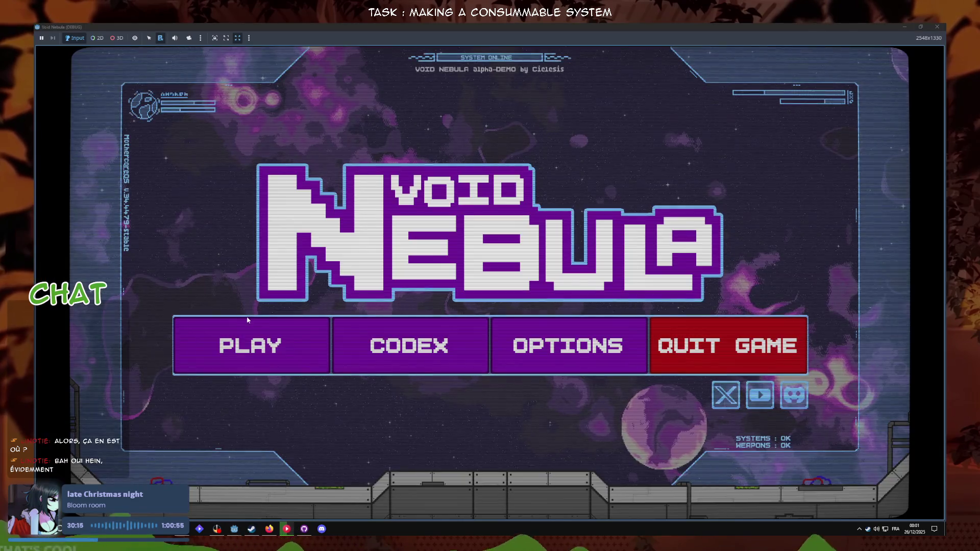
Start a new run and use up the map cheat.
left_click(250, 344)
left_click(602, 352)
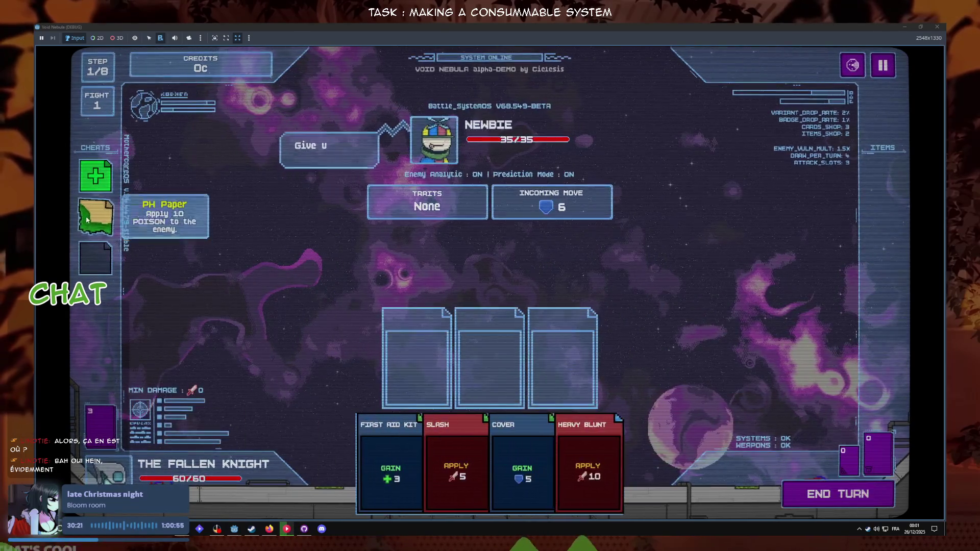
left_click(96, 216)
left_click(143, 220)
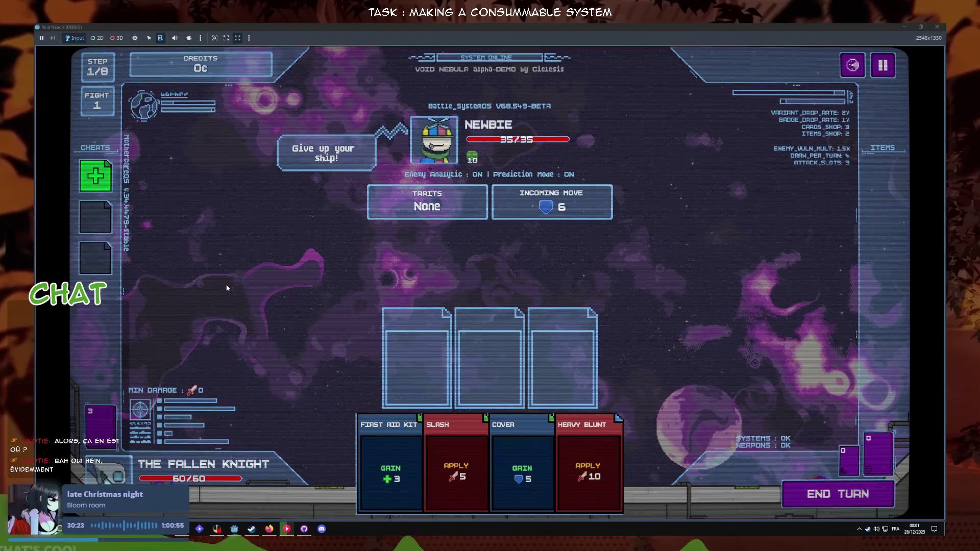
Use the green heal cheat, then stop the debug run with F8.
left_click(93, 189)
left_click(143, 172)
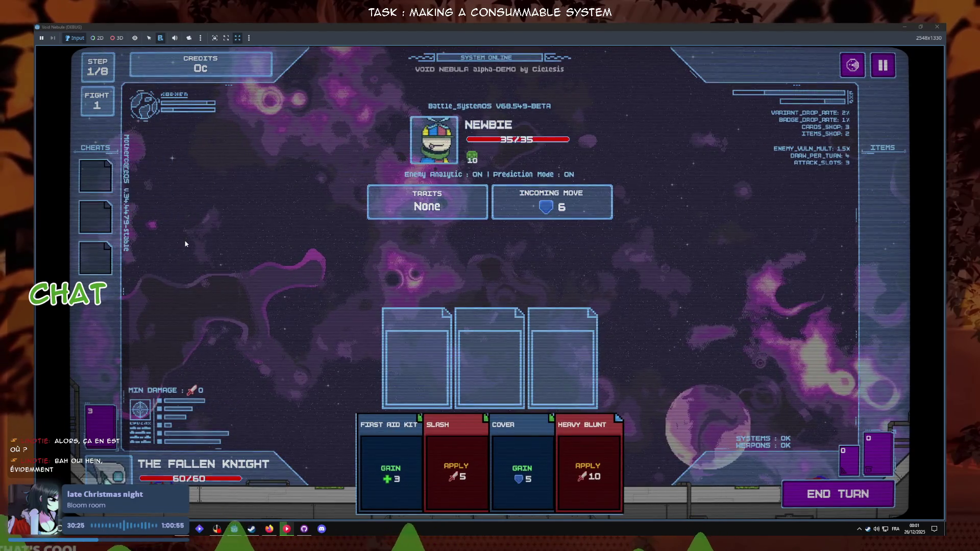
key("F8")
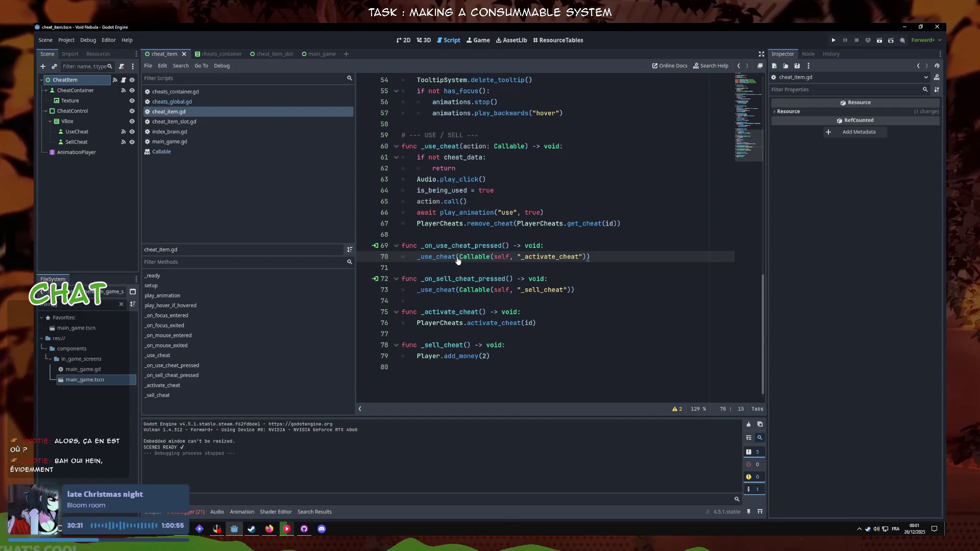
Return to the cheat_item.gd code and relaunch the project with Run Project.
left_click(551, 279)
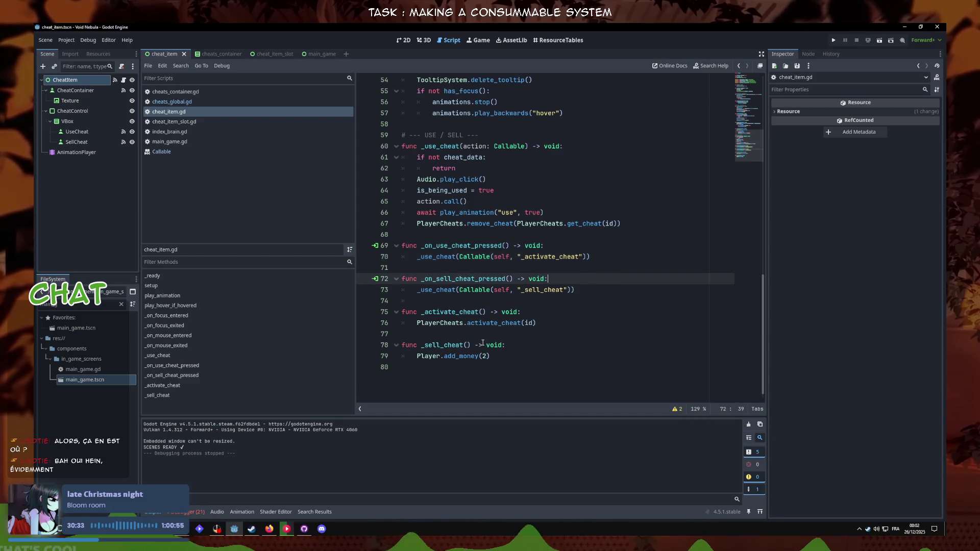
left_click(284, 533)
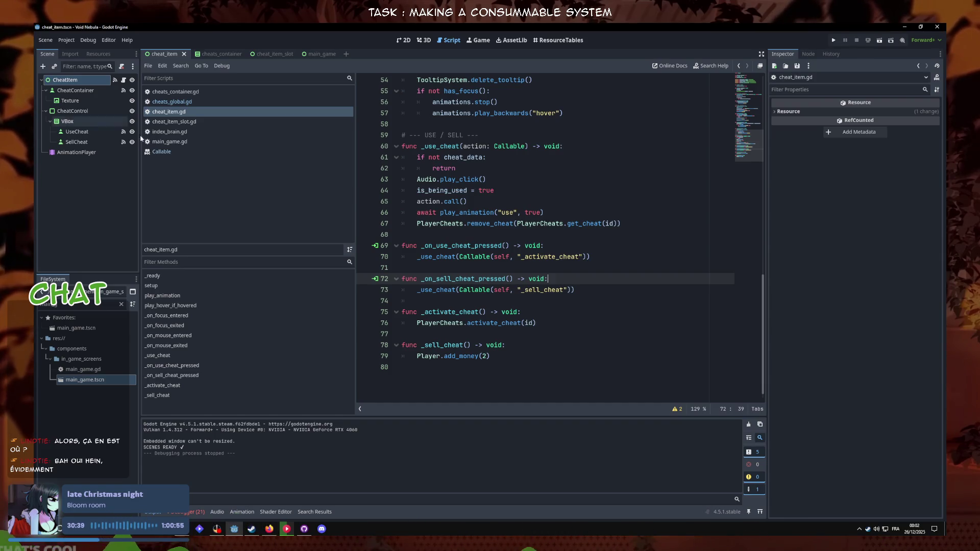
left_click(530, 202)
left_click(832, 39)
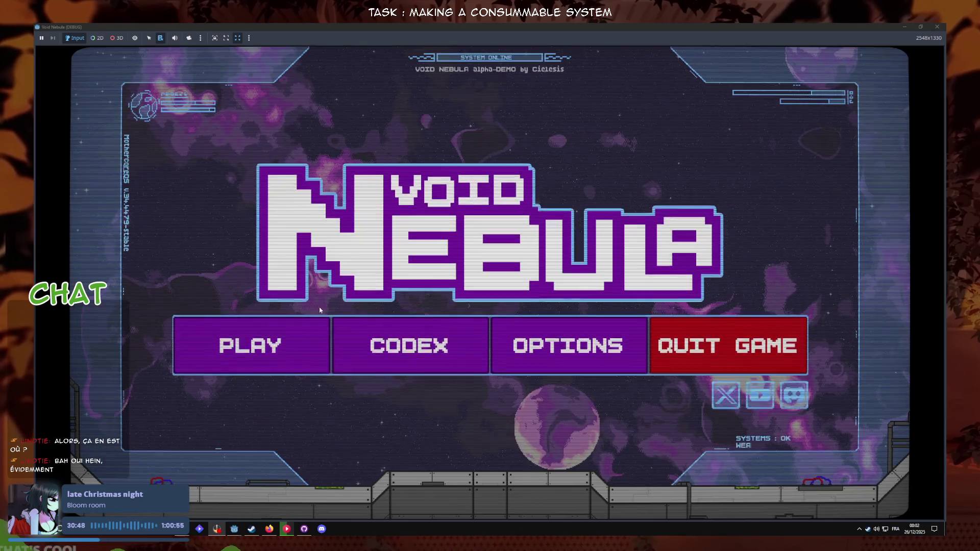
Start a Fallen Knight run, open the Life Hack card's use/sell options, then return to Godot.
left_click(286, 344)
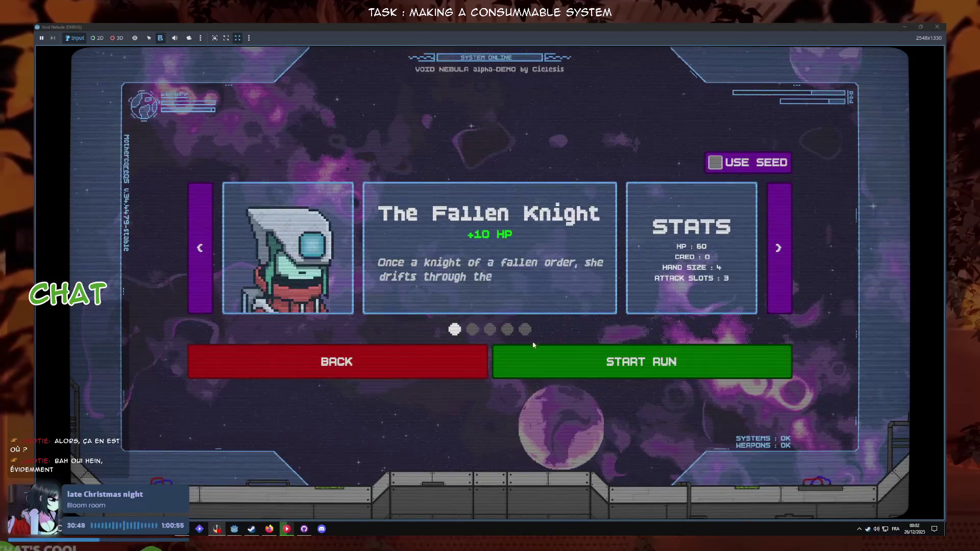
left_click(534, 347)
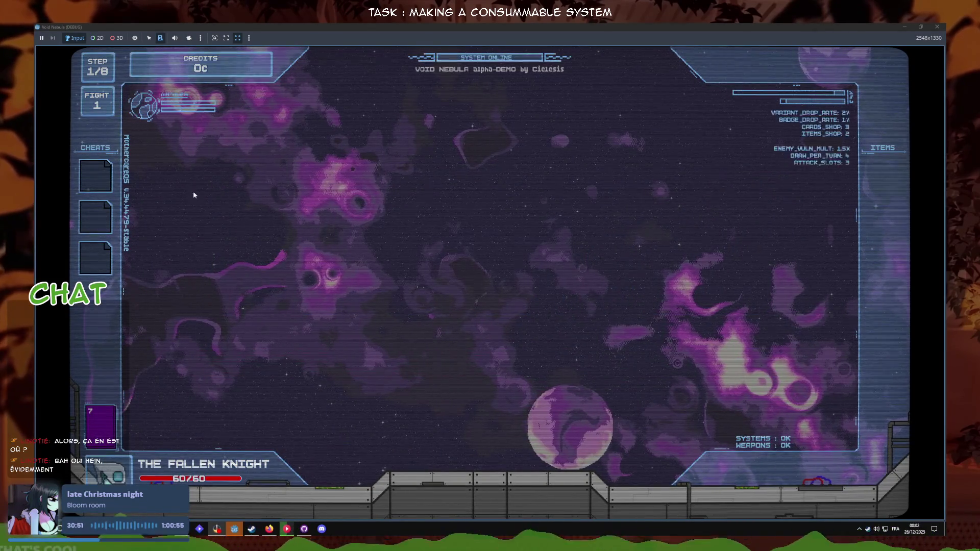
left_click(109, 189)
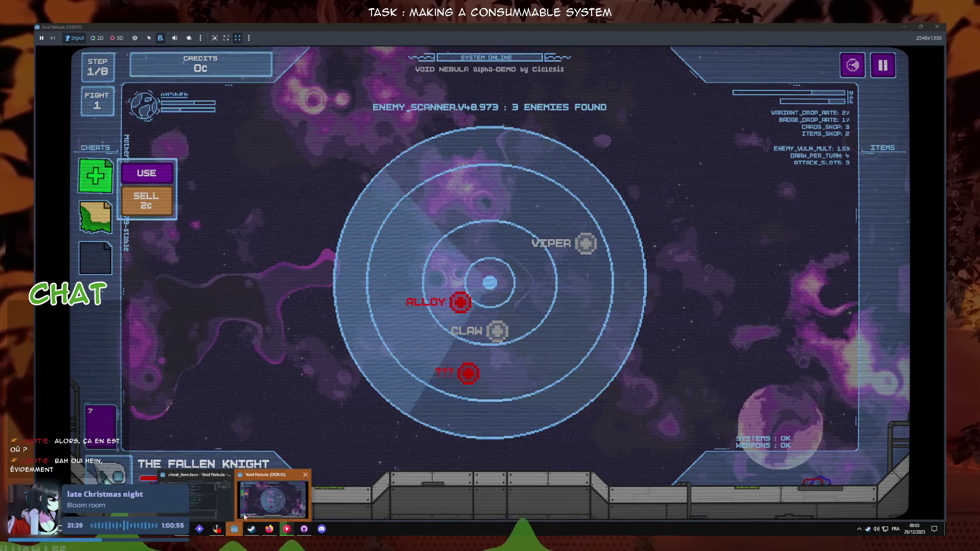
left_click(266, 502)
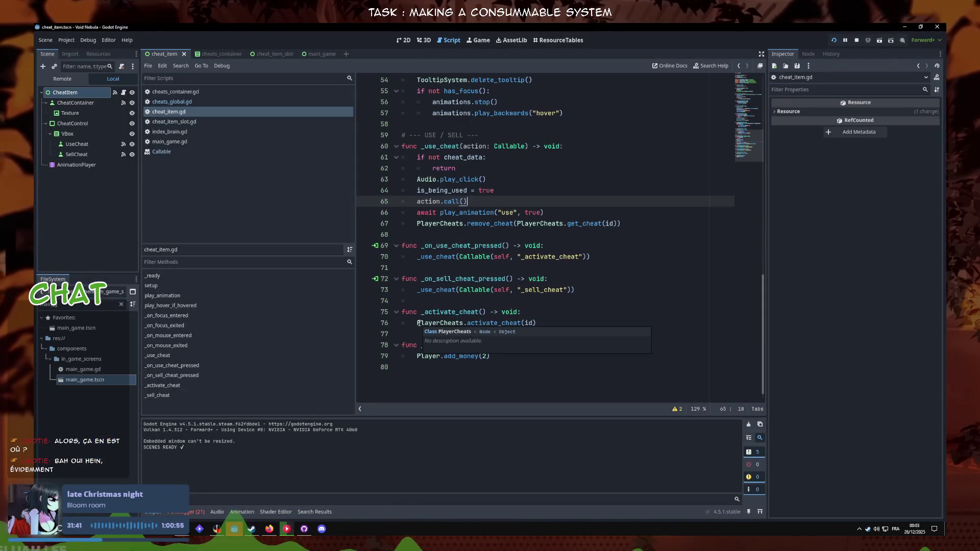
Pass TooltipSystem.TooltipDir.RIGHT as the direction in line 48's populate_tooltip call.
left_click(546, 245)
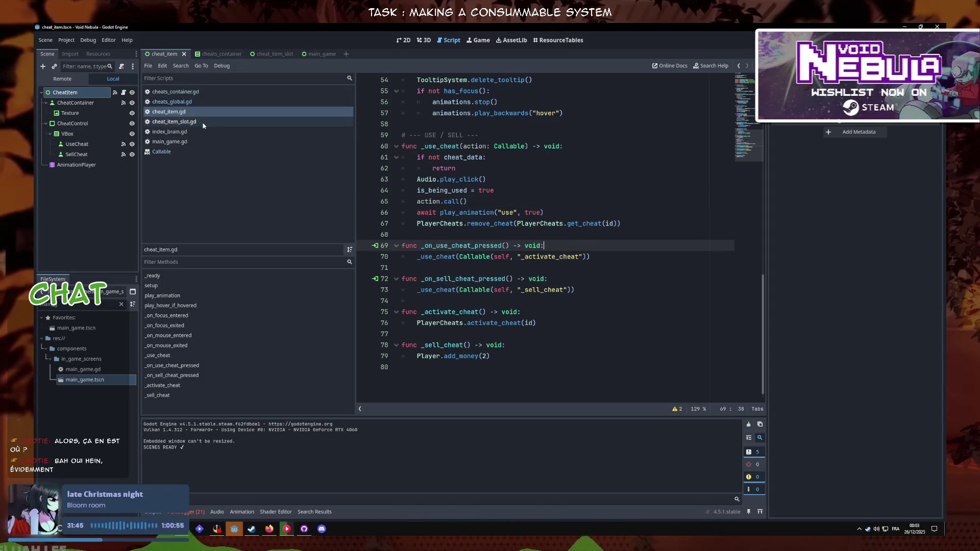
left_click(520, 312)
scroll(517, 141, "up", 3)
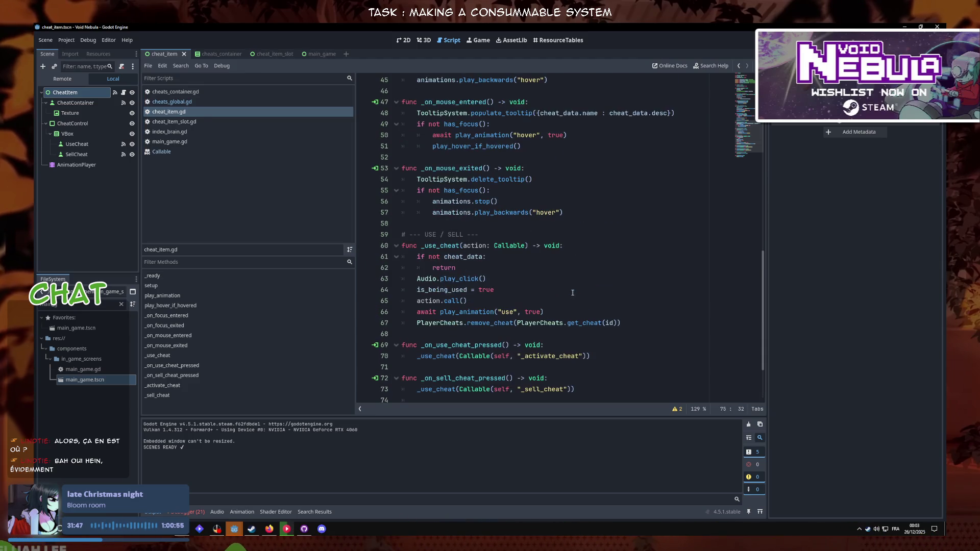
scroll(517, 141, "up", 1)
left_click(682, 147)
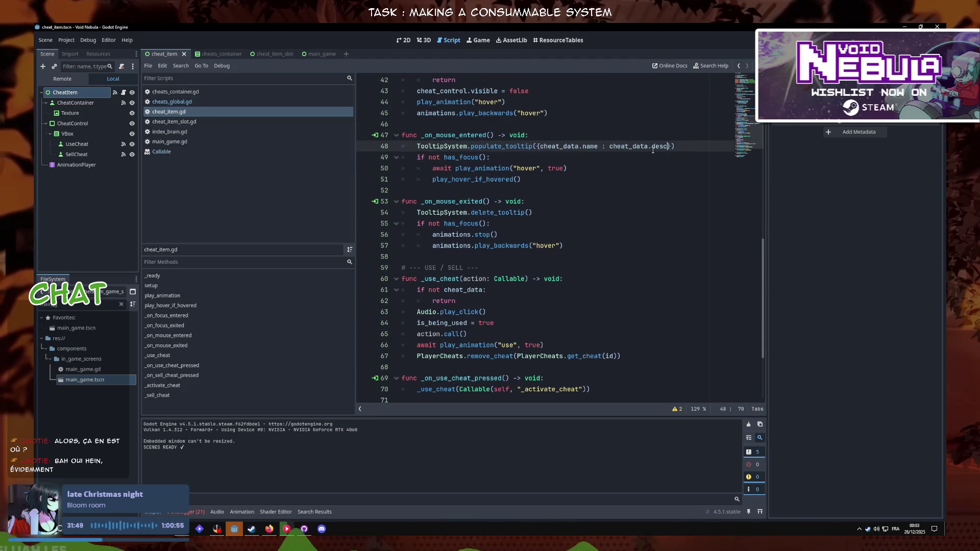
mouse_move(527, 146)
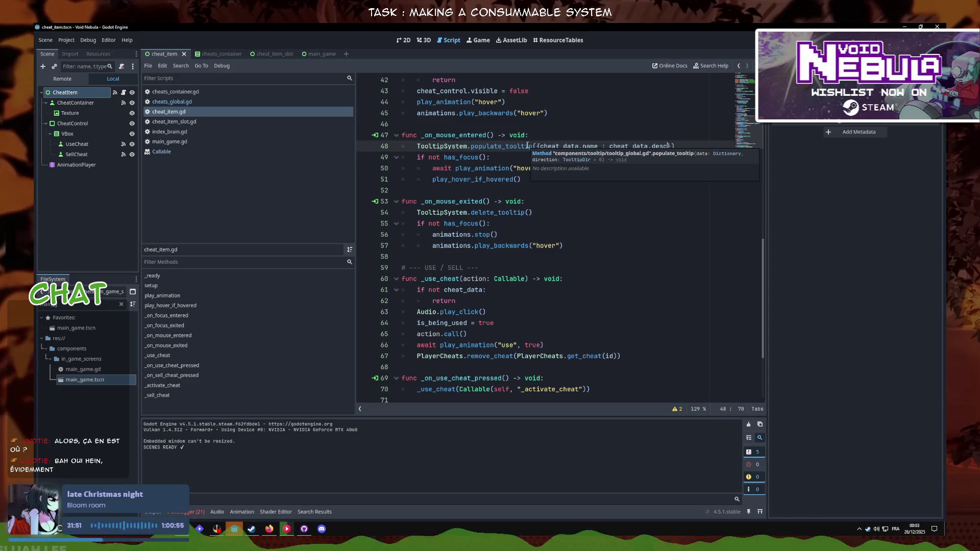
type("},")
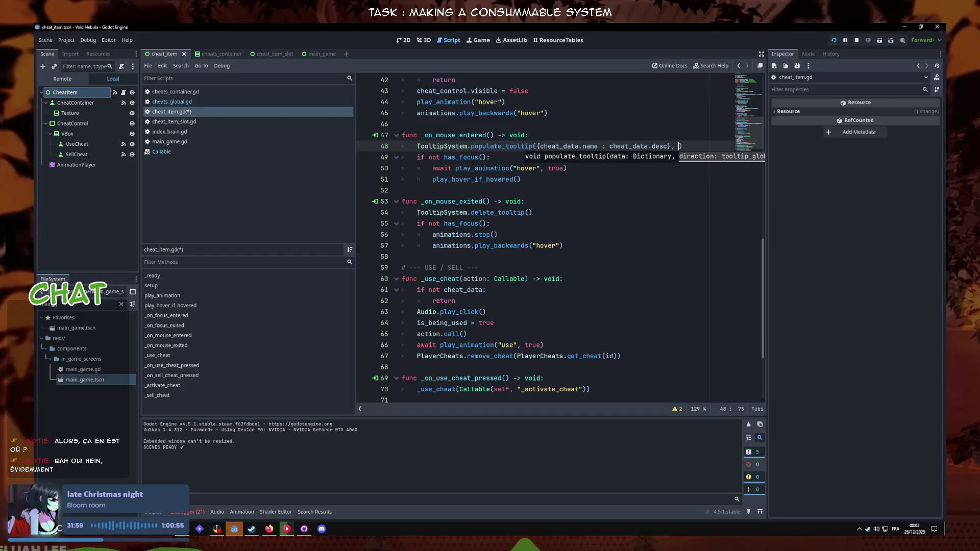
type("ltipSystem.")
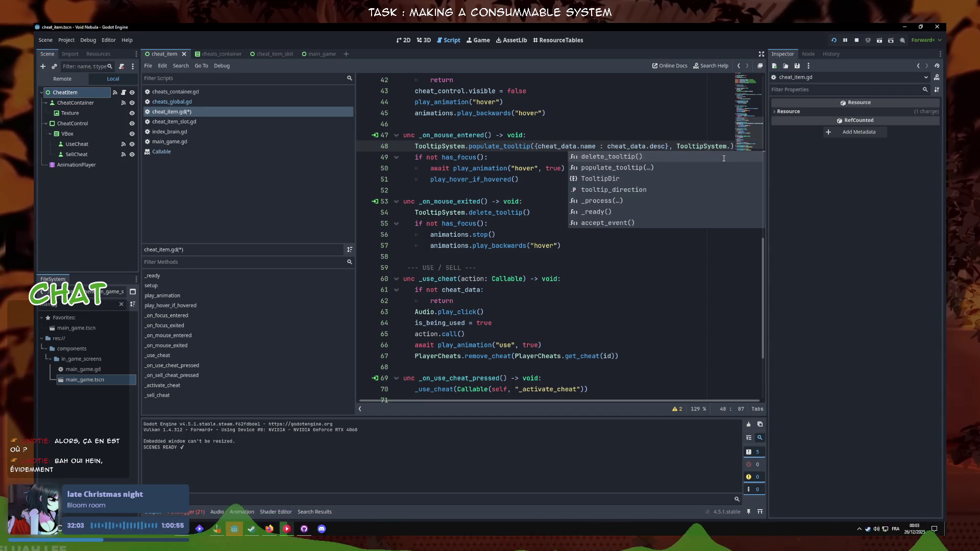
key("Down")
key("Down")
key("Return")
type(".")
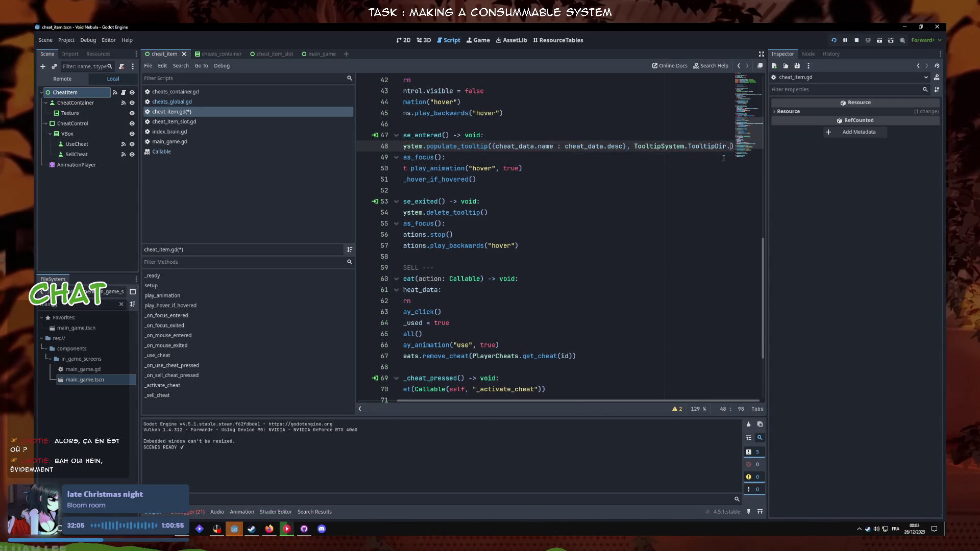
type("RIGHT")
key("Return")
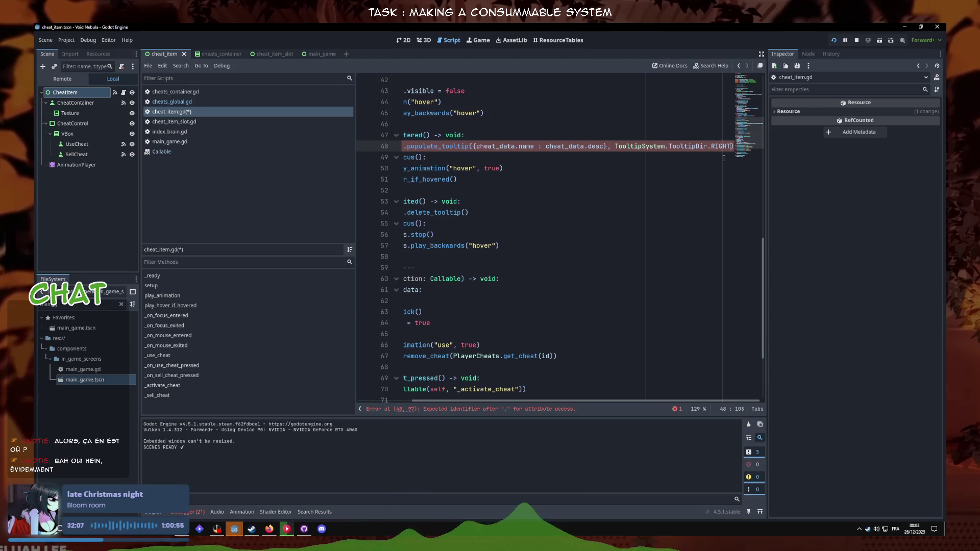
key("ctrl+s")
type(",")
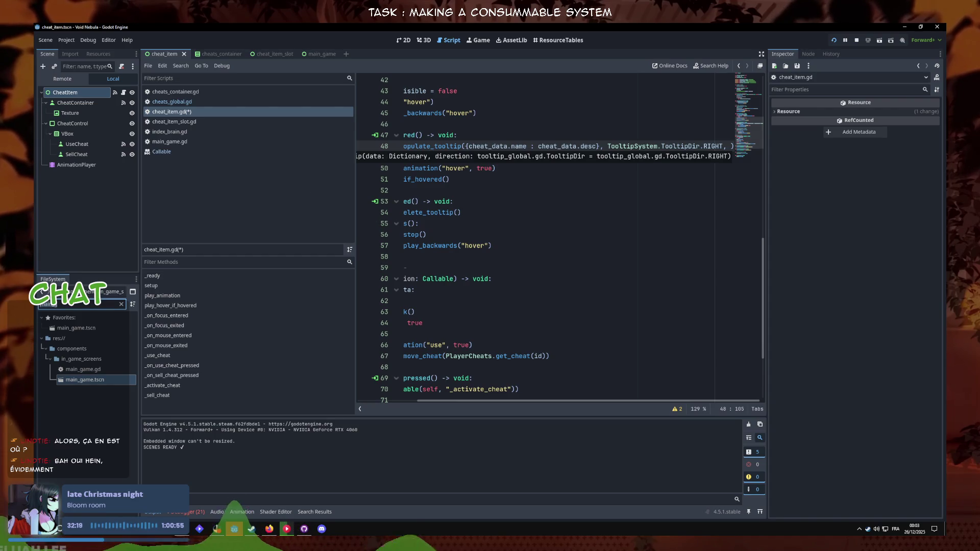
Filter the FileSystem for 'tool' and open tooltip.tscn.
key("ctrl+a")
type("tool")
double_click(79, 400)
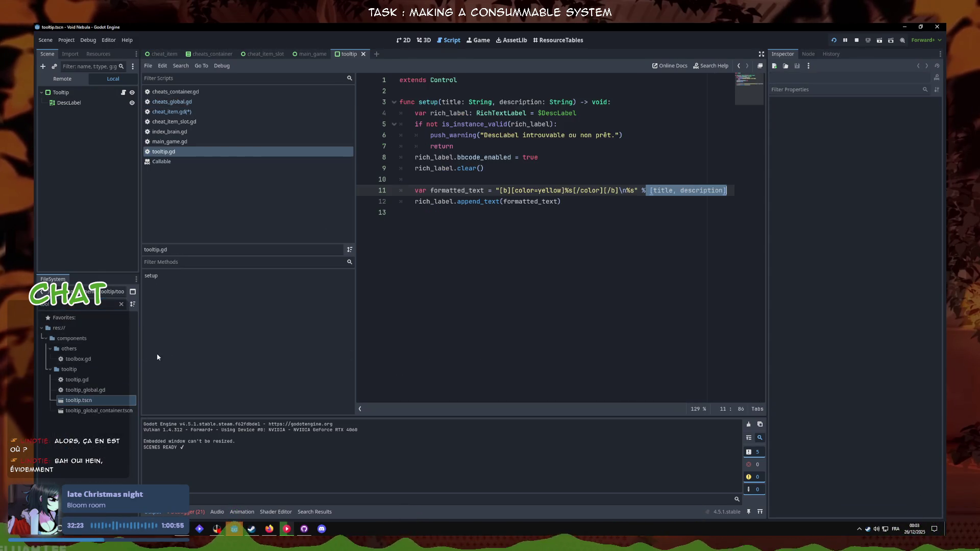
Run the game, view the Life Hack and PH Paper tooltips, then minimize the game window.
key("F5")
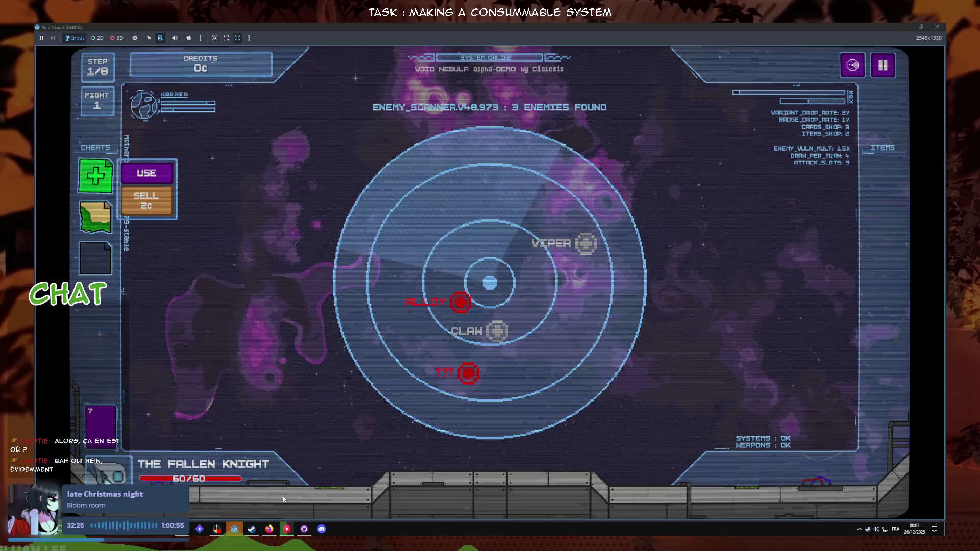
mouse_move(108, 184)
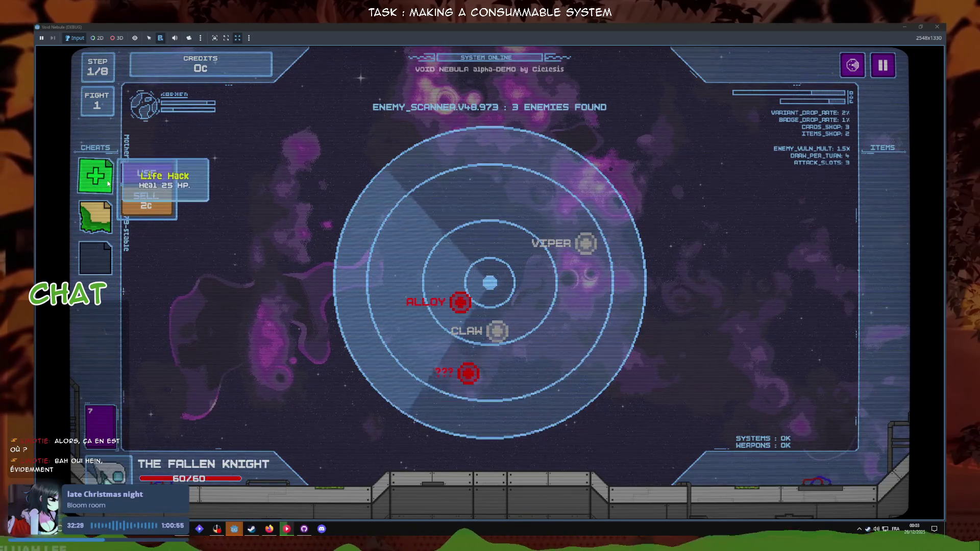
mouse_move(100, 228)
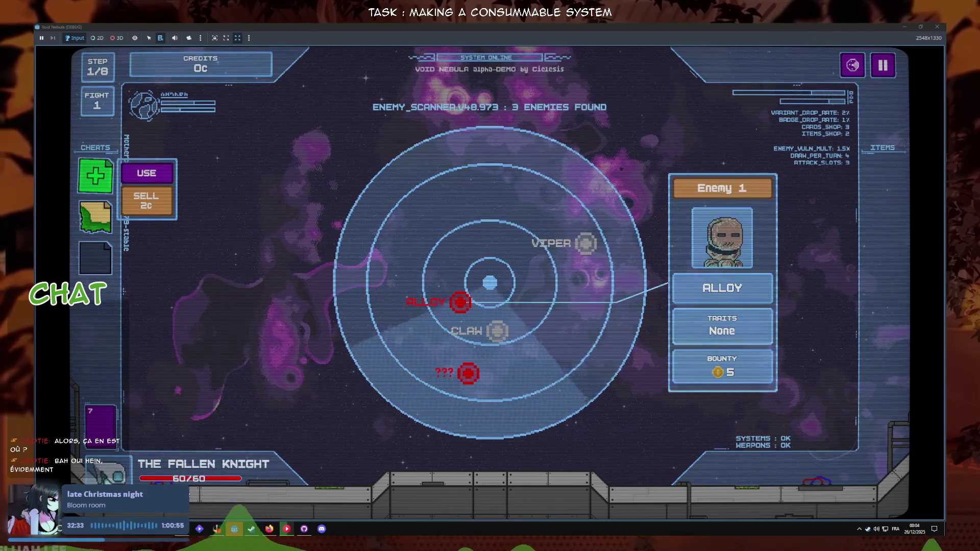
left_click(903, 27)
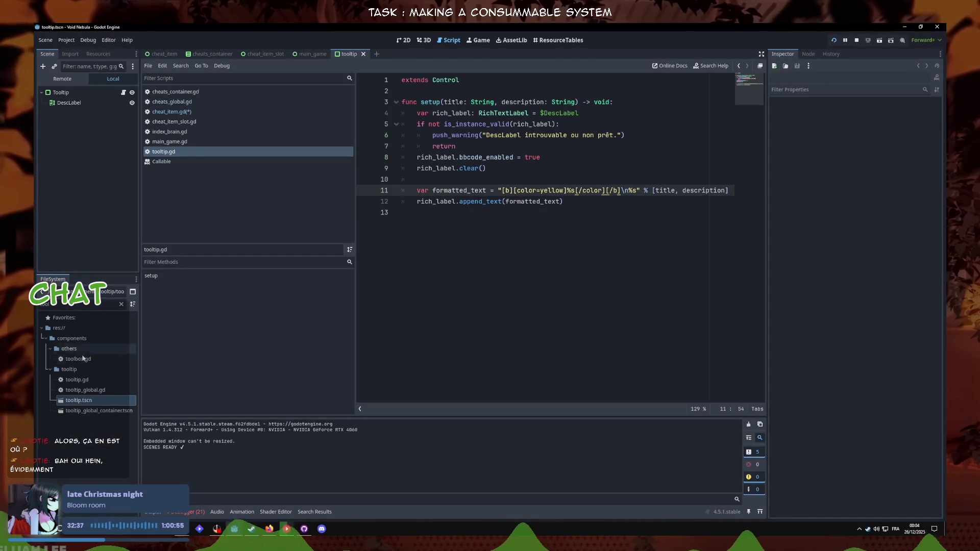
Open the global tooltip script, add a new line after the direction variable, and save.
double_click(97, 411)
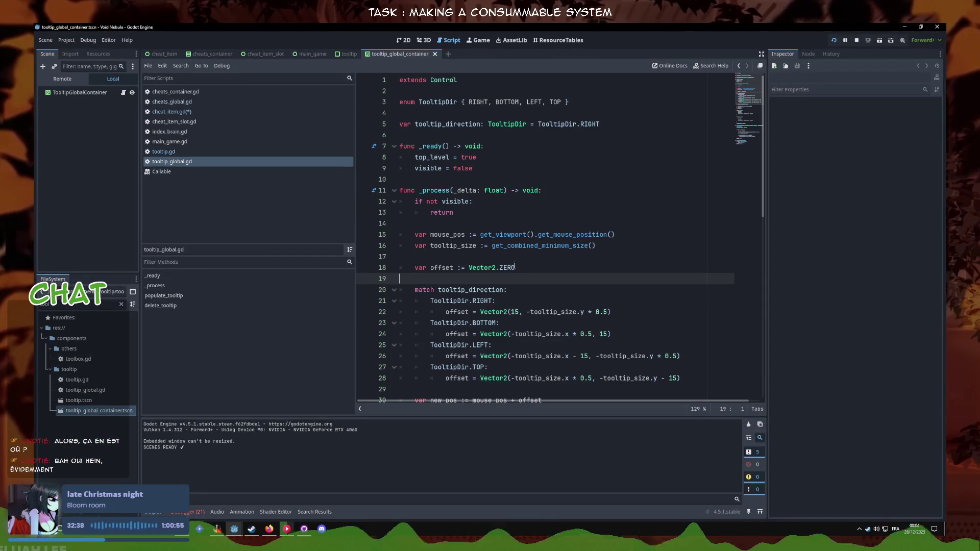
scroll(469, 204, "down", 3)
left_click_drag(491, 334, 488, 340)
left_click(489, 339)
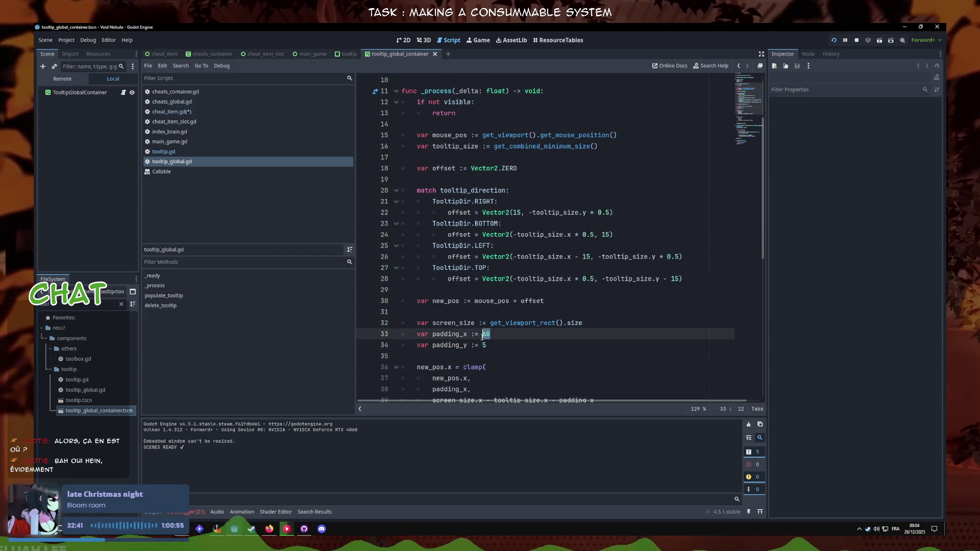
scroll(493, 257, "up", 3)
left_click(618, 126)
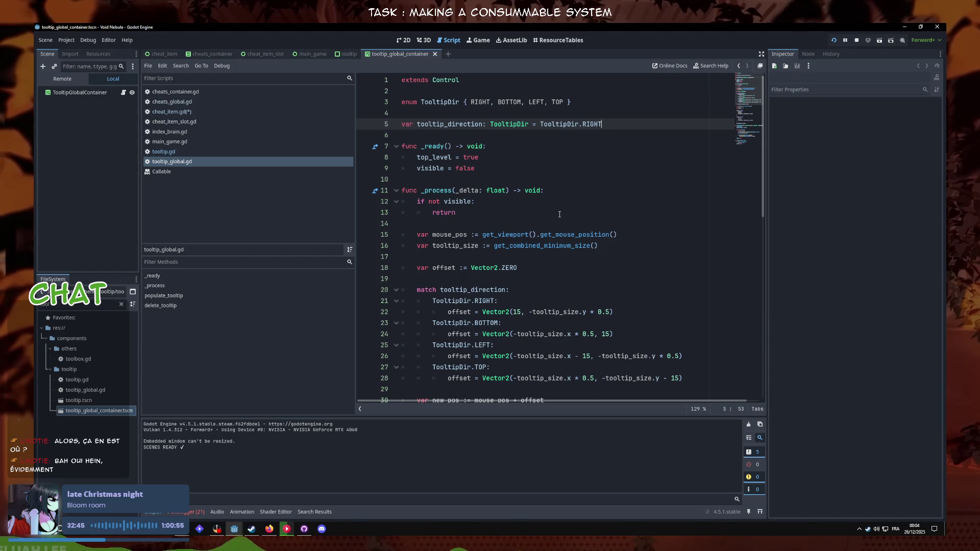
key("Return")
key("Tab")
scroll(572, 218, "down", 2)
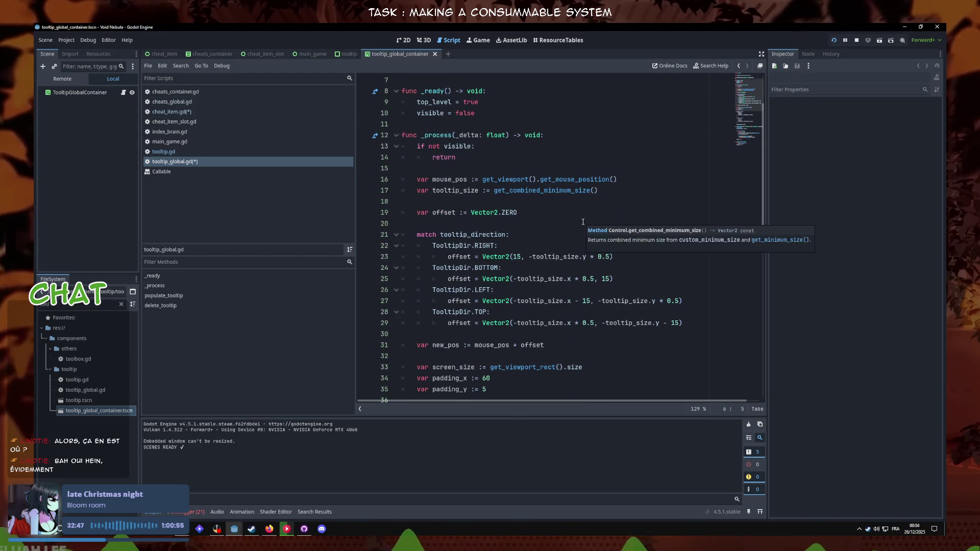
type("png")
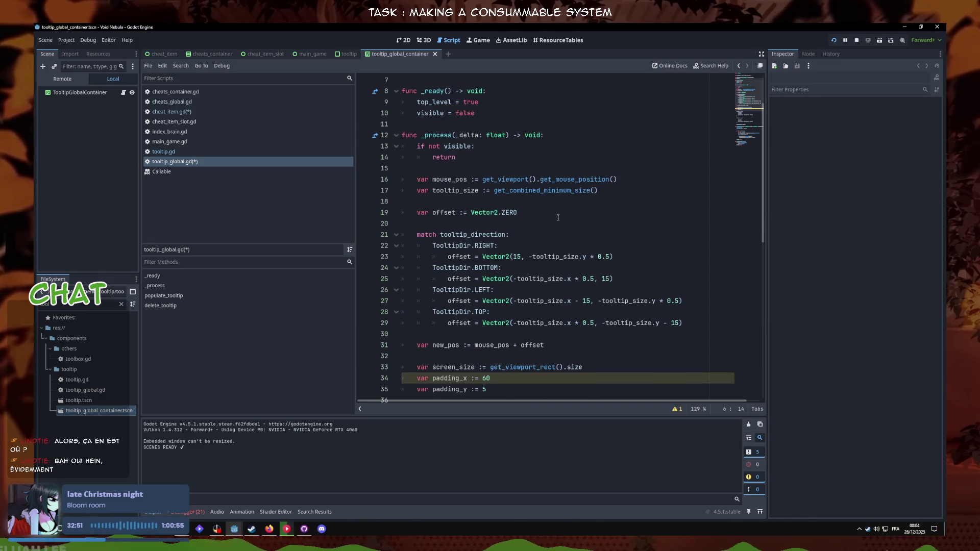
type(" :")
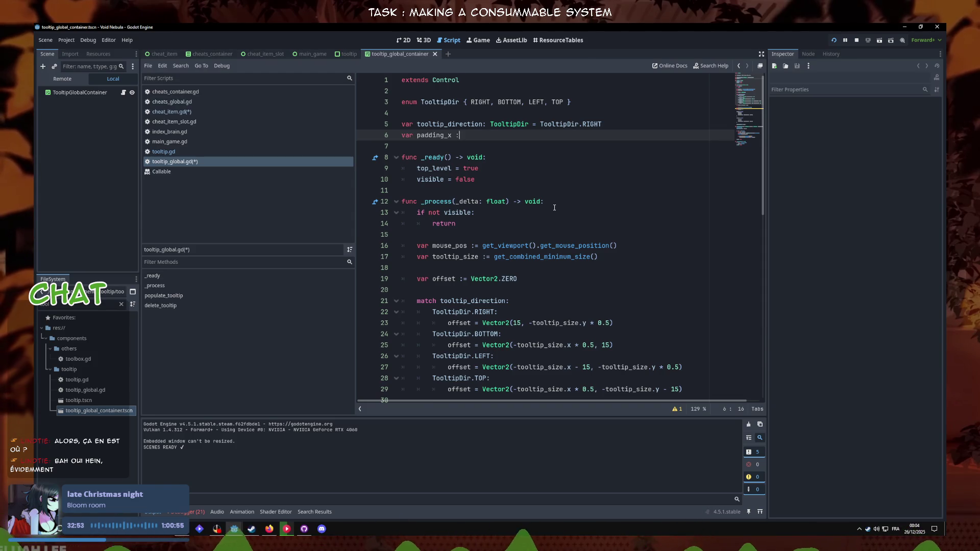
type("60")
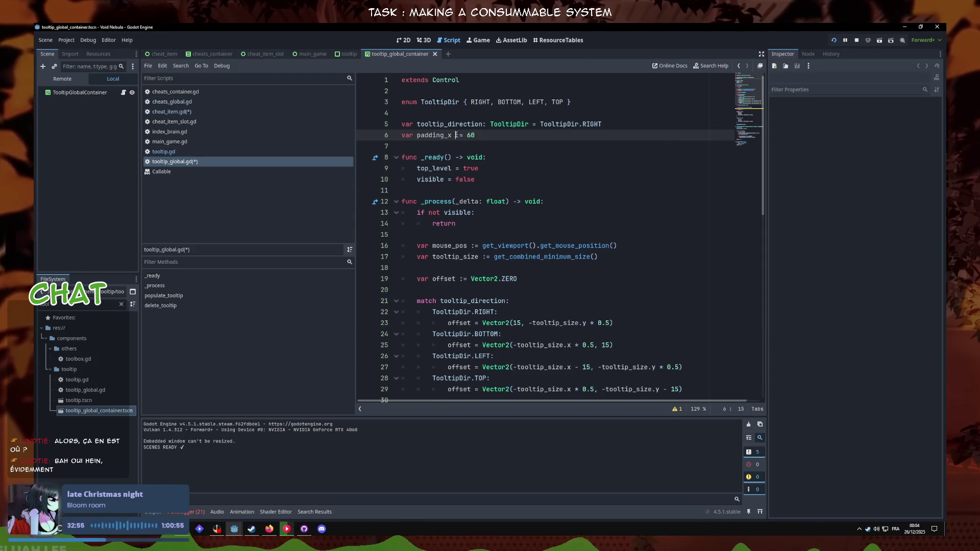
key("ctrl+s")
Remove the local padding_x declaration from _process and save tooltip_global.gd.
scroll(485, 377, "down", 2)
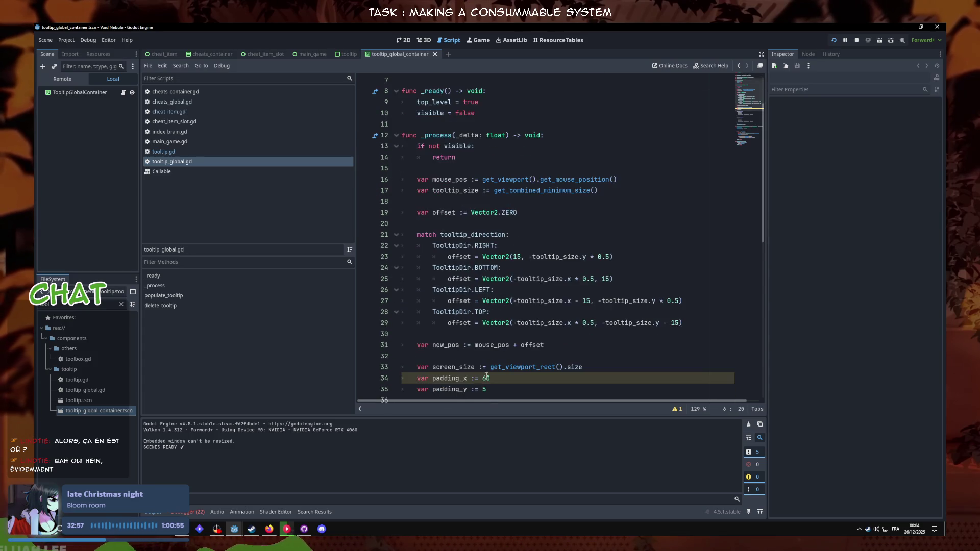
double_click(486, 378)
type("p")
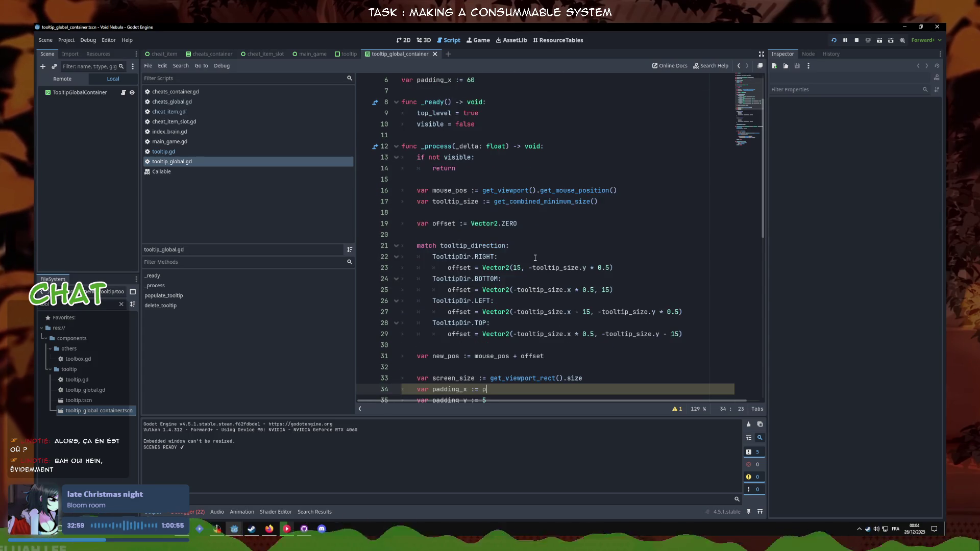
type("add")
scroll(502, 256, "down", 4)
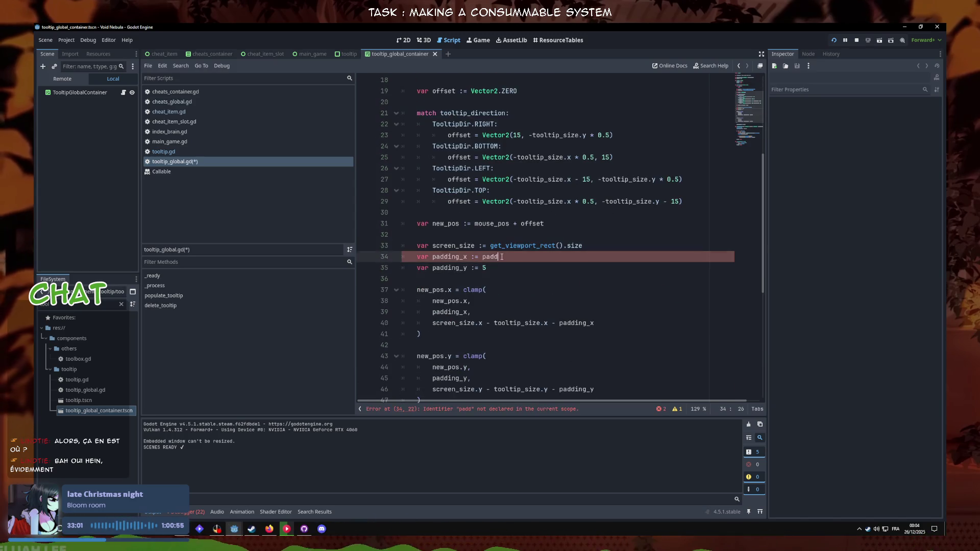
key("ctrl+shift+k")
key("ctrl+s")
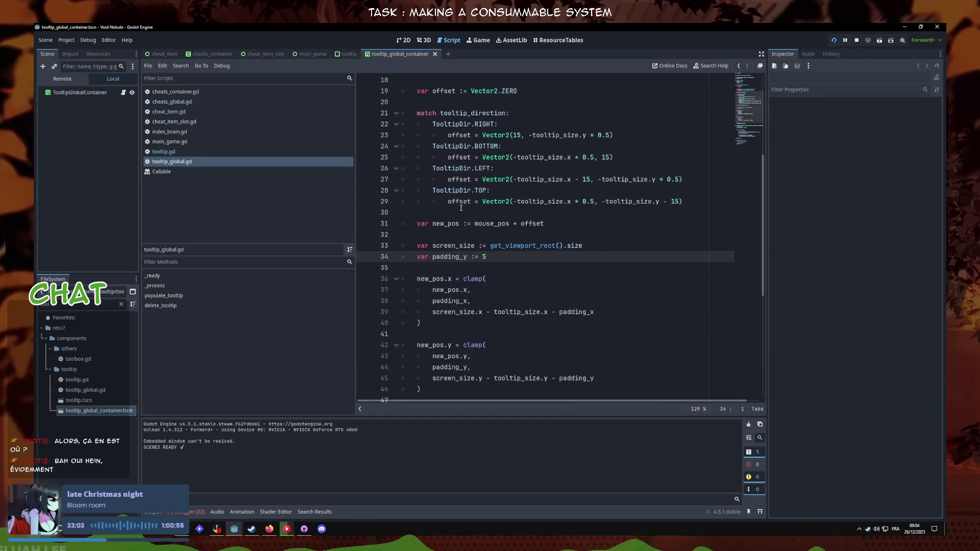
Add an int parameter defaulting to 60 to populate_tooltip and a padding_x line in its body.
scroll(746, 123, "down", 7)
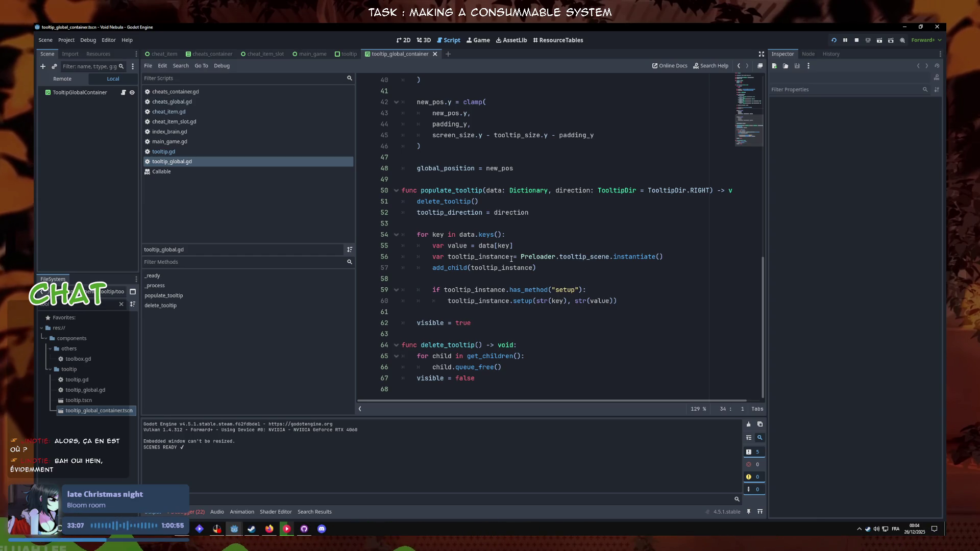
left_click(711, 190)
type(",")
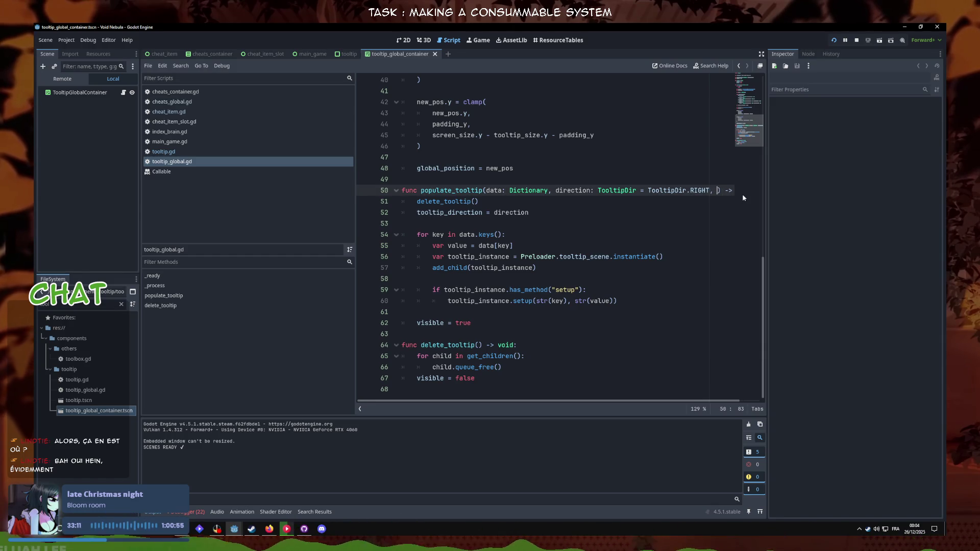
type("padding_")
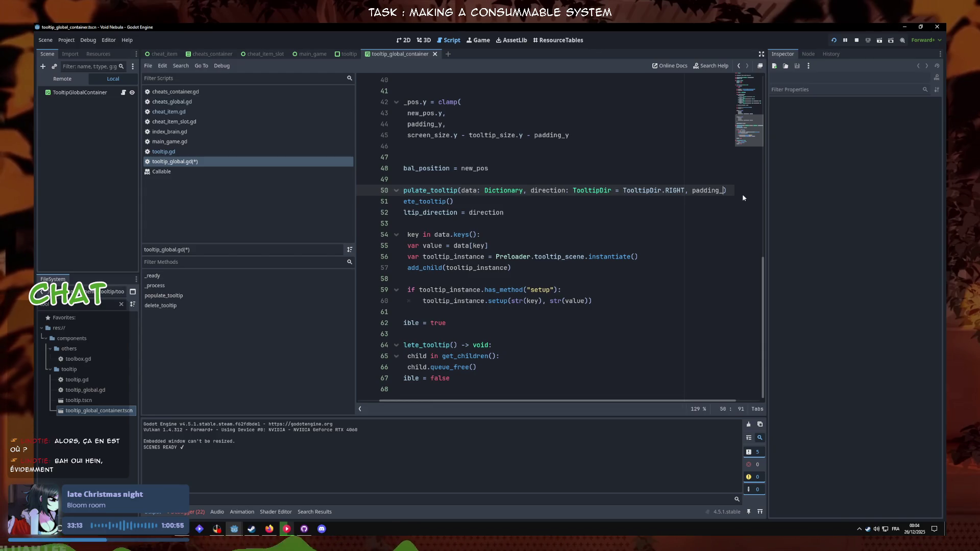
type("_x: ")
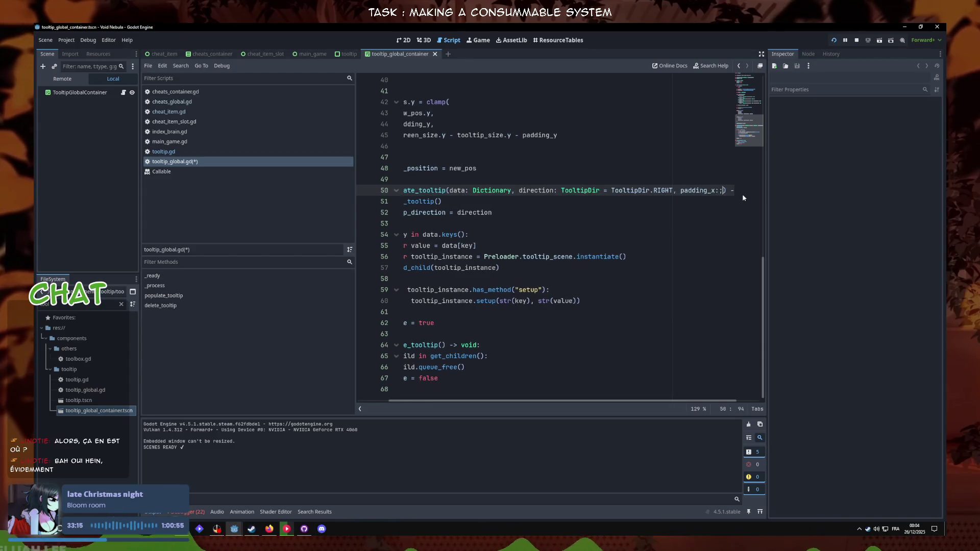
type("int = ")
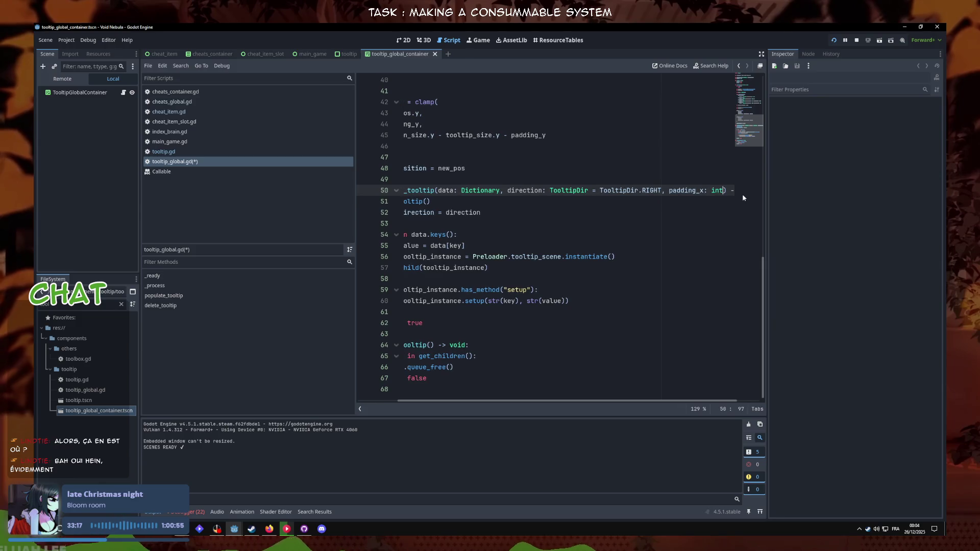
type("60")
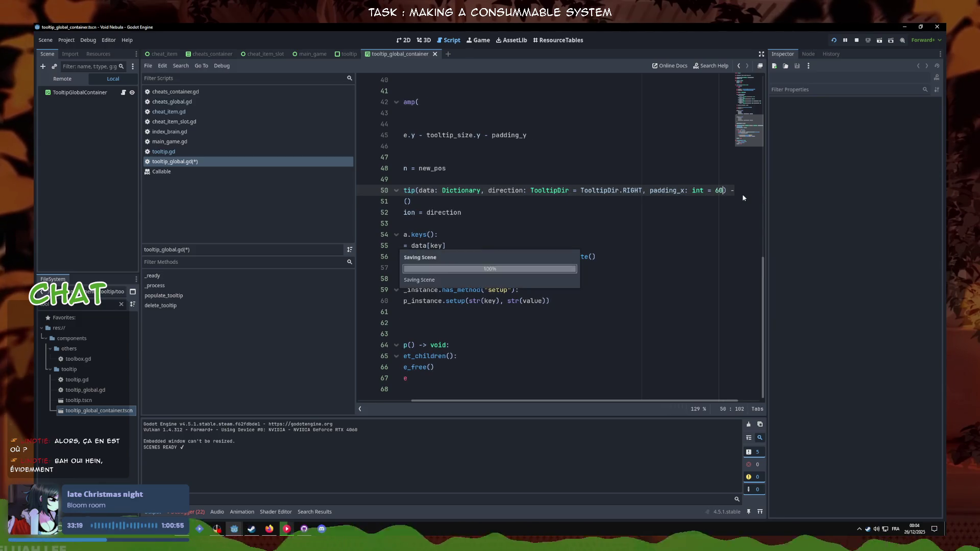
left_click(606, 234)
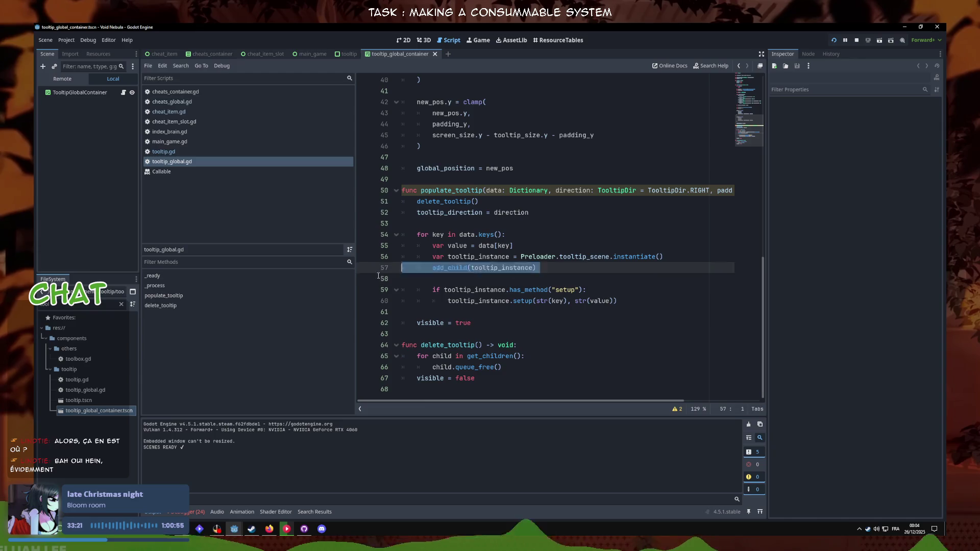
left_click(522, 223)
left_click(565, 230)
left_click(571, 225)
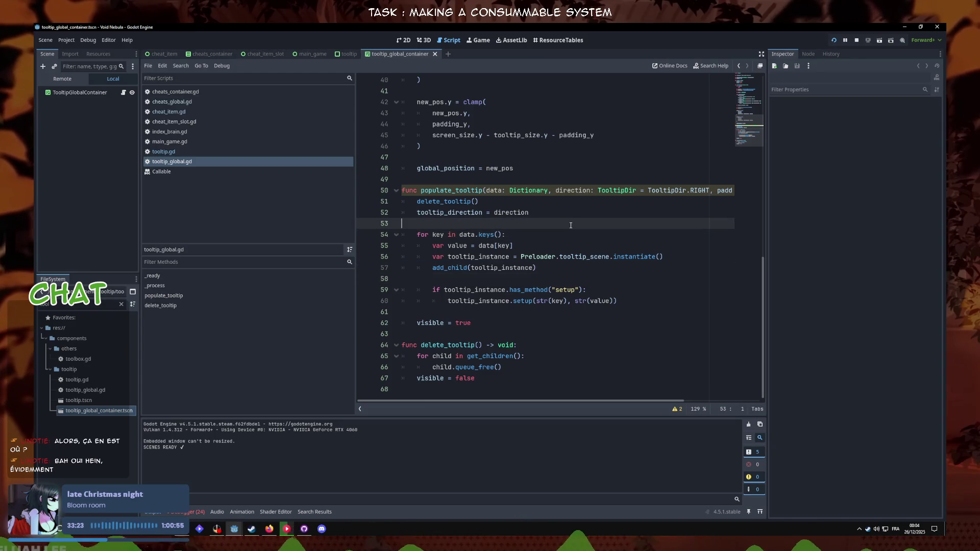
type("padd")
key("Return")
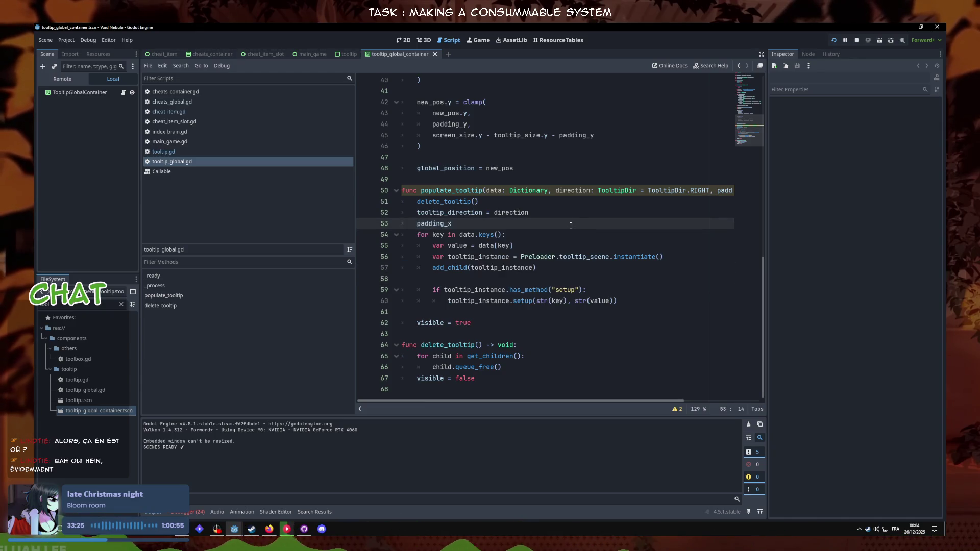
type("60")
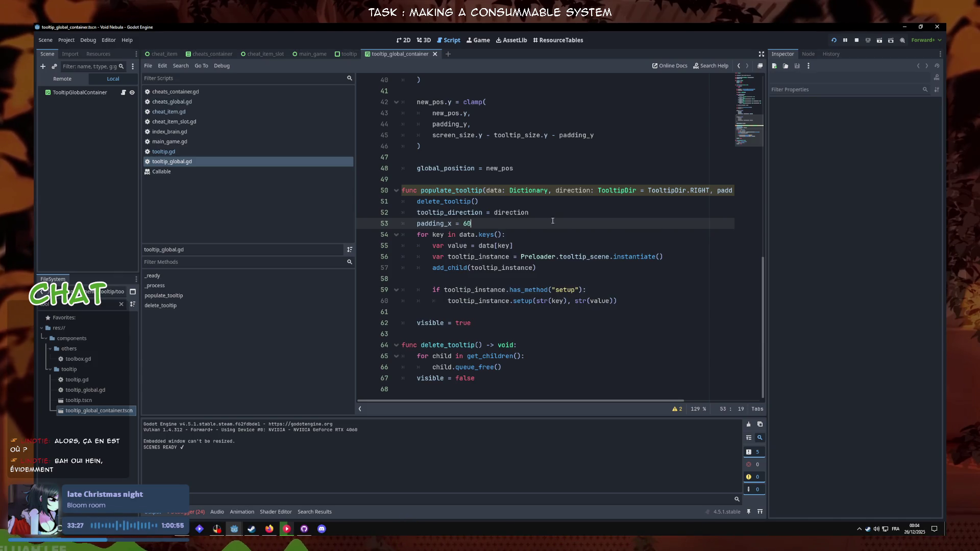
key("Return")
left_click(498, 224)
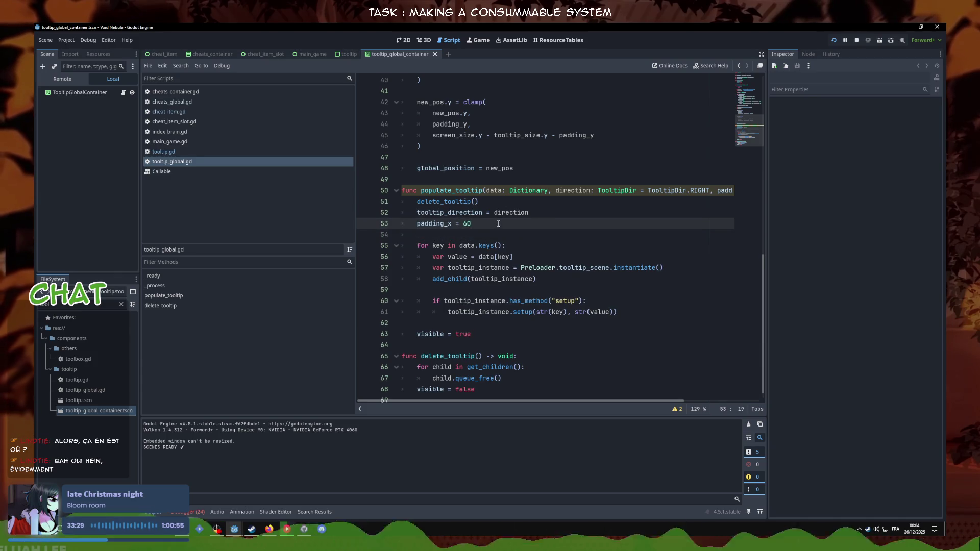
Rename the new parameter to padx, assign padding_x = padx, and save the script.
left_click(694, 191)
left_click_drag(657, 192, 626, 194)
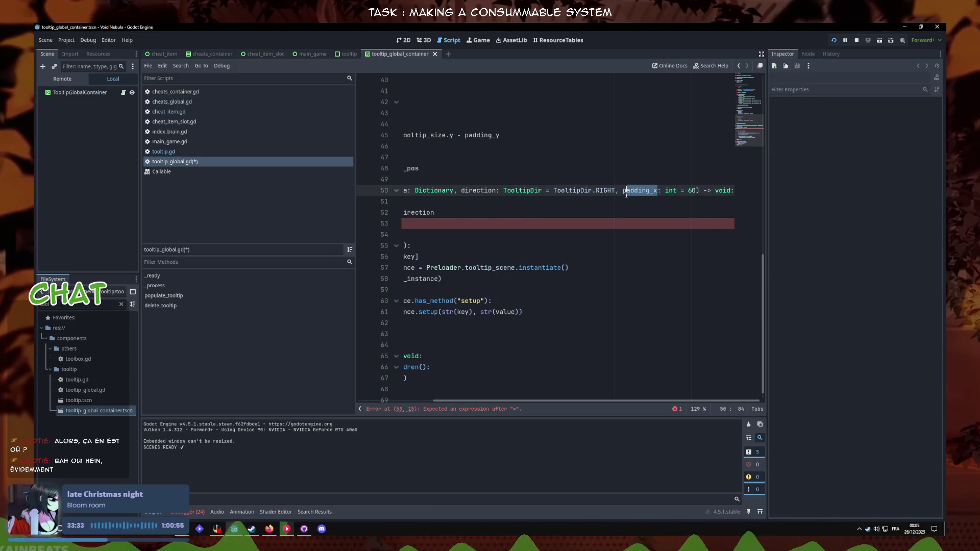
type("x")
left_click(389, 223)
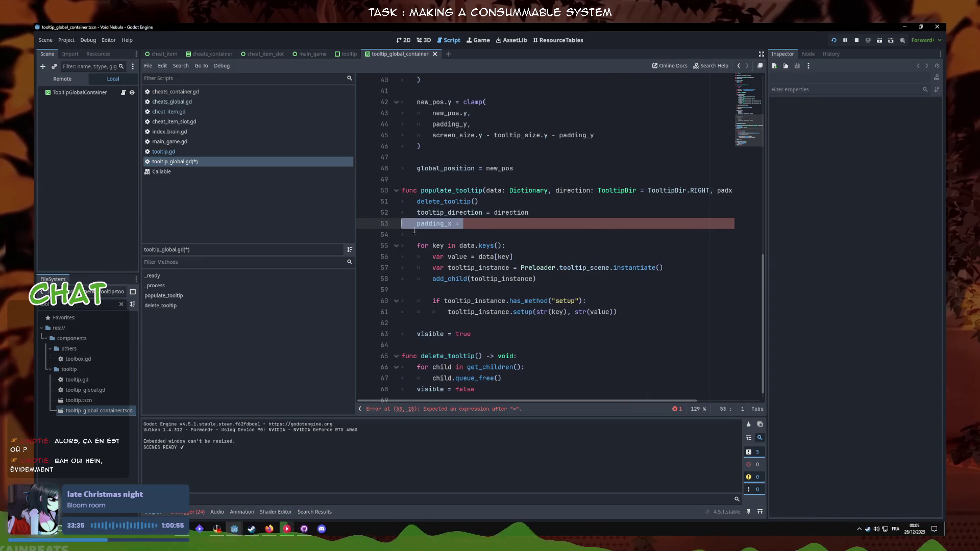
type("padx")
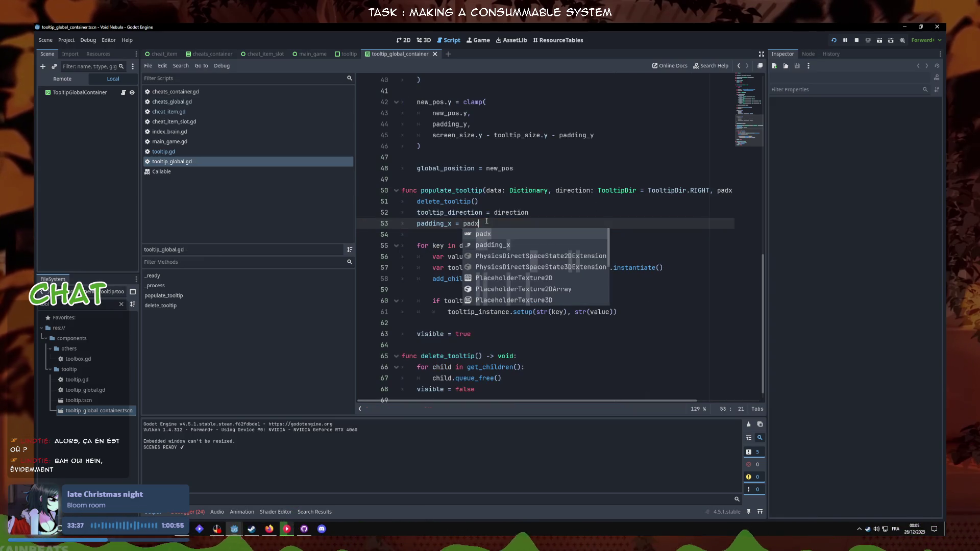
left_click(545, 213)
key("ctrl+s")
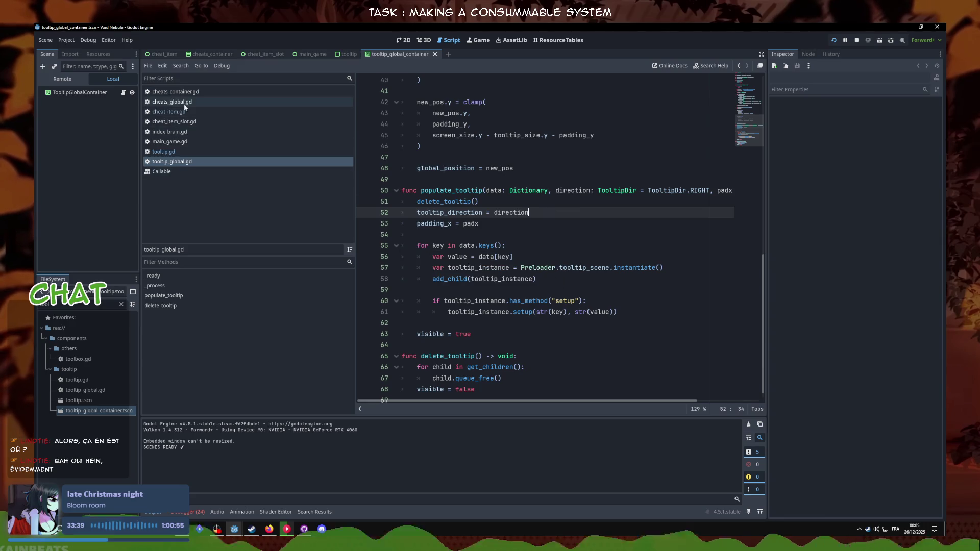
Switch between the cheats_global and cheat_item scripts, ending on cheats_global.gd.
left_click(178, 103)
left_click(197, 111)
left_click(193, 101)
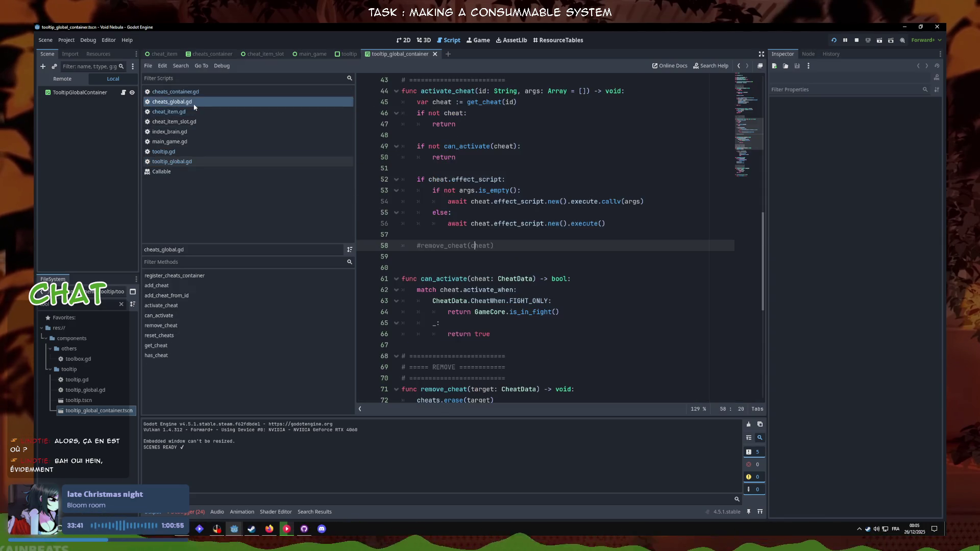
Pass 80 as populate_tooltip's padx in cheat_item.gd and check the tooltip in the running game.
left_click(191, 111)
left_click(583, 194)
left_click(719, 147)
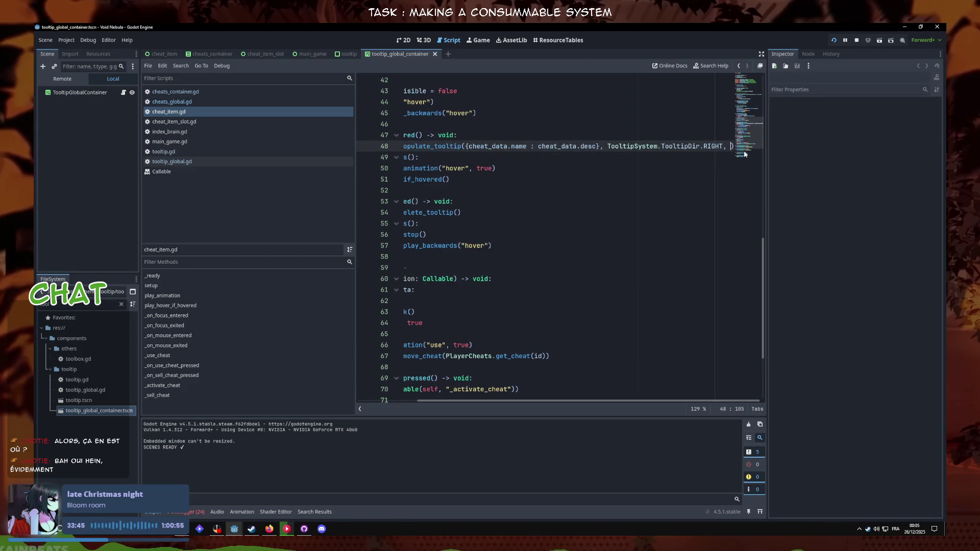
type("80")
left_click(235, 531)
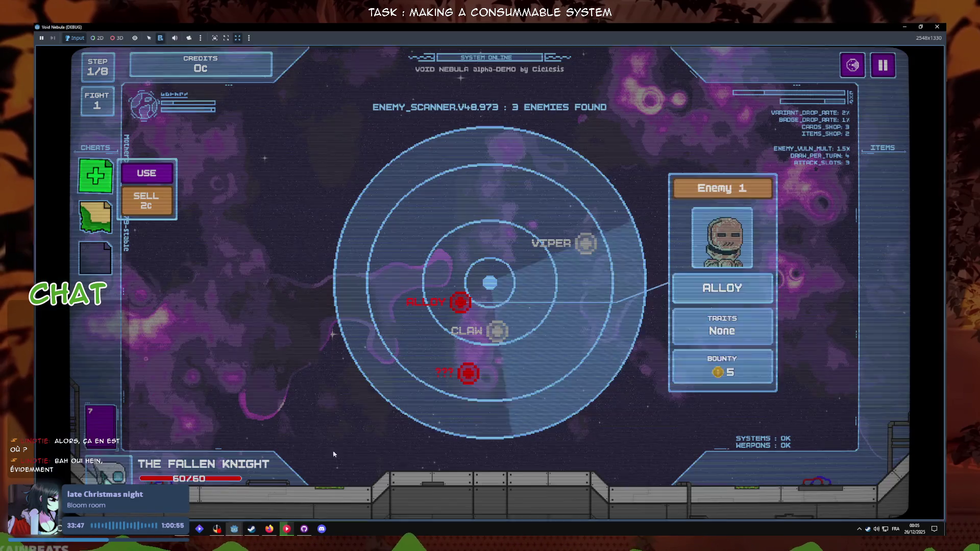
mouse_move(101, 179)
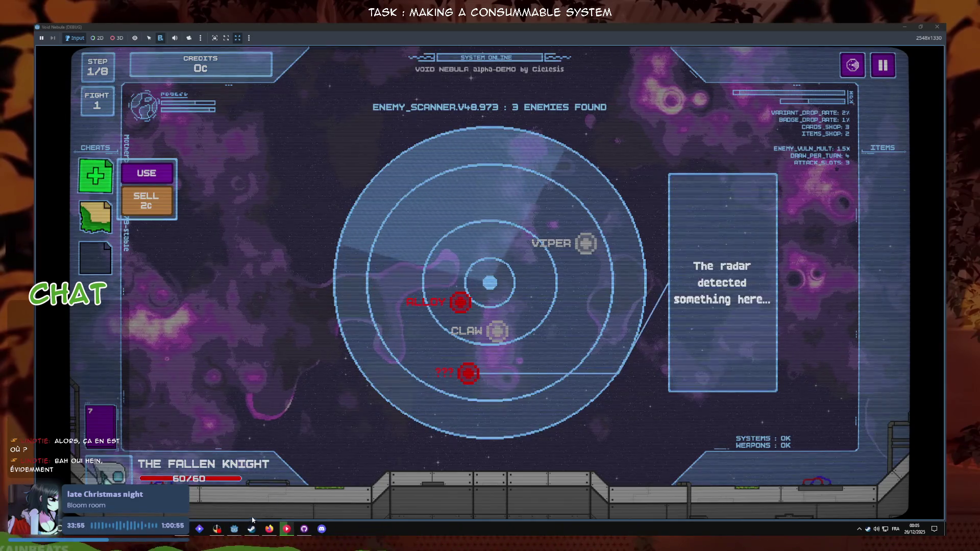
key("F8")
Widen the padx value on line 48 to 130 and rerun to check the Life Hack tooltip.
key("ctrl+shift+Left")
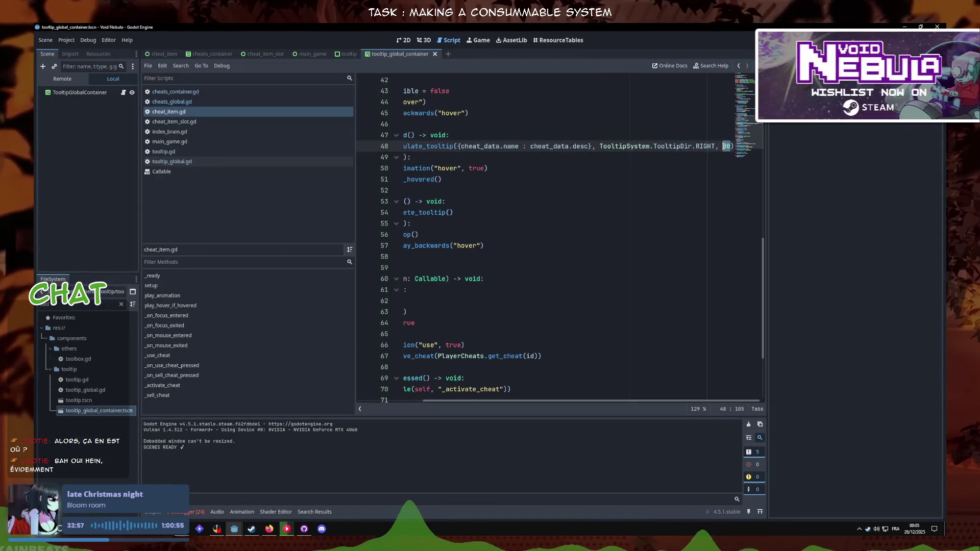
type("0")
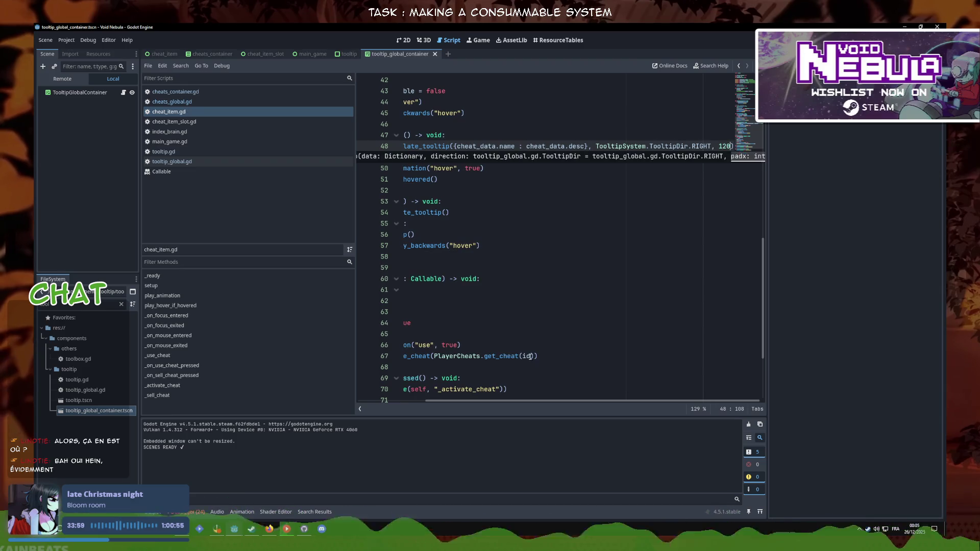
key("F5")
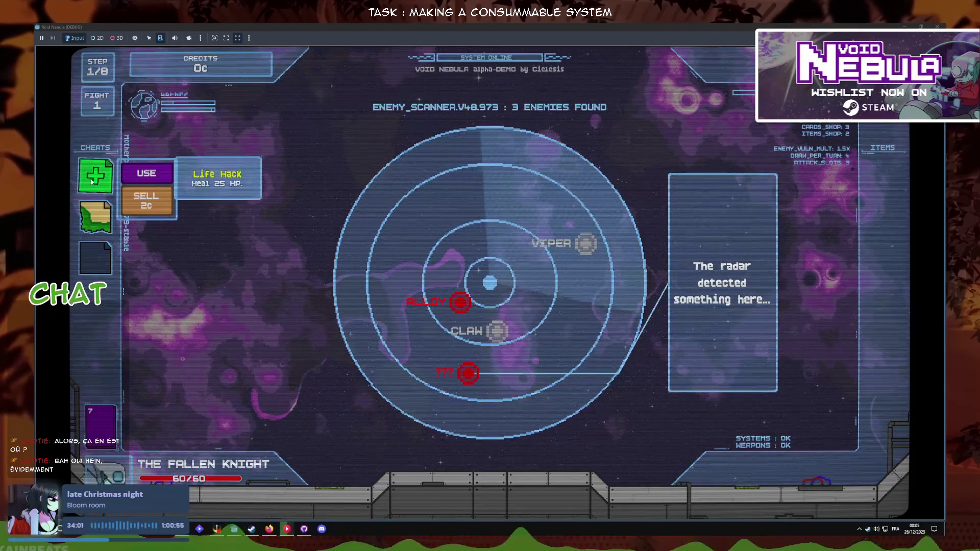
key("F8")
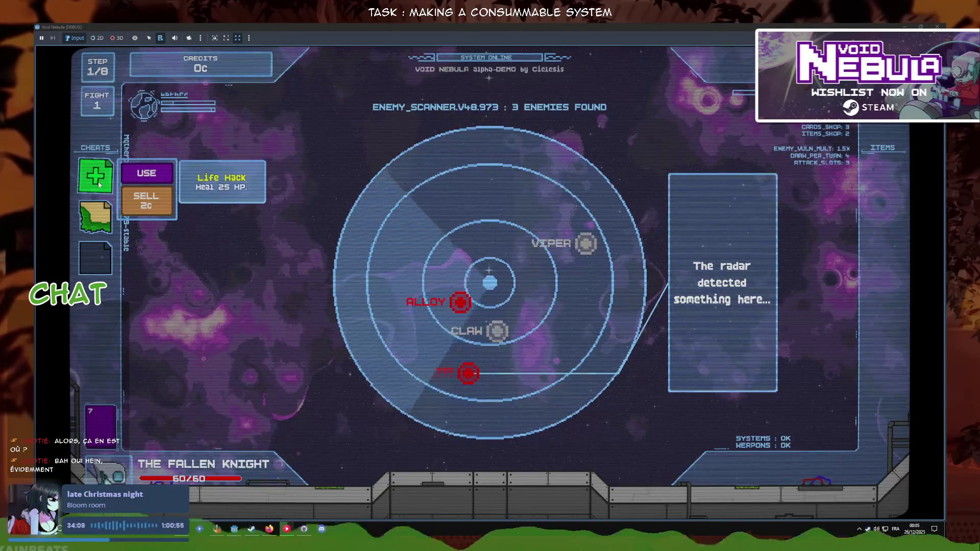
left_click(230, 534)
key("F5")
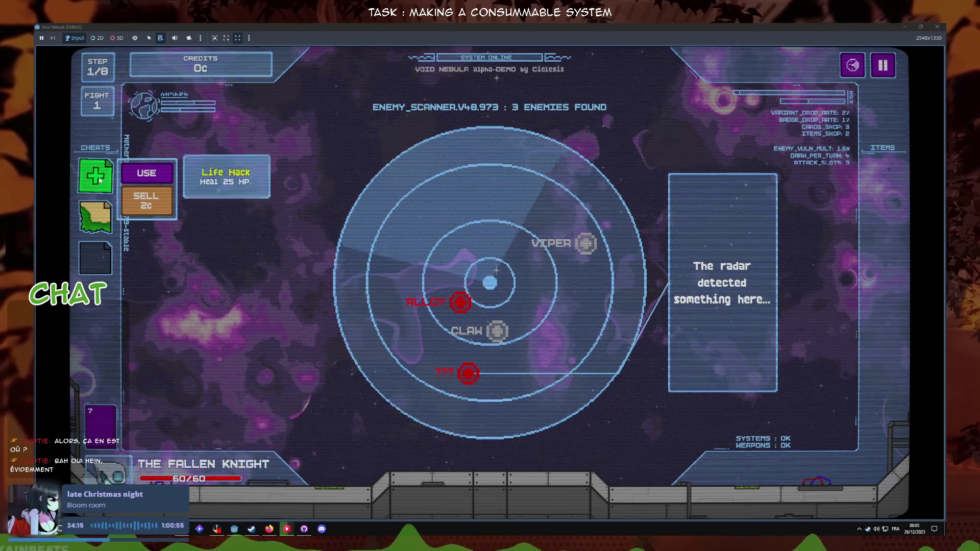
mouse_move(103, 212)
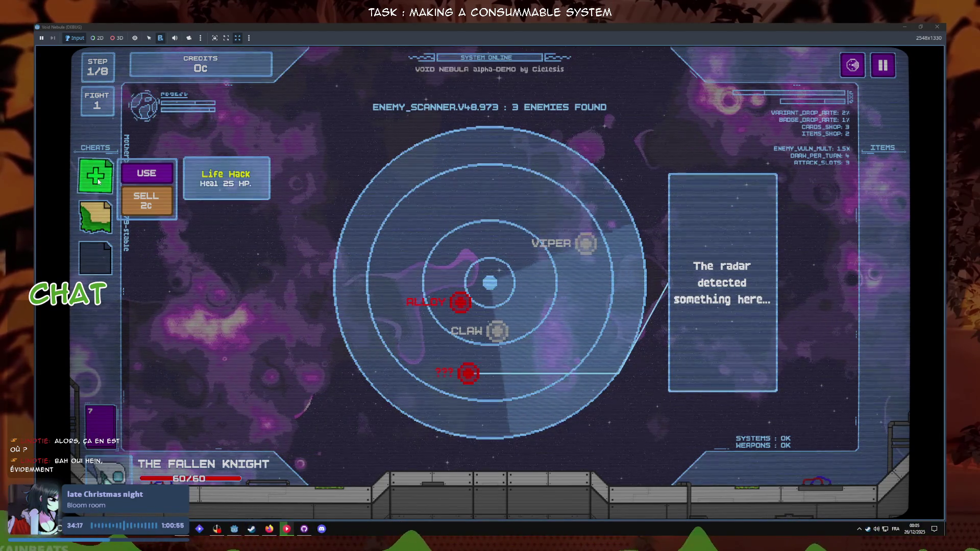
mouse_move(234, 529)
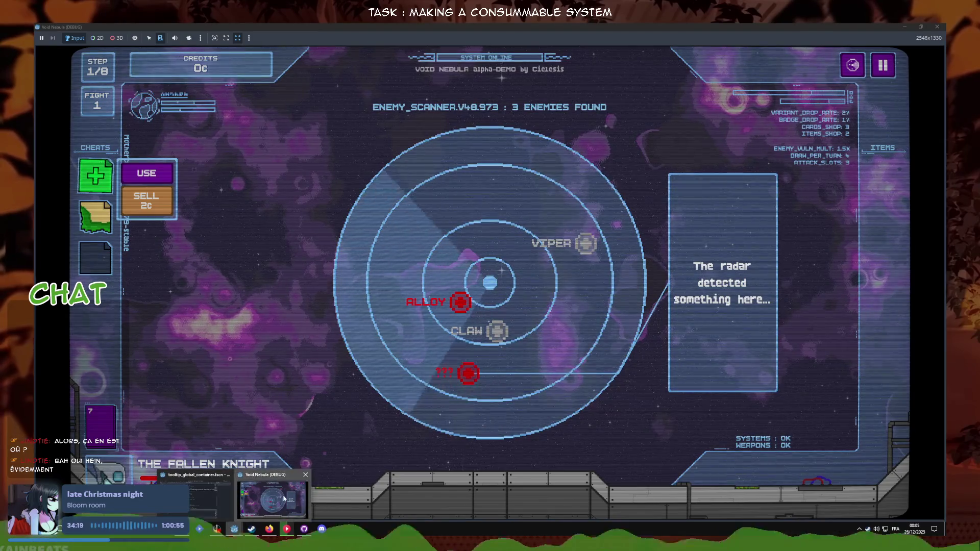
left_click(224, 518)
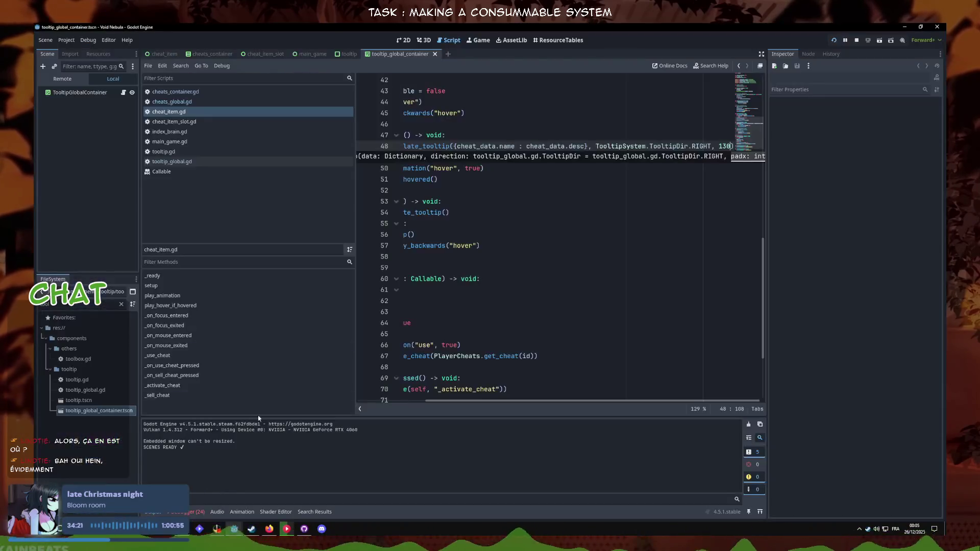
Open the cheat_item scene in 2D and nudge the CheatControl USE/SELL panel 4 pixels right.
left_click(613, 209)
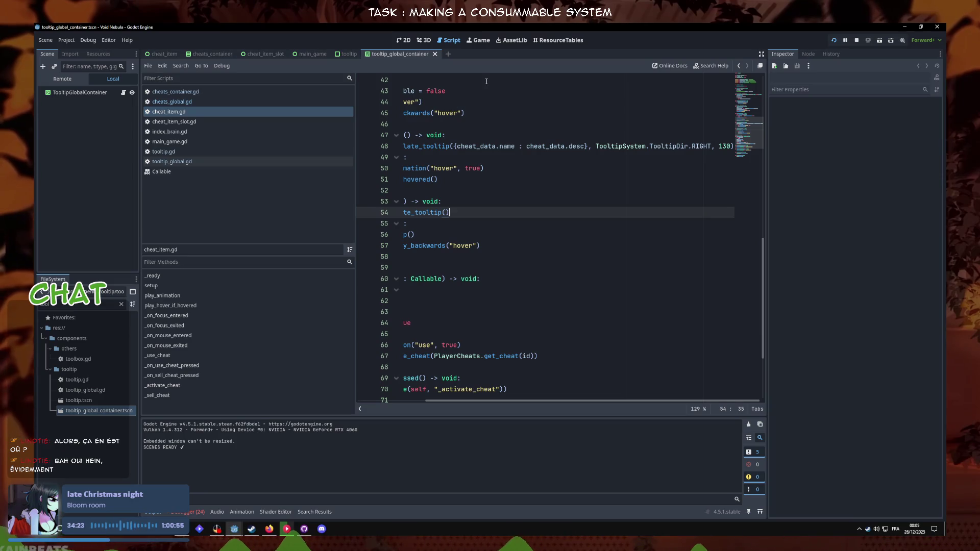
left_click(270, 57)
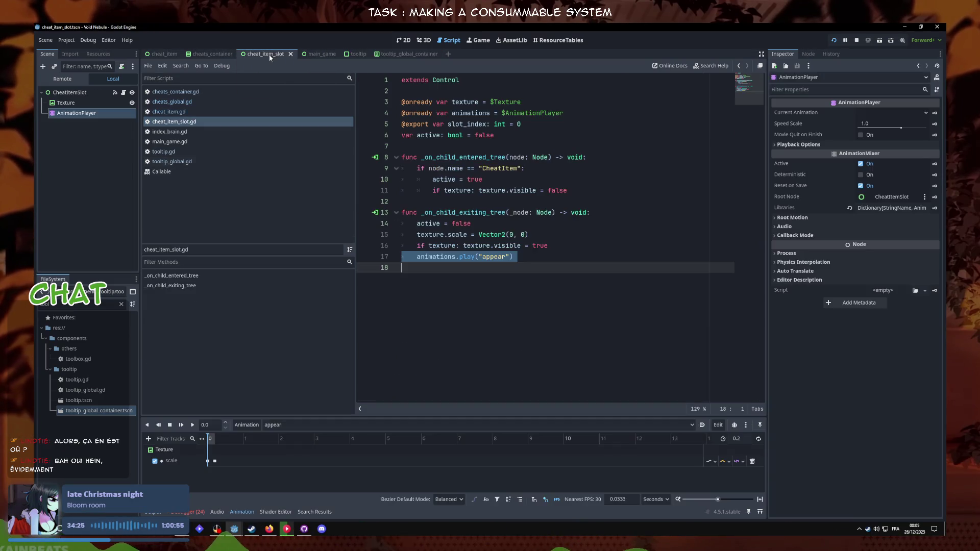
left_click(207, 55)
left_click(163, 53)
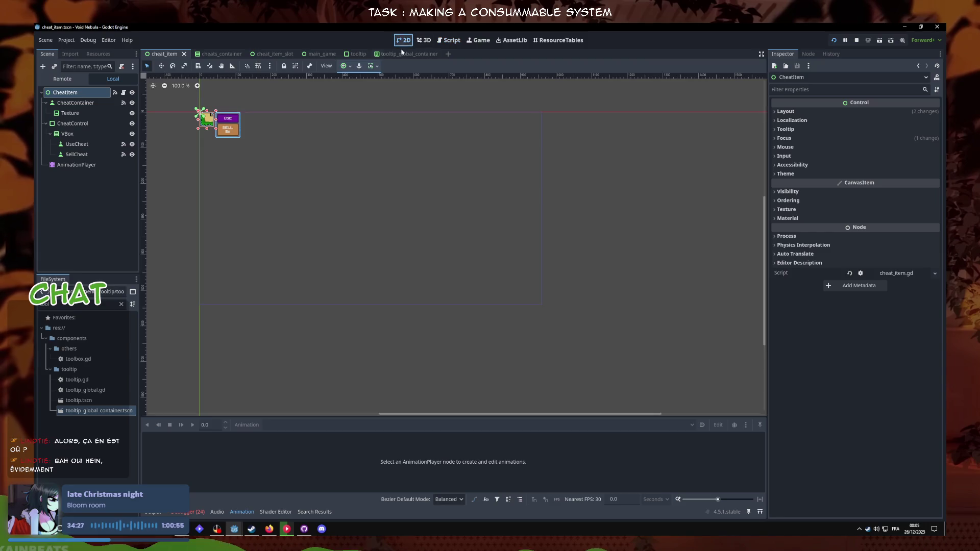
scroll(200, 105, "up", 14)
left_click(351, 177)
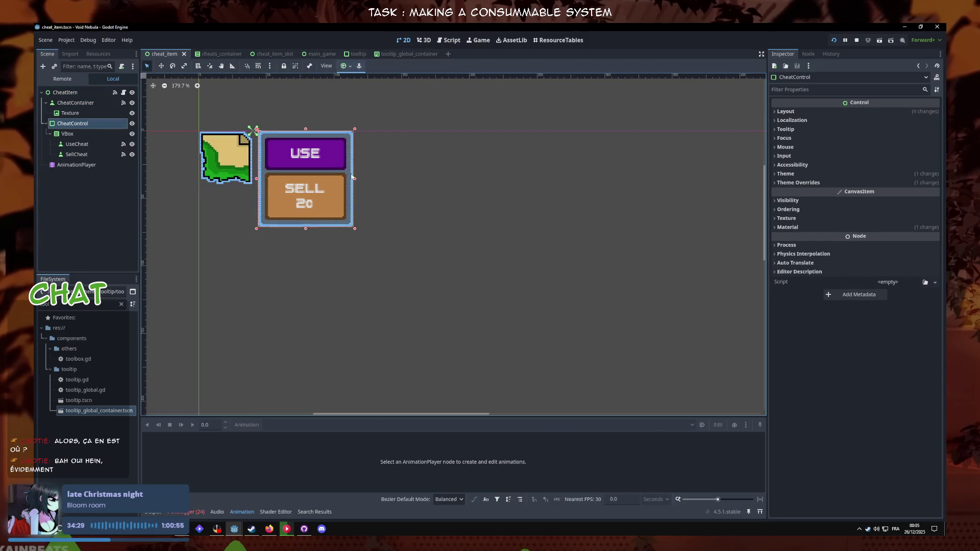
left_click(160, 65)
left_click_drag(374, 155, 375, 156)
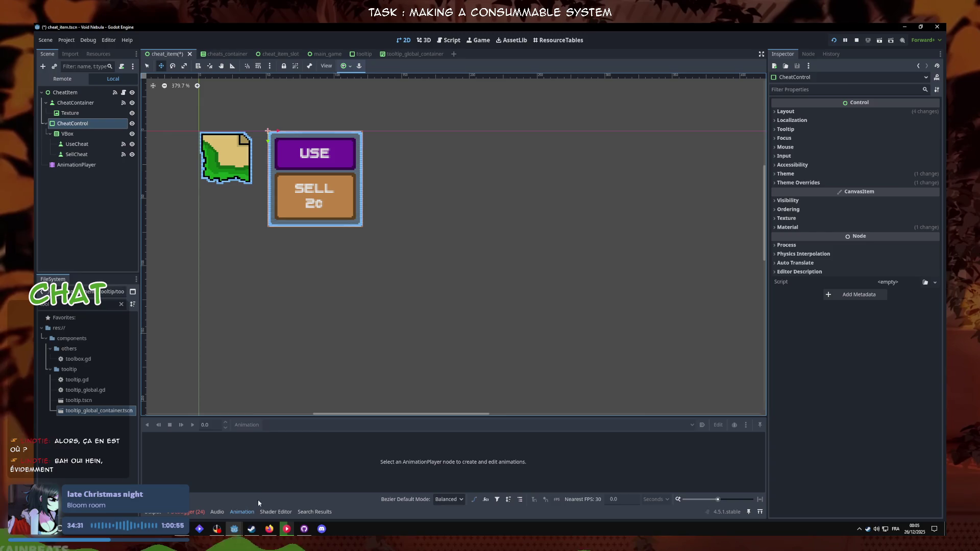
Check the nudged USE/SELL panel in the running game, then return to the editor.
left_click(218, 529)
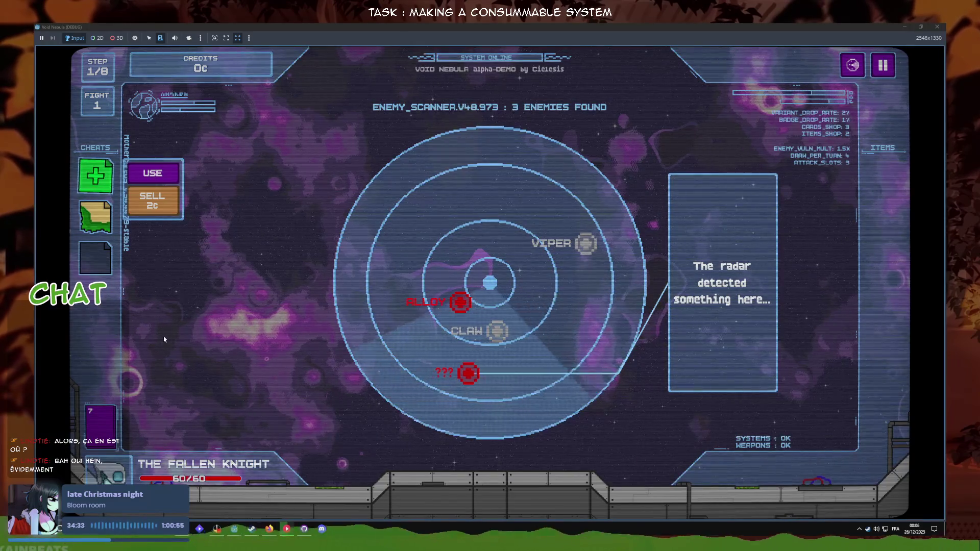
left_click(234, 529)
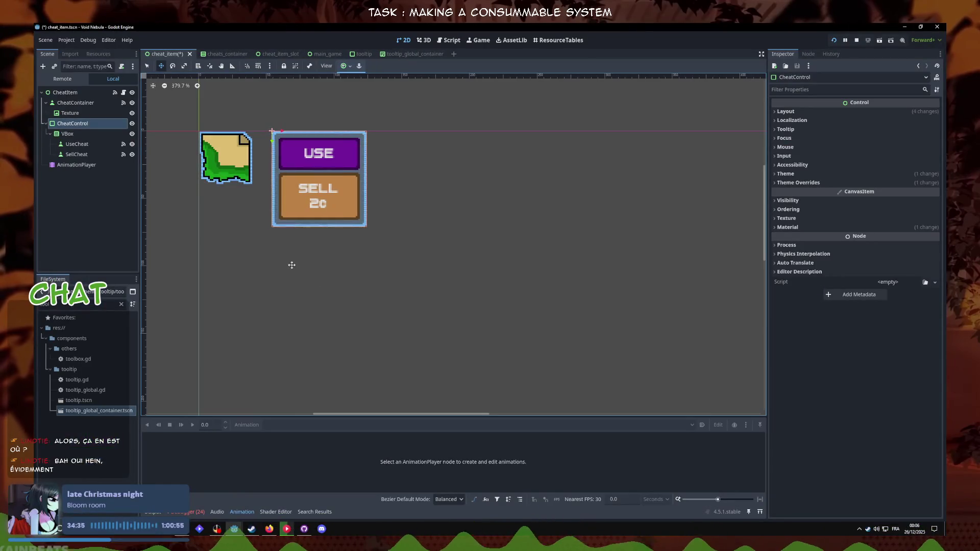
mouse_move(231, 534)
left_click(232, 482)
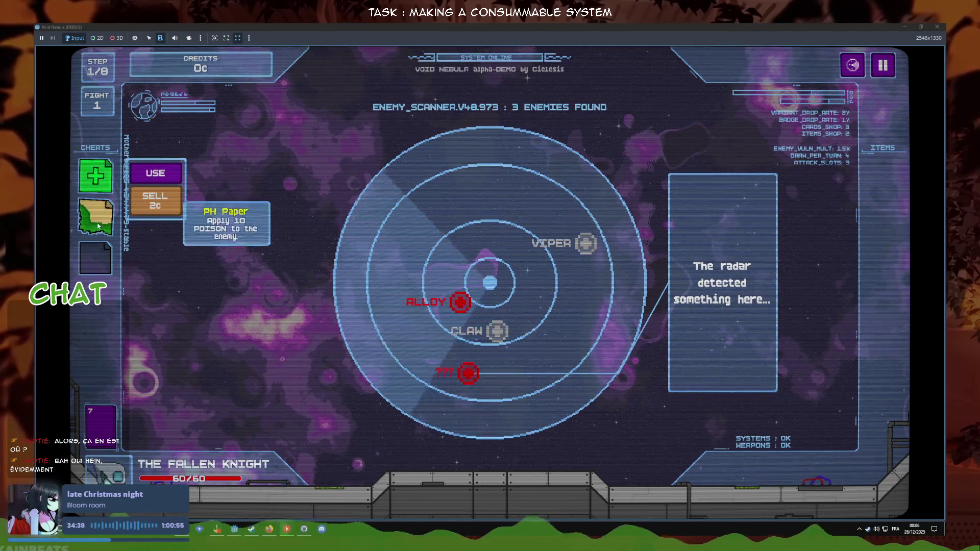
mouse_move(91, 180)
mouse_move(235, 530)
left_click(259, 502)
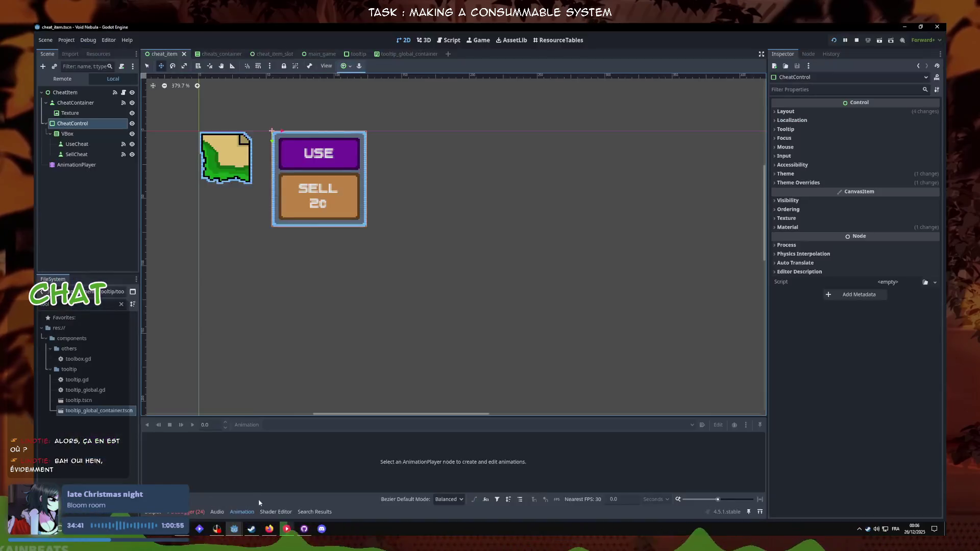
left_click(406, 54)
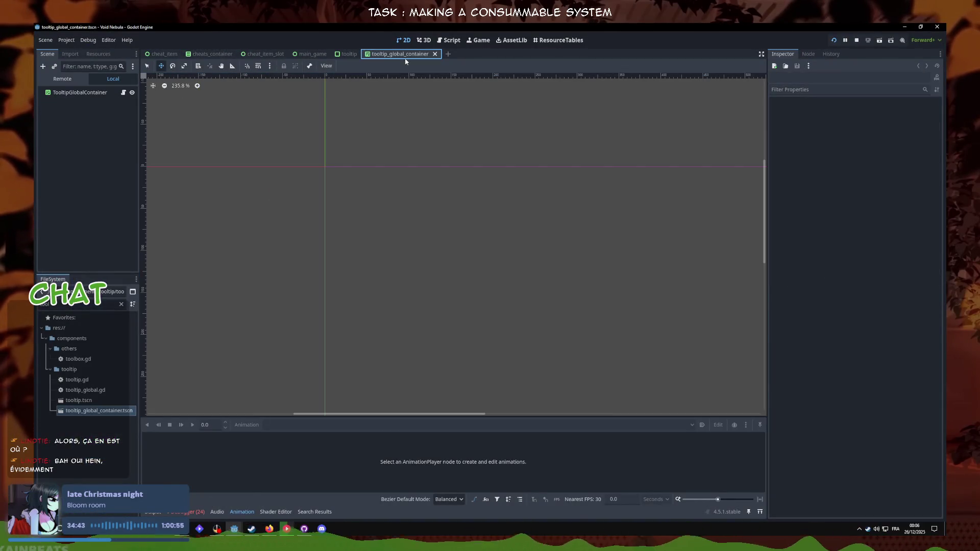
Change the padx value on line 48 of cheat_item.gd and run the game.
left_click(451, 40)
left_click_drag(719, 190, 779, 194)
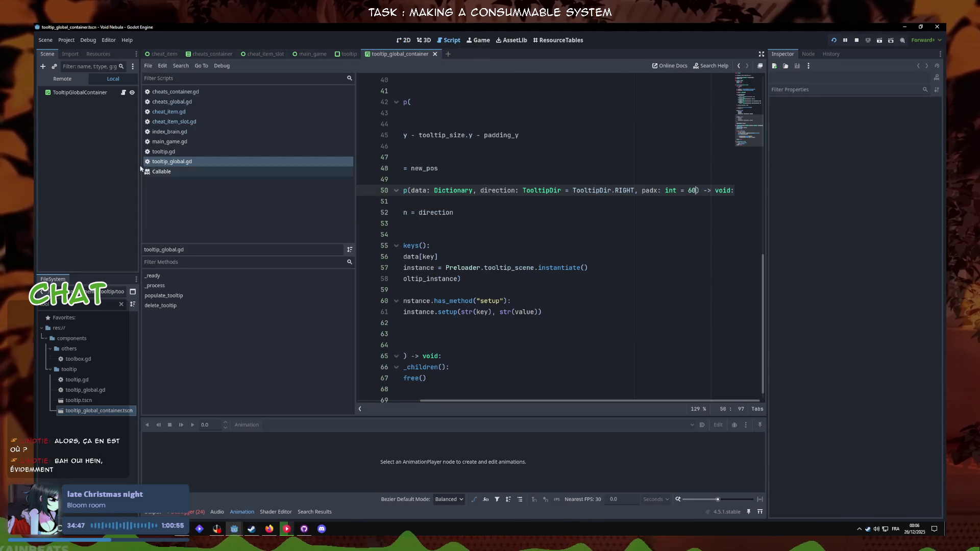
left_click(173, 102)
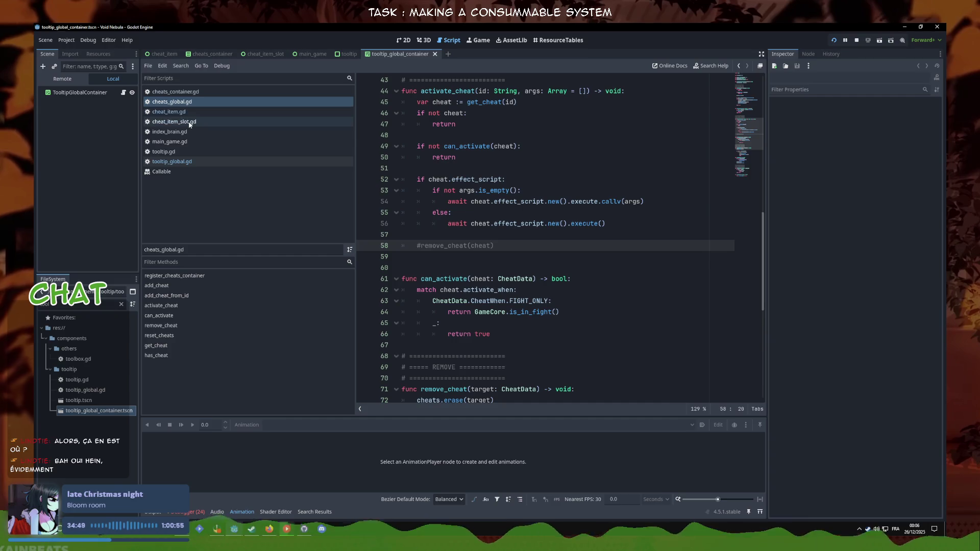
left_click(169, 111)
left_click(727, 146)
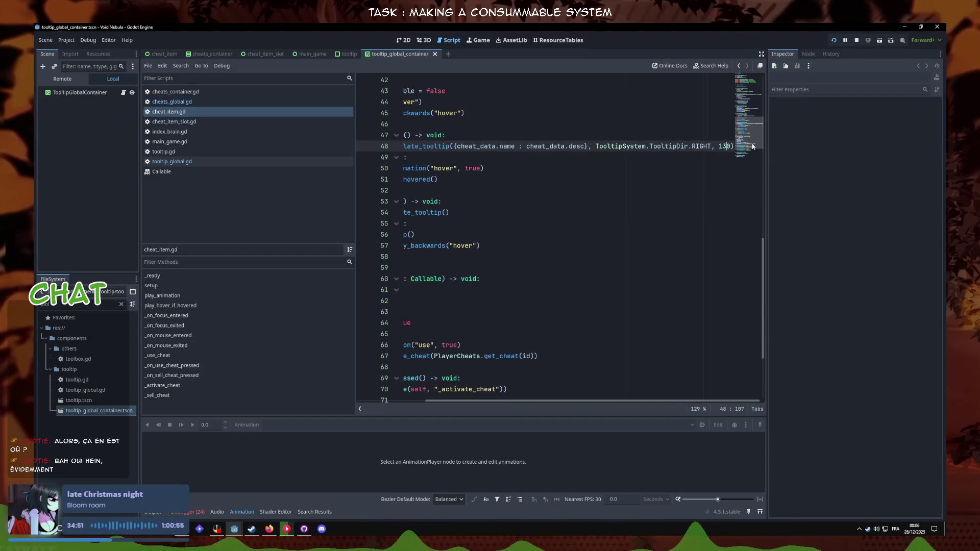
key("BackSpace")
type("5")
key("F5")
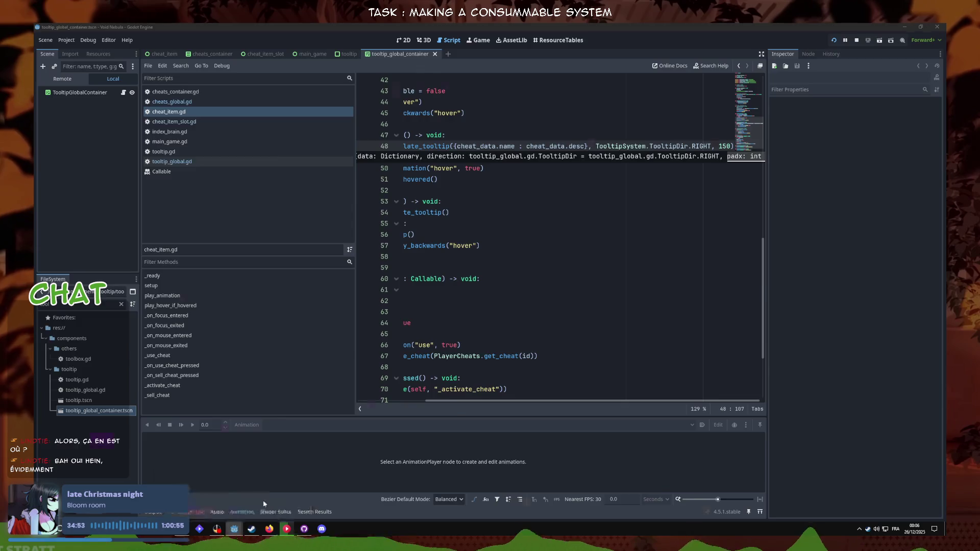
Recheck the Life Hack tooltip in-game and return to the 140 padx value on line 48.
mouse_move(97, 183)
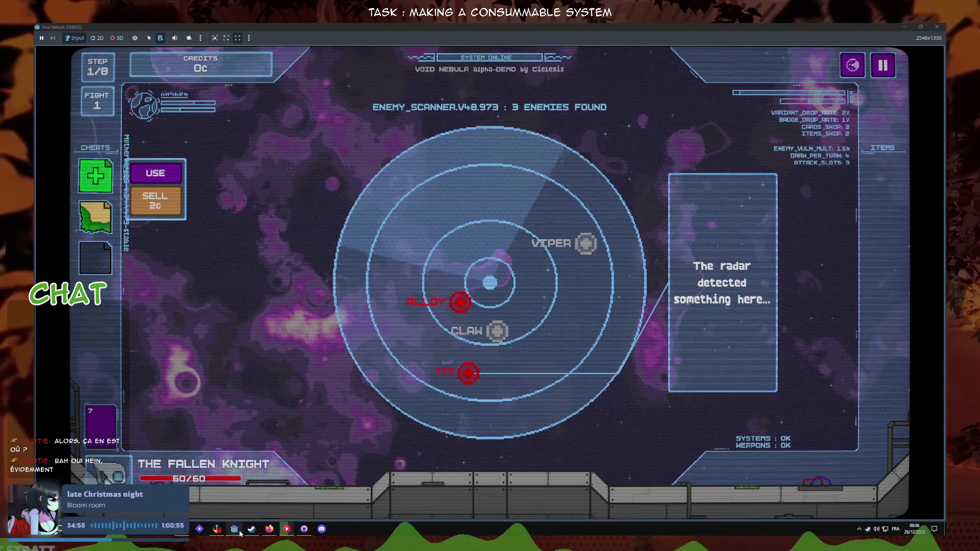
key("F8")
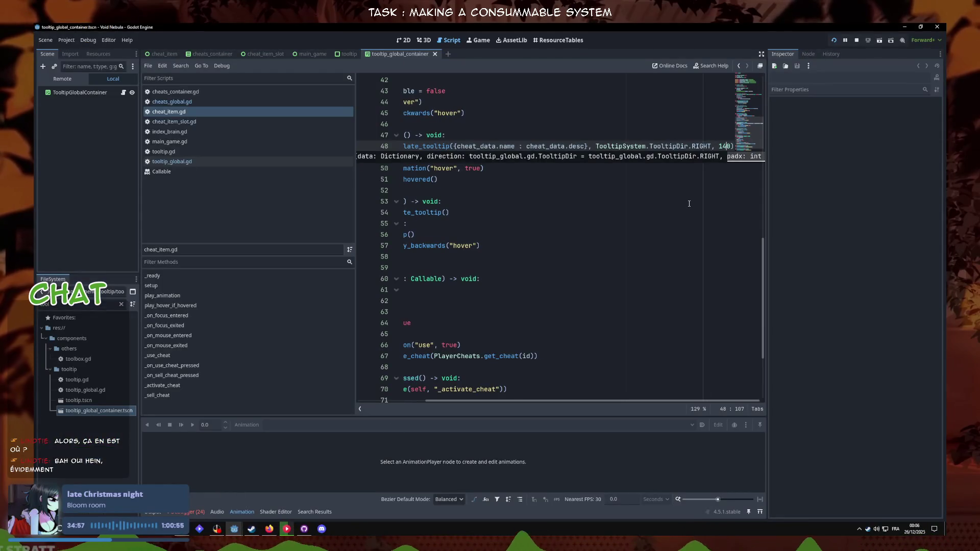
key("F5")
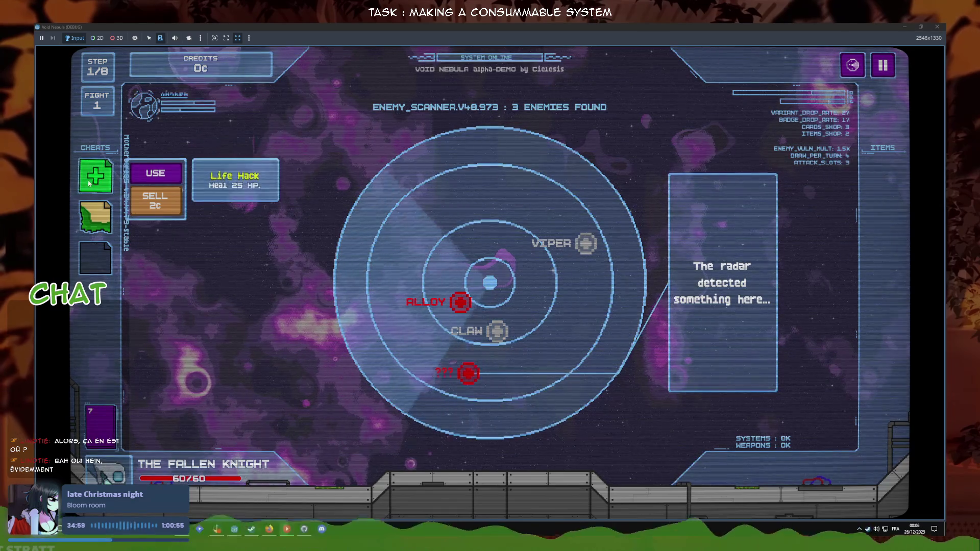
mouse_move(234, 529)
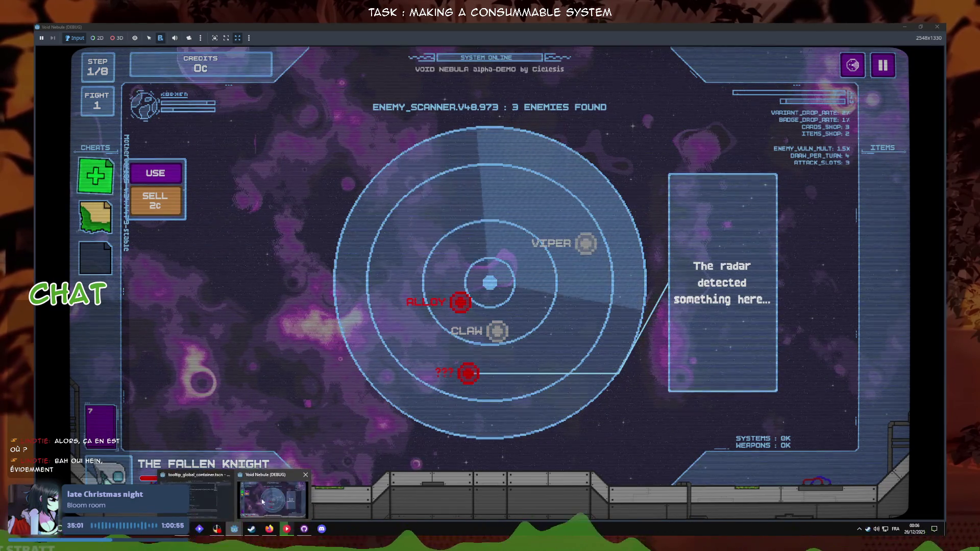
left_click(225, 509)
left_click(603, 176)
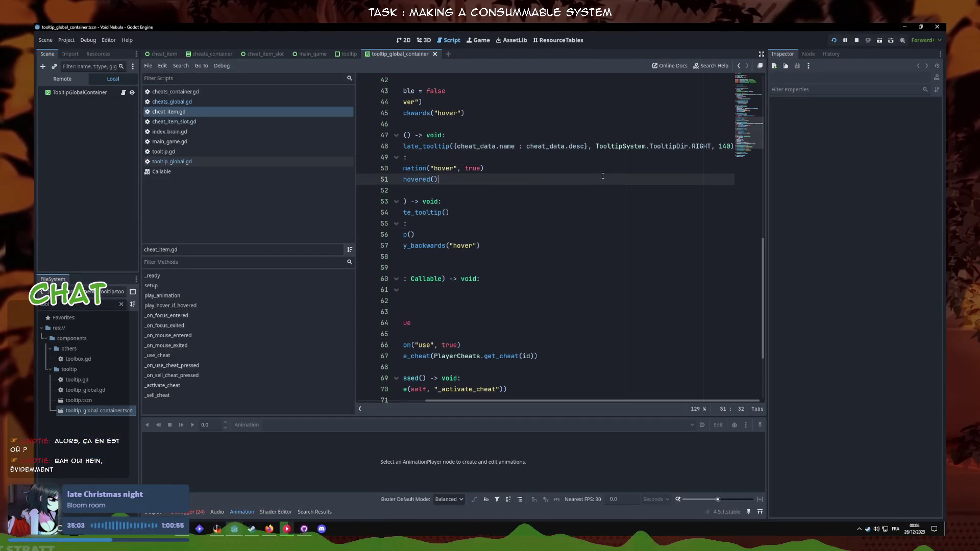
left_click(639, 159)
left_click(727, 146)
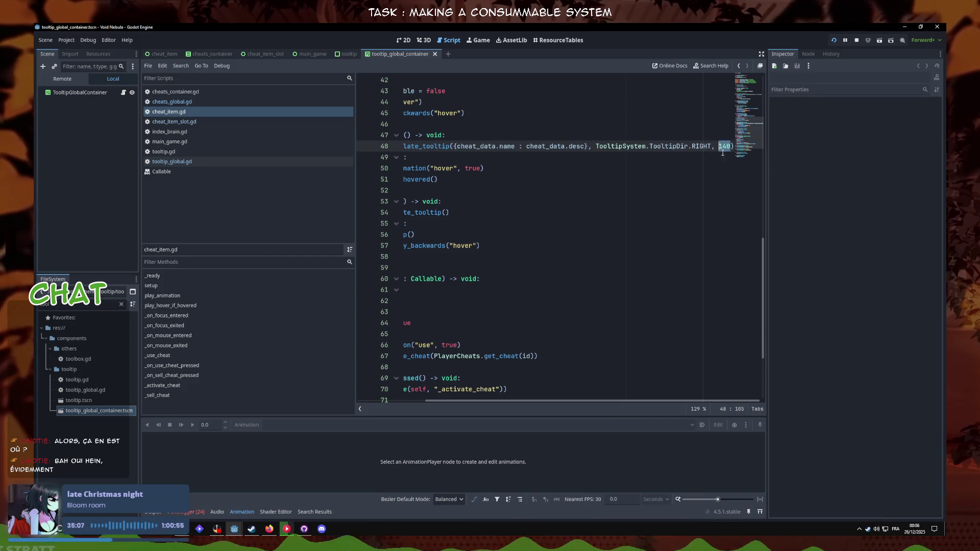
left_click_drag(664, 405, 575, 393)
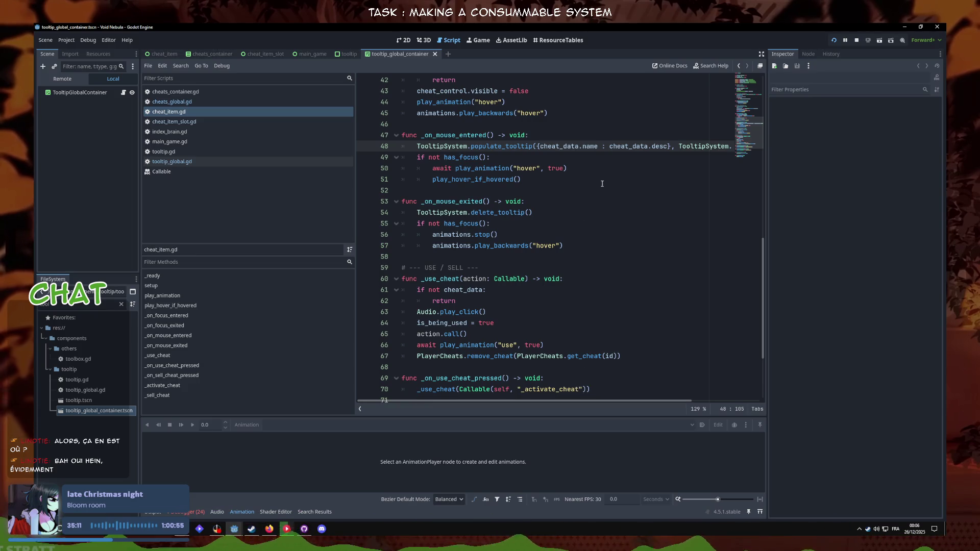
Append 'if has_focus() else: 60' after 140 on line 48's populate_tooltip call.
scroll(562, 176, "up", 3)
scroll(615, 404, "right", 2)
scroll(597, 404, "left", 2)
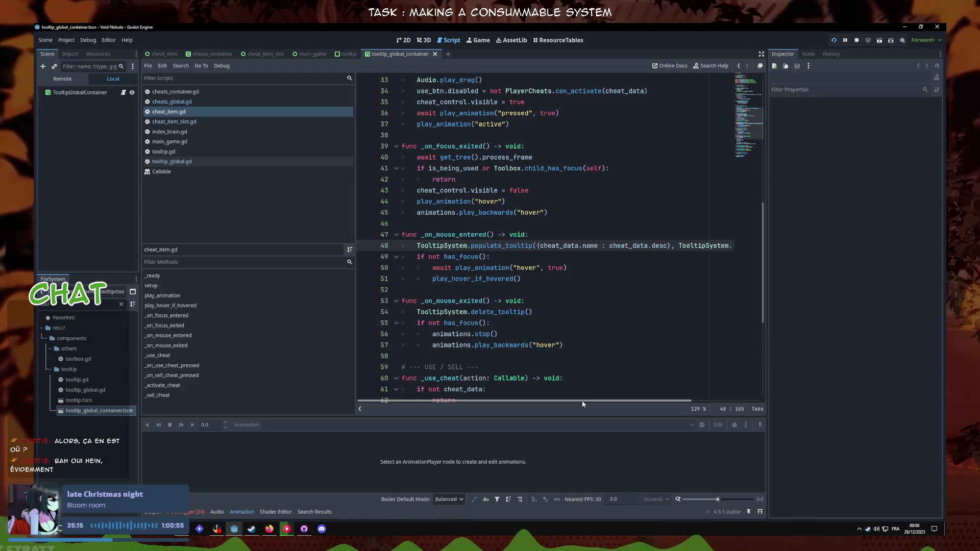
scroll(582, 404, "right", 4)
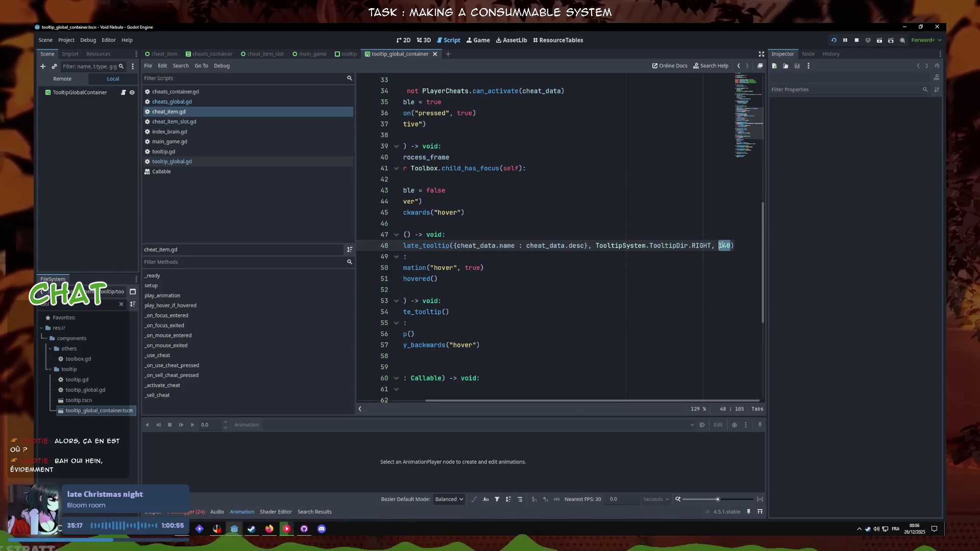
type("if has")
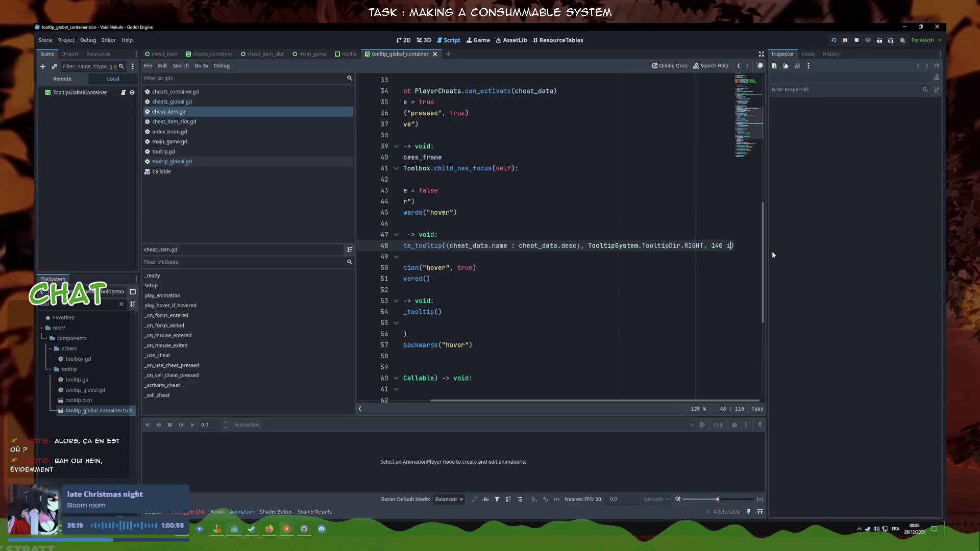
key("Return")
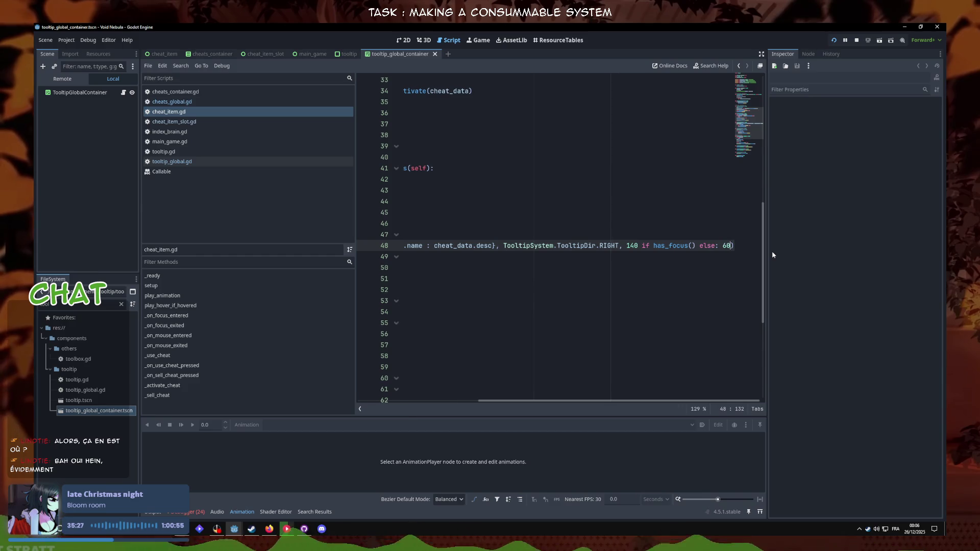
Hover the cheat cards in the running game and open the Life Hack cheat's use/sell options.
left_click(231, 531)
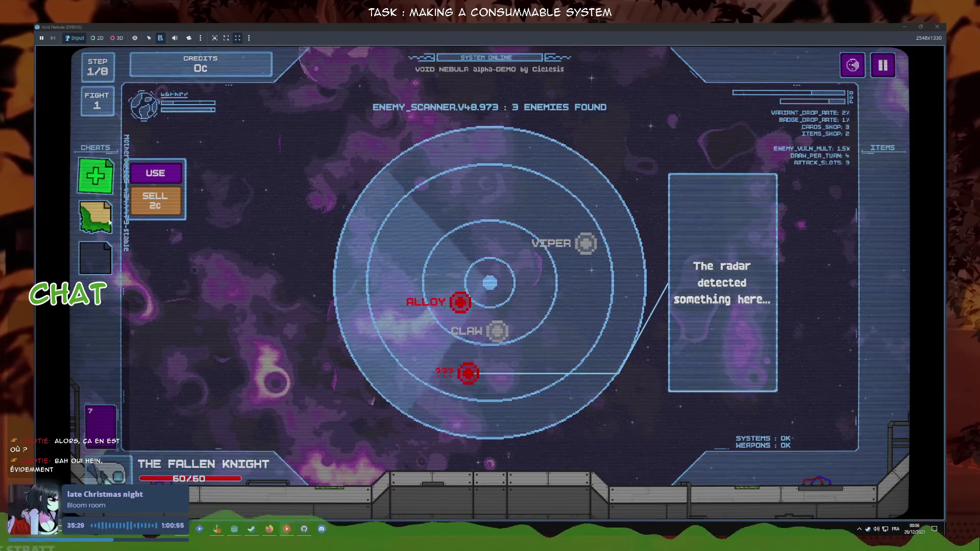
mouse_move(93, 213)
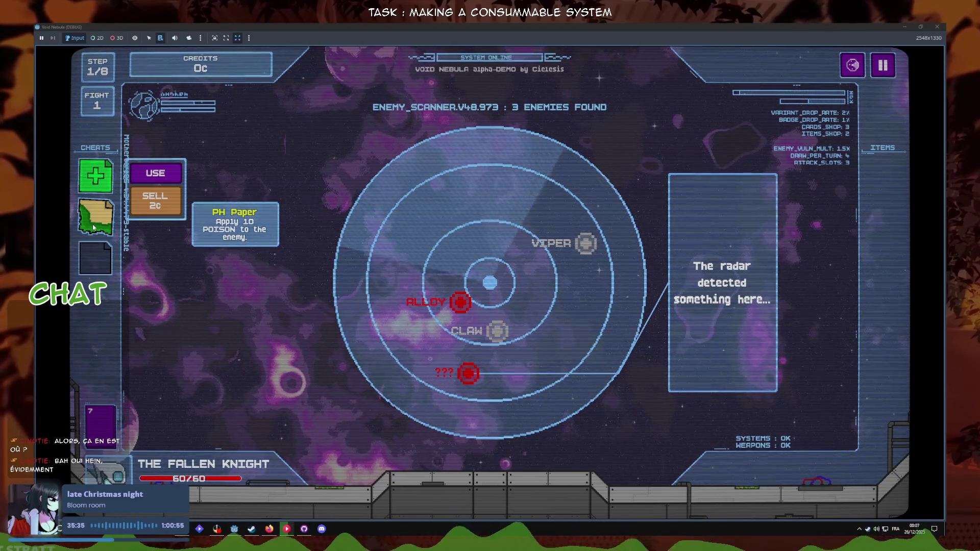
mouse_move(91, 171)
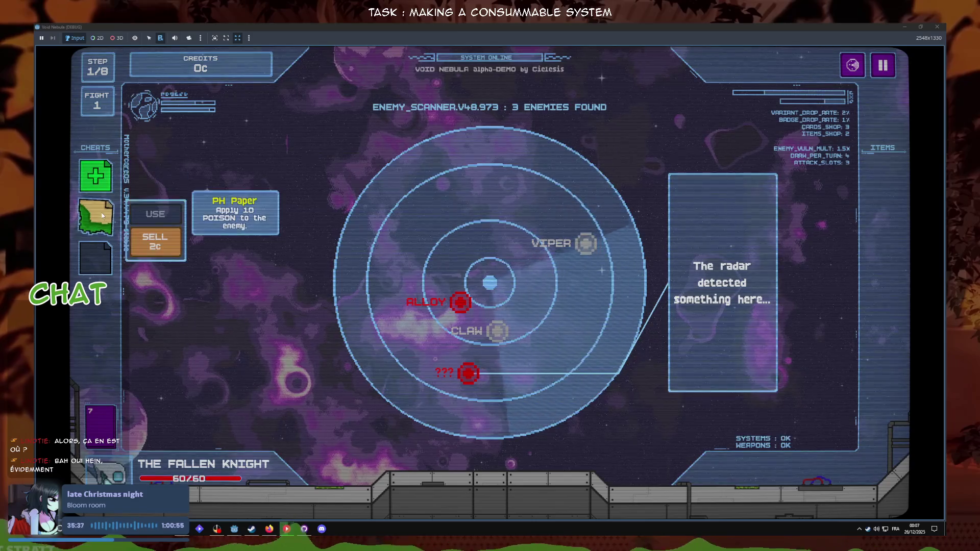
left_click(95, 176)
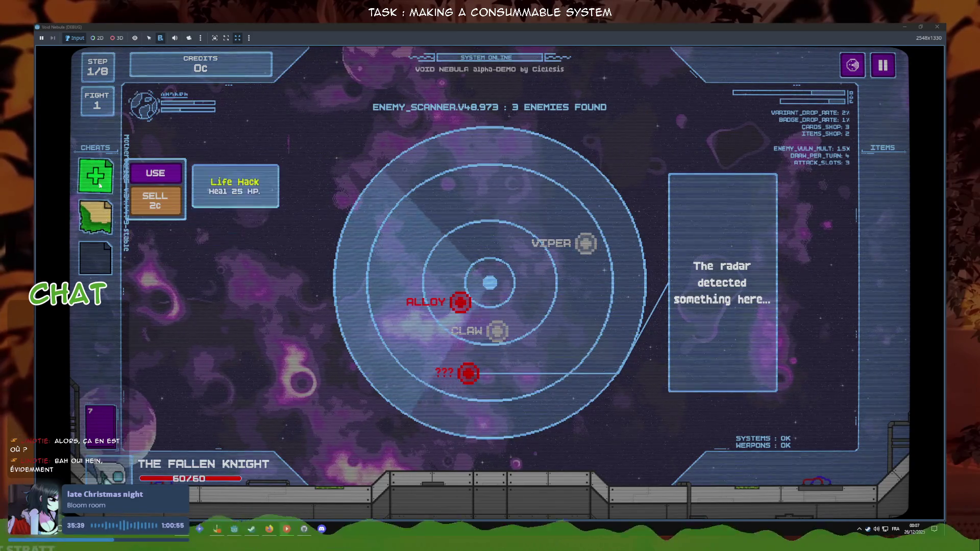
left_click(235, 529)
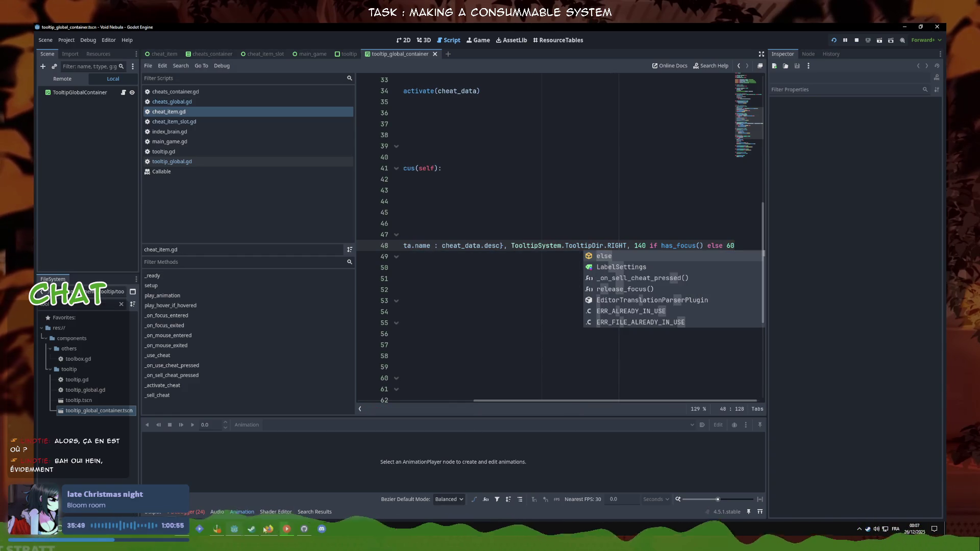
Bring the game back, check the PH Paper cheat tooltip, and minimize the game window.
mouse_move(265, 530)
left_click(299, 500)
mouse_move(98, 218)
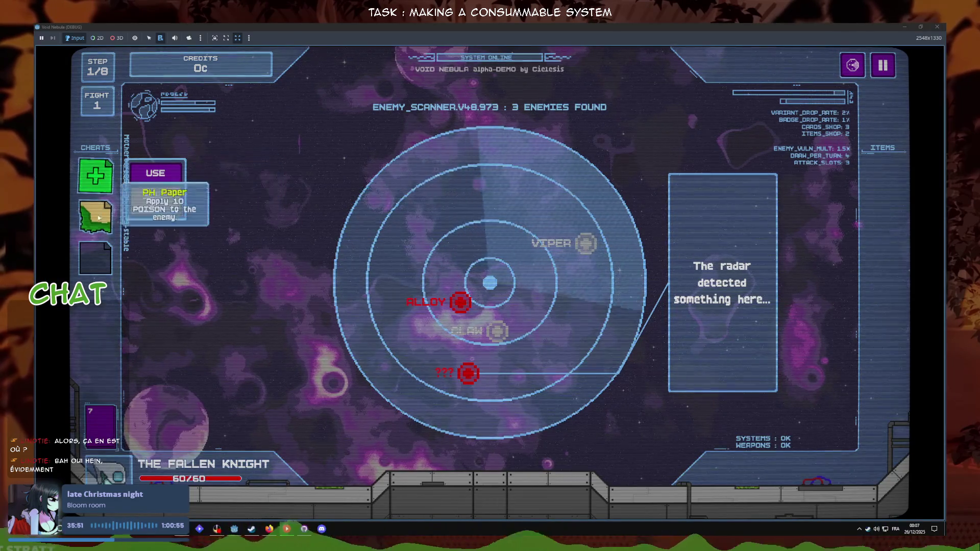
mouse_move(96, 173)
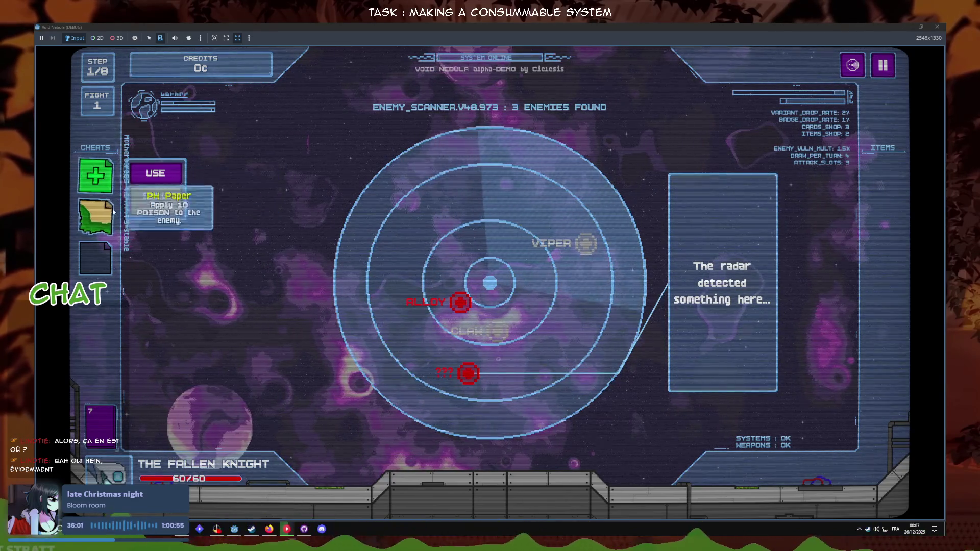
left_click(233, 531)
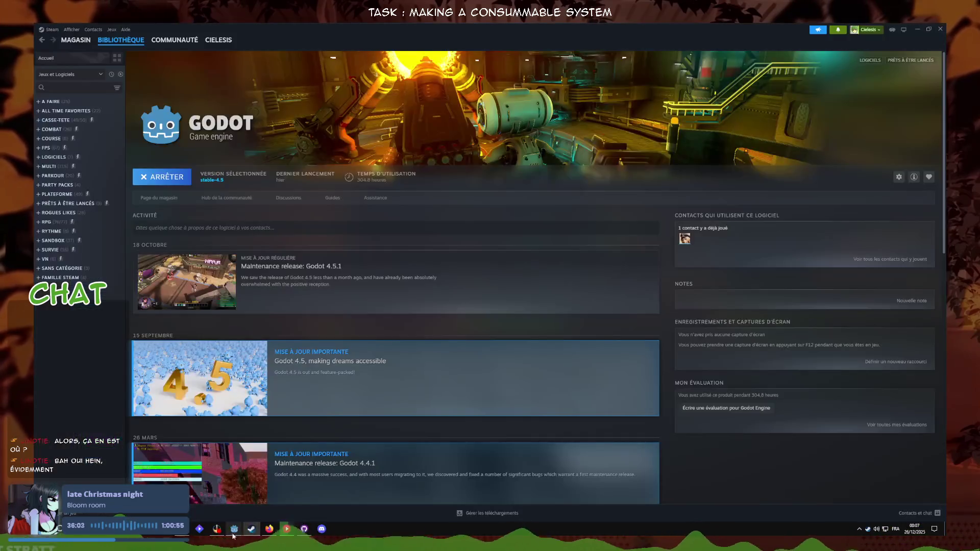
Return to Godot and inspect the populate_tooltip arguments on line 48 of cheat_item.gd.
left_click(233, 531)
left_click(233, 530)
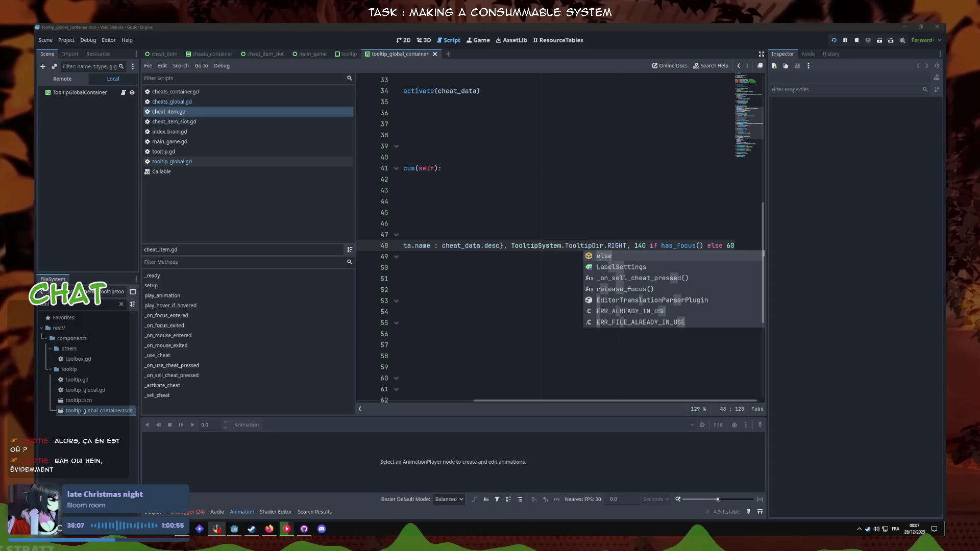
mouse_move(511, 245)
left_mouse_down()
mouse_move(663, 247)
mouse_move(564, 255)
left_mouse_up()
left_click(556, 246)
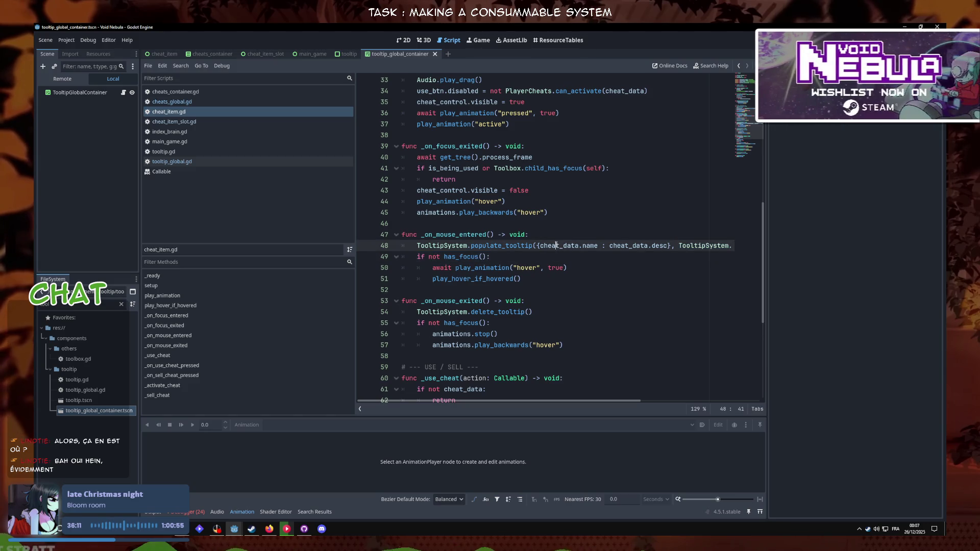
key("shift+Down")
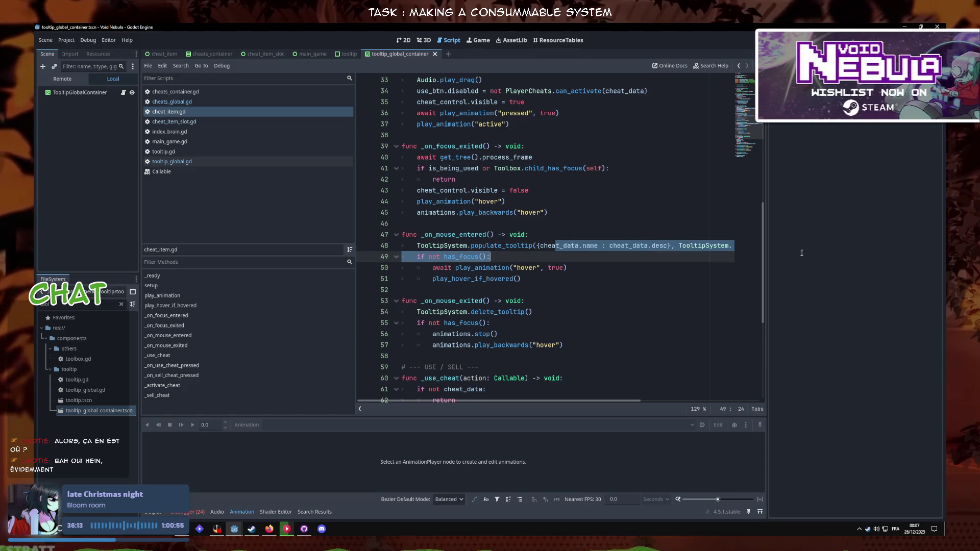
key("shift+Up")
key("shift+End")
key("Down")
key("Down")
key("Up")
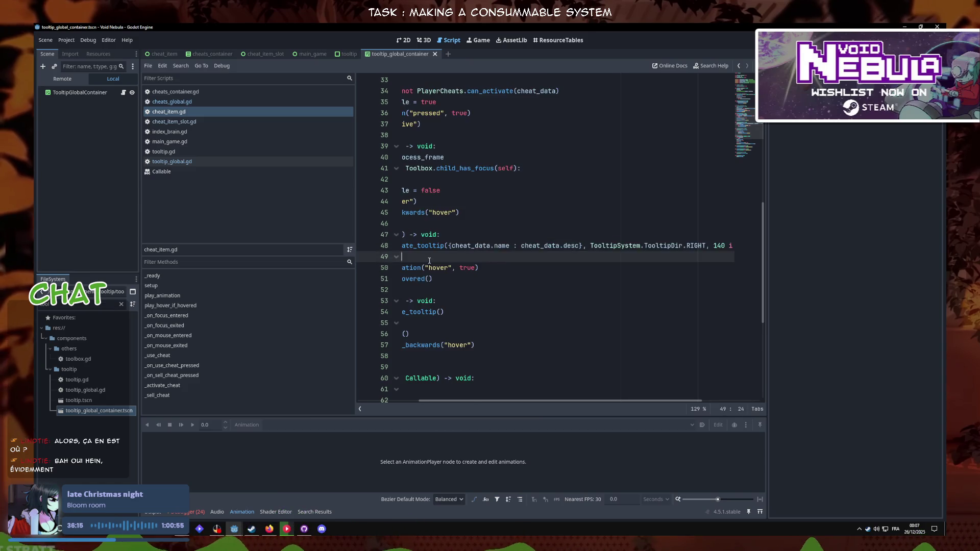
left_click(540, 245)
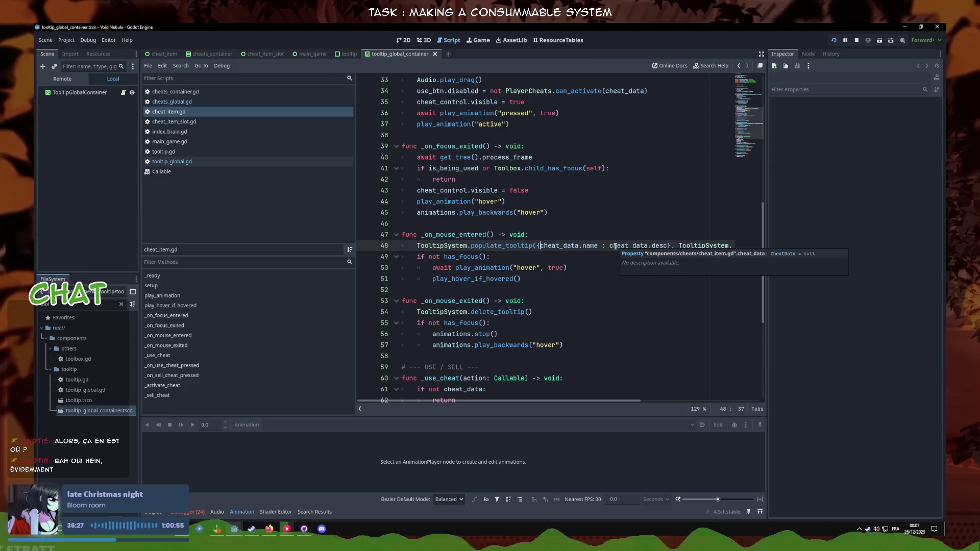
left_click(204, 102)
Look up cheats_container in cheats_global.gd, then select line 48's has_focus() condition.
scroll(539, 198, "up", 15)
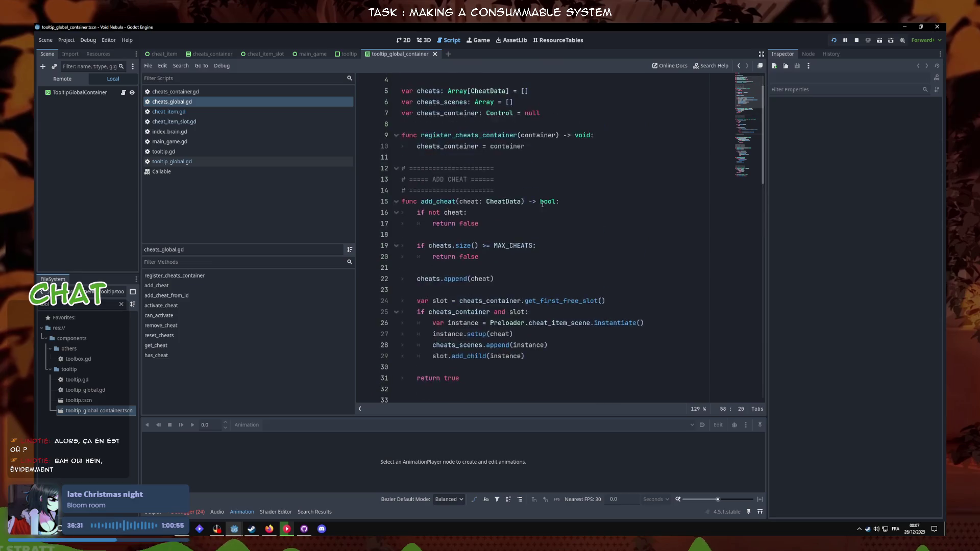
double_click(420, 178)
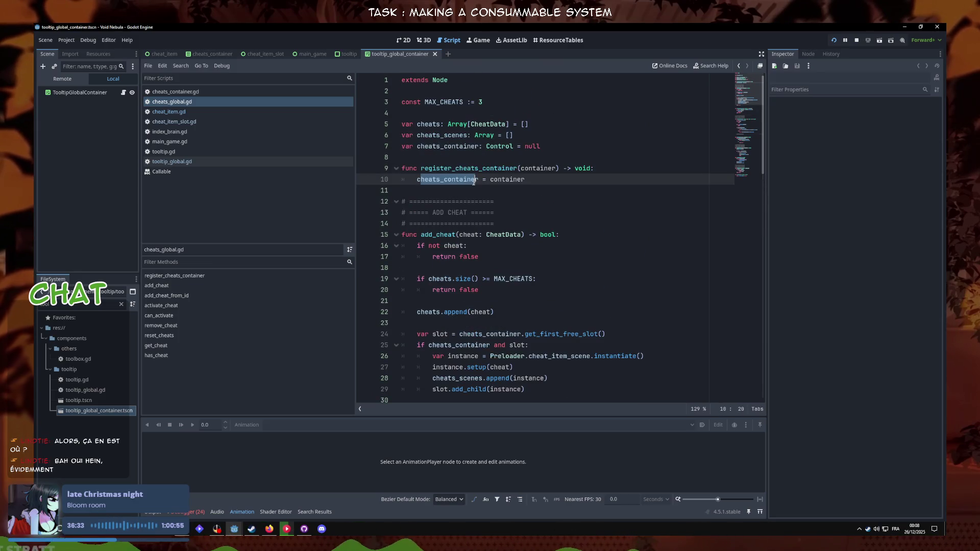
key("alt+Left")
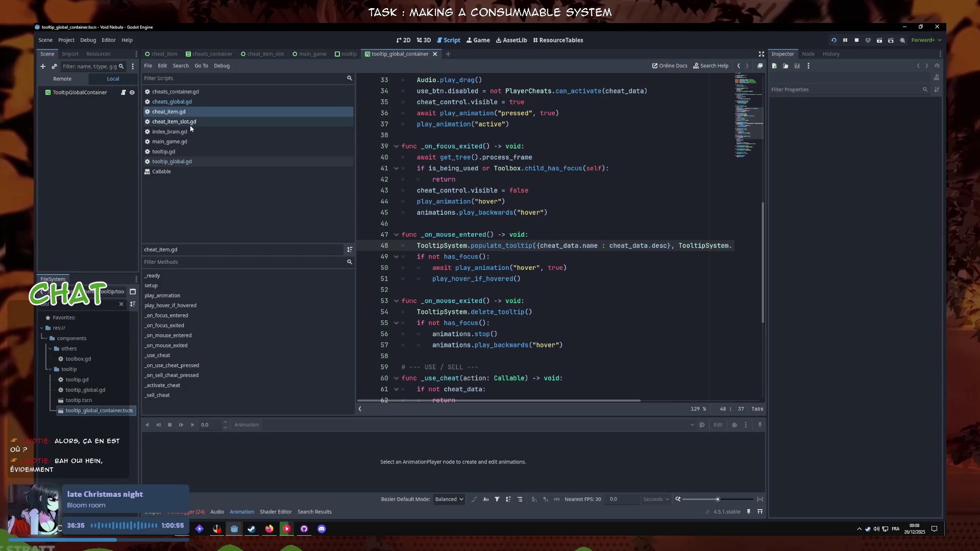
left_click_drag(623, 247, 735, 246)
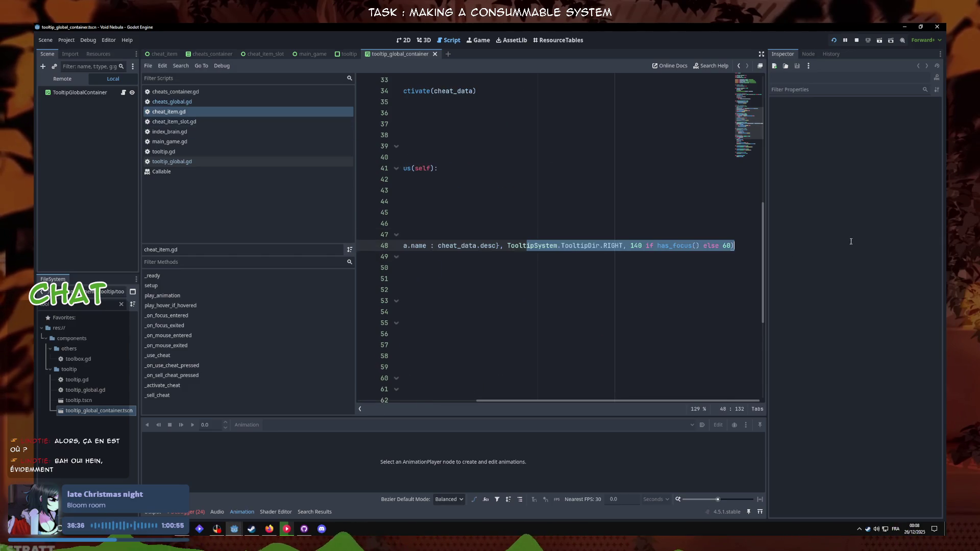
left_click(710, 246)
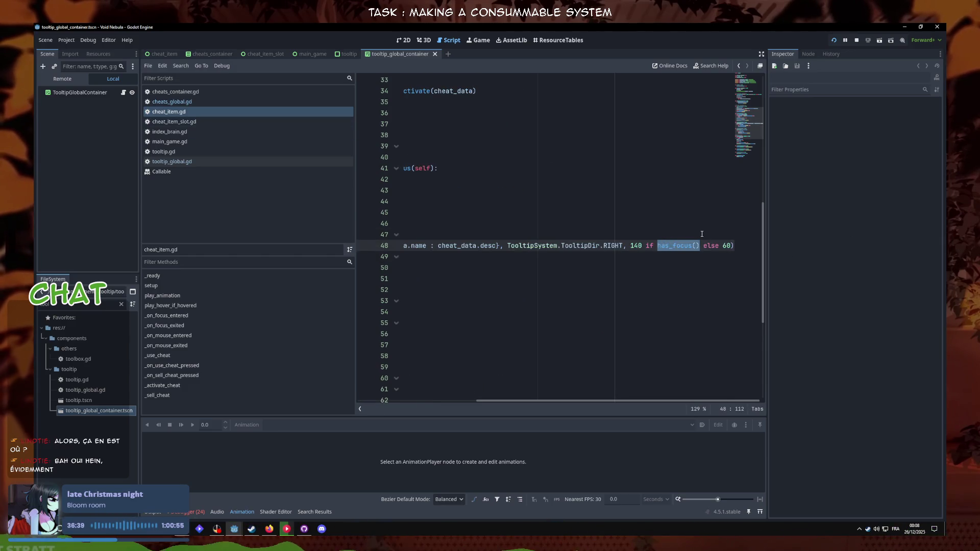
Replace has_focus() with a Toolbox.child_has_focus call.
key("BackSpace")
type("b")
key("Return")
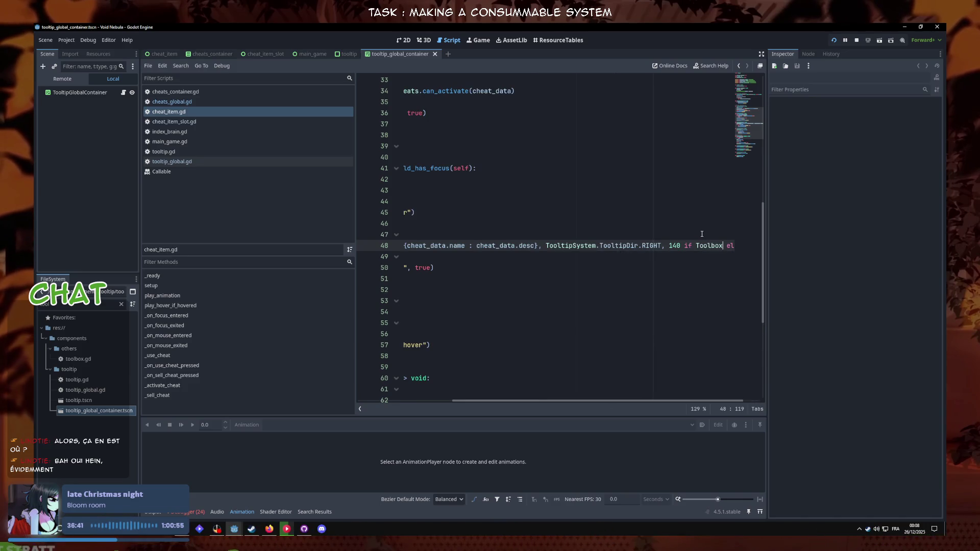
type("ch")
key("Return")
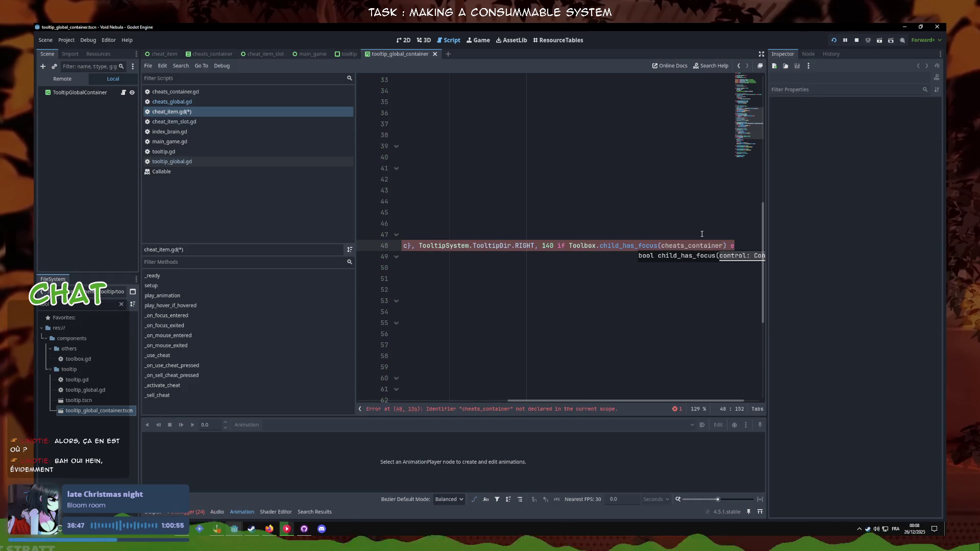
Pass PlayerCheats.cheats_container as the child_has_focus argument.
key("ctrl+BackSpace")
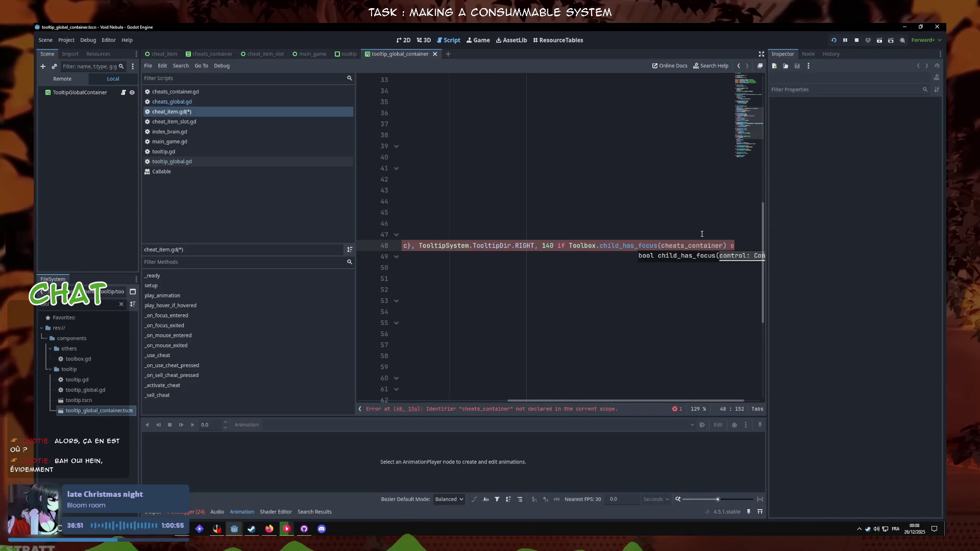
type("heats")
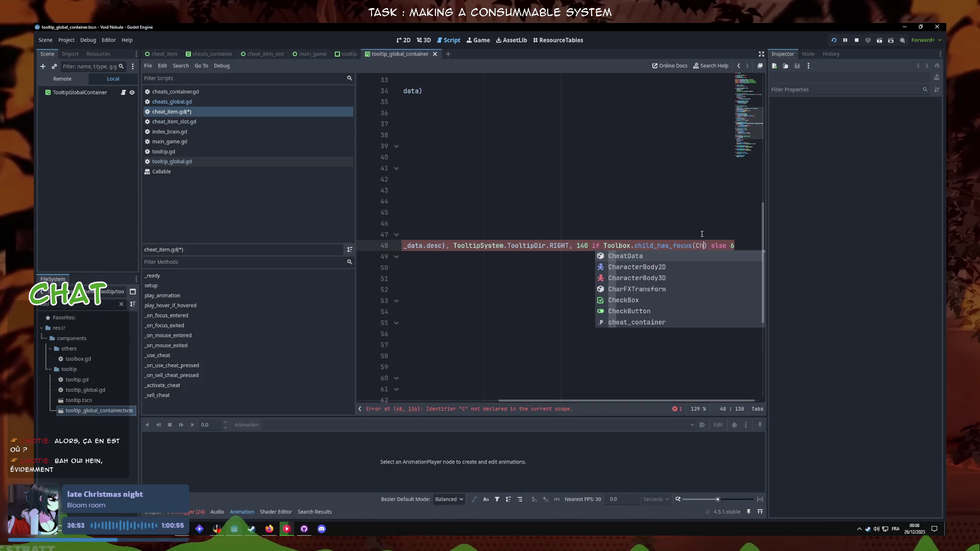
key("Return")
key("BackSpace")
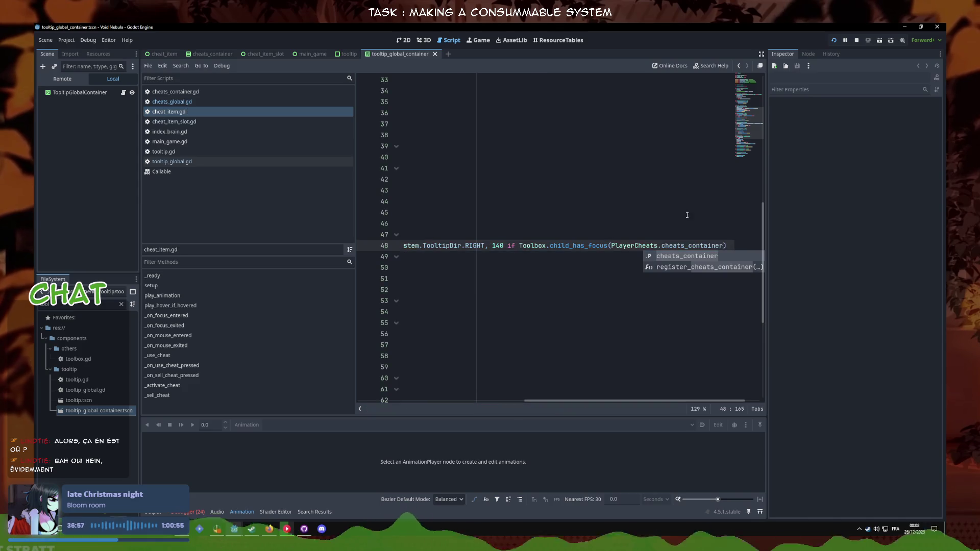
left_click(403, 257)
key("Down")
key("Down")
key("End")
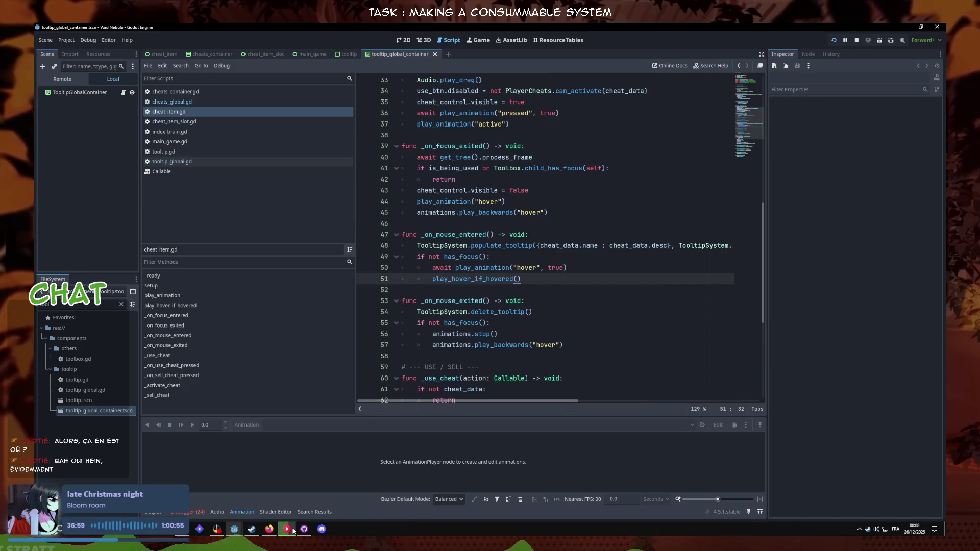
mouse_move(238, 526)
left_click(272, 499)
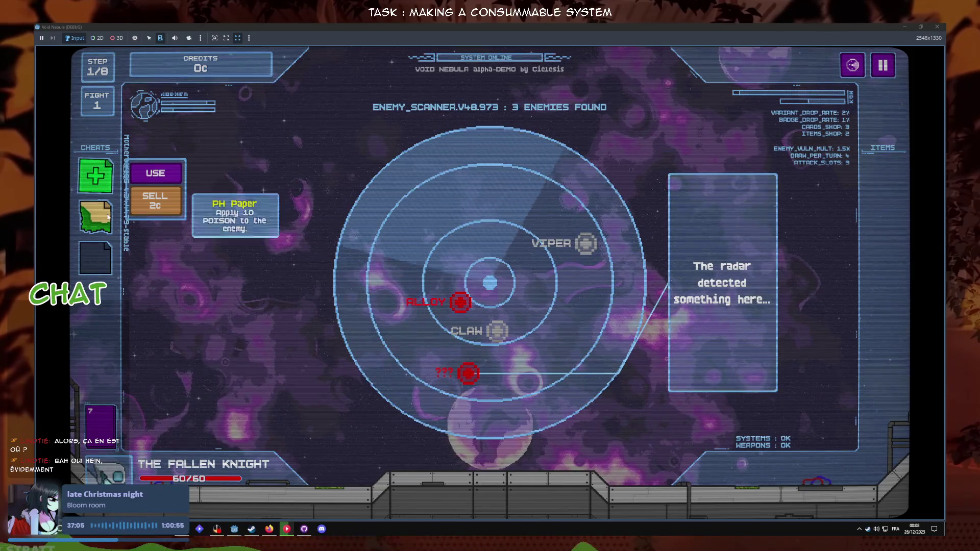
mouse_move(99, 213)
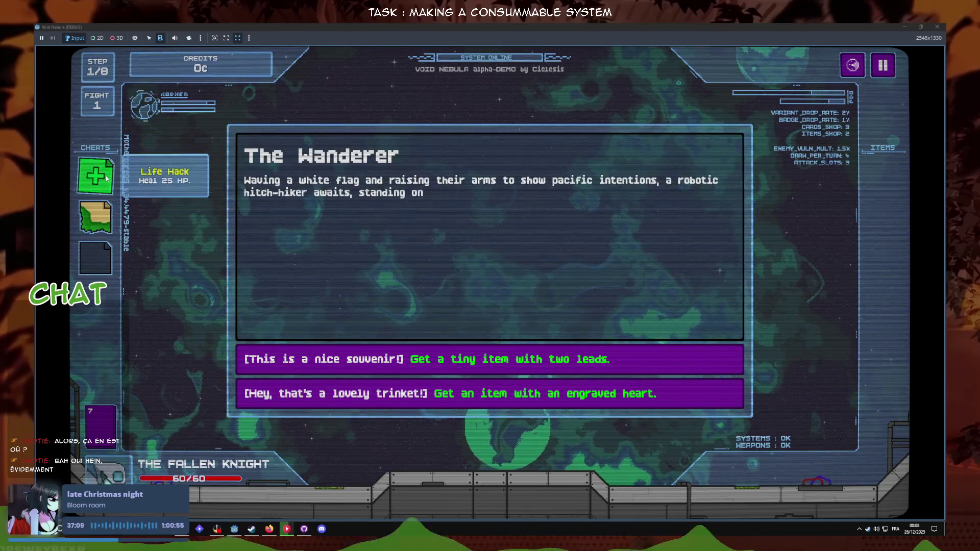
left_click(105, 186)
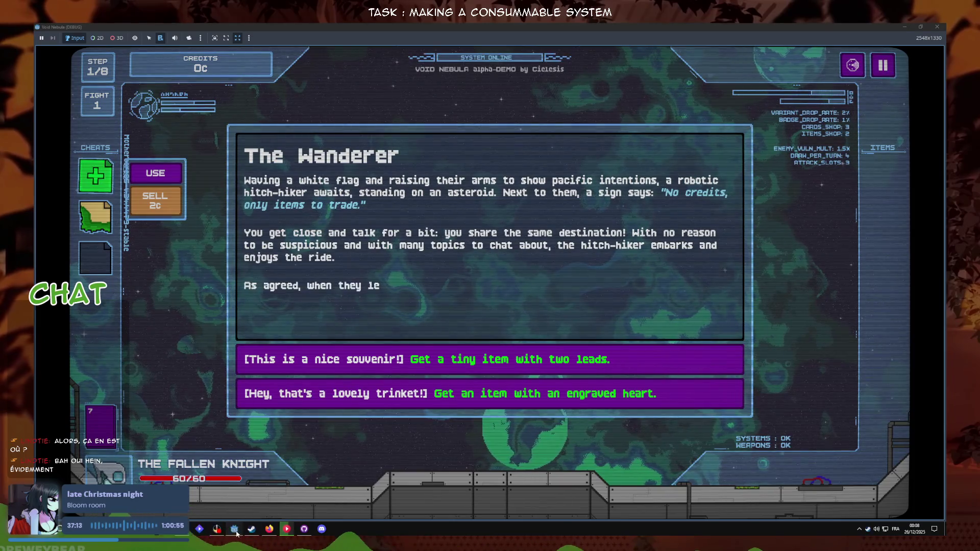
left_click(217, 529)
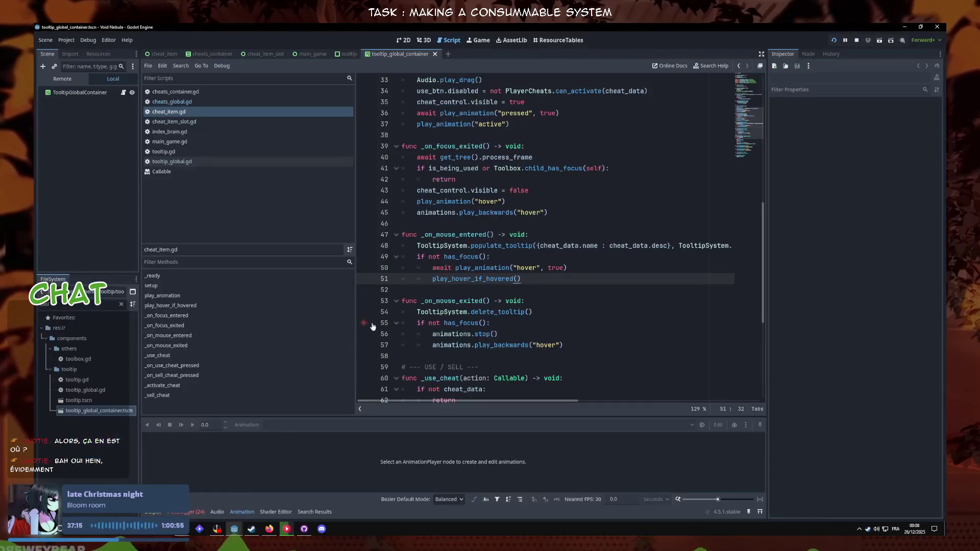
Scroll through cheat_item.gd to find the focus handlers.
left_click(444, 257)
scroll(445, 249, "up", 4)
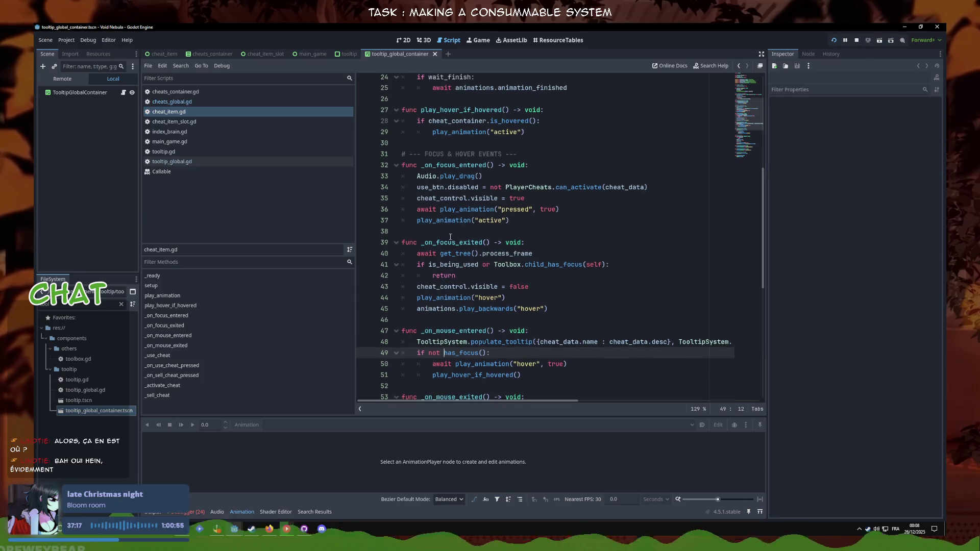
scroll(467, 213, "down", 4)
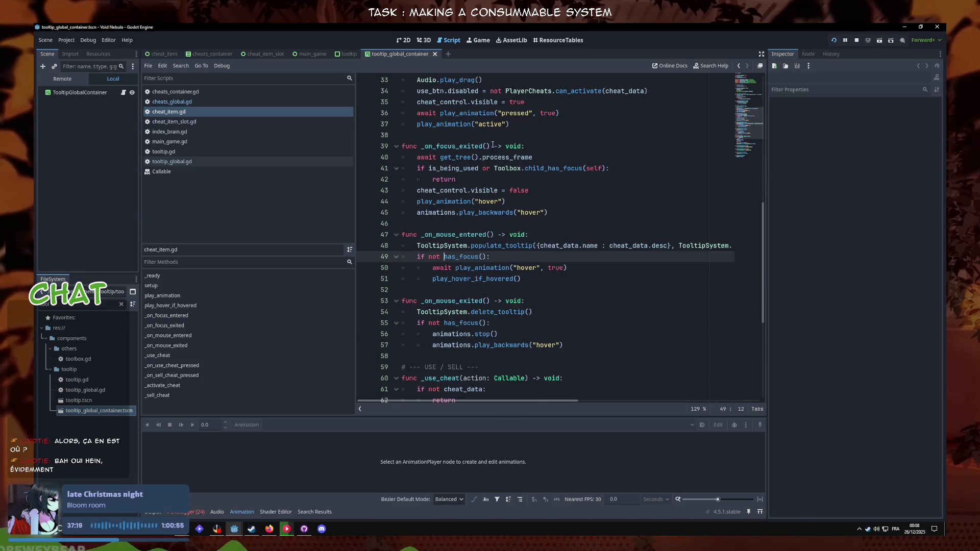
scroll(492, 145, "up", 4)
left_click(560, 212)
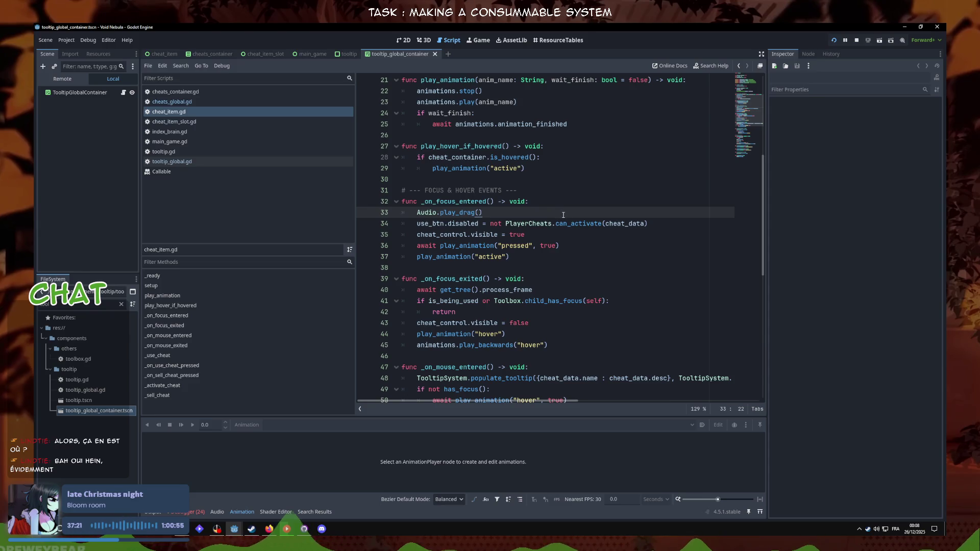
scroll(563, 214, "down", 3)
left_click(735, 279)
key("Down")
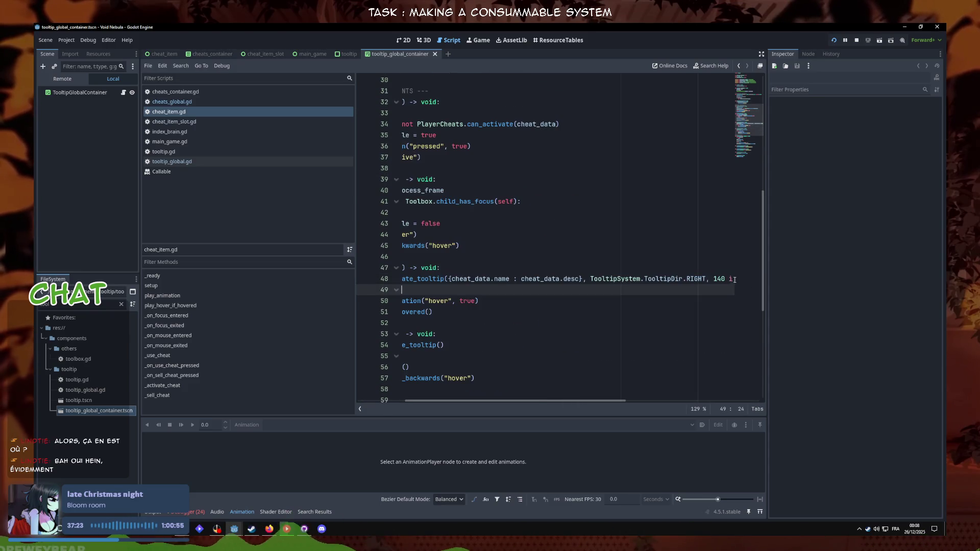
scroll(494, 201, "up", 2)
left_click(562, 246)
Add TooltipSystem.padding_x = 140 as the first line of _on_focus_entered.
left_click(572, 172)
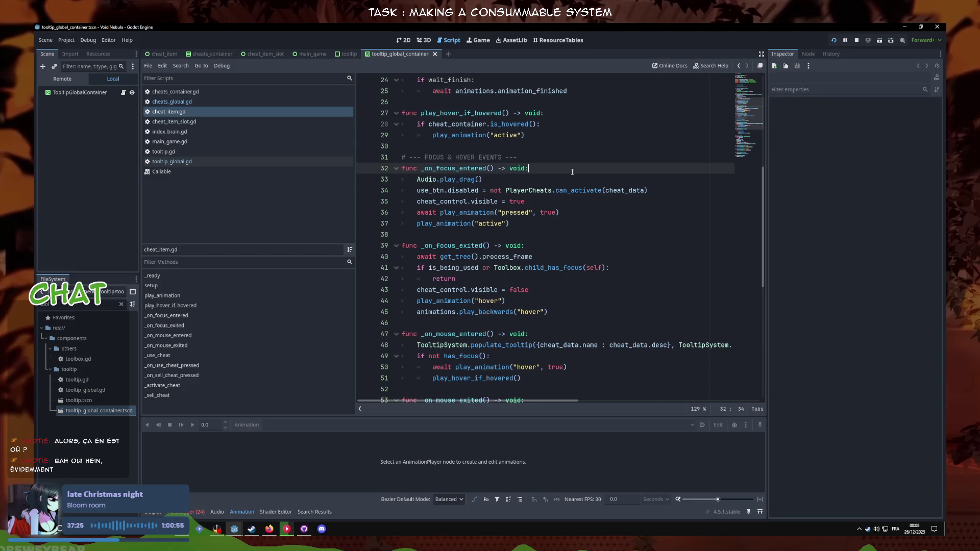
key("Return")
type("ool")
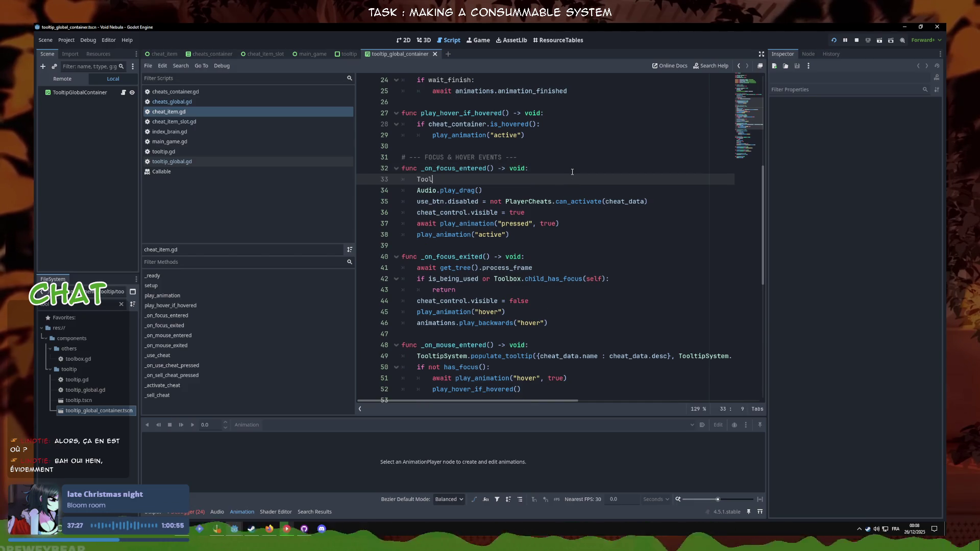
key("Return")
type(".pad")
key("Return")
type("40")
left_click(234, 529)
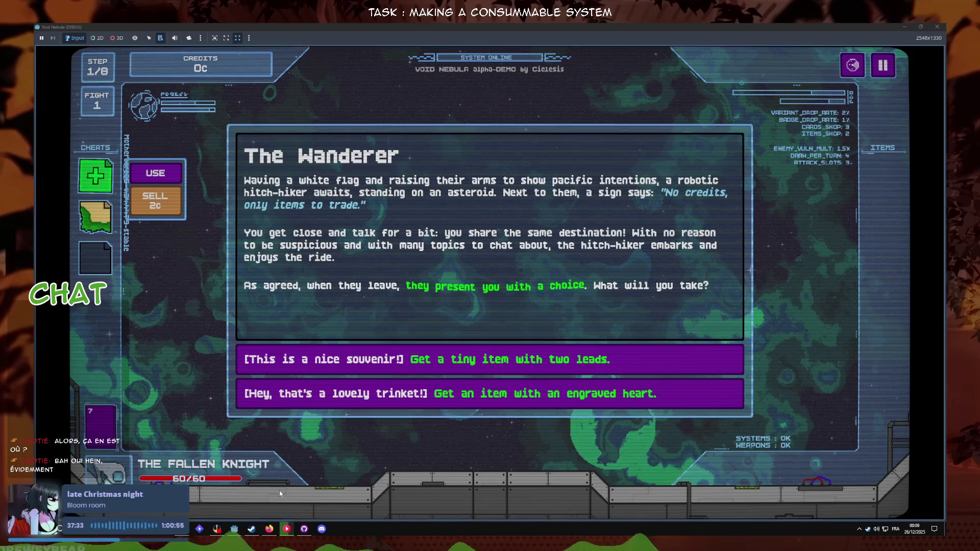
Take the Wanderer's first item, check the Life Hack and PH Paper tooltips, then stop the run.
left_click(337, 353)
left_click(471, 342)
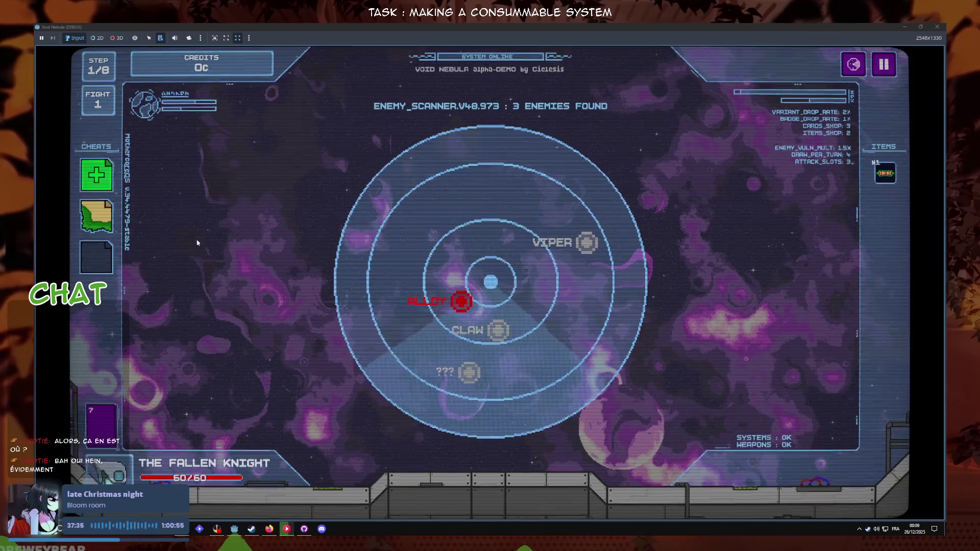
left_click(109, 181)
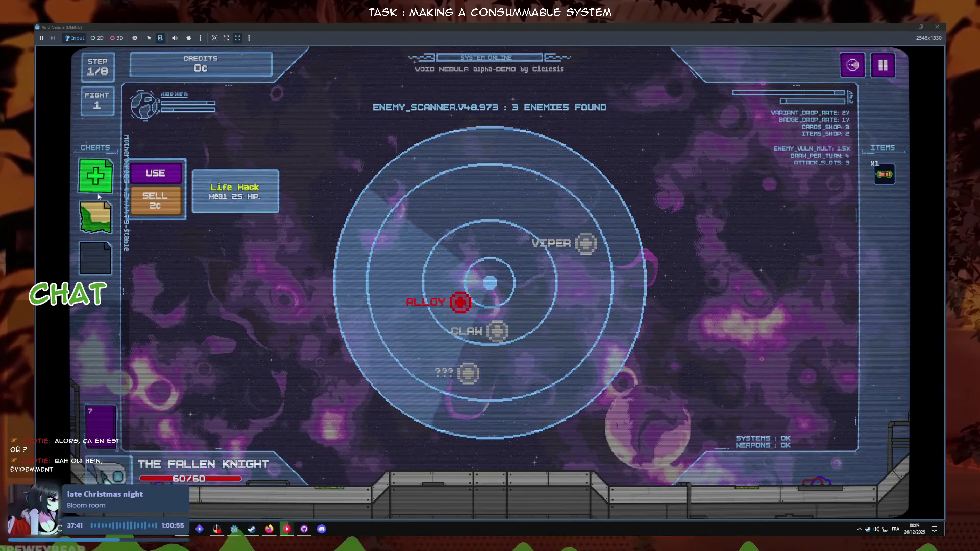
left_click(101, 195)
left_click(99, 190)
left_click(91, 203)
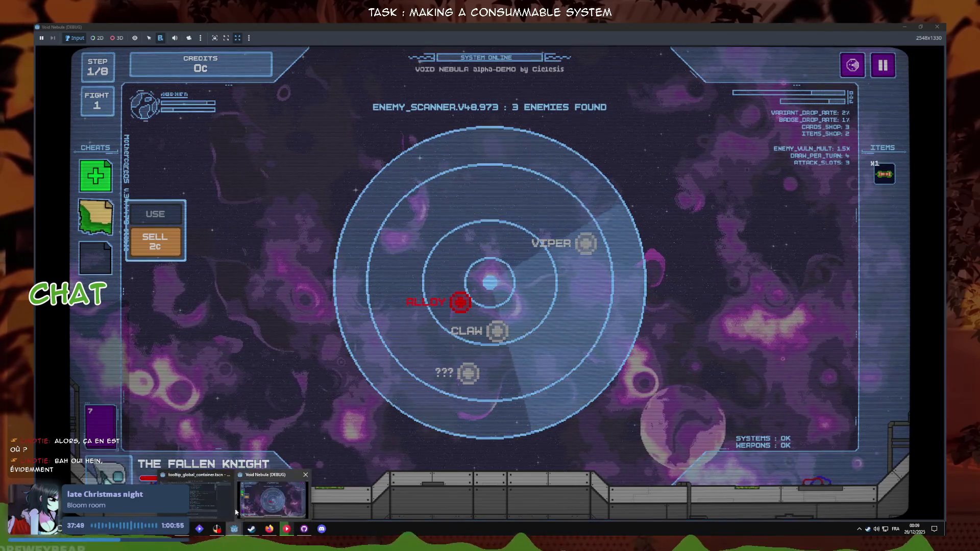
key("F8")
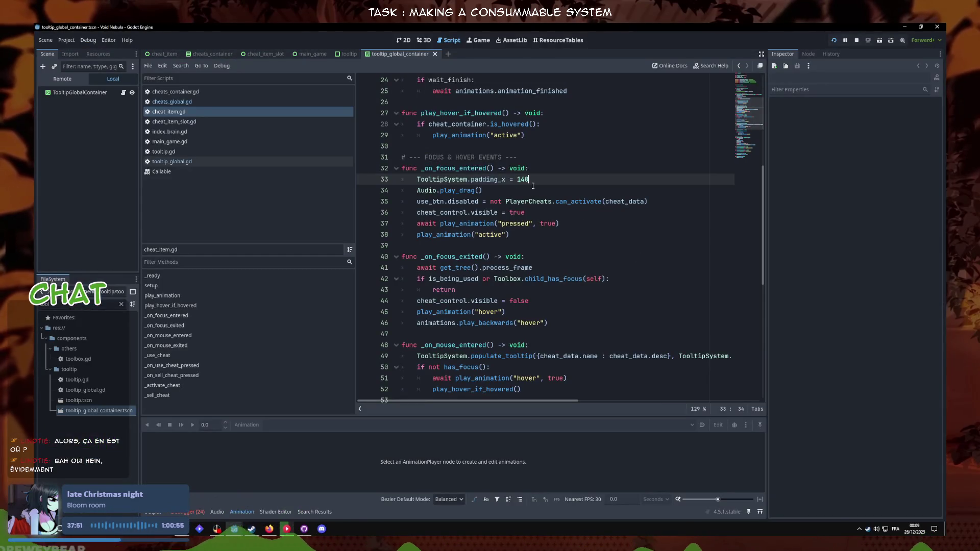
Change the tooltip padding to 135 and test it in the running game.
type("35")
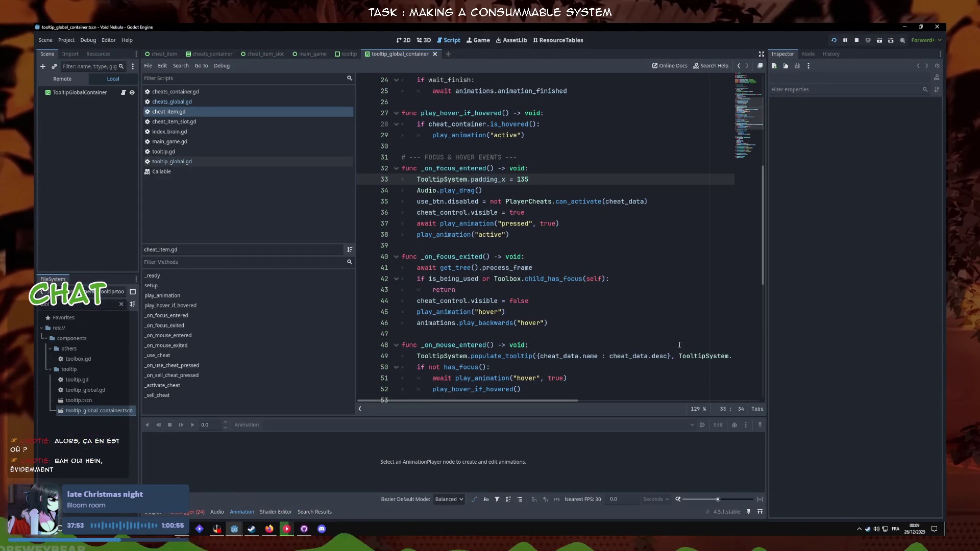
left_click_drag(679, 356, 786, 356)
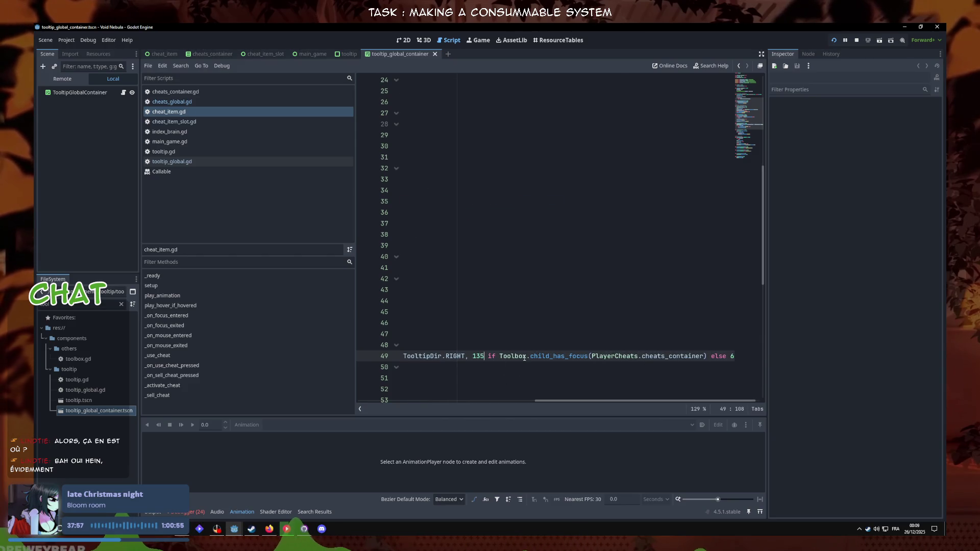
key("shift+Home")
mouse_move(272, 529)
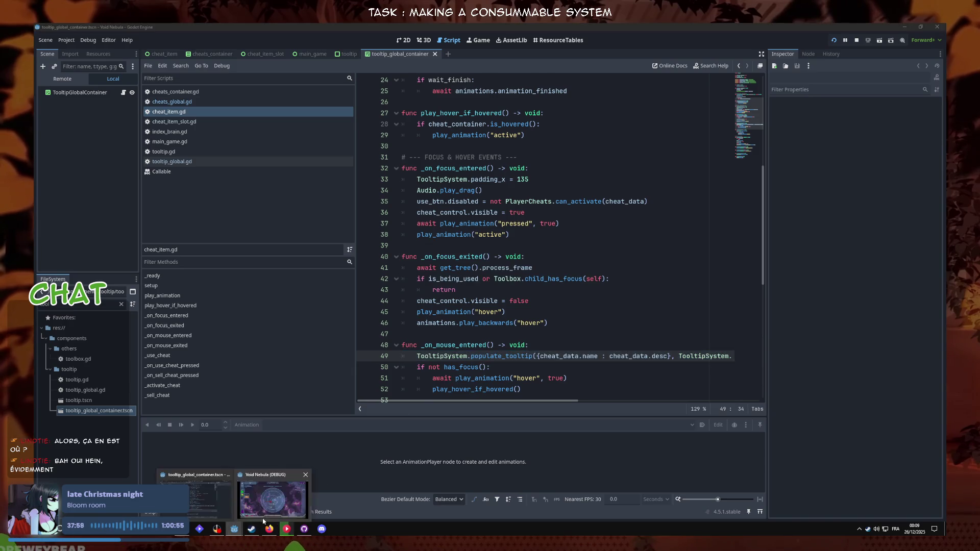
left_click(235, 492)
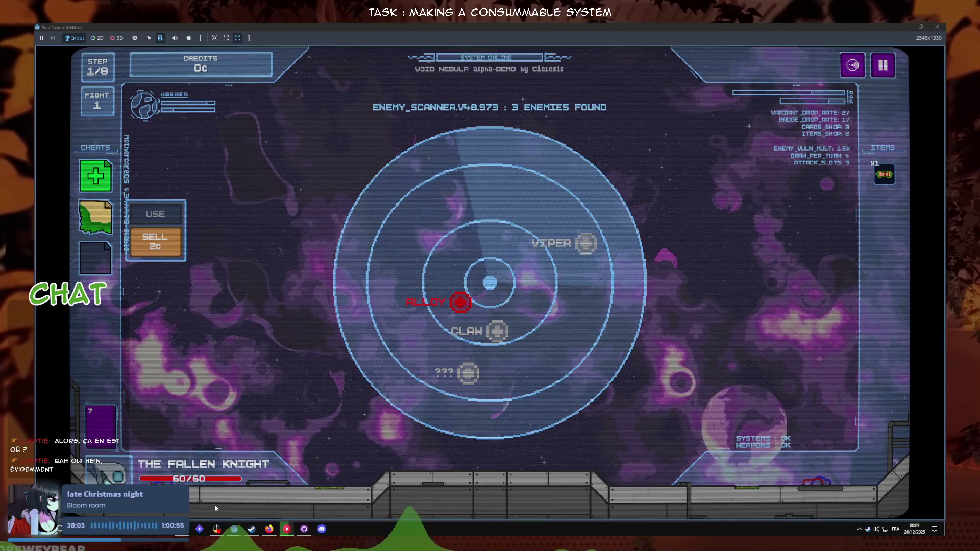
mouse_move(234, 529)
left_click(275, 497)
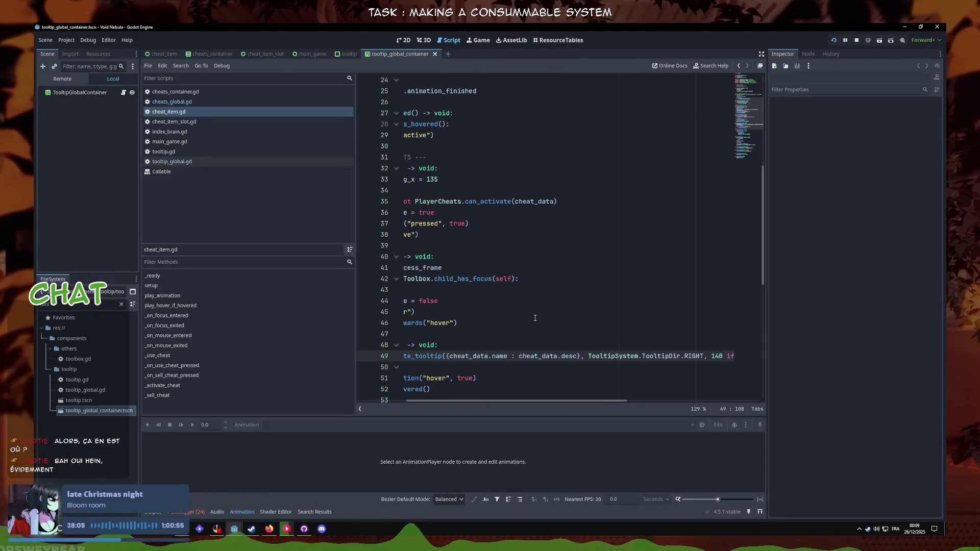
Undo the padding back to 140 and recheck the PH Paper tooltip in-game.
key("ctrl+z")
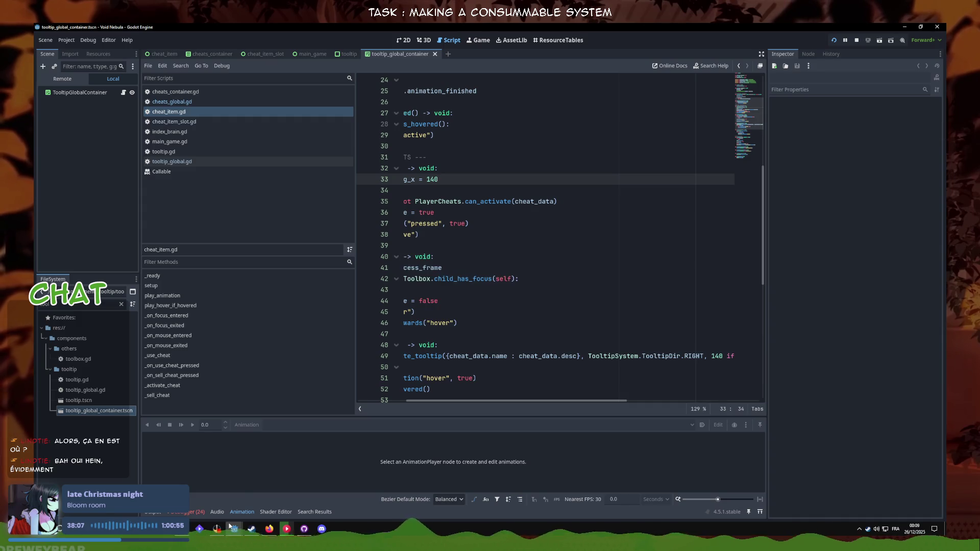
mouse_move(234, 529)
left_click(259, 504)
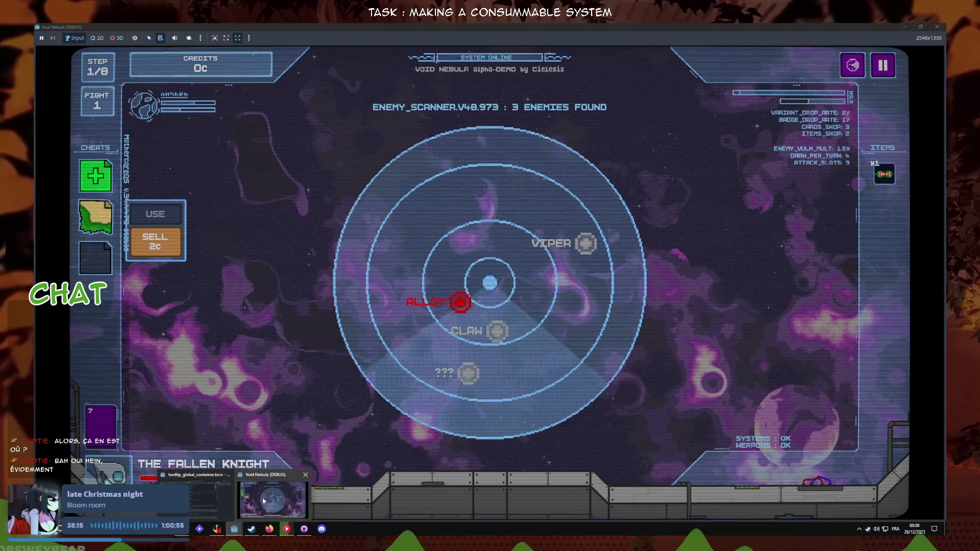
left_click(234, 528)
double_click(83, 306)
Filter the FileSystem for 'crt' and open the crt_overlay scene.
type("crt")
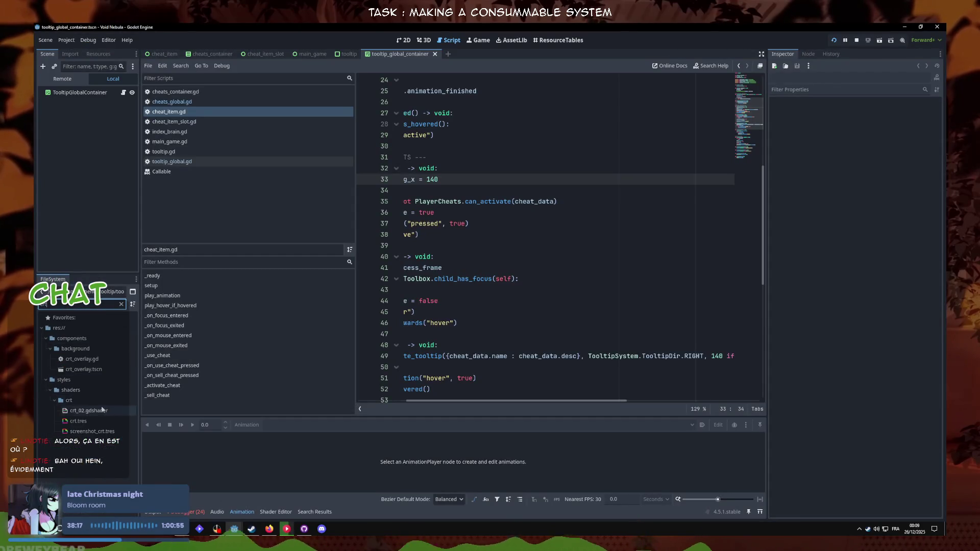
double_click(88, 369)
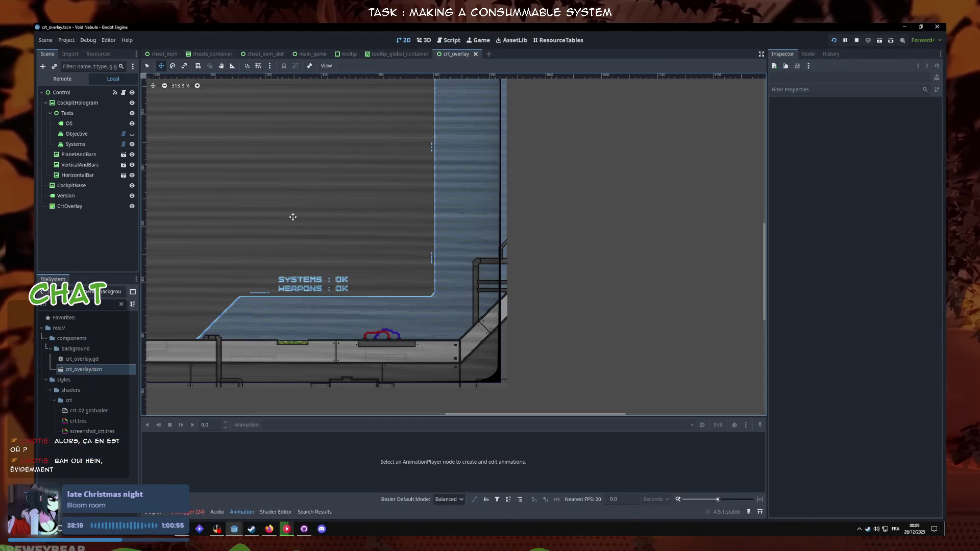
scroll(460, 278, "down", 5)
scroll(382, 247, "up", 5)
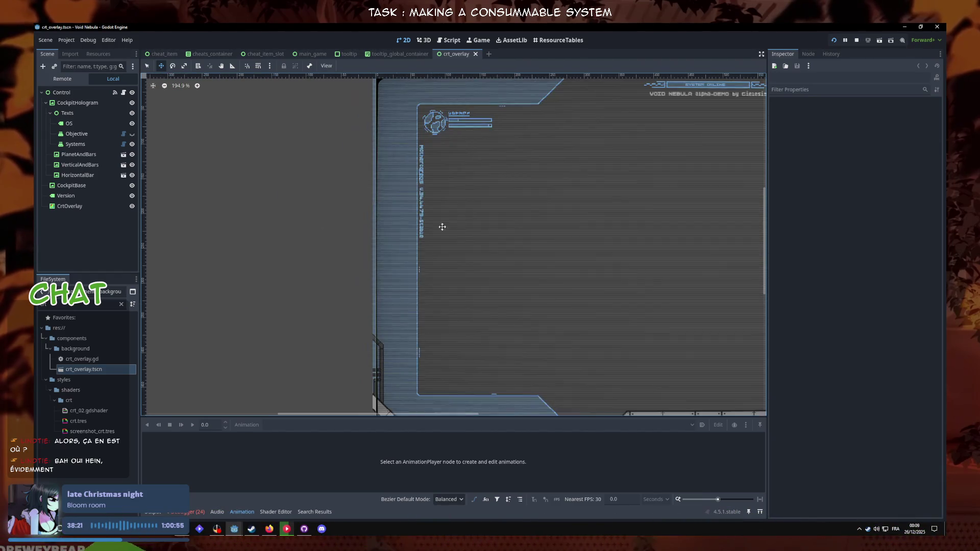
Move the vertical OS version label down and save the crt_overlay scene.
left_click(85, 144)
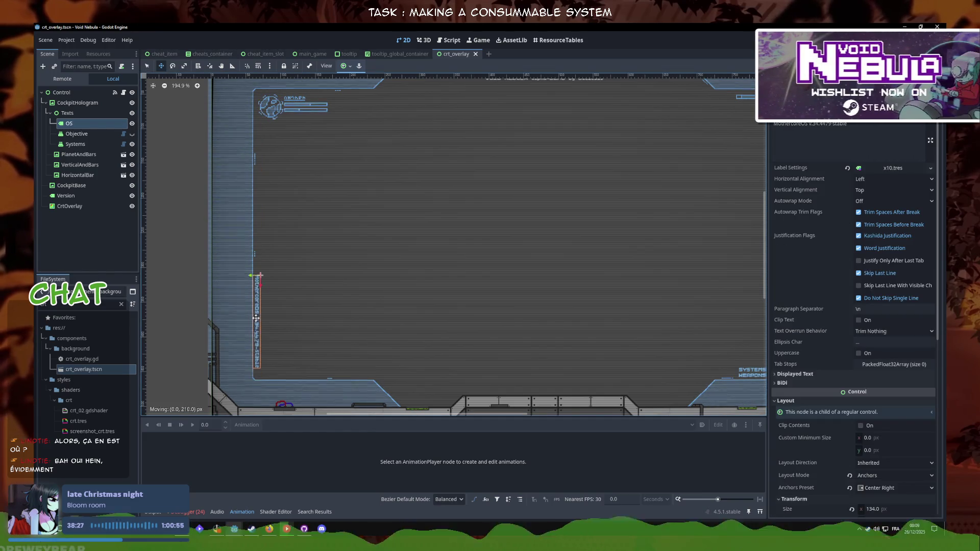
key("ctrl+s")
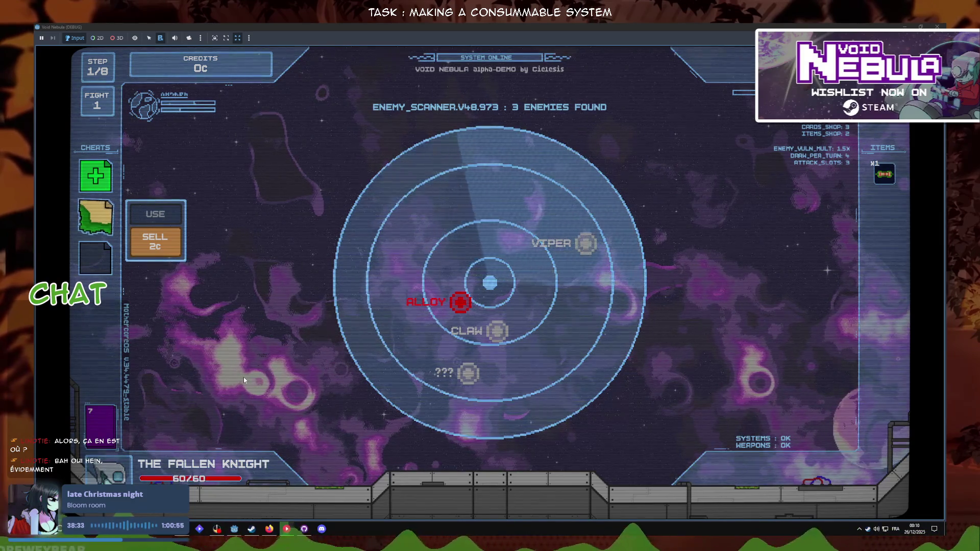
key("F8")
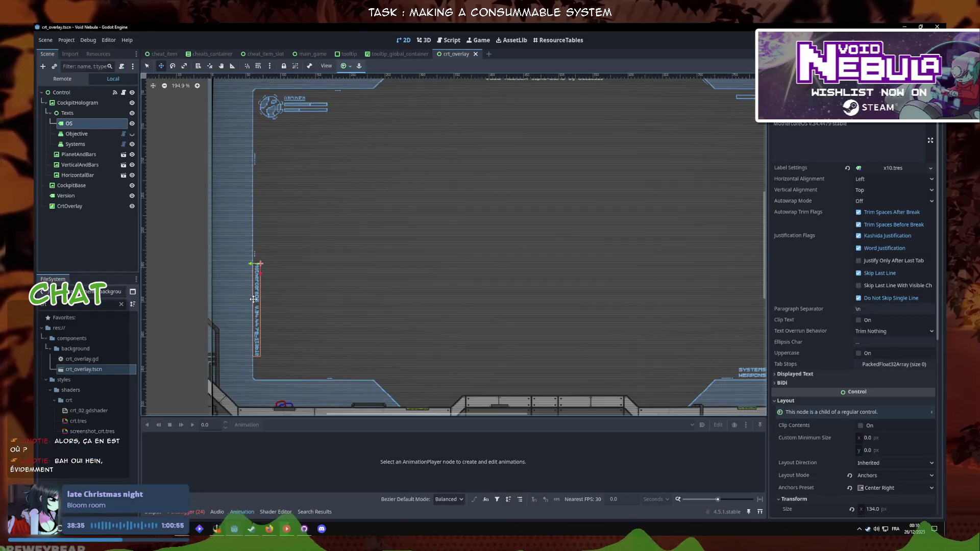
left_click(77, 103)
scroll(248, 306, "up", 4)
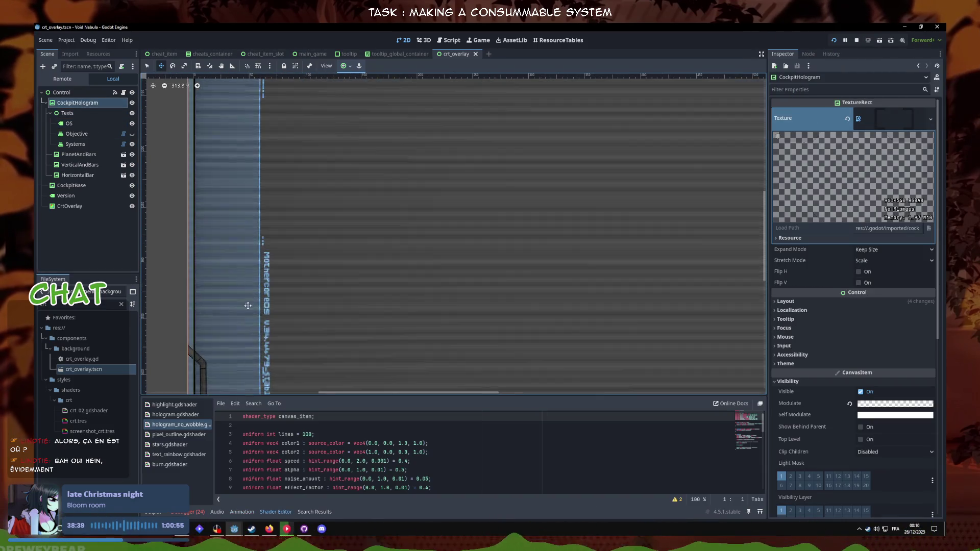
Quick-load a cockpit hologram texture onto CockpitHologram, searching 'cockpit'.
left_click_drag(248, 305, 378, 269)
left_click(932, 118)
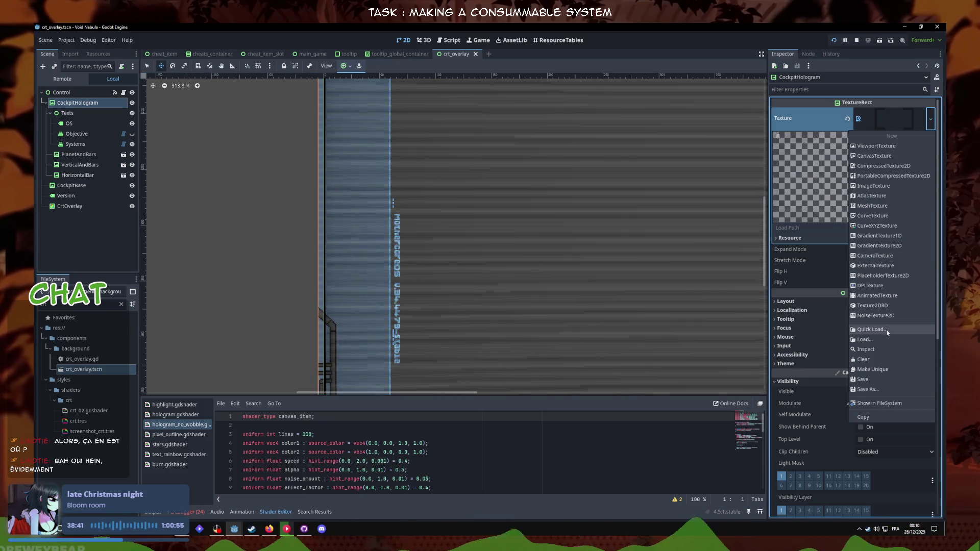
left_click(870, 329)
type("cockpit")
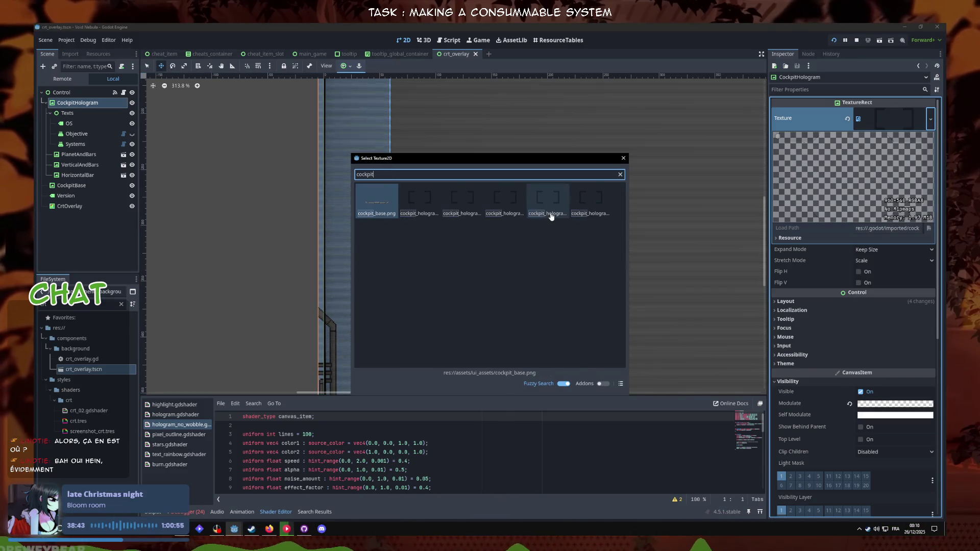
double_click(419, 201)
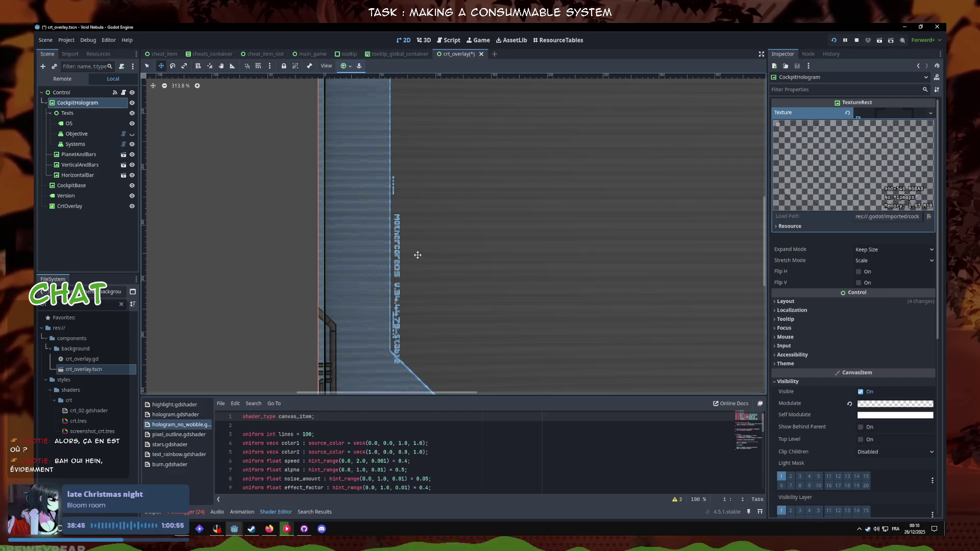
scroll(417, 255, "up", 1)
left_click(929, 113)
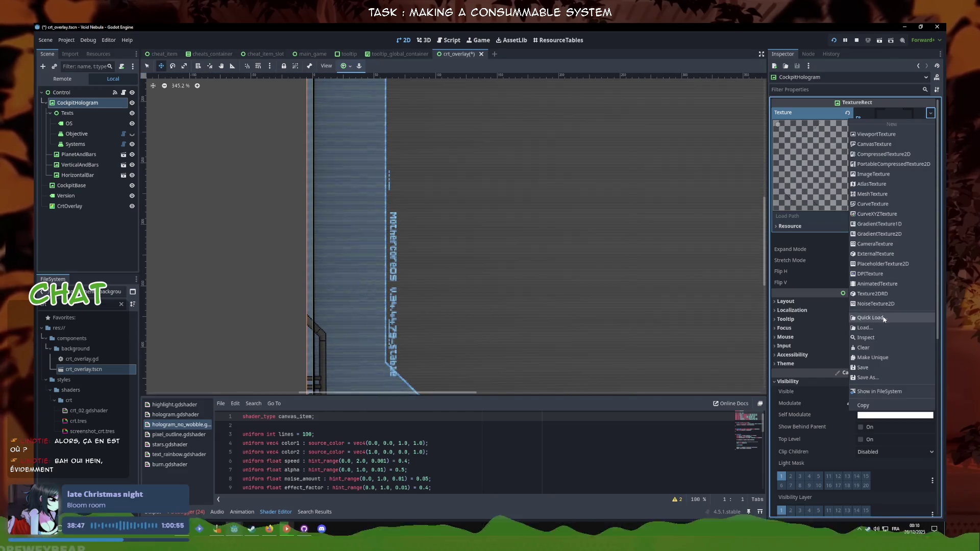
left_click(884, 319)
type("cockpit")
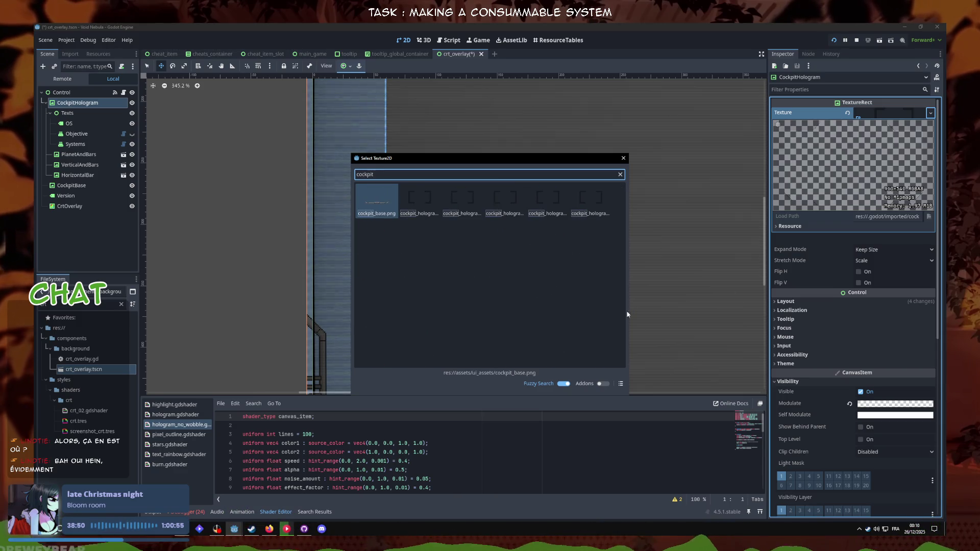
key("Return")
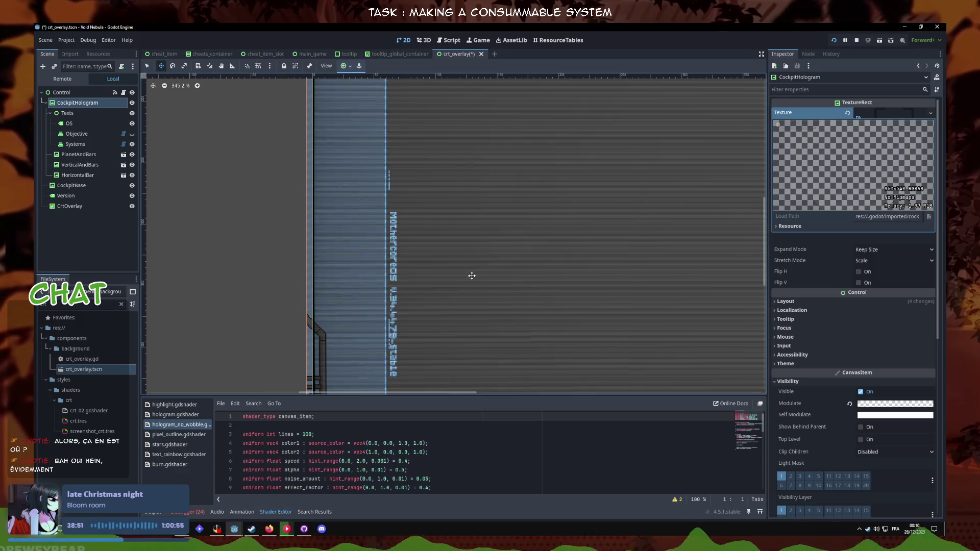
Try other cockpit hologram texture variants through Quick Load filtered by 'cockp'.
left_click_drag(471, 276, 465, 221)
scroll(465, 220, "up", 3)
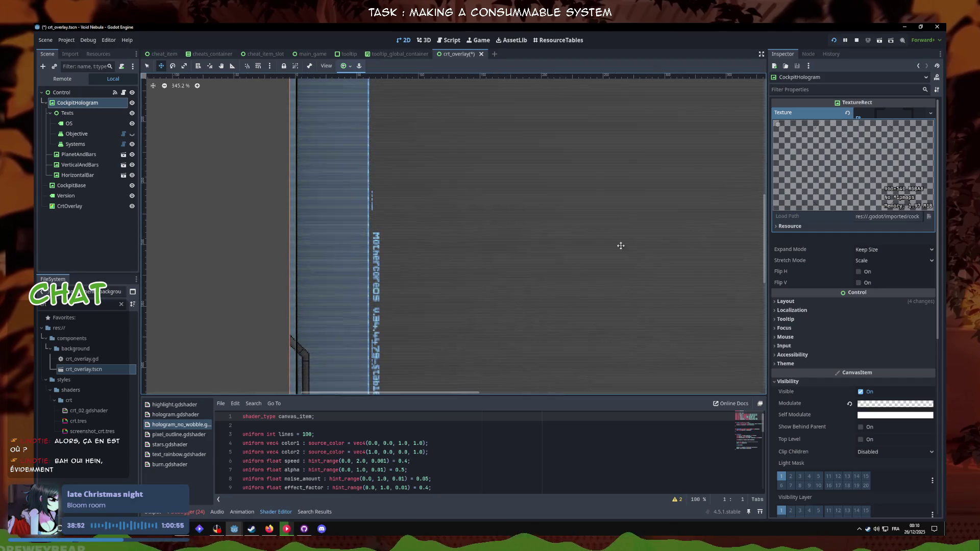
left_click(931, 113)
left_click(873, 318)
type("c")
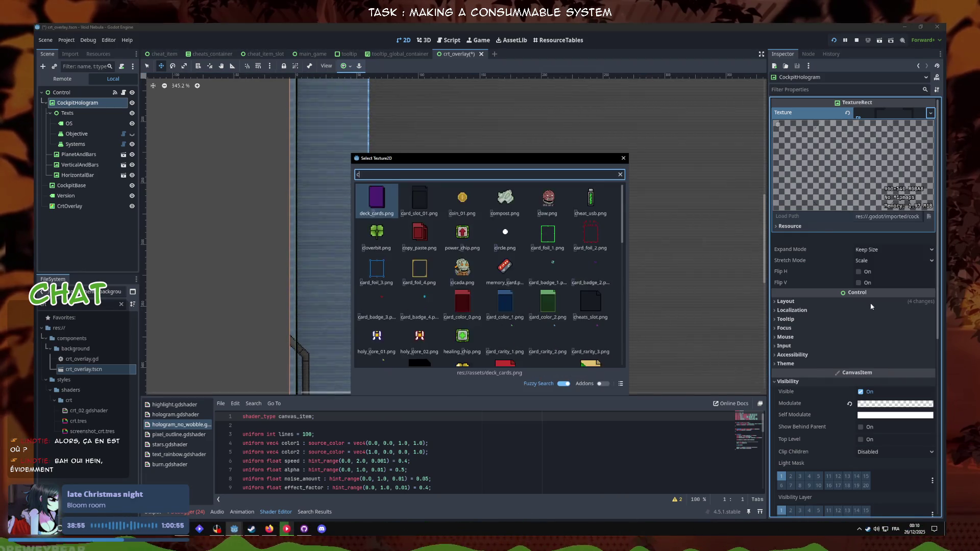
type("ockpit")
double_click(506, 199)
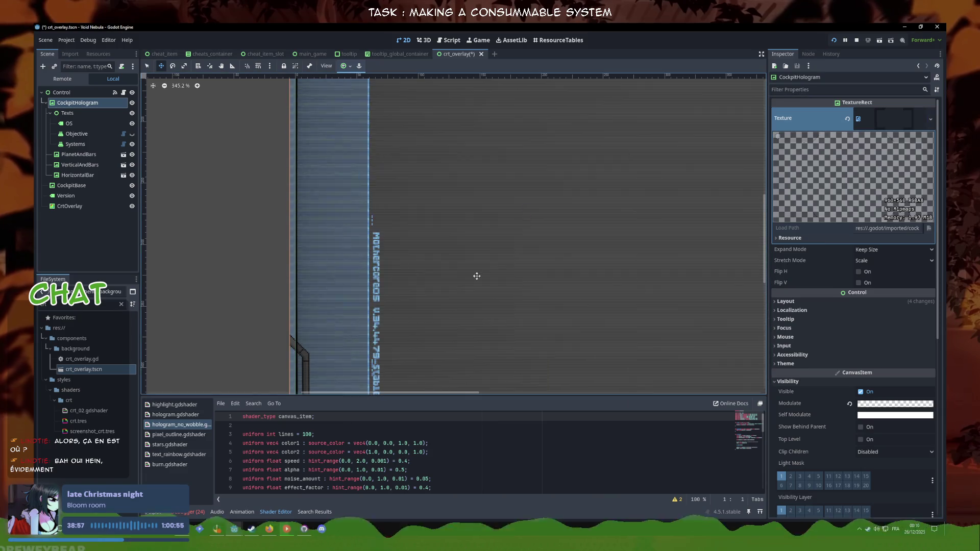
scroll(466, 207, "right", 2)
left_click(930, 119)
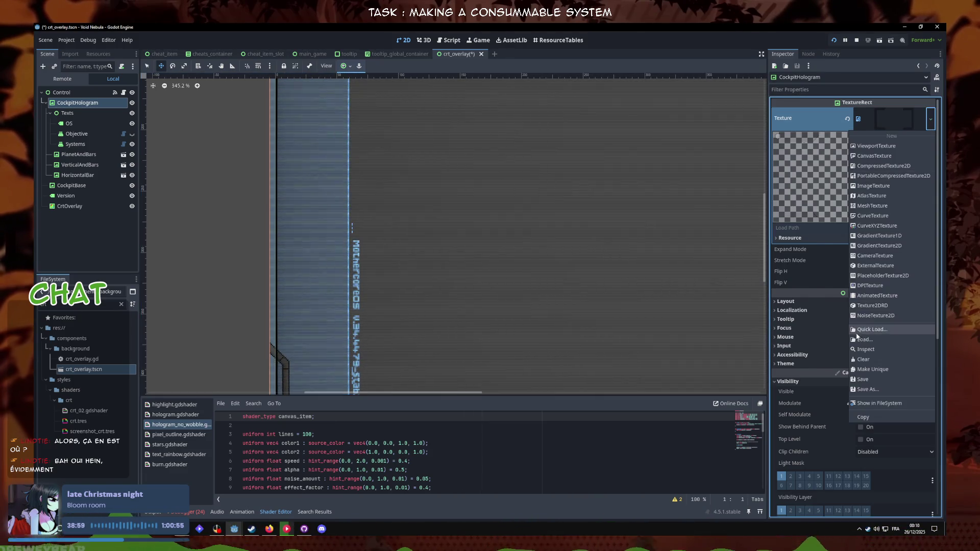
left_click(872, 333)
double_click(489, 221)
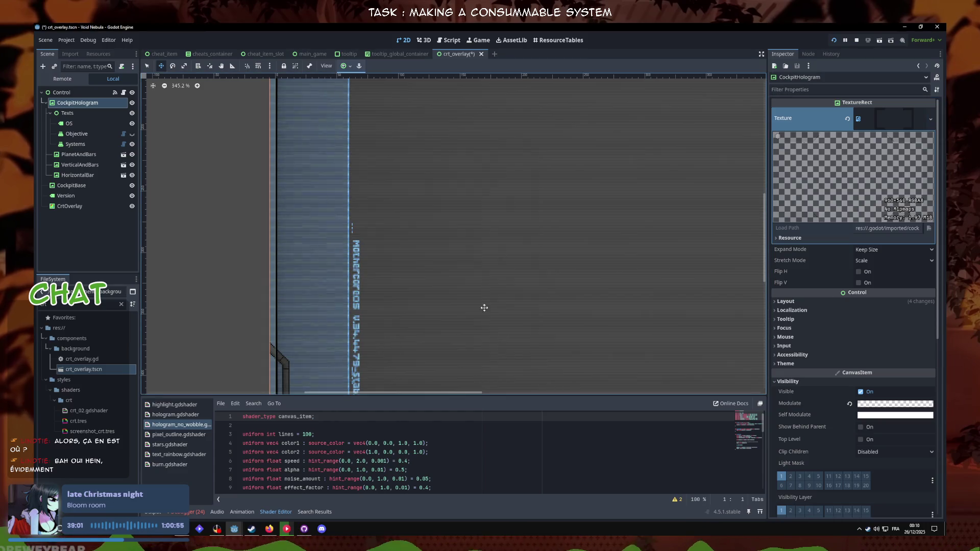
Assign the final 'cockpit' hologram texture and zoom out to see the full frame.
left_click(930, 119)
left_click(872, 331)
type("cockpit")
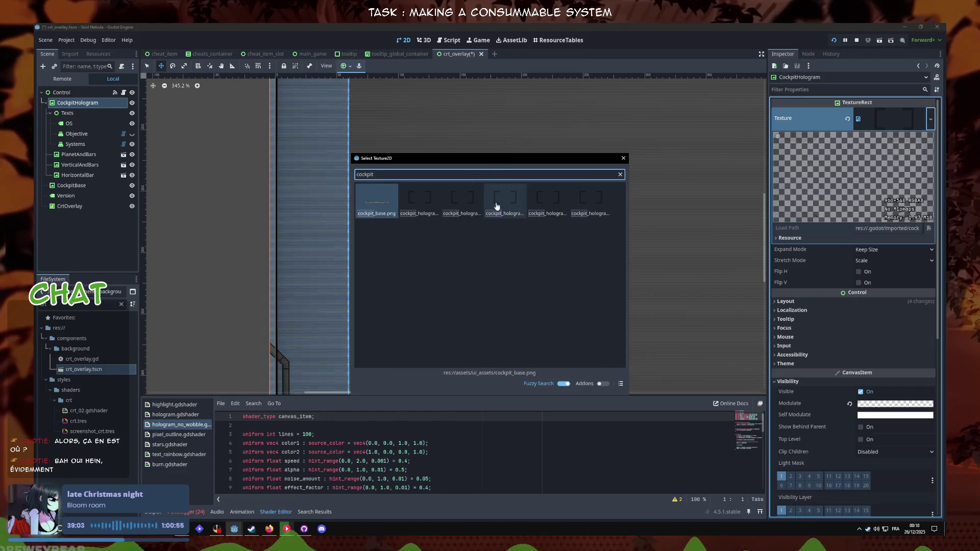
double_click(535, 213)
scroll(535, 213, "down", 3)
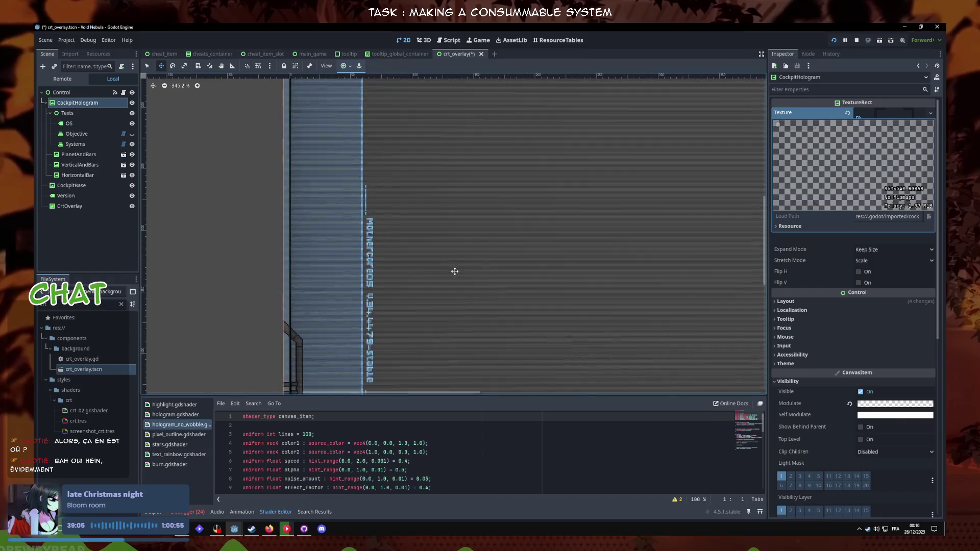
scroll(461, 270, "down", 2)
left_click_drag(482, 280, 149, 279)
scroll(416, 280, "up", 5)
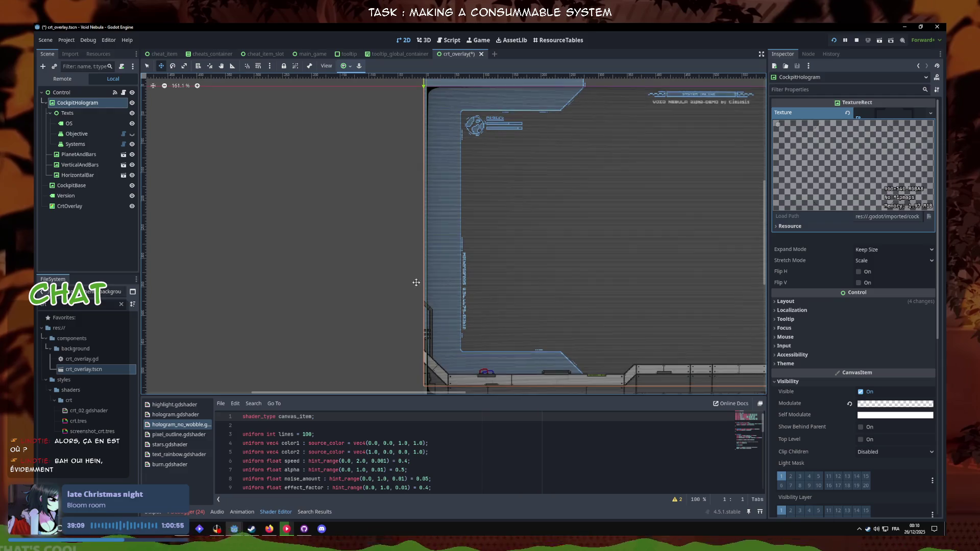
Run the game to preview the cockpit overlay, then return to the editor.
left_click(93, 125)
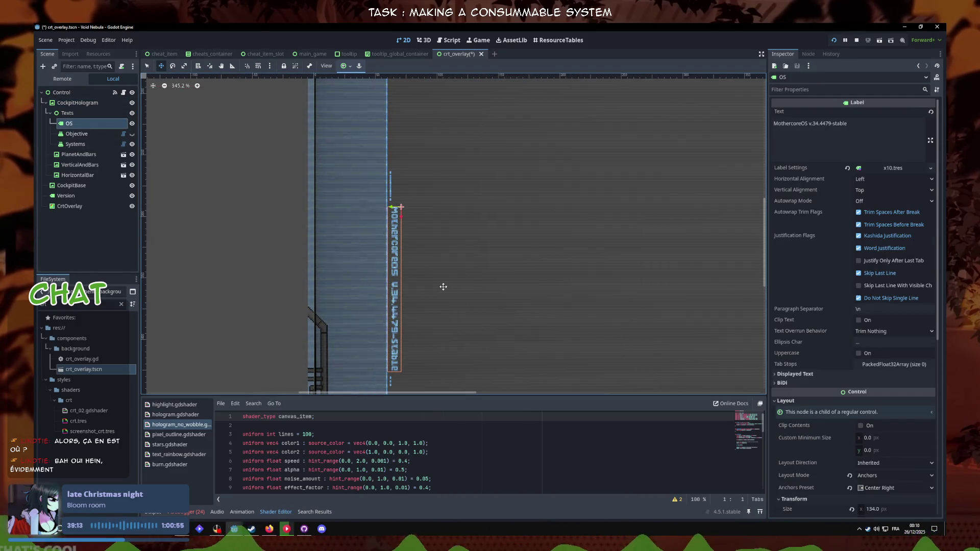
key("q")
left_click(215, 186)
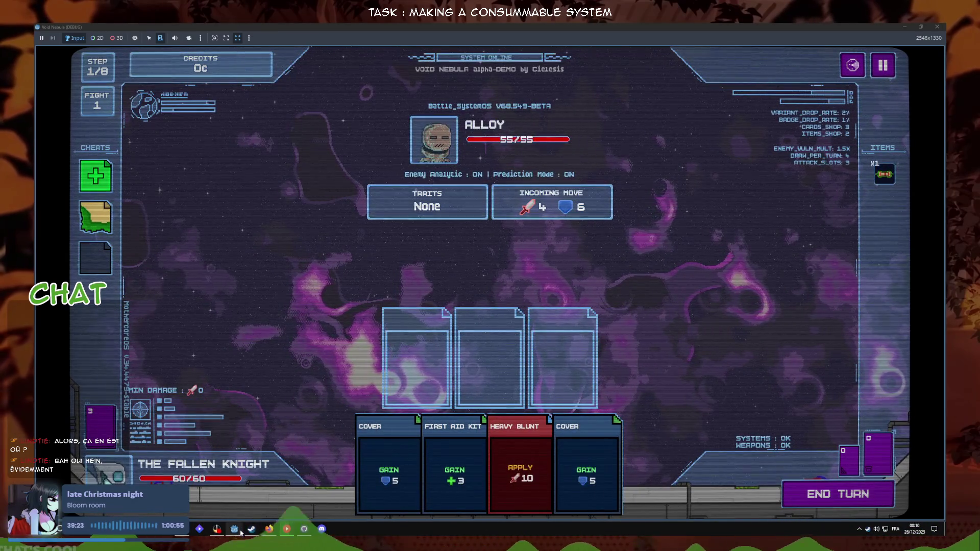
mouse_move(262, 520)
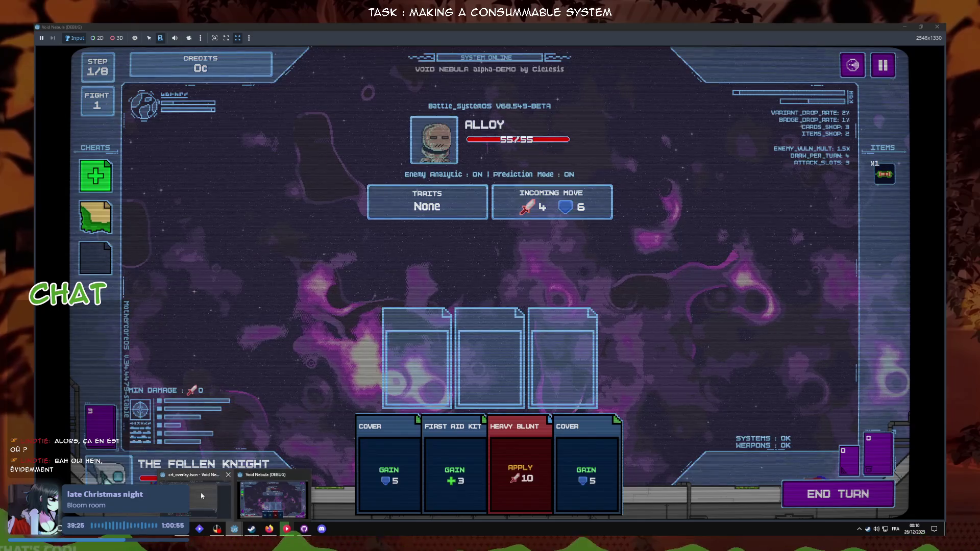
left_click(228, 504)
scroll(283, 288, "down", 4)
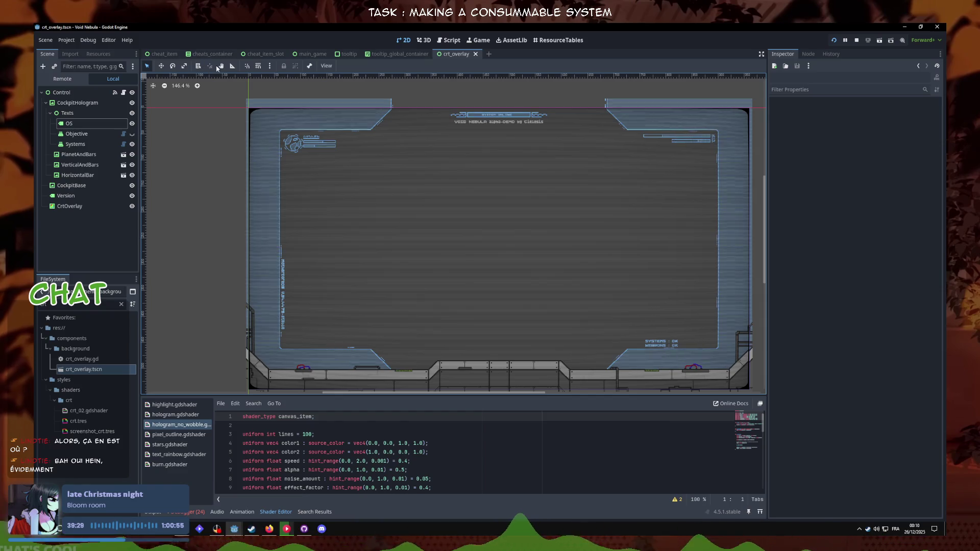
Filter the FileSystem for 'batt' and open battle.tscn.
left_click(90, 304)
key("ctrl+a")
key("BackSpace")
type("batt")
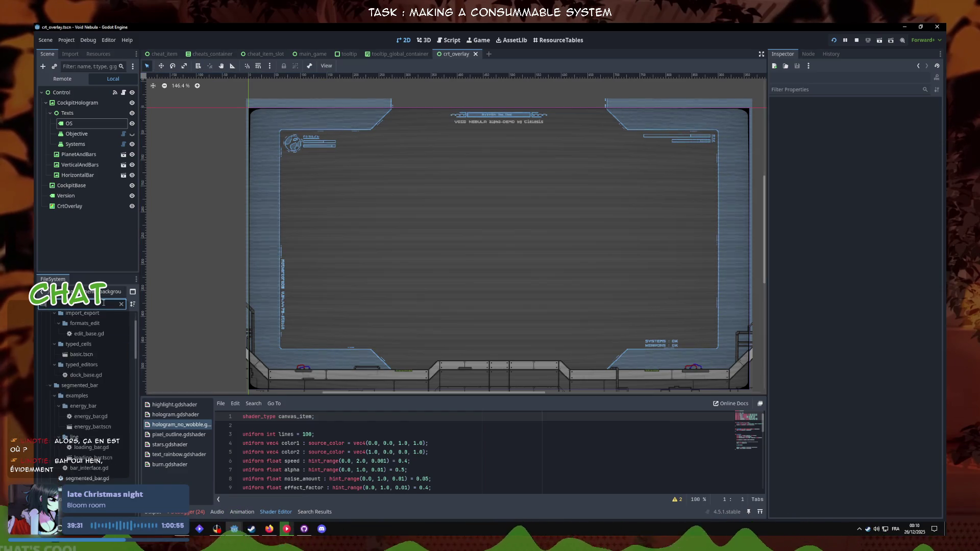
double_click(77, 400)
scroll(276, 249, "up", 3)
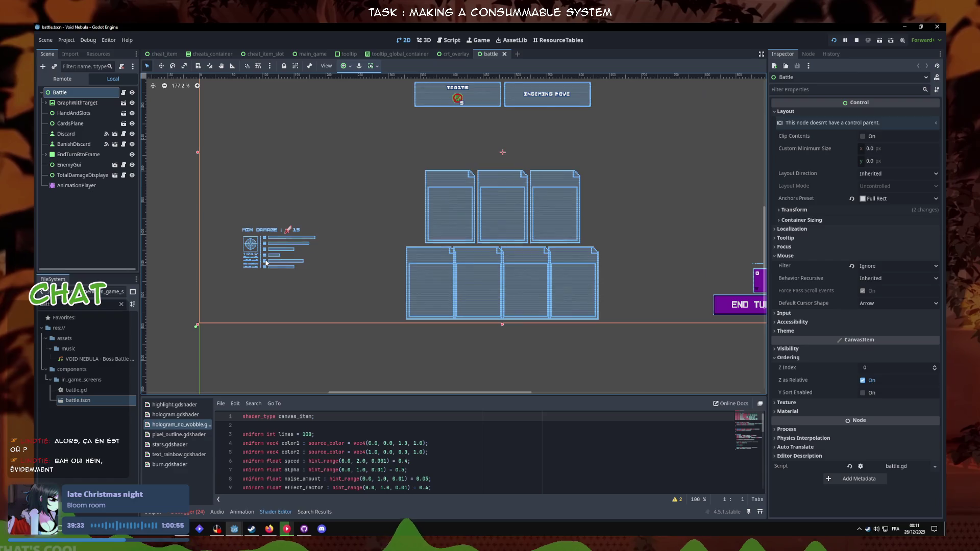
Select GraphWithTarget and shift it a few pixels right with the Move tool.
left_click(265, 245)
scroll(260, 240, "up", 3)
left_click(81, 175)
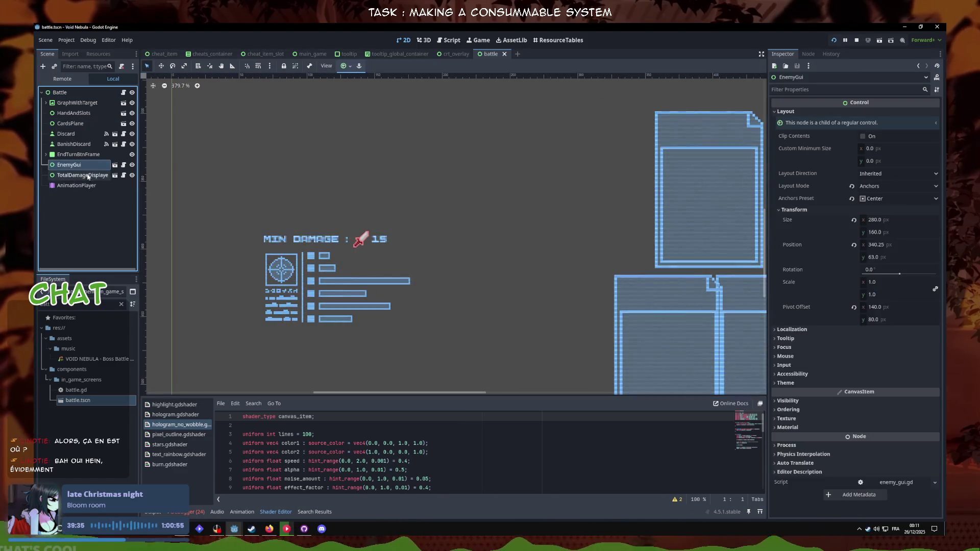
left_click(132, 175)
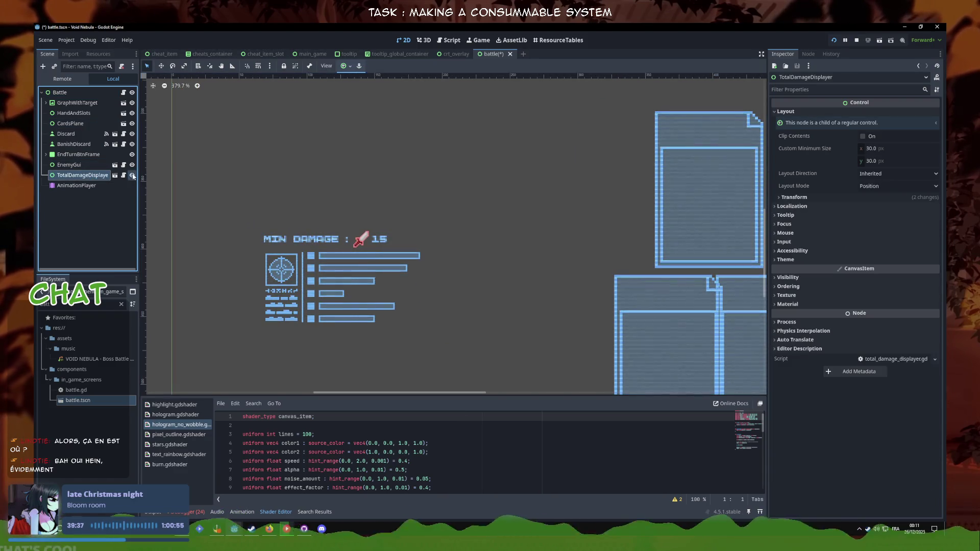
left_click(77, 102)
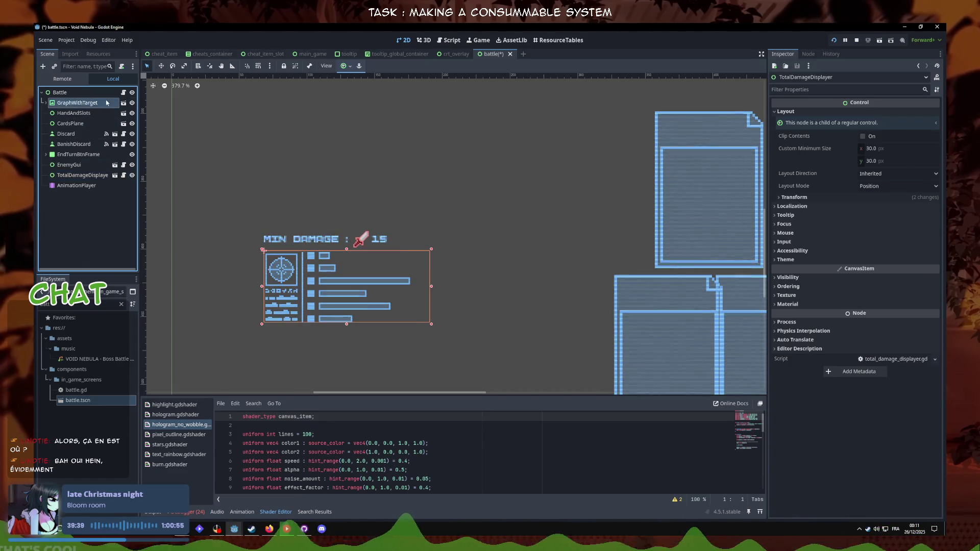
left_click(161, 66)
left_click_drag(302, 281, 318, 281)
Run the game full screen to check the battle layout, then minimize it.
key("F5")
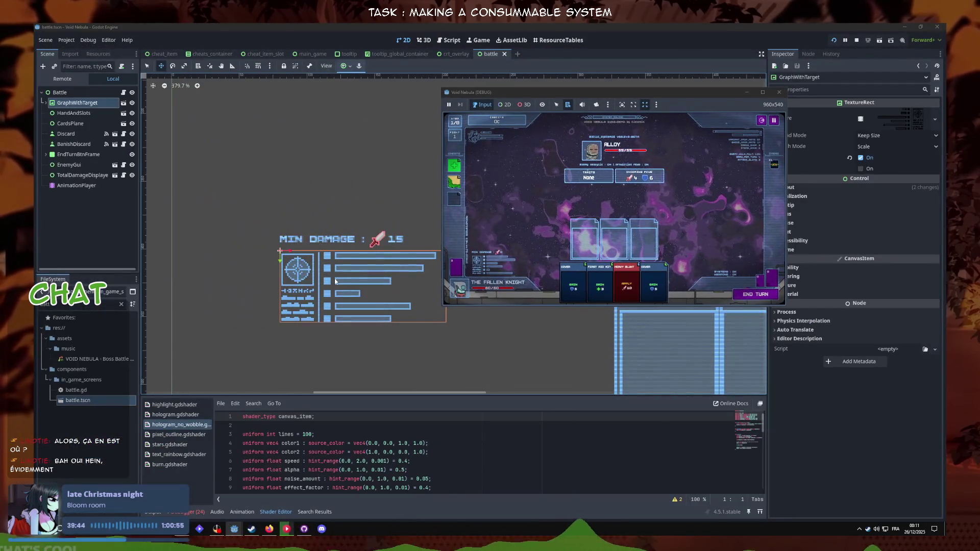
left_click(335, 281)
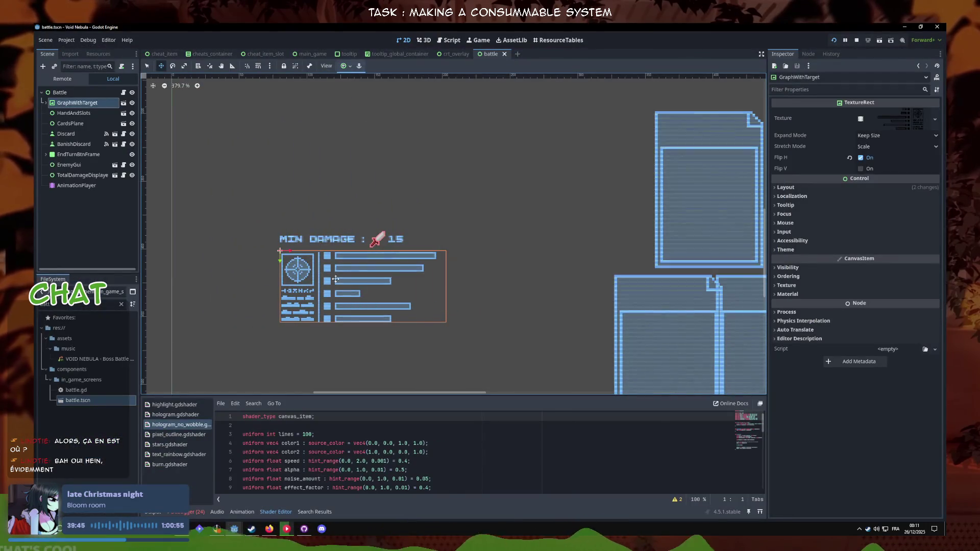
left_click(261, 512)
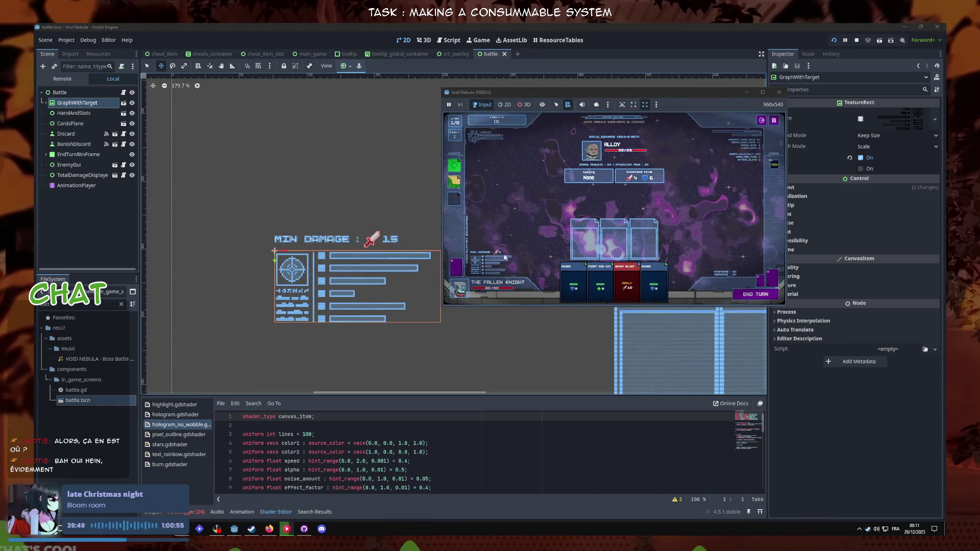
left_click(764, 93)
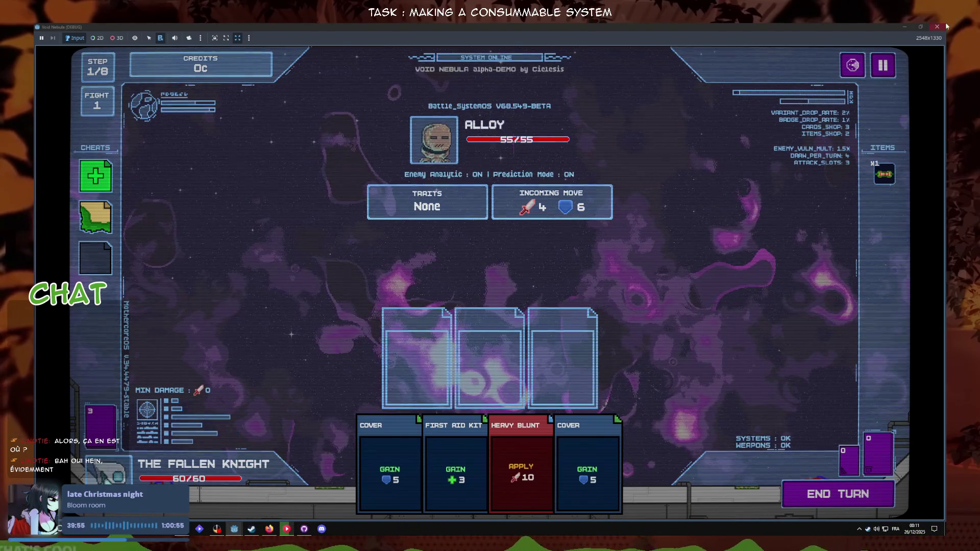
left_click(903, 26)
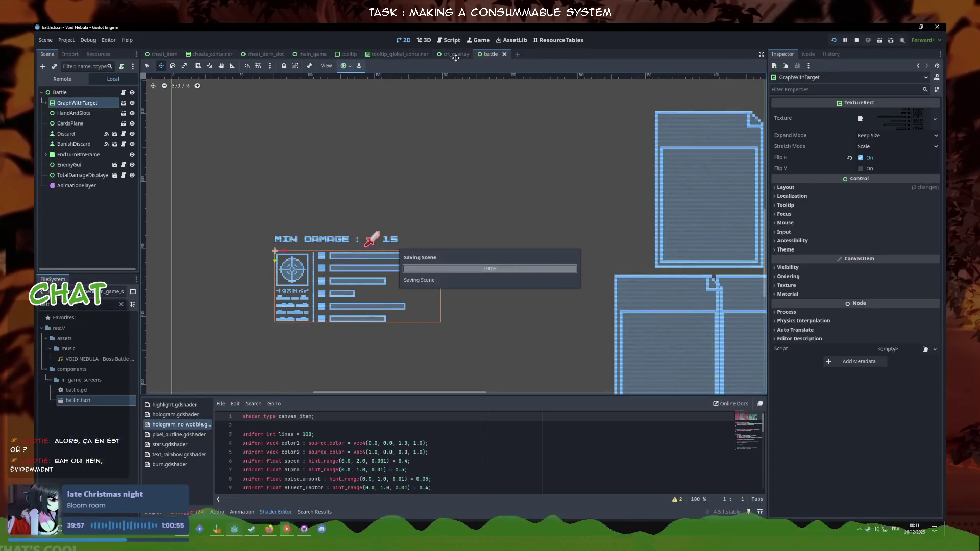
In crt_overlay, set the Systems label's Horizontal Alignment to Right, then close the test run.
left_click(456, 54)
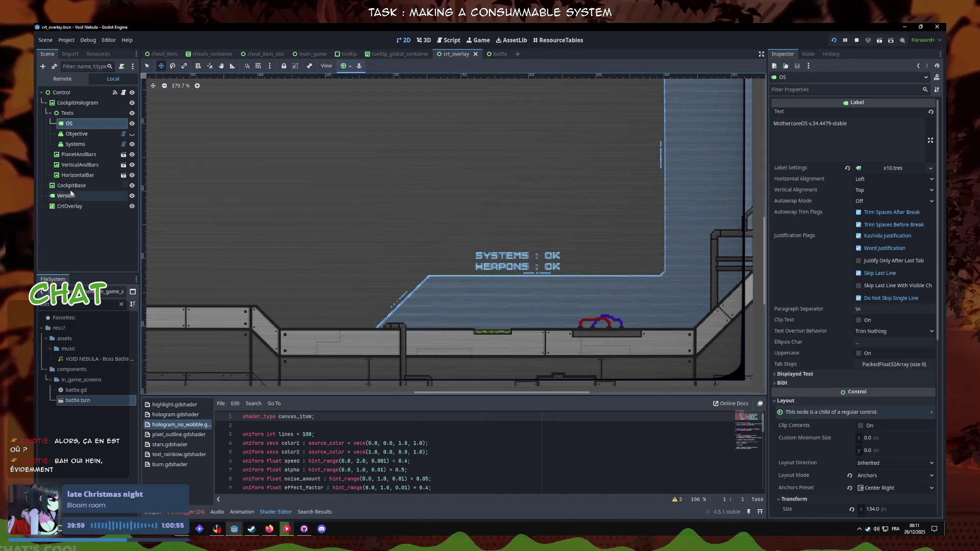
left_click(75, 144)
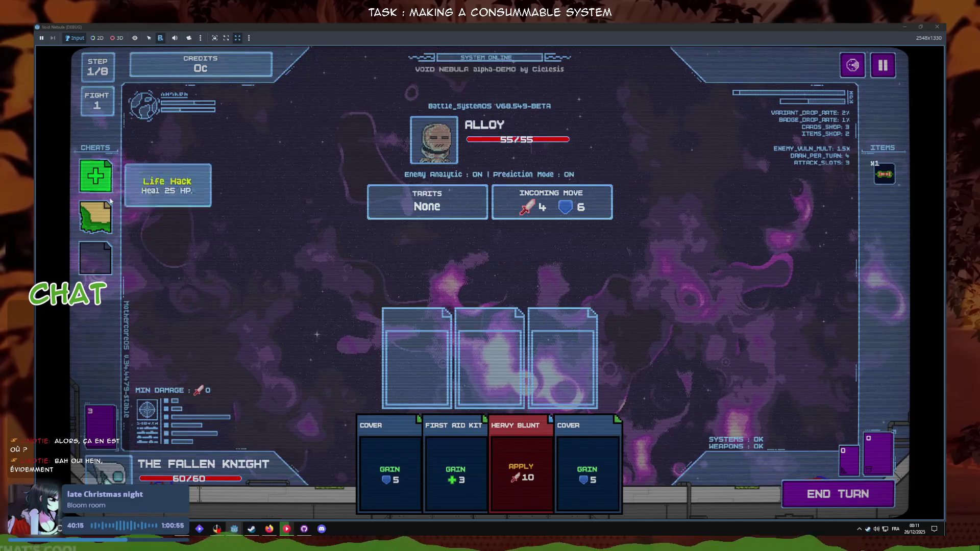
mouse_move(102, 216)
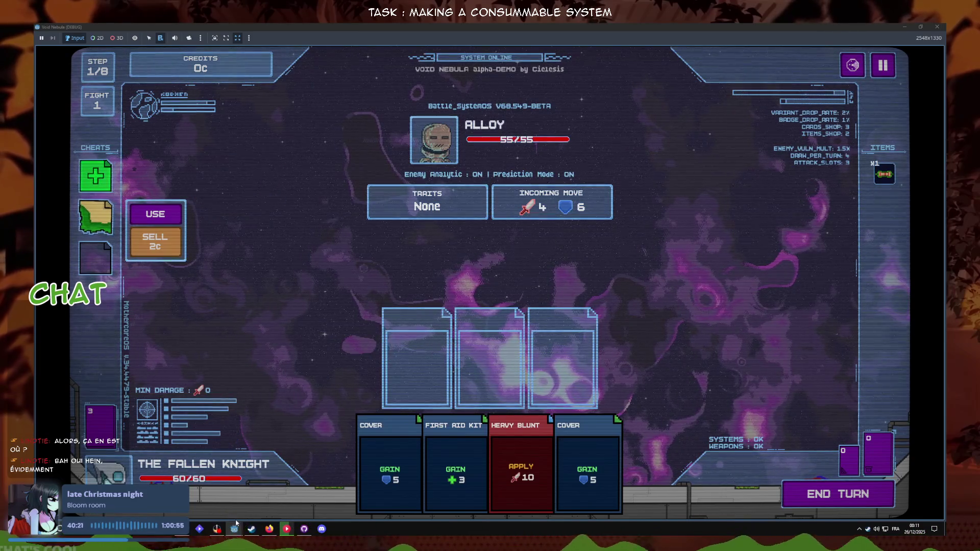
key("F8")
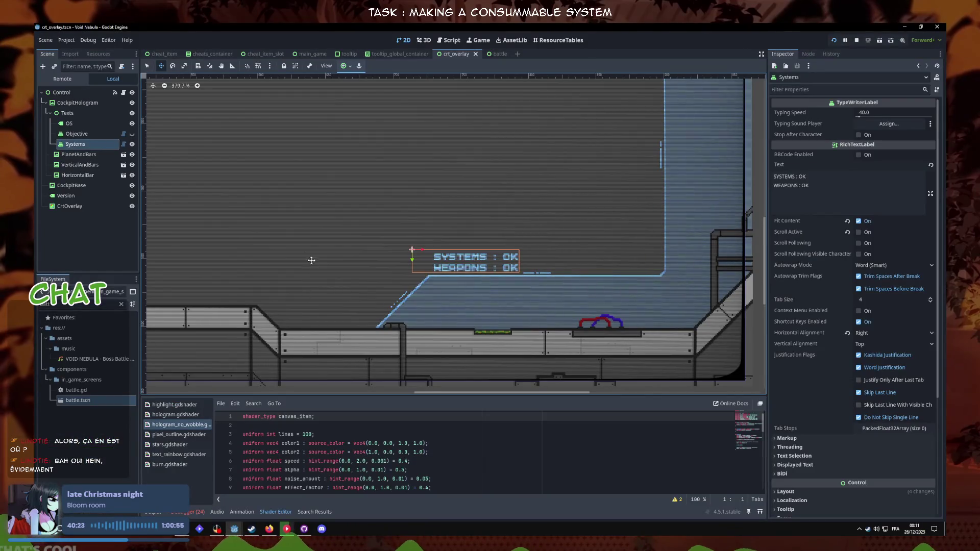
Select CrtOverlay, pan to view the whole overlay, and bring the Void Nebula window forward.
left_click(145, 66)
left_click(282, 201)
scroll(274, 207, "down", 5)
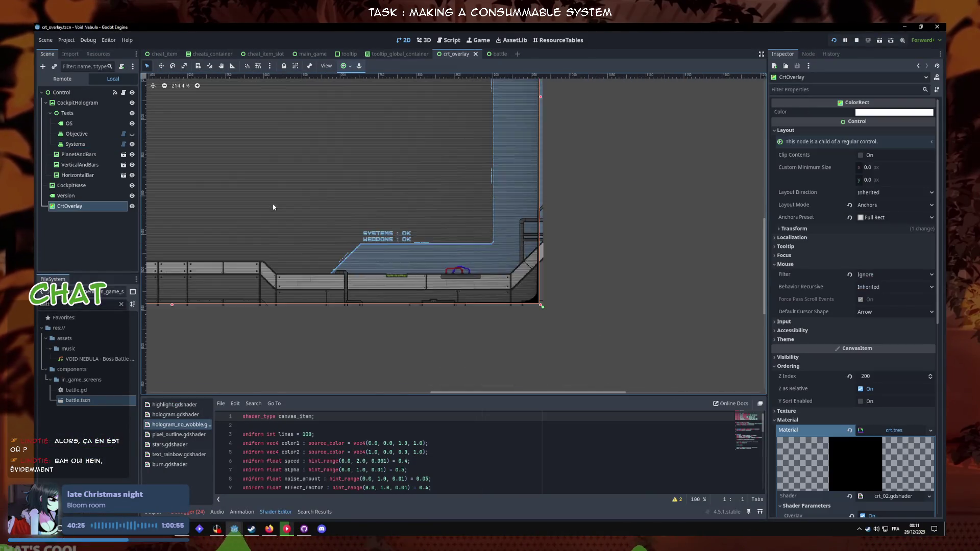
left_click_drag(427, 216, 573, 265)
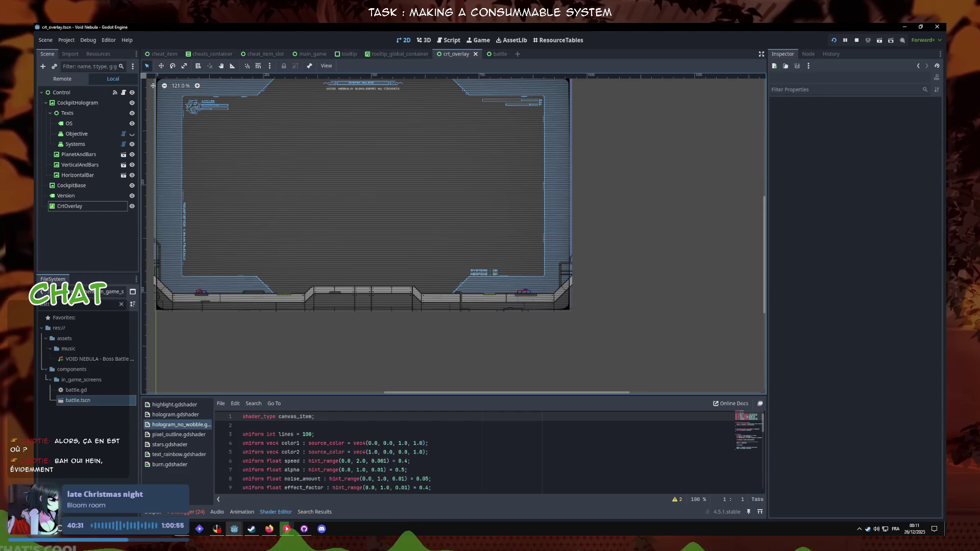
key("alt+Tab")
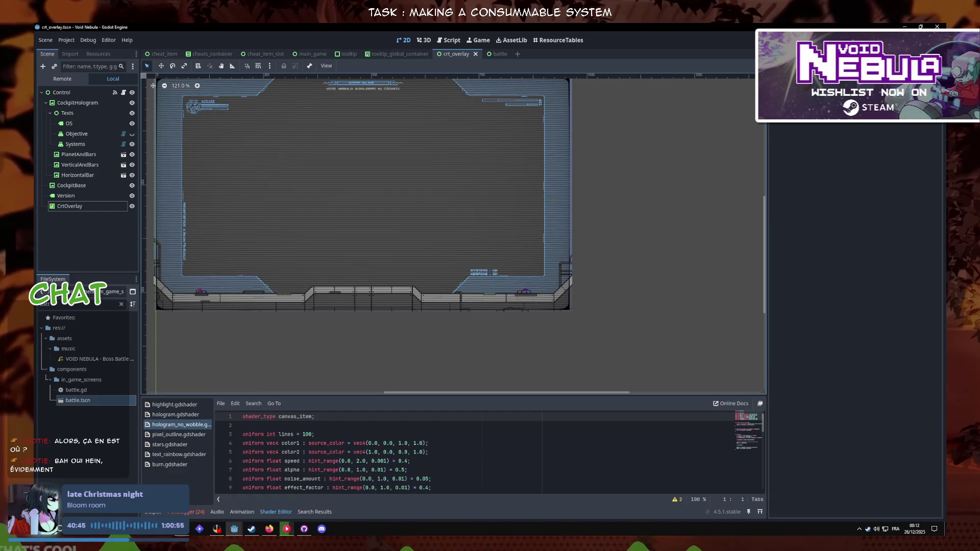
left_click(235, 534)
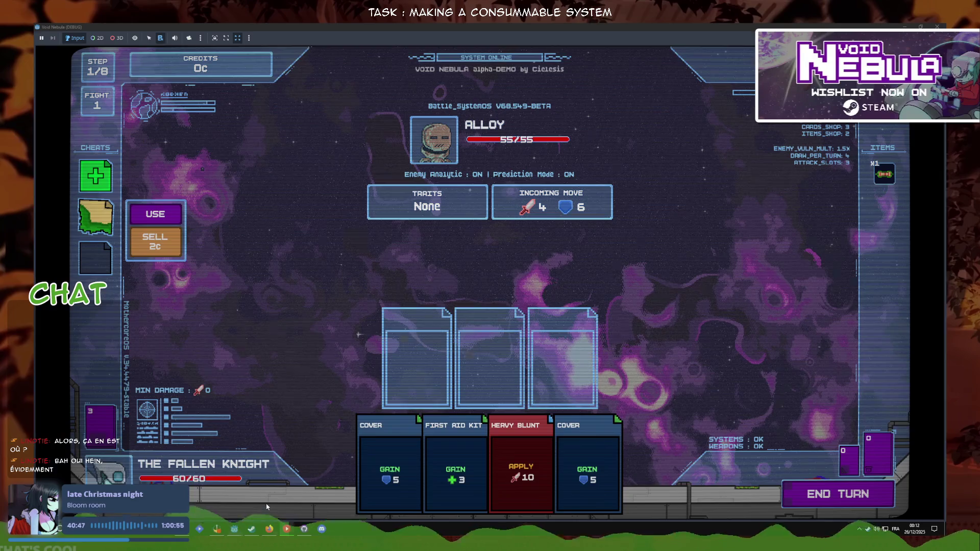
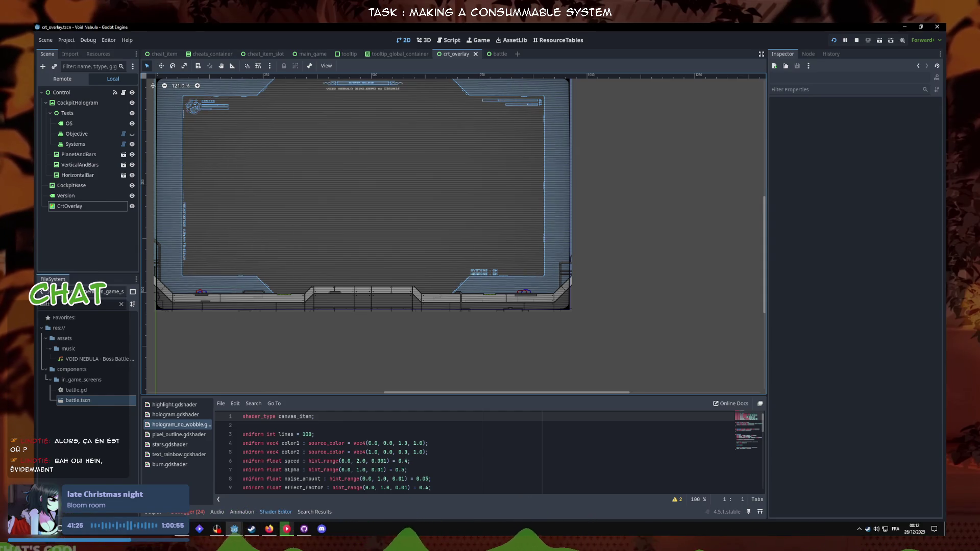
In the running Void Nebula game, use the map cheat item and end the turn to defeat the enemy.
left_click_drag(383, 286, 460, 337)
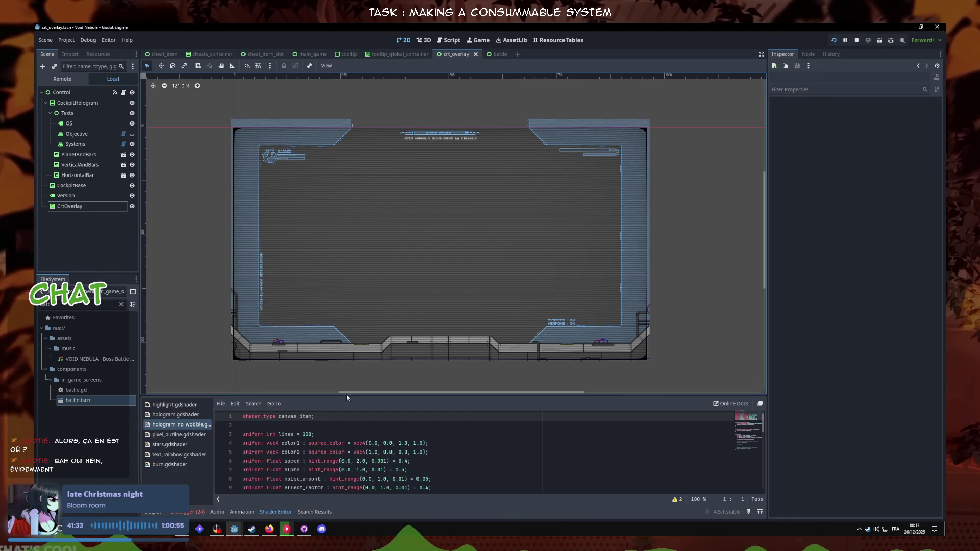
left_click(271, 483)
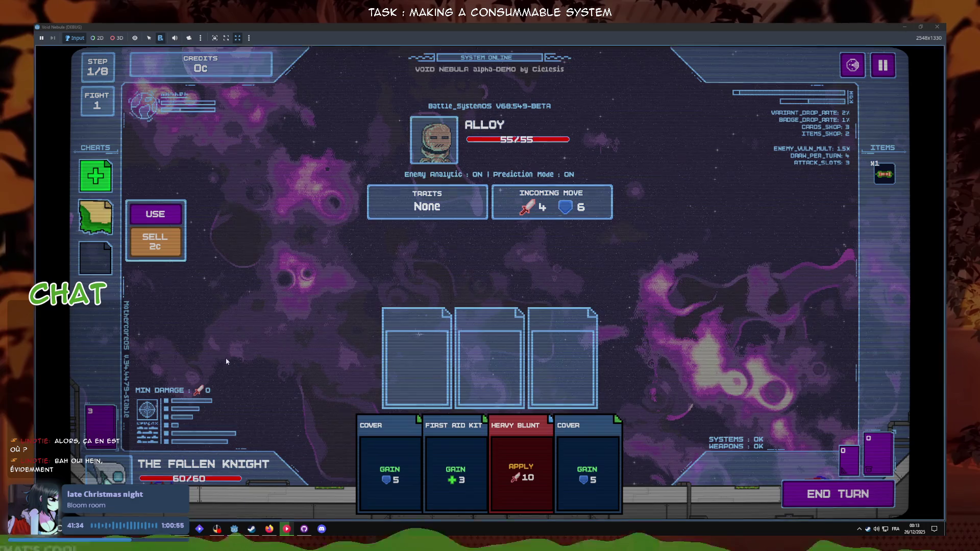
left_click(106, 189)
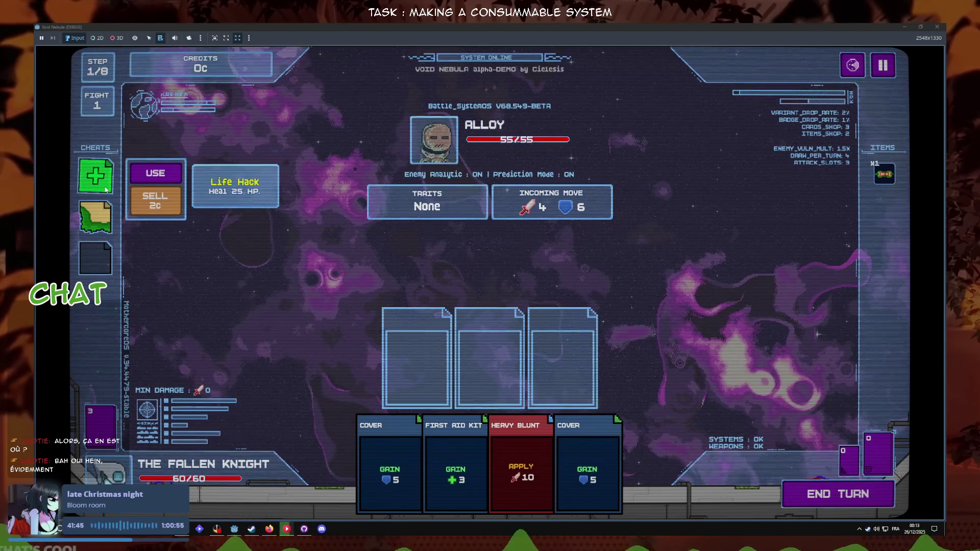
left_click(95, 217)
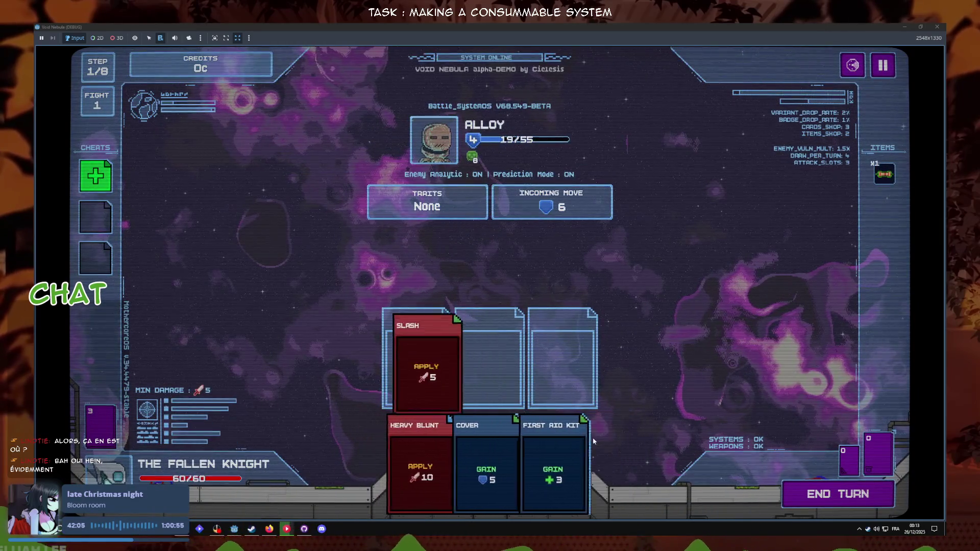
left_click(841, 494)
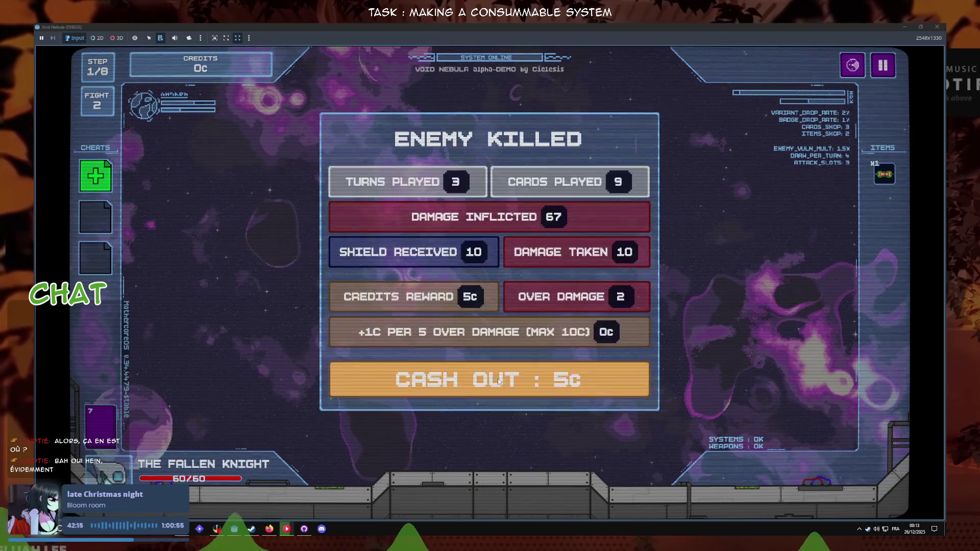
Cash out the 5c kill reward, browse the shop items, and return to the Godot editor.
left_click(506, 377)
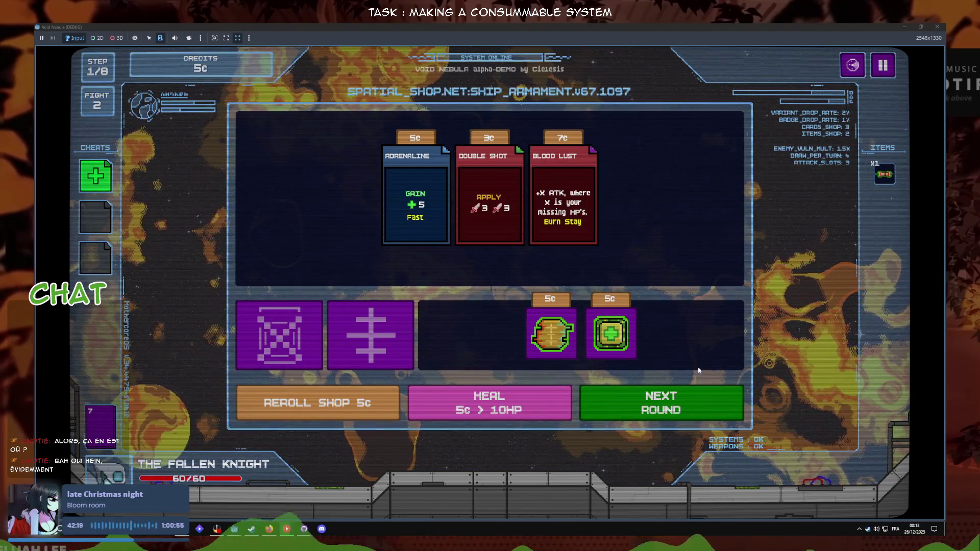
mouse_move(560, 348)
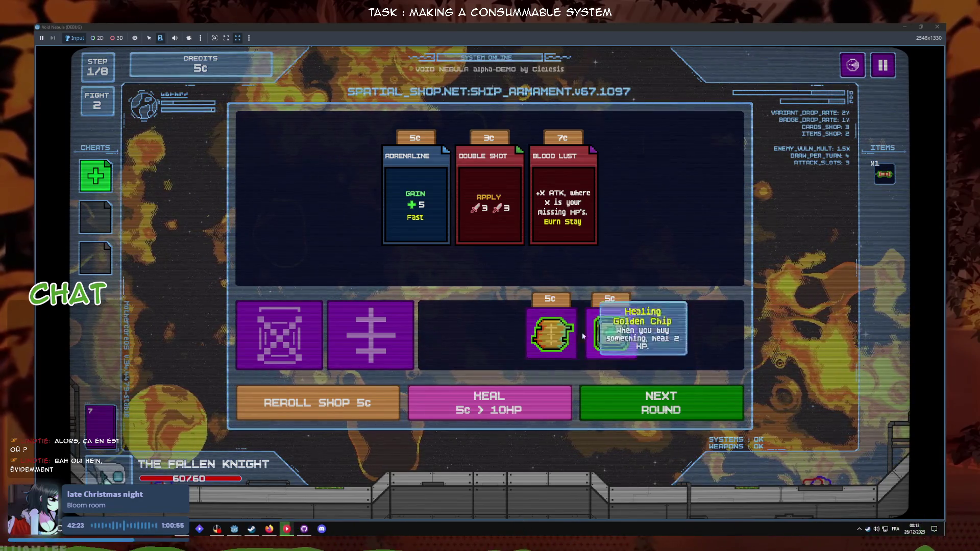
mouse_move(597, 348)
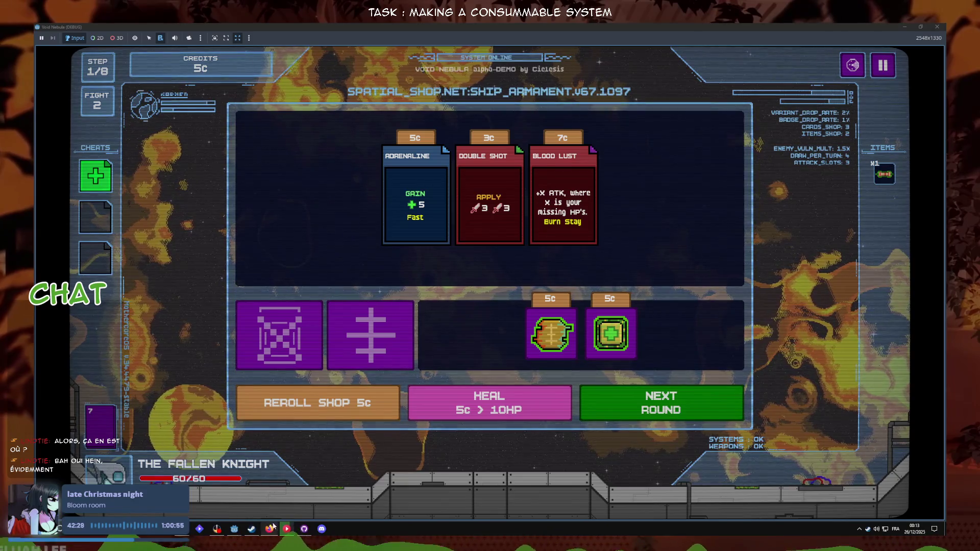
left_click(234, 528)
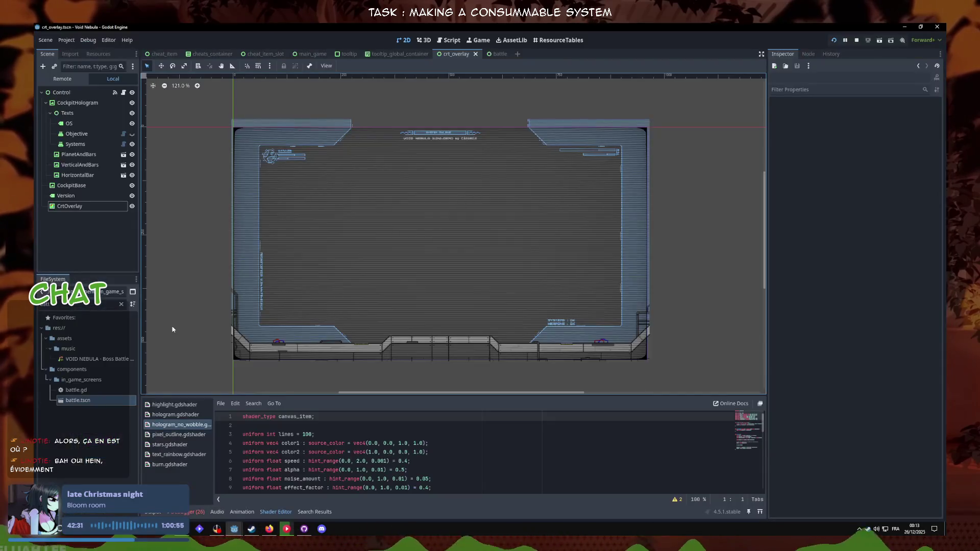
Filter the FileSystem by 'item' and open item_for_shop.tscn, centring the shop item.
key("BackSpace")
key("BackSpace")
key("BackSpace")
type("item")
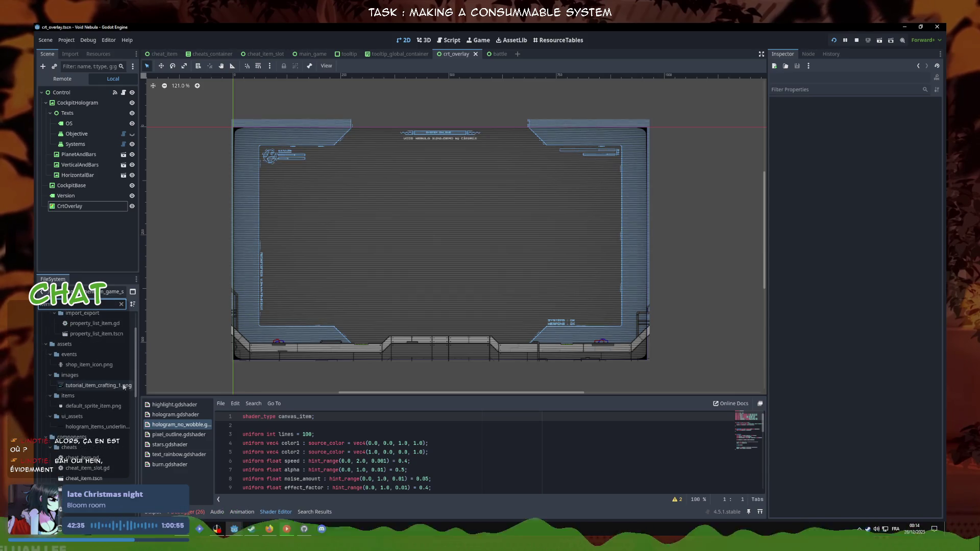
scroll(97, 432, "down", 3)
scroll(98, 432, "down", 2)
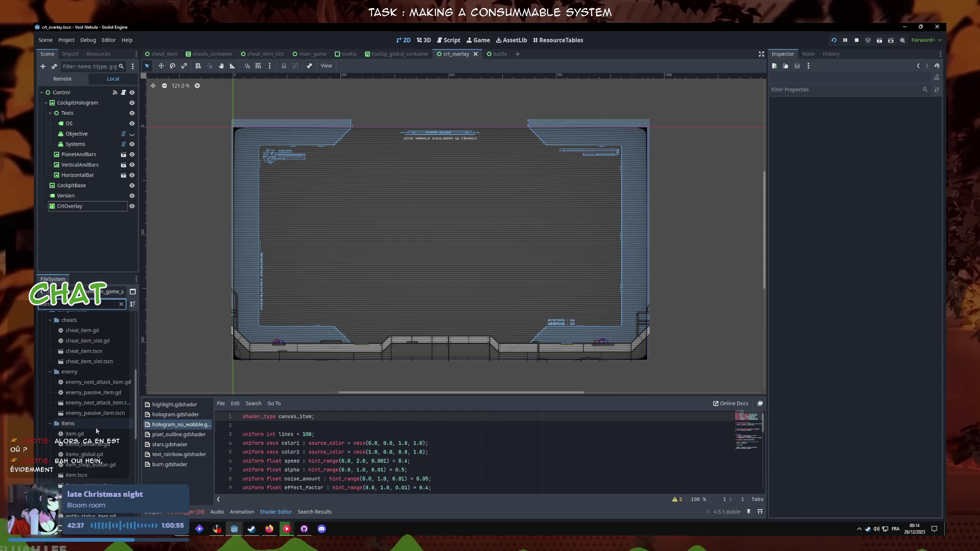
double_click(86, 485)
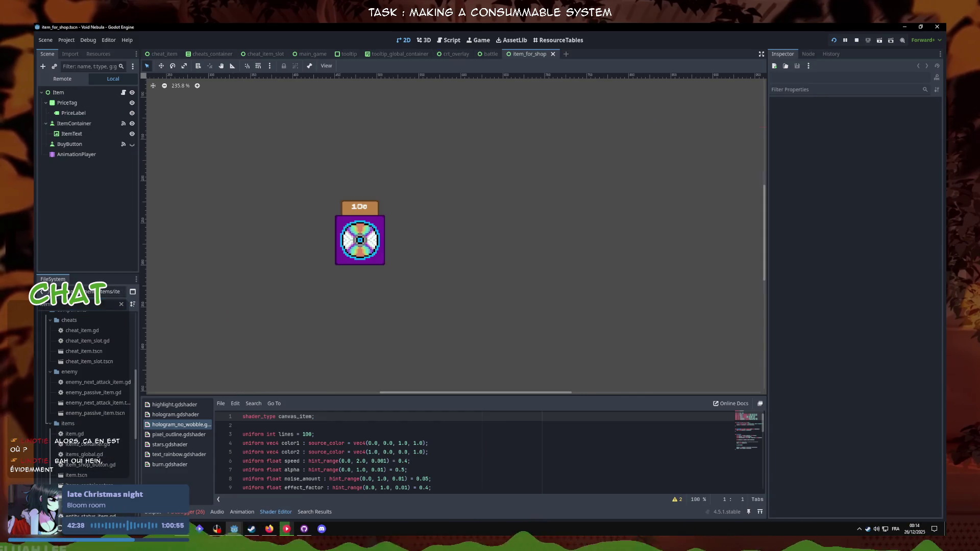
scroll(324, 252, "up", 8)
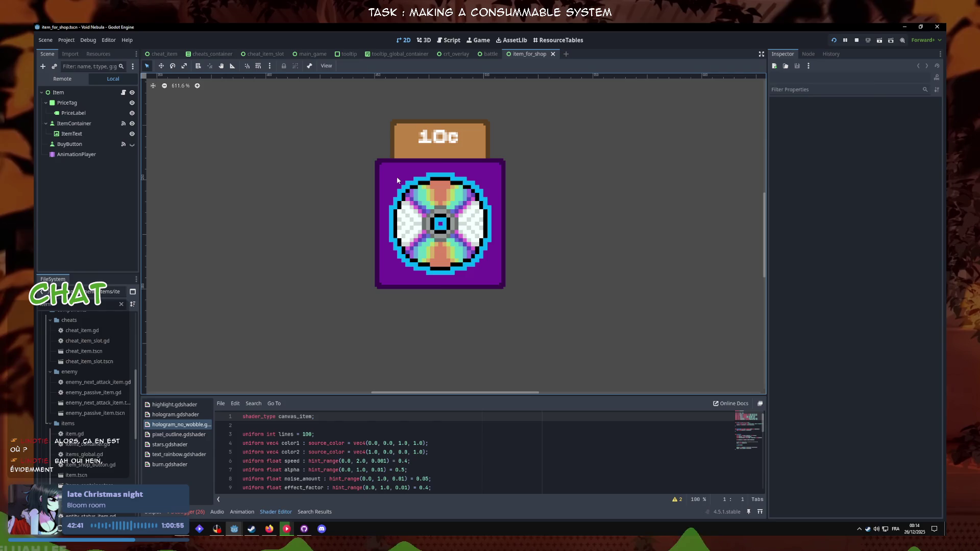
left_click_drag(289, 180, 240, 208)
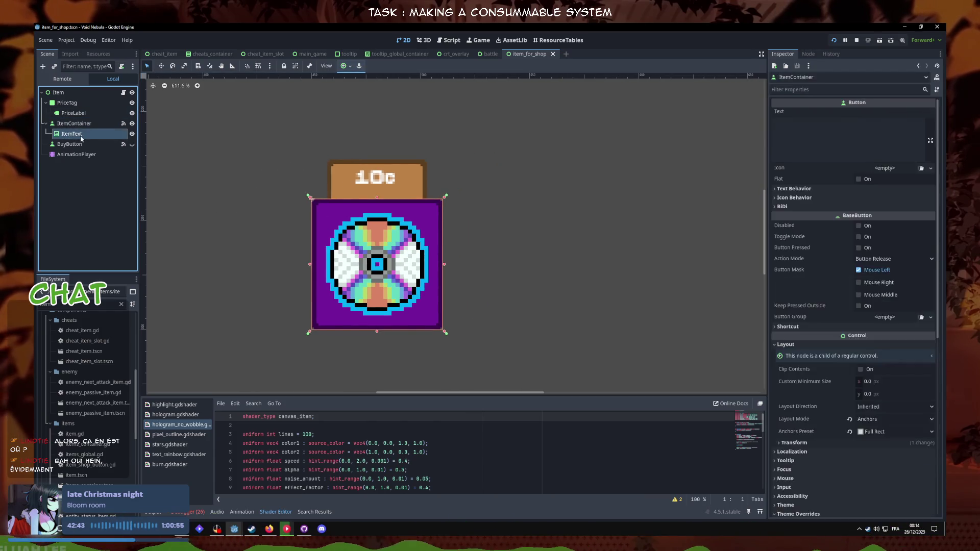
Inspect the ItemText node, cancel attaching a script to it, and stop the running game.
left_click(132, 133)
left_click(132, 134)
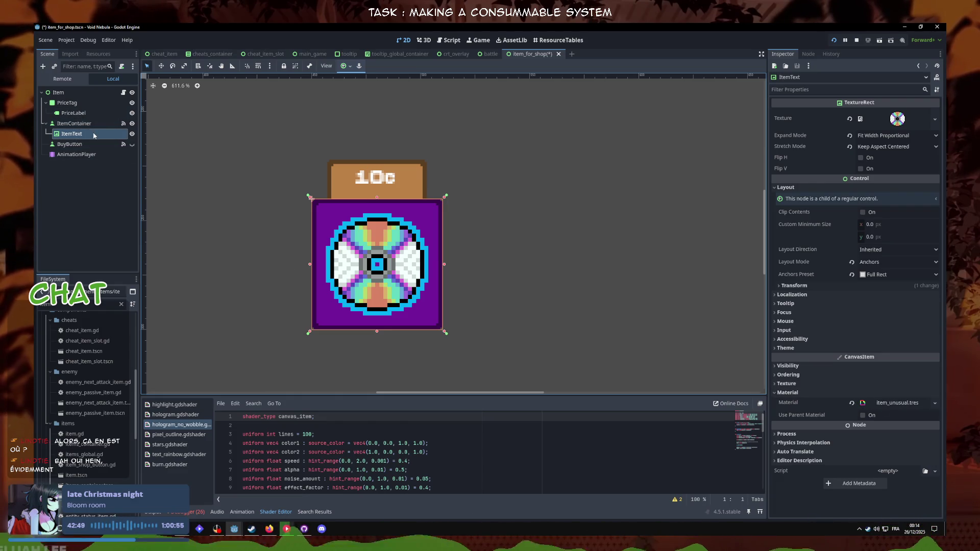
left_click(232, 224)
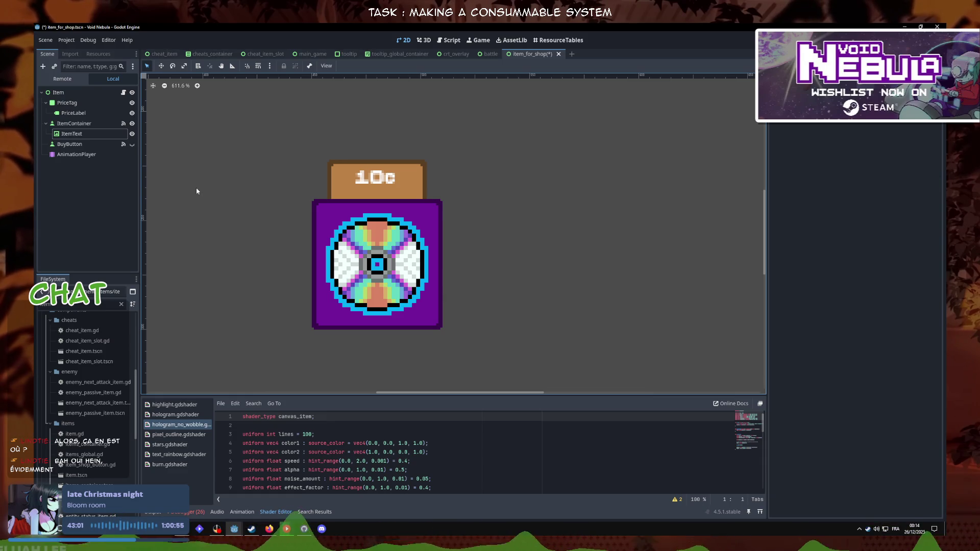
left_click(123, 136)
right_click(90, 135)
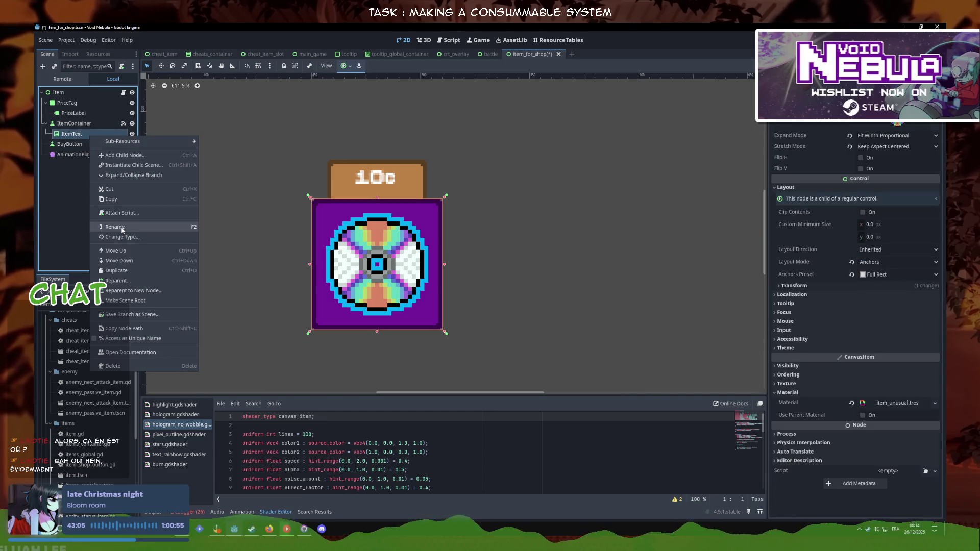
left_click(71, 134)
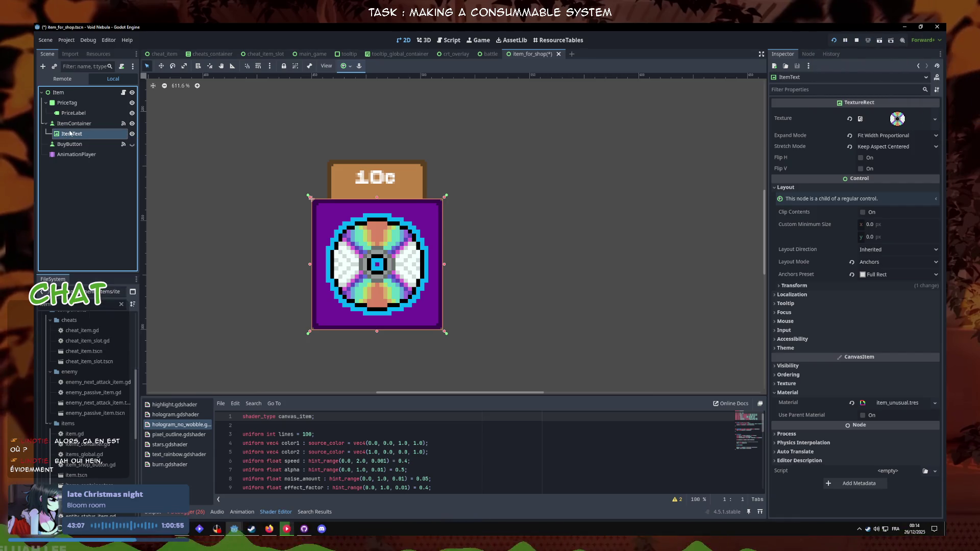
right_click(72, 132)
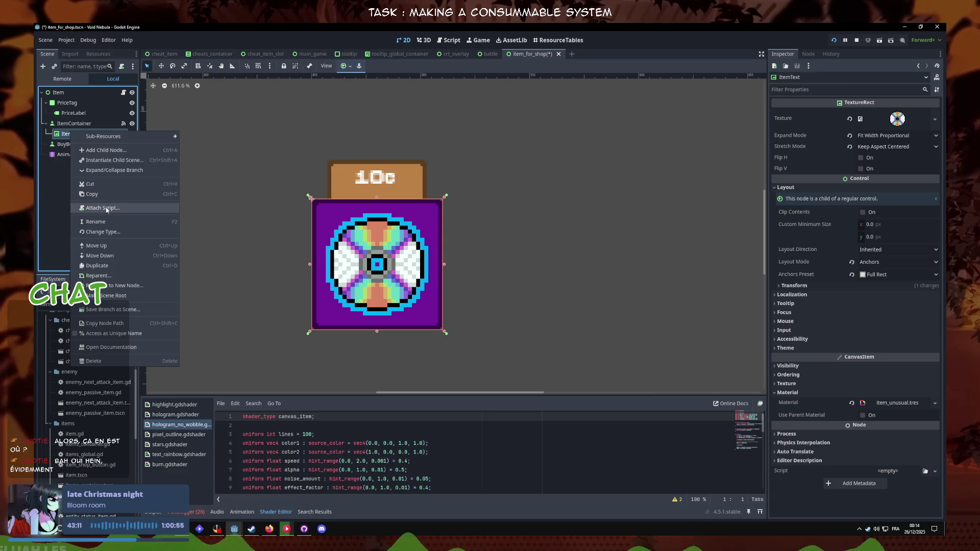
left_click(106, 209)
left_click(536, 339)
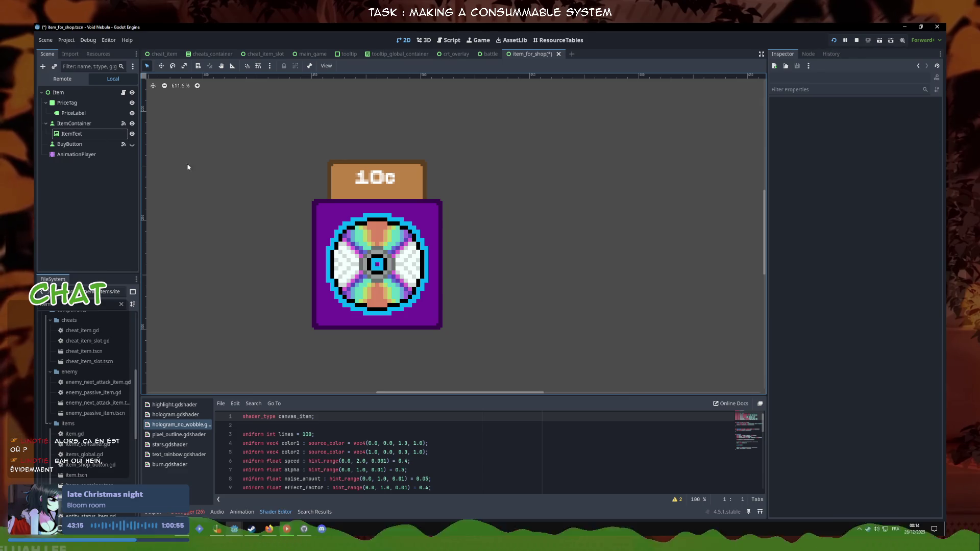
left_click(856, 41)
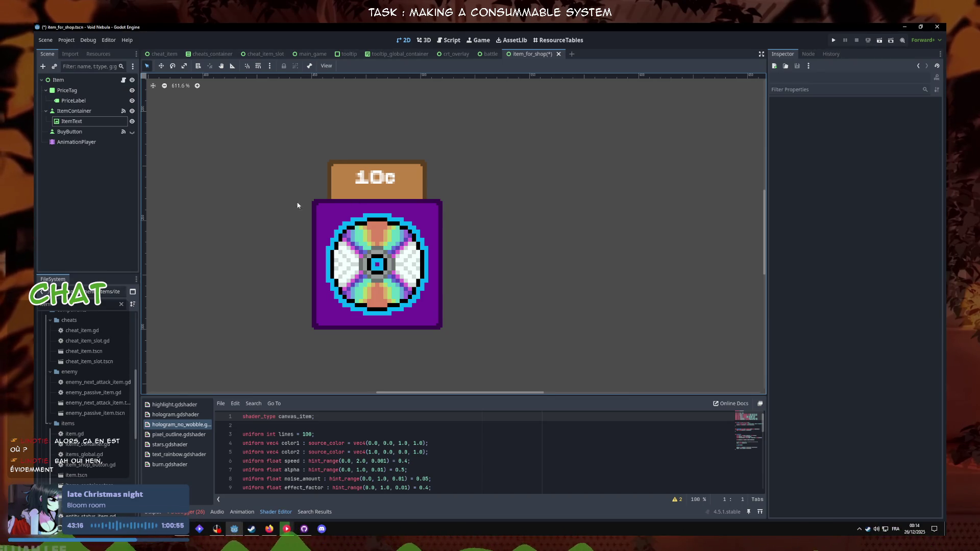
Add a TextureRect child under ItemContainer and move it above ItemText.
right_click(108, 110)
key("Escape")
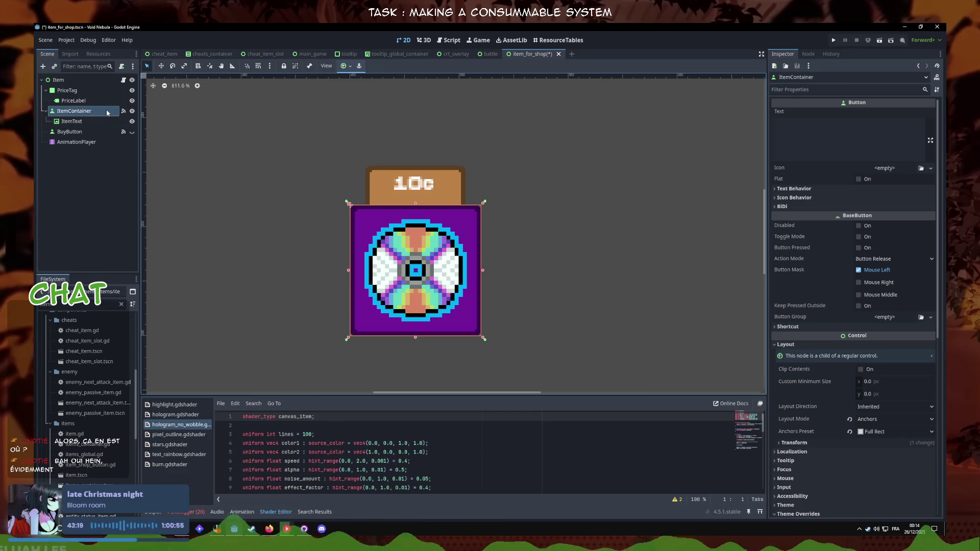
right_click(107, 111)
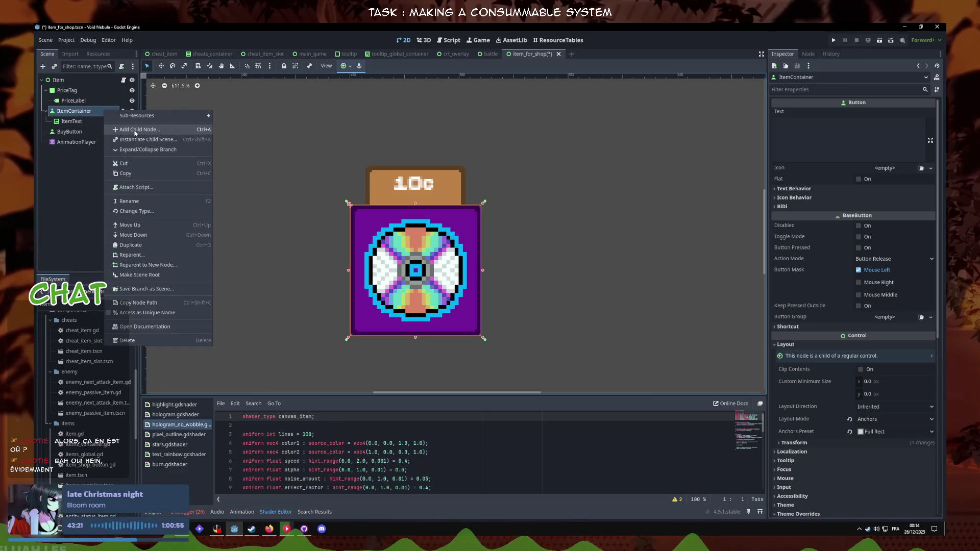
left_click(135, 131)
type("text")
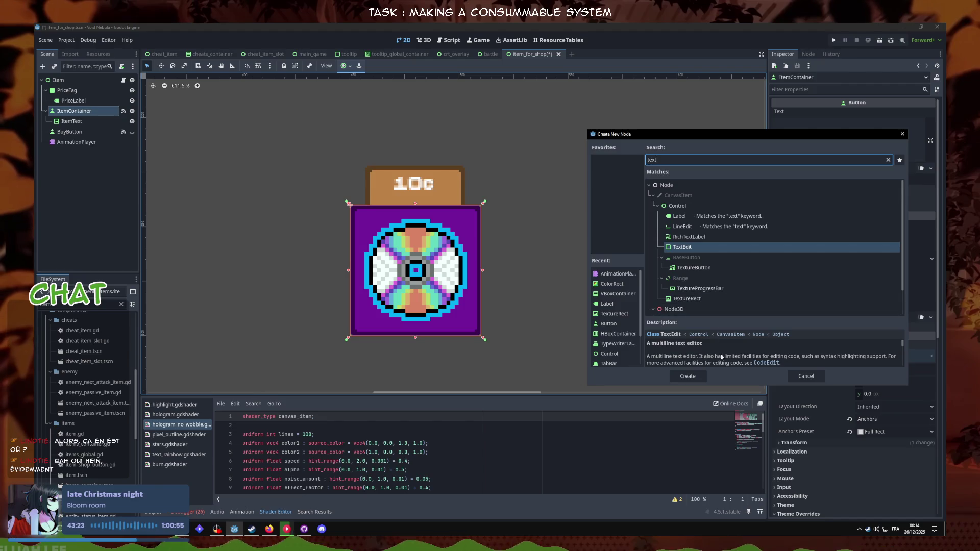
left_click(686, 299)
left_click(687, 377)
left_click_drag(92, 134, 88, 117)
Apply the Full Rect anchor preset so the TextureRect fills the purple frame.
left_click(345, 66)
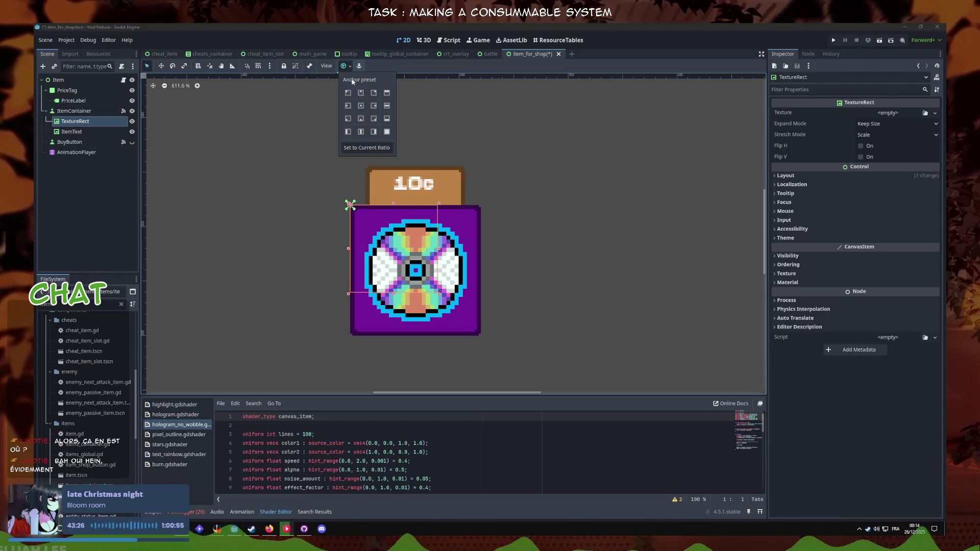
left_click(361, 106)
left_click(80, 123)
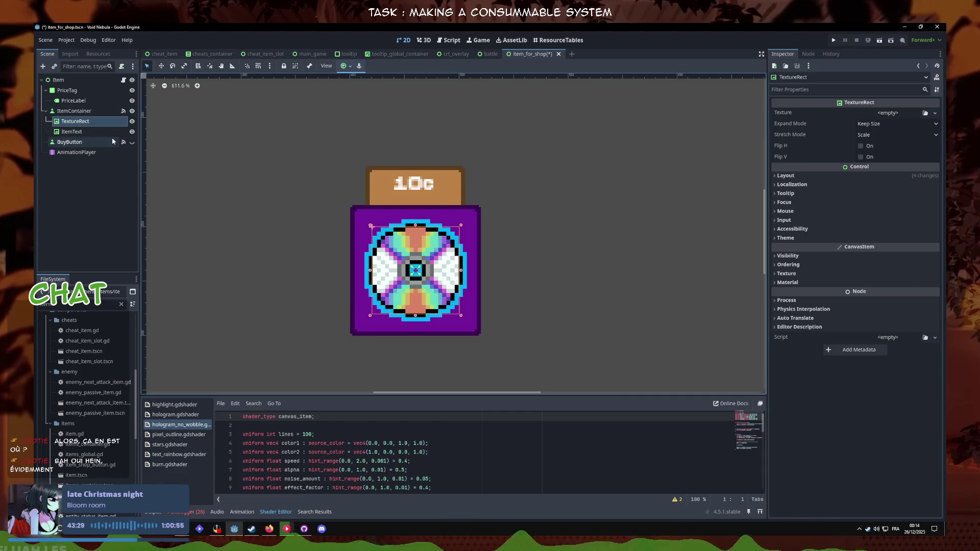
left_click(350, 66)
left_click(386, 132)
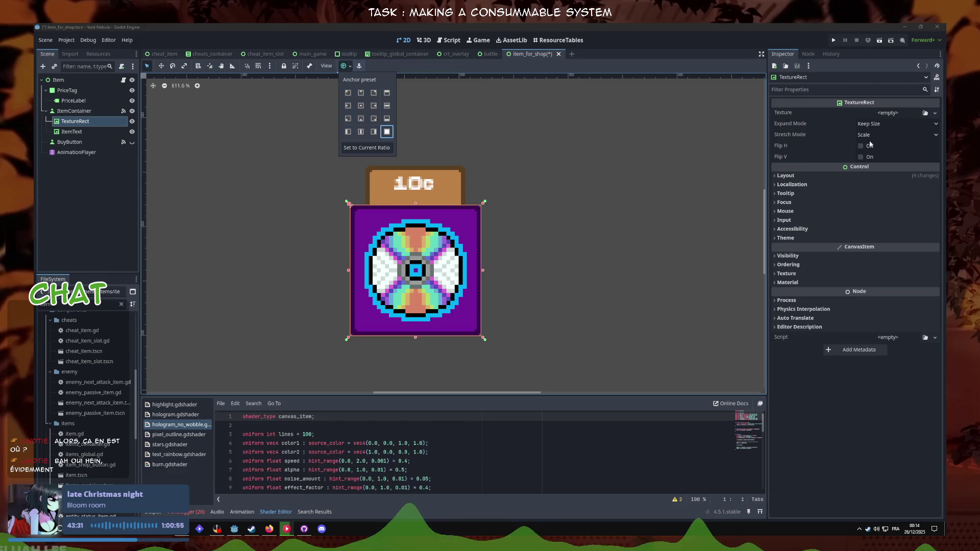
left_click(84, 129)
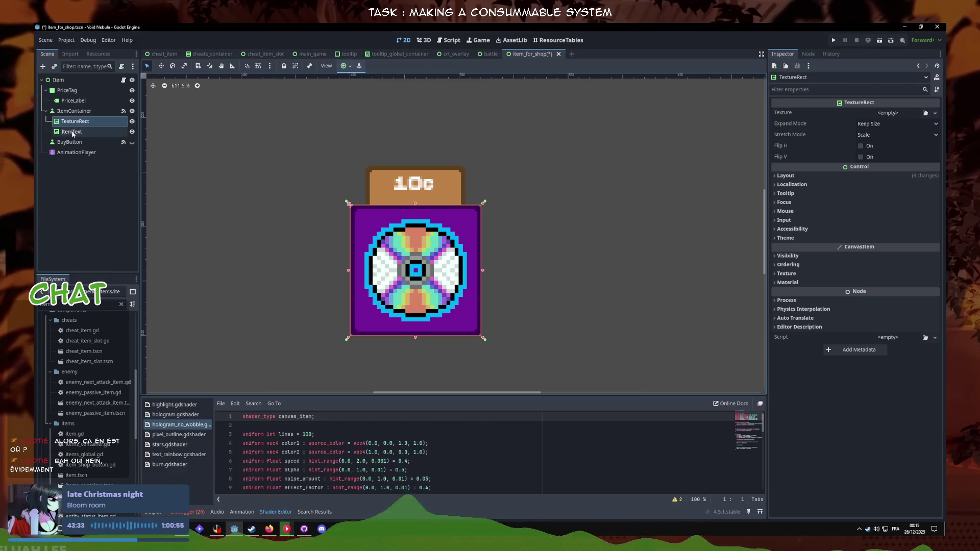
left_click(84, 130)
left_click(94, 124)
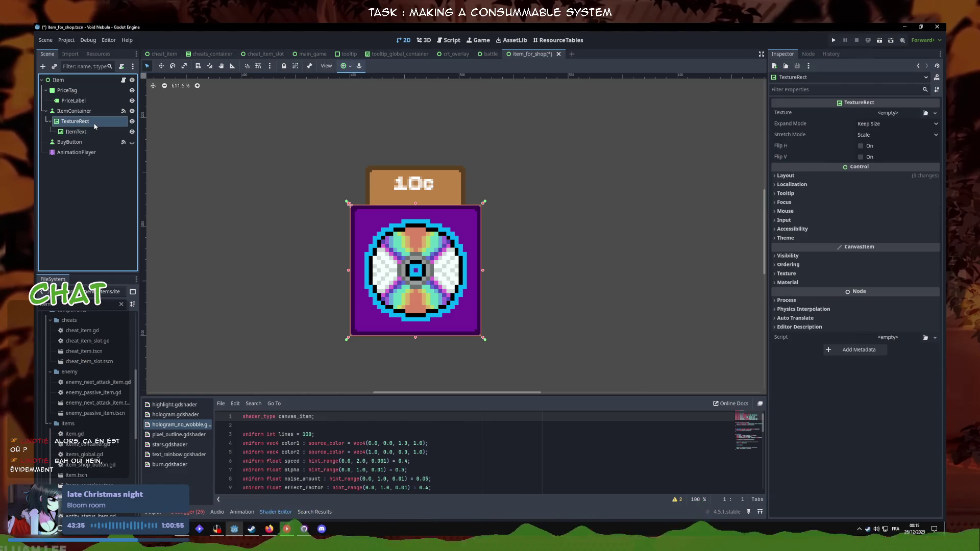
Start quick-loading an existing material into the TextureRect's Material property.
left_click(792, 239)
left_click(786, 238)
left_click(787, 282)
left_click(935, 293)
left_click(903, 338)
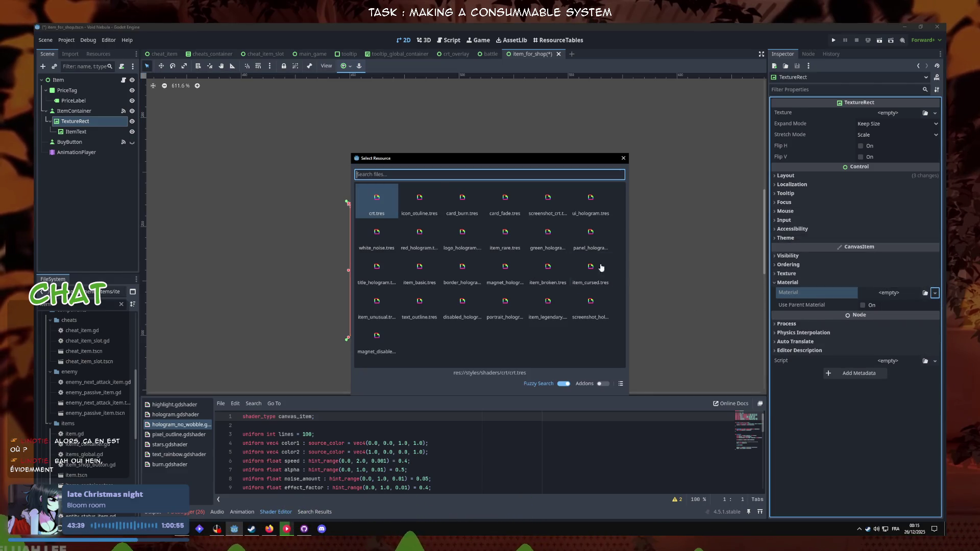
Apply border_hologram.tres as the TextureRect's material and search textures for 'disc' and 'cd'.
type("holo")
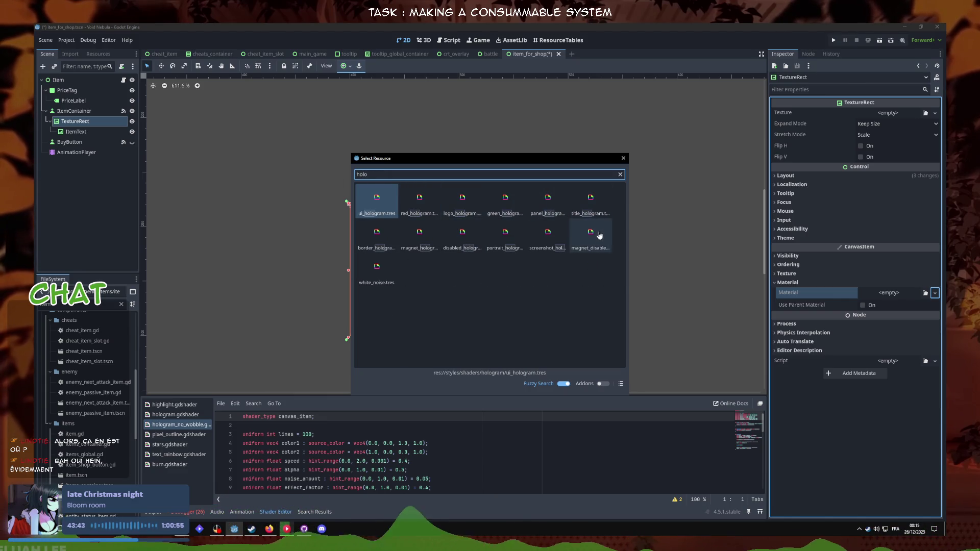
double_click(376, 237)
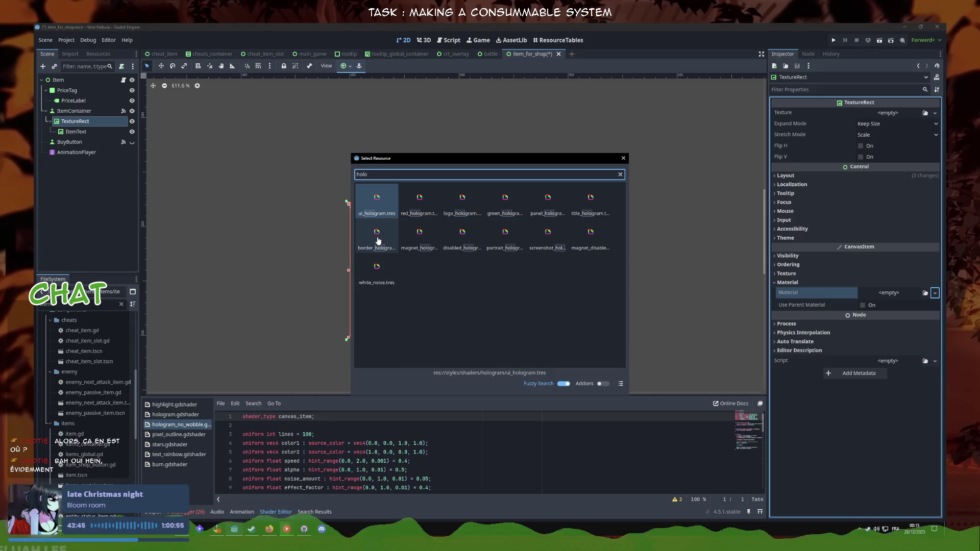
left_click(934, 113)
left_click(867, 310)
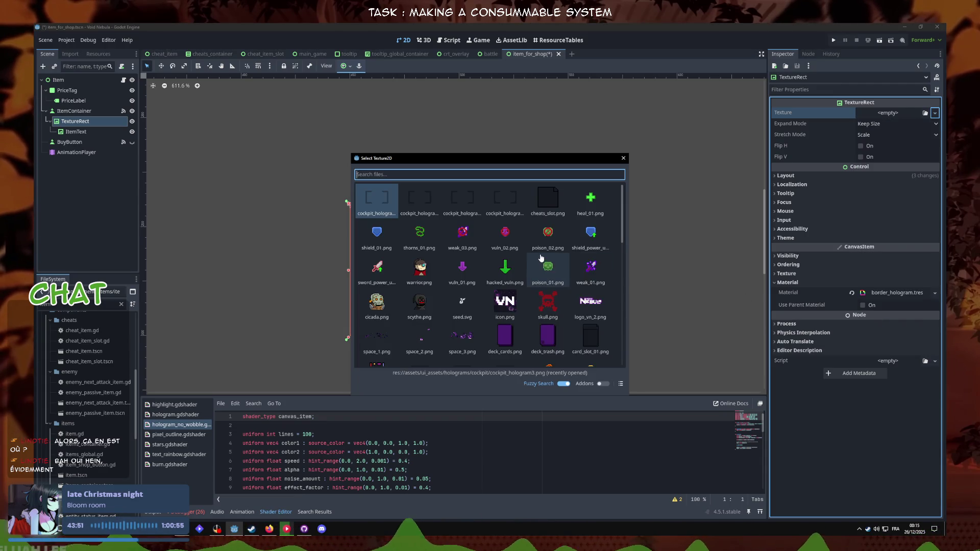
type("disc")
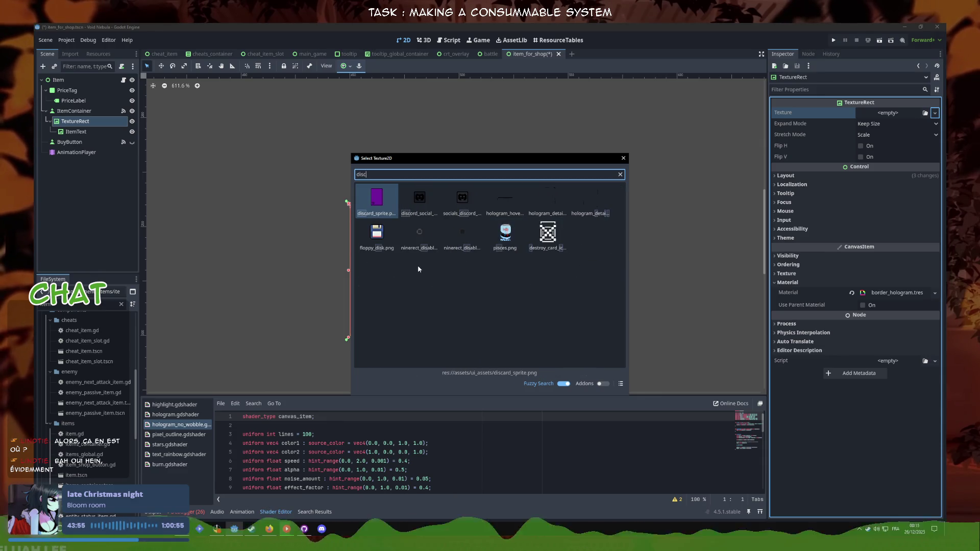
key("ctrl+a")
type("cd")
scroll(475, 298, "down", 1)
scroll(476, 297, "down", 5)
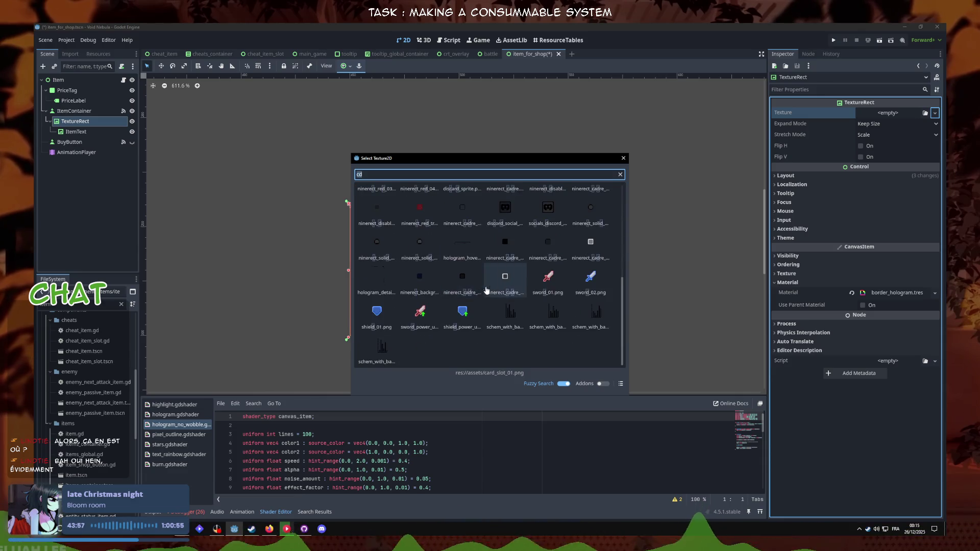
left_click_drag(562, 160, 782, 154)
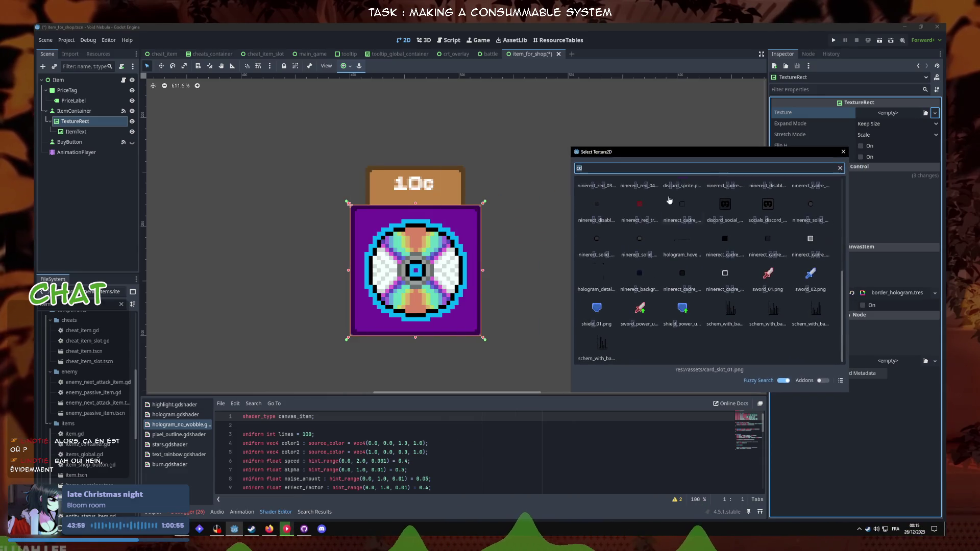
key("BackSpace")
scroll(753, 282, "down", 3)
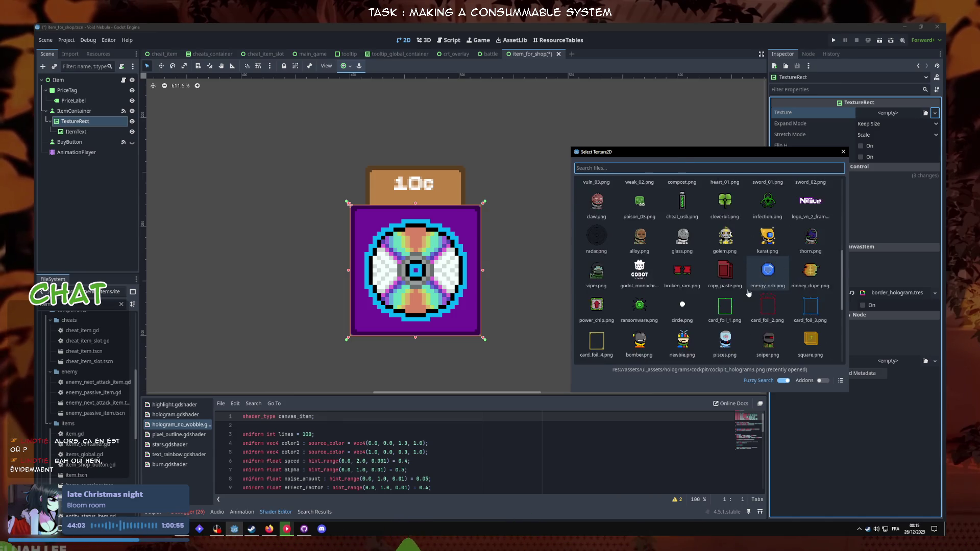
scroll(753, 282, "down", 4)
scroll(750, 279, "up", 8)
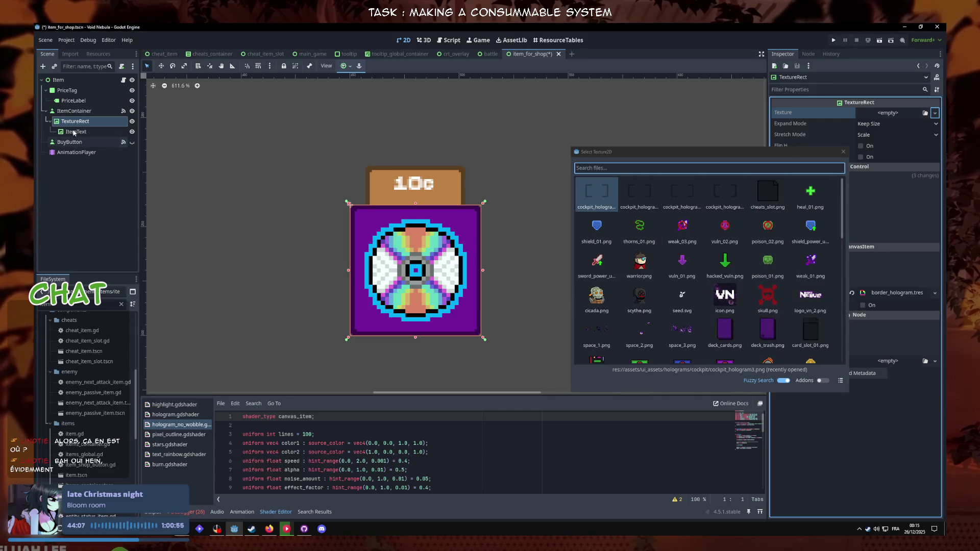
Set the CD icon as the TextureRect's texture via Quick Load.
left_click(121, 141)
left_click(108, 131)
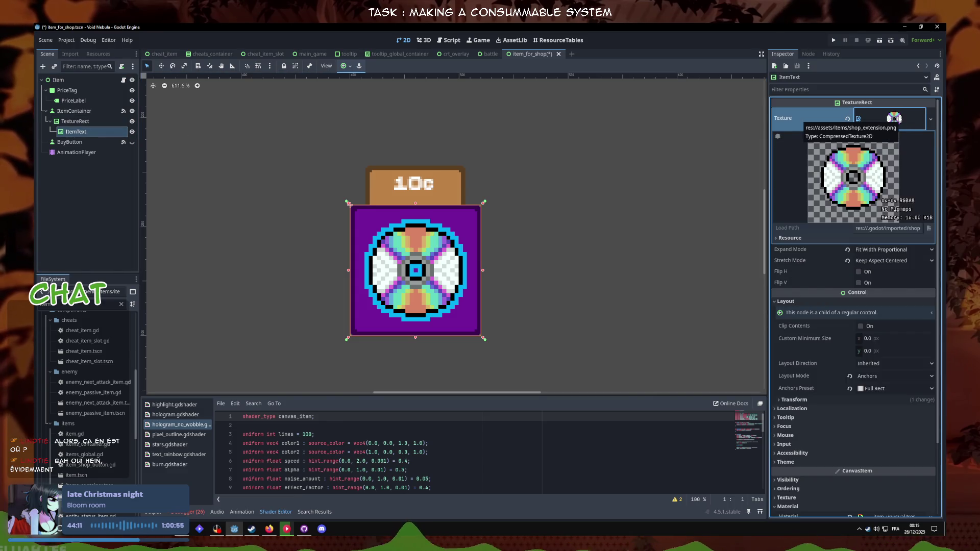
left_click(75, 121)
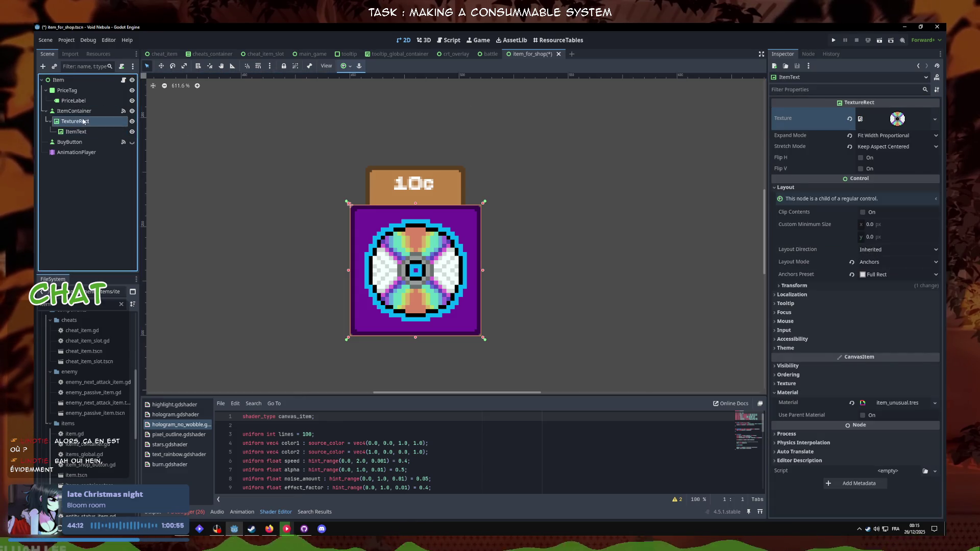
left_click(934, 113)
left_click(896, 322)
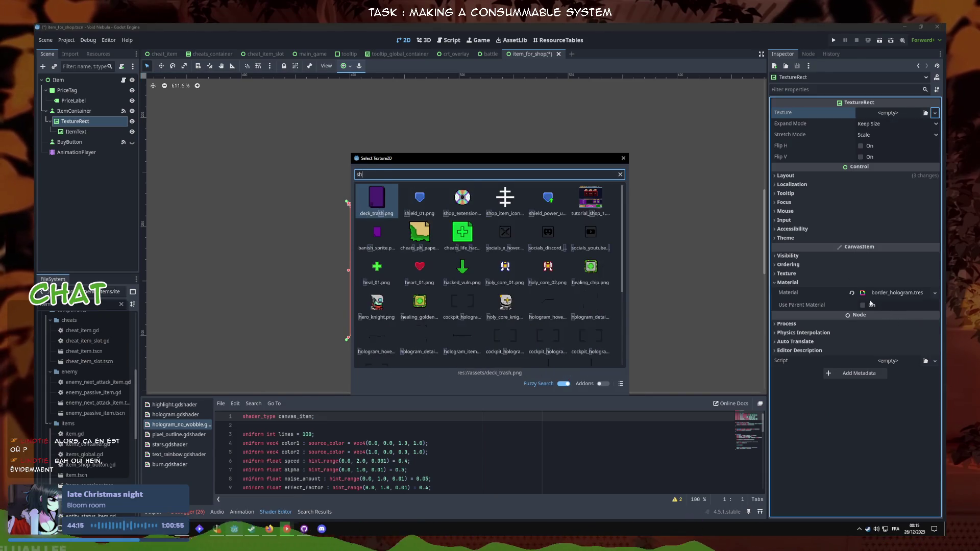
double_click(357, 203)
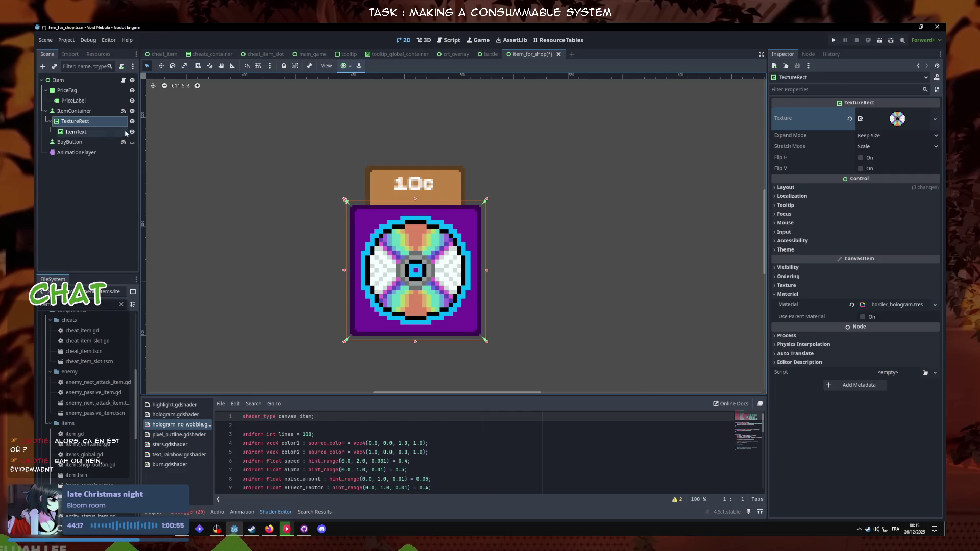
Compare layers by toggling ItemText and ItemContainer visibility, then filter the FileSystem by 'shop'.
scroll(363, 231, "up", 3)
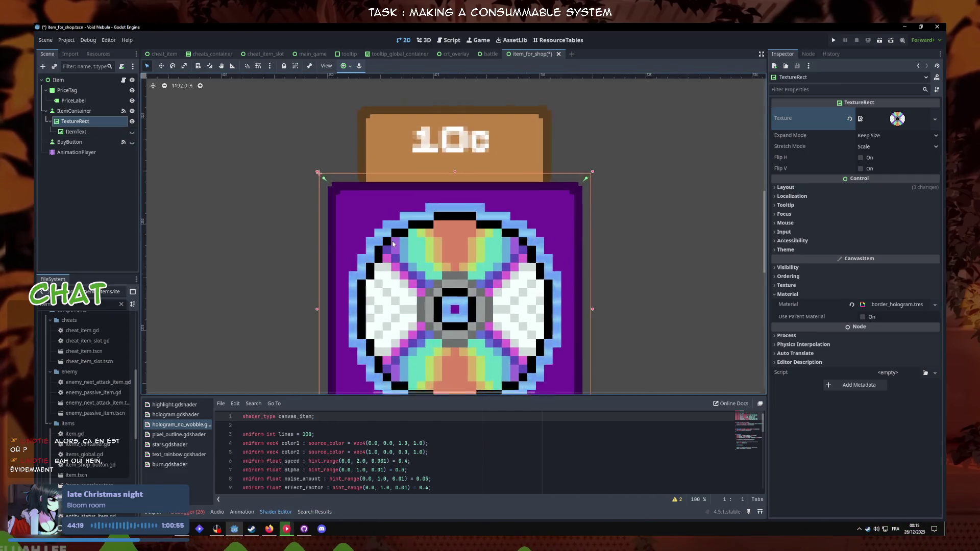
scroll(393, 244, "up", 8)
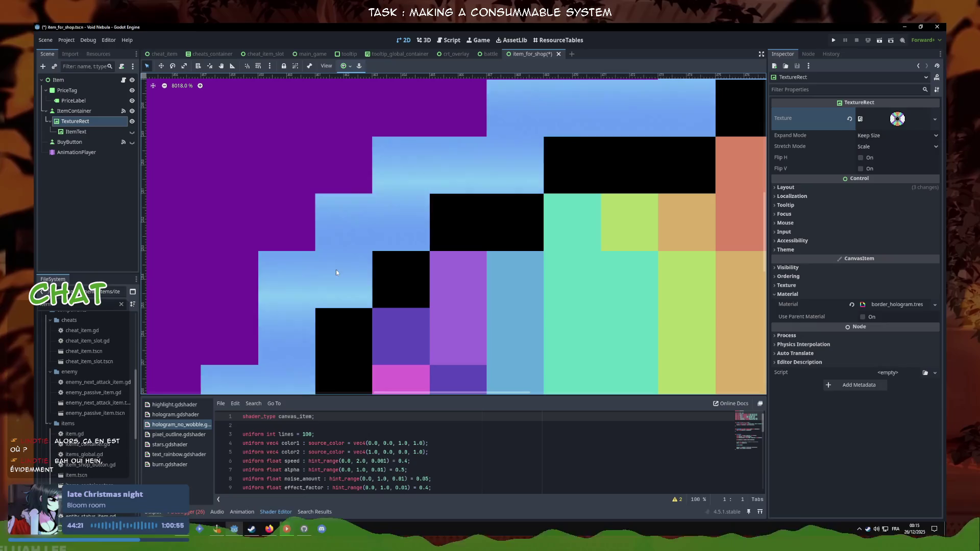
scroll(336, 269, "down", 6)
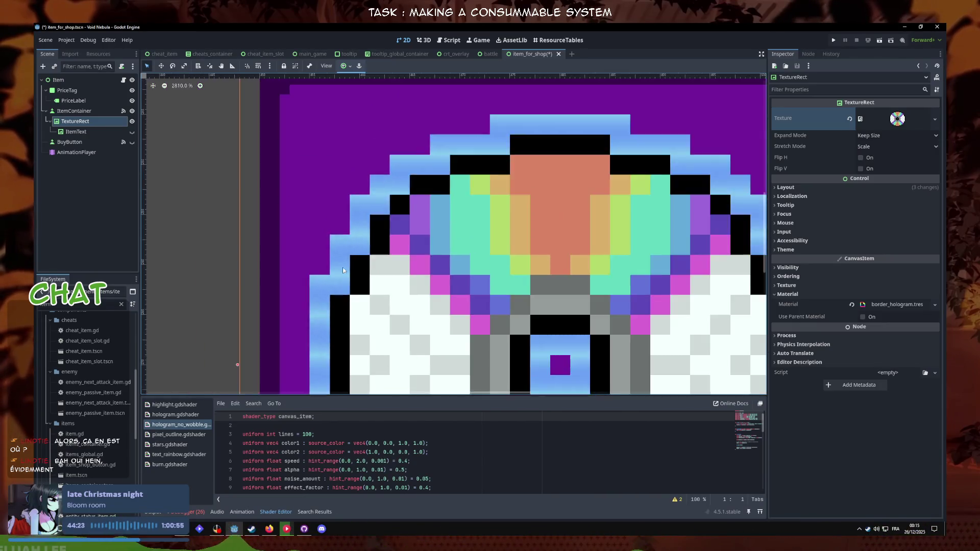
scroll(342, 269, "down", 9)
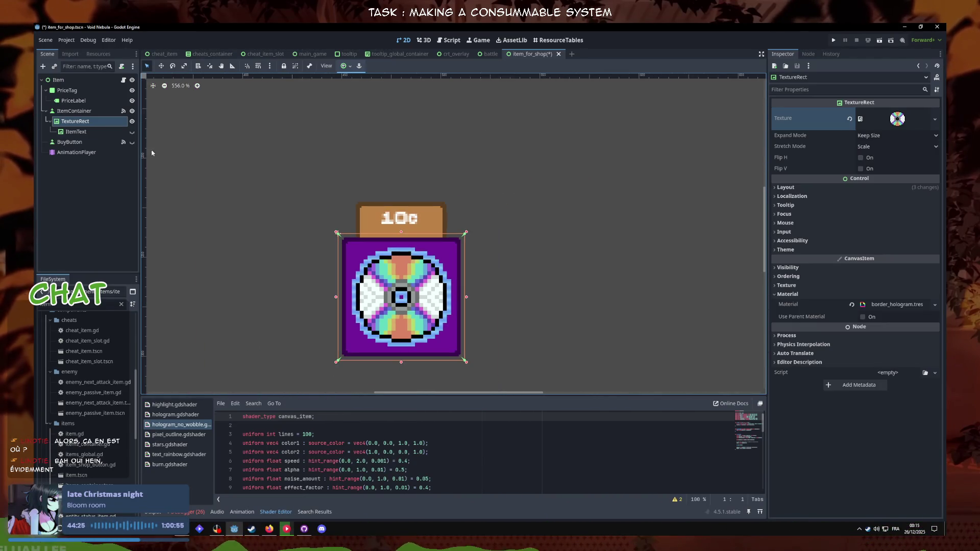
scroll(409, 252, "up", 10)
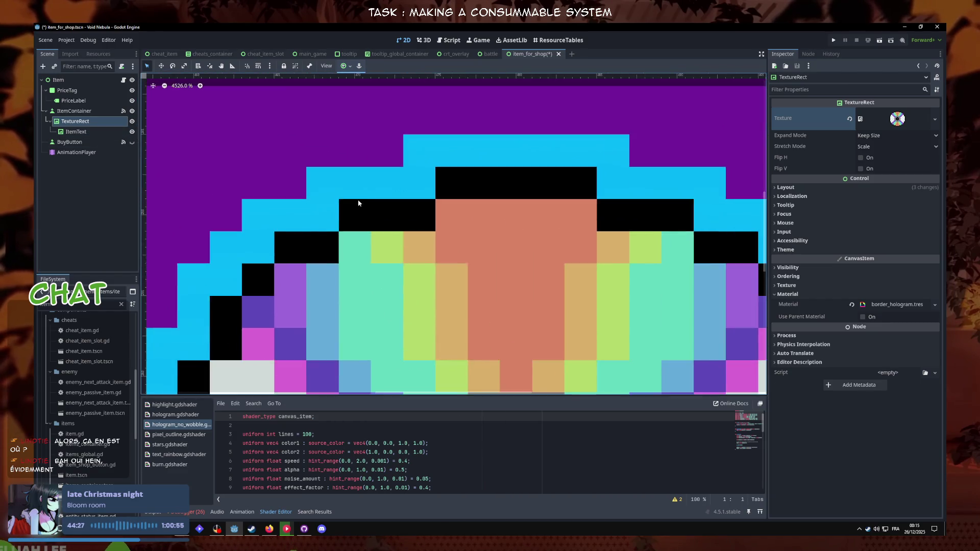
left_click_drag(185, 282, 378, 220)
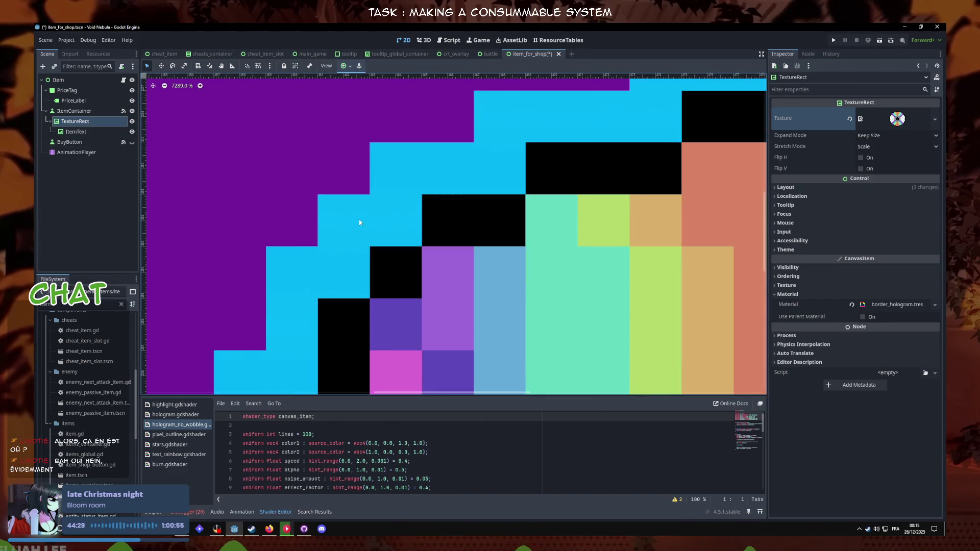
left_click(132, 121)
left_click(132, 121)
left_click(131, 131)
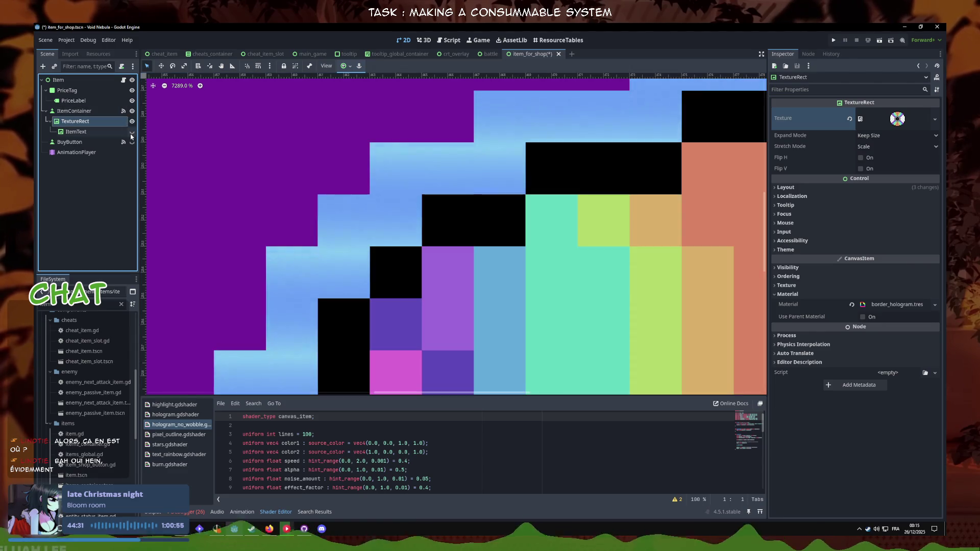
scroll(290, 272, "down", 8)
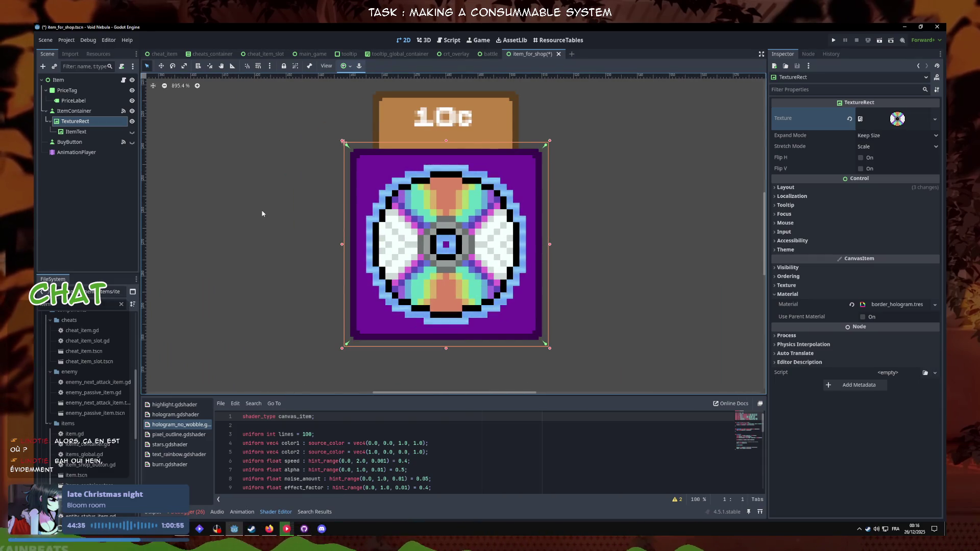
left_click(132, 111)
left_click(131, 110)
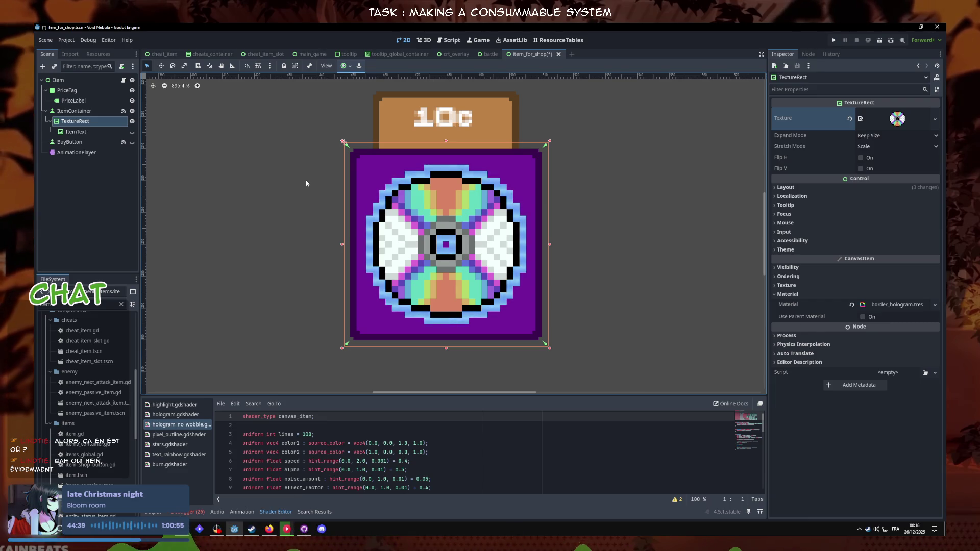
scroll(271, 281, "down", 5)
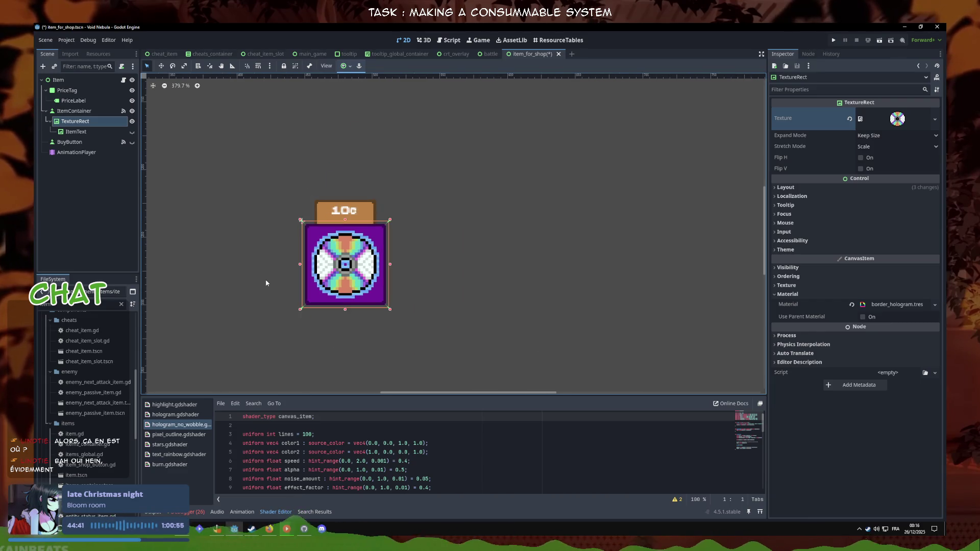
left_click(121, 303)
type("shop")
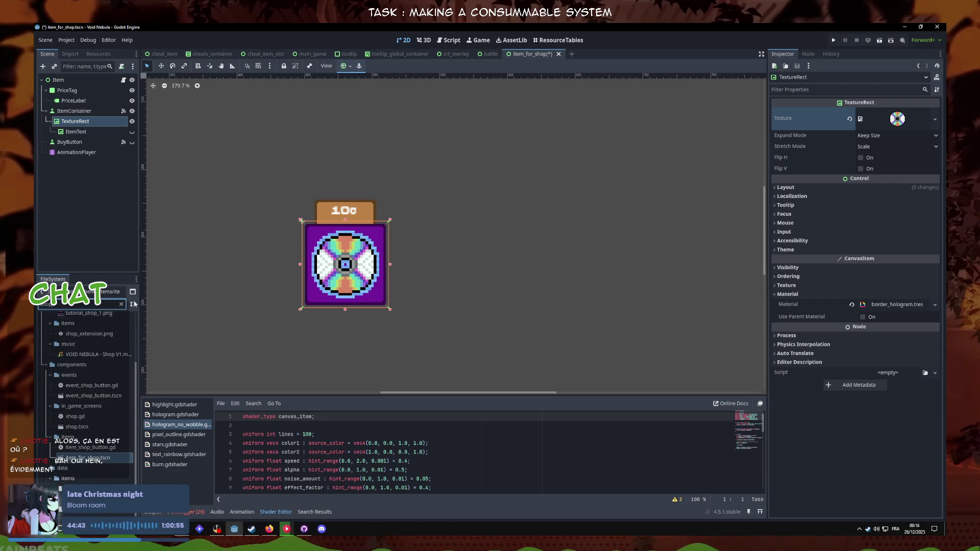
double_click(81, 427)
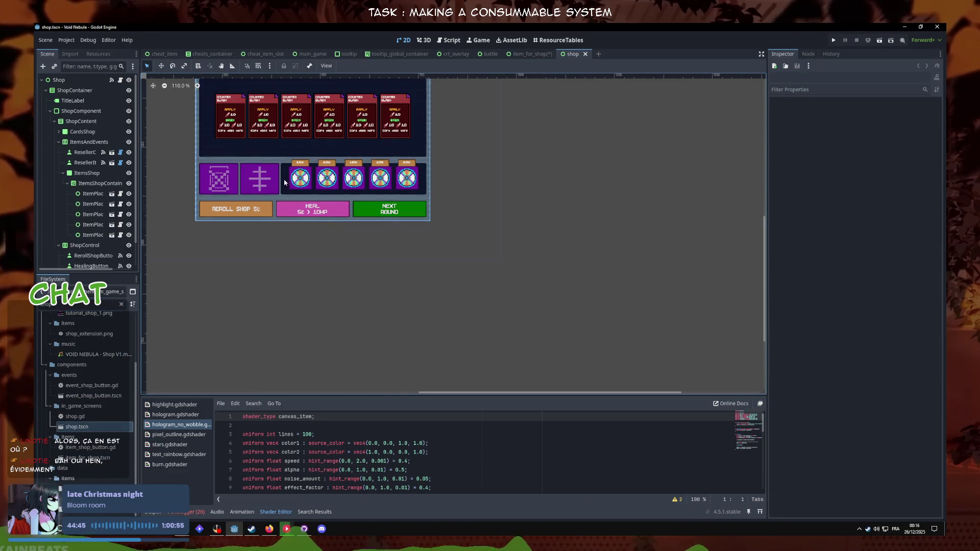
scroll(305, 209, "up", 4)
scroll(341, 247, "down", 5)
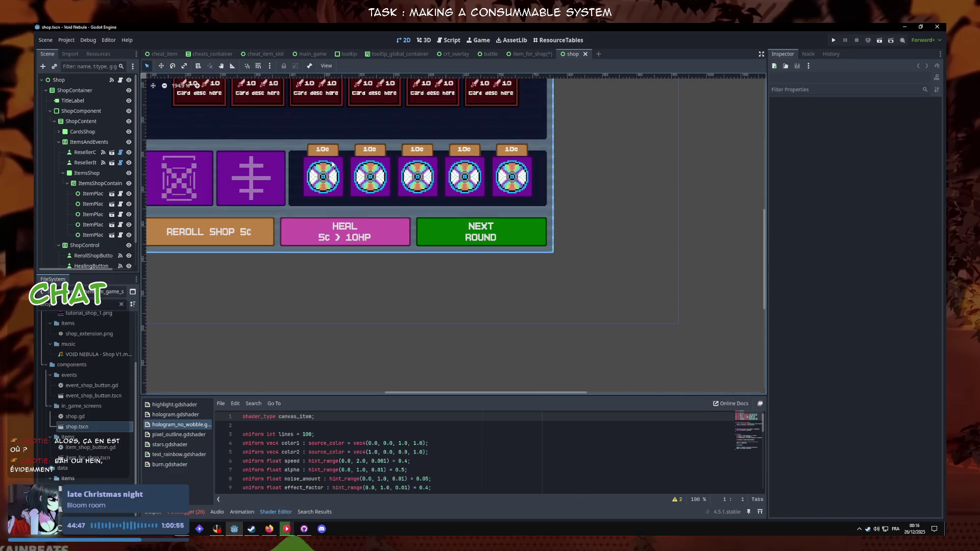
scroll(325, 234, "up", 2)
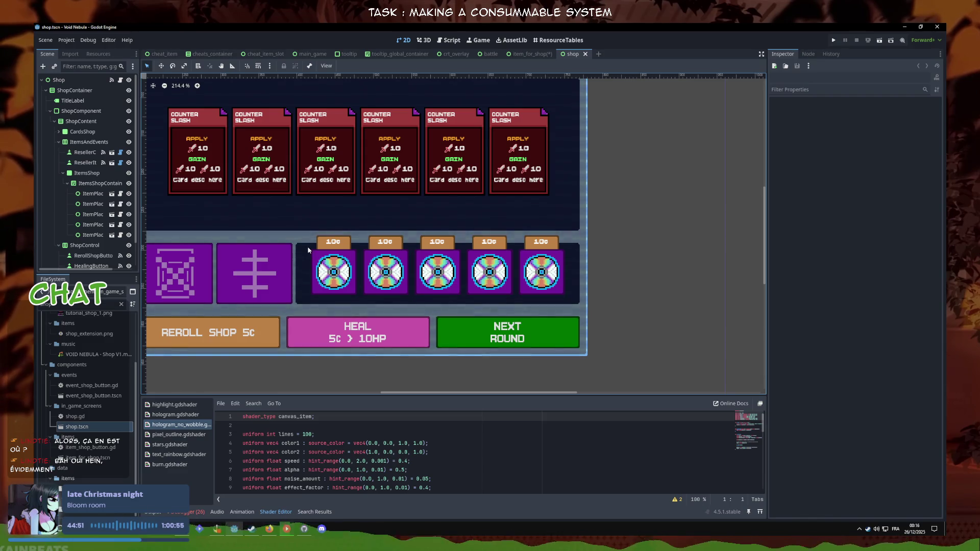
left_click(530, 53)
scroll(310, 282, "up", 5)
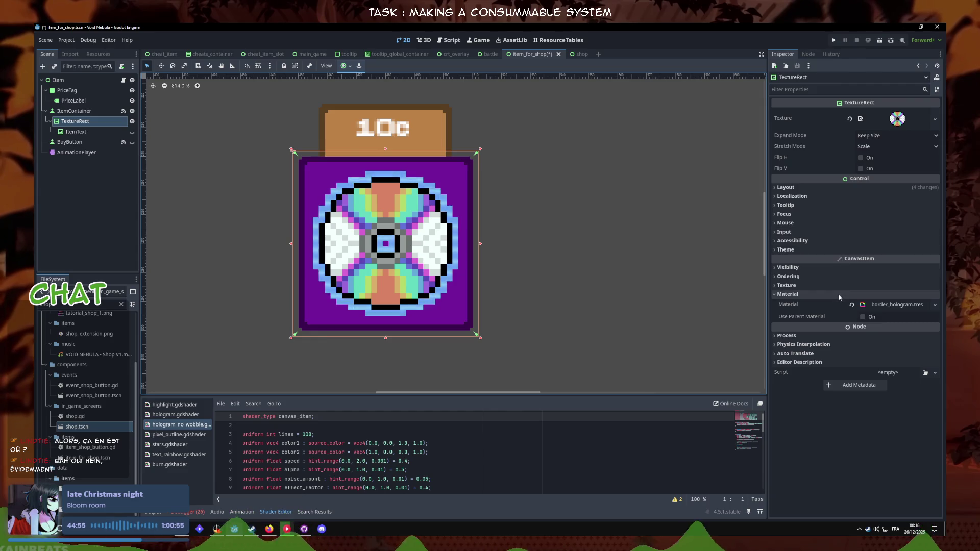
Undo the recent edits, removing the TextureRect node from the item.
left_click(131, 111)
key("ctrl+z")
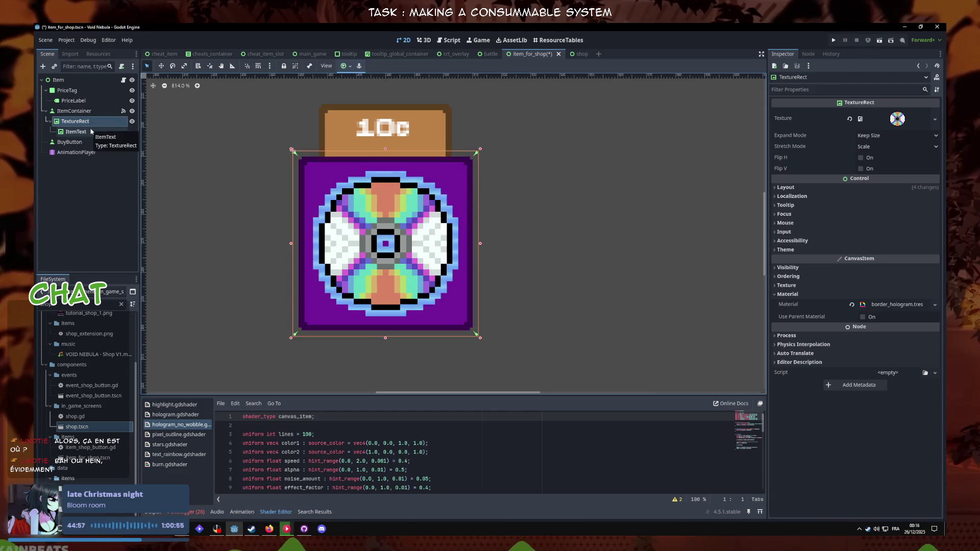
key("ctrl+z")
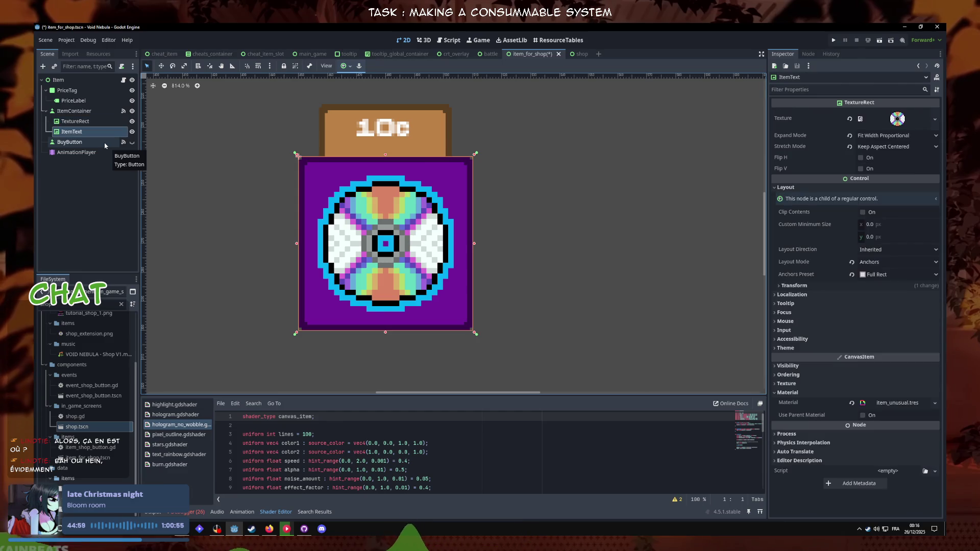
key("ctrl+z")
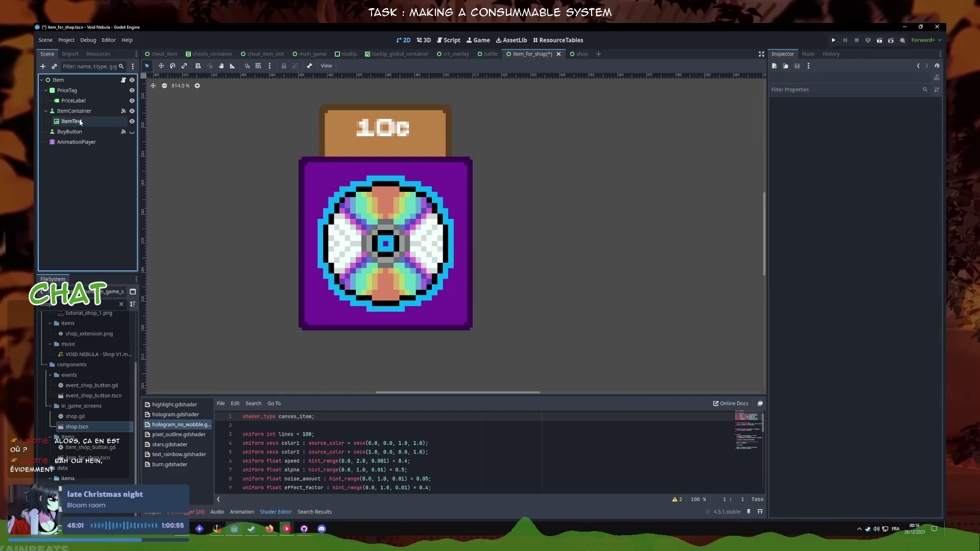
key("ctrl+z")
Quick-load border_hologram.tres into ItemContainer's Material slot.
scroll(860, 297, "down", 6)
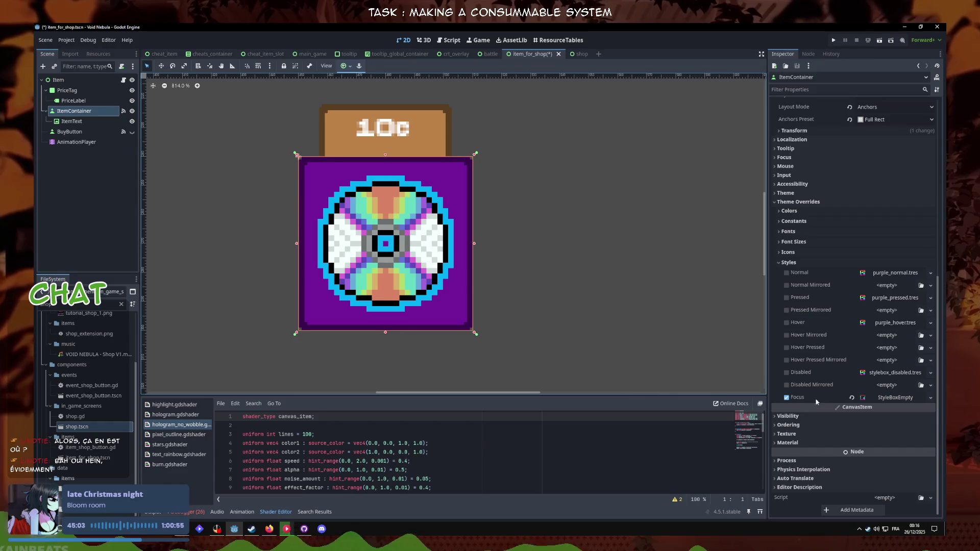
left_click(787, 442)
left_click(930, 453)
left_click(898, 486)
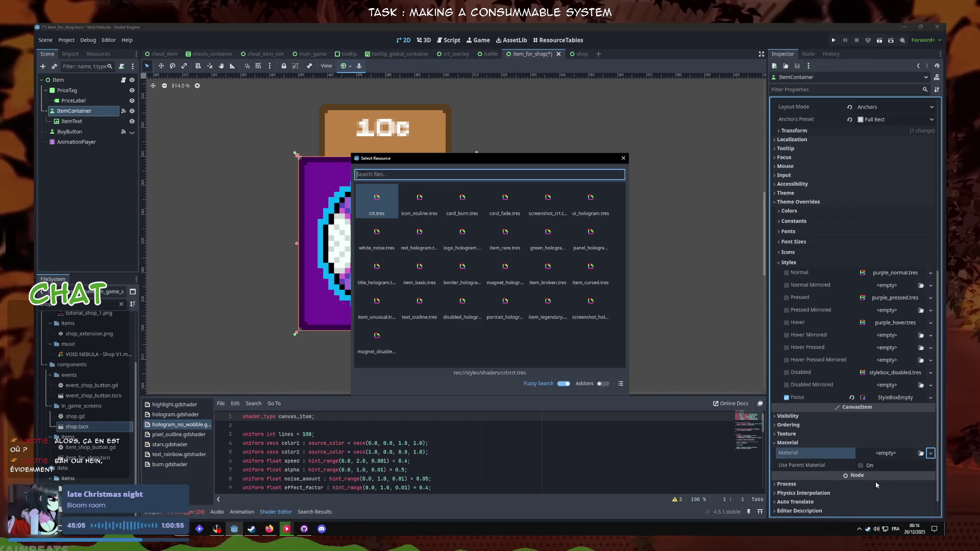
type("bo")
double_click(462, 201)
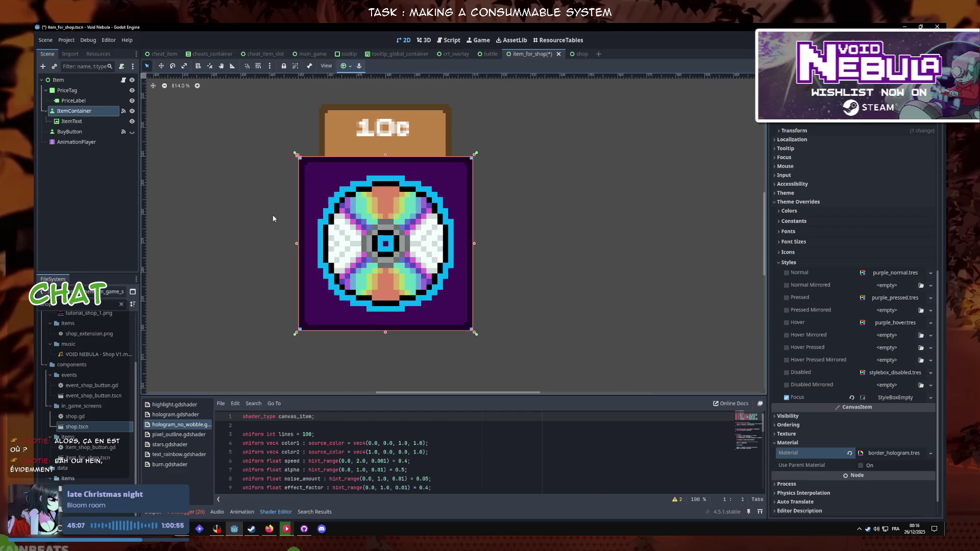
Clear the selection and select the ItemText node to view its properties.
scroll(306, 164, "up", 5)
left_click(86, 112)
left_click(234, 167)
scroll(240, 173, "down", 5)
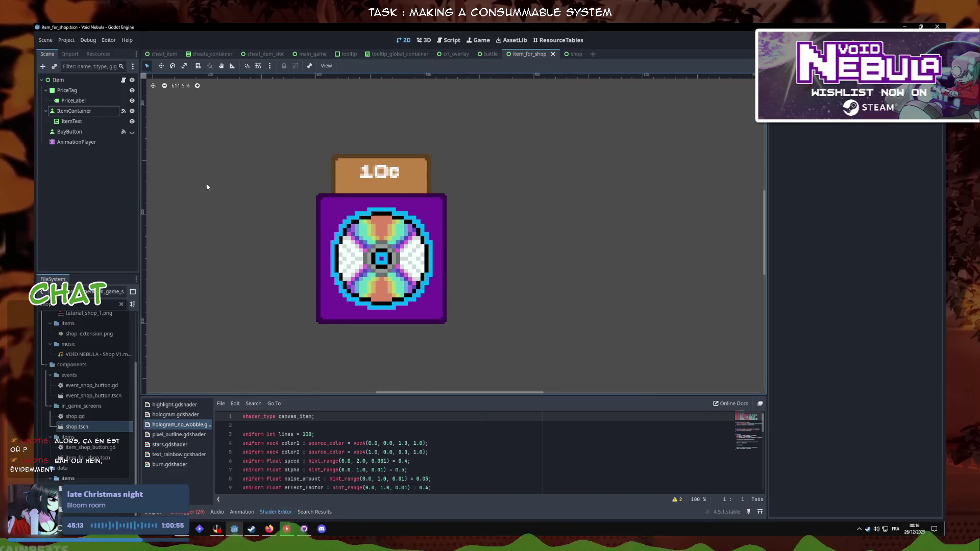
left_click(70, 121)
scroll(410, 277, "up", 2)
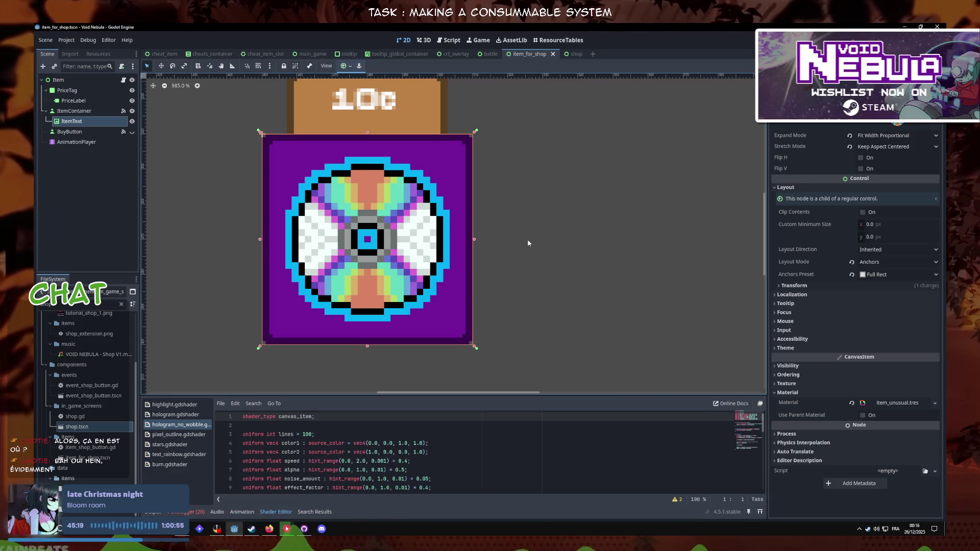
Preview ItemContainer without its purple Normal style, undo the change, and reselect ItemContainer.
left_click(76, 111)
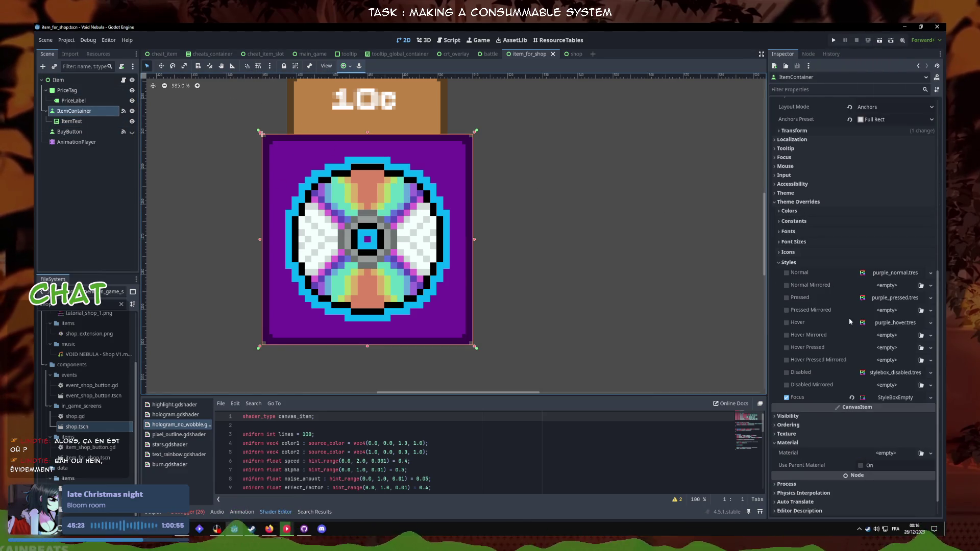
left_click(930, 272)
left_click(898, 347)
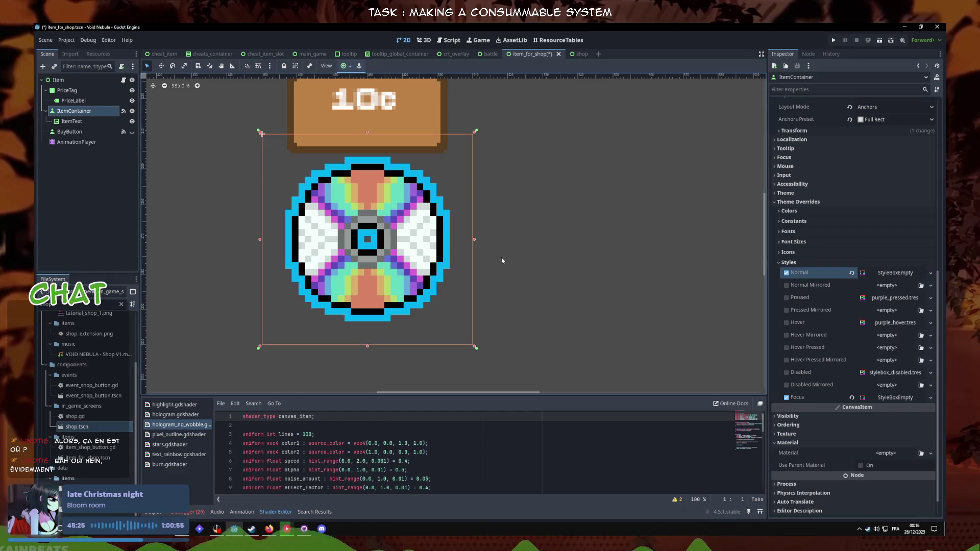
scroll(451, 259, "down", 2)
left_click(341, 272)
key("ctrl+z")
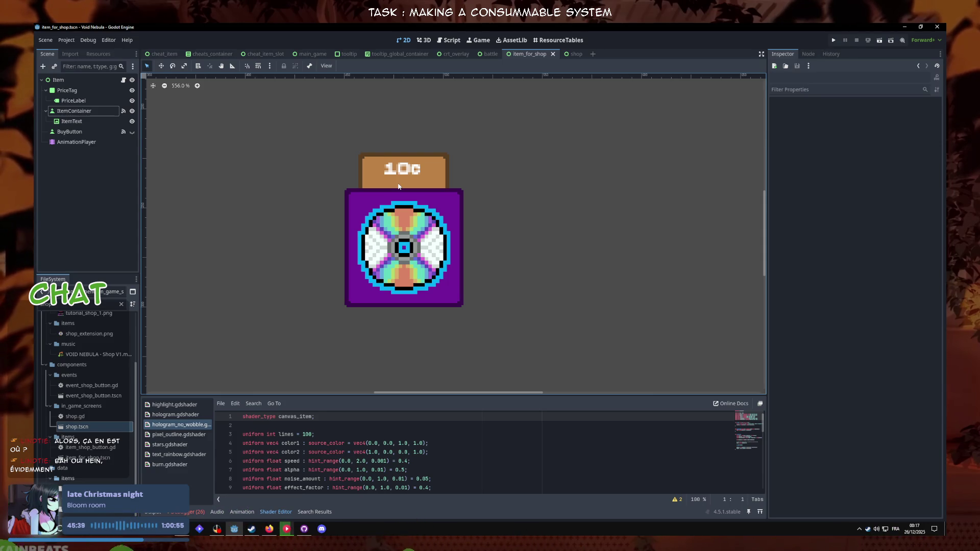
left_click(74, 110)
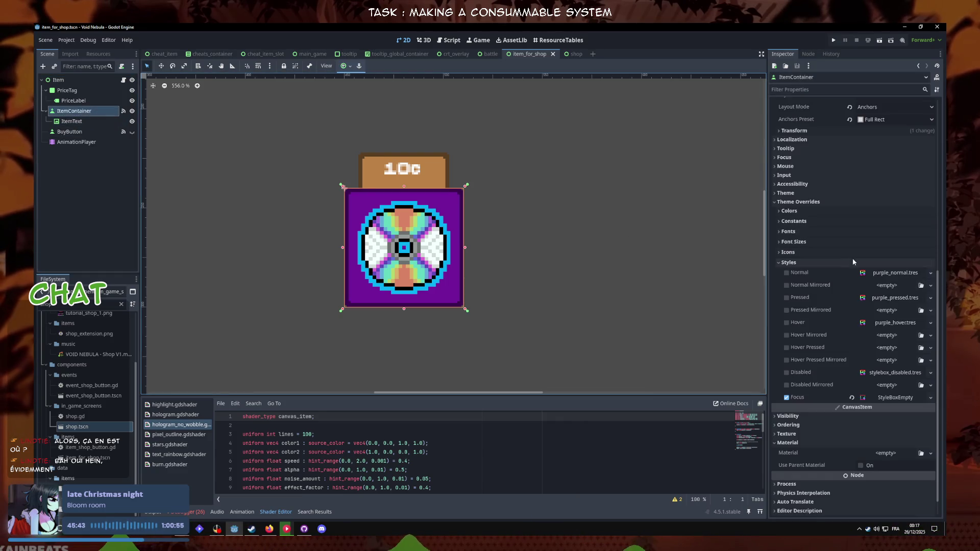
Load game_theme.tres as ItemContainer's theme.
left_click(930, 273)
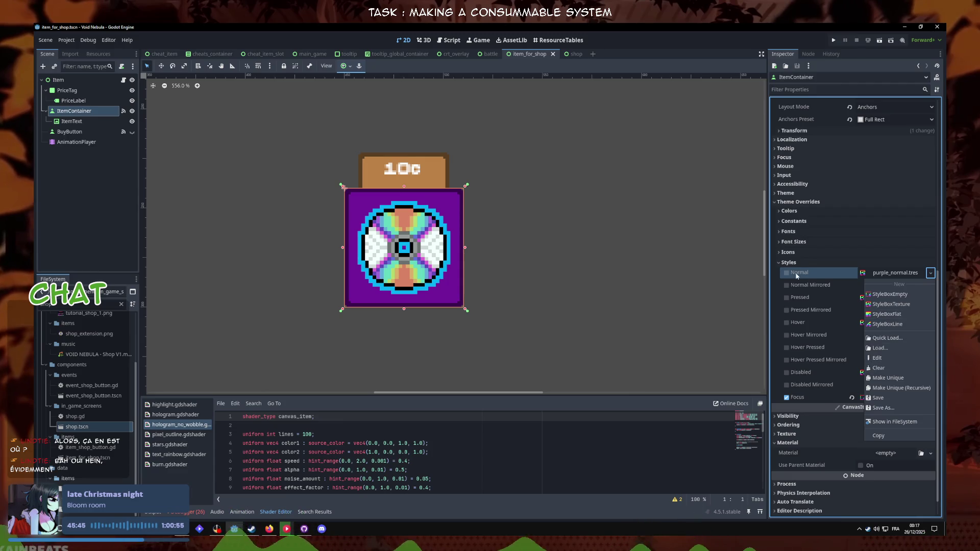
left_click(810, 193)
left_click(810, 193)
left_click(930, 203)
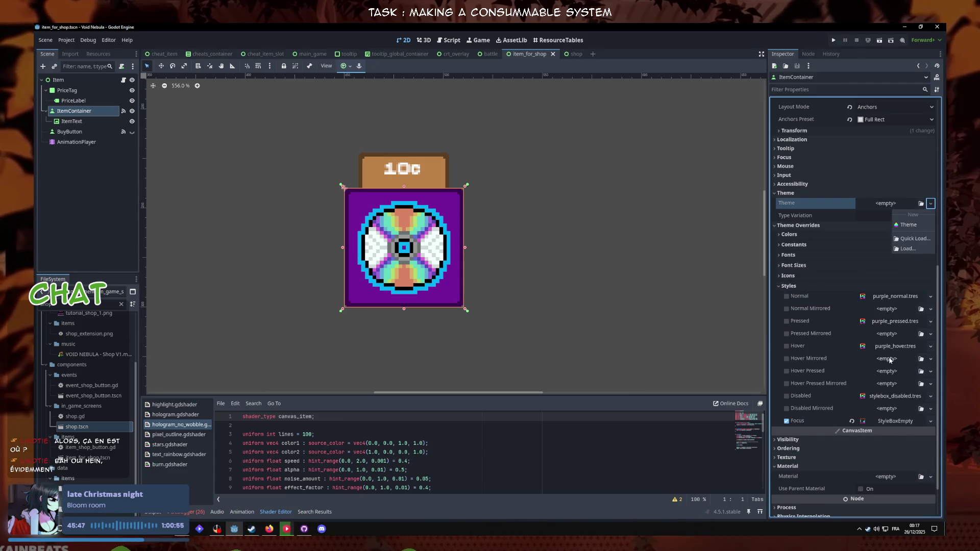
left_click(913, 250)
key("Return")
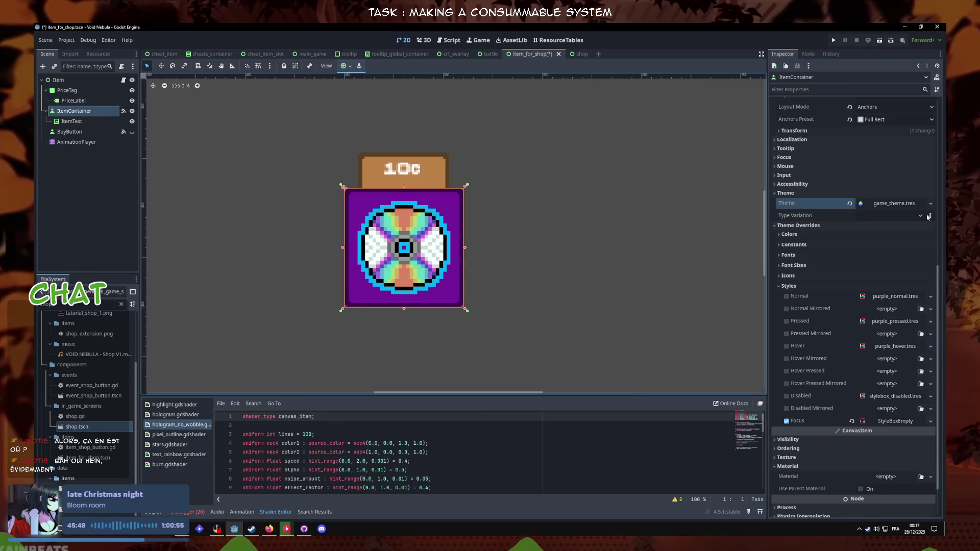
Try the btn_black, btn_green and btn_red type variations, then clear the variation.
left_click(928, 216)
left_click(886, 247)
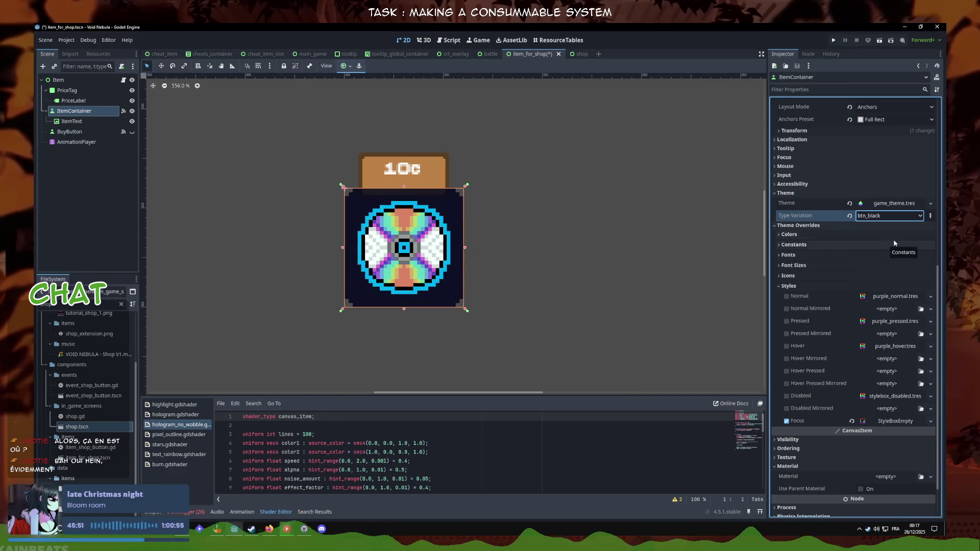
left_click(898, 215)
left_click(887, 249)
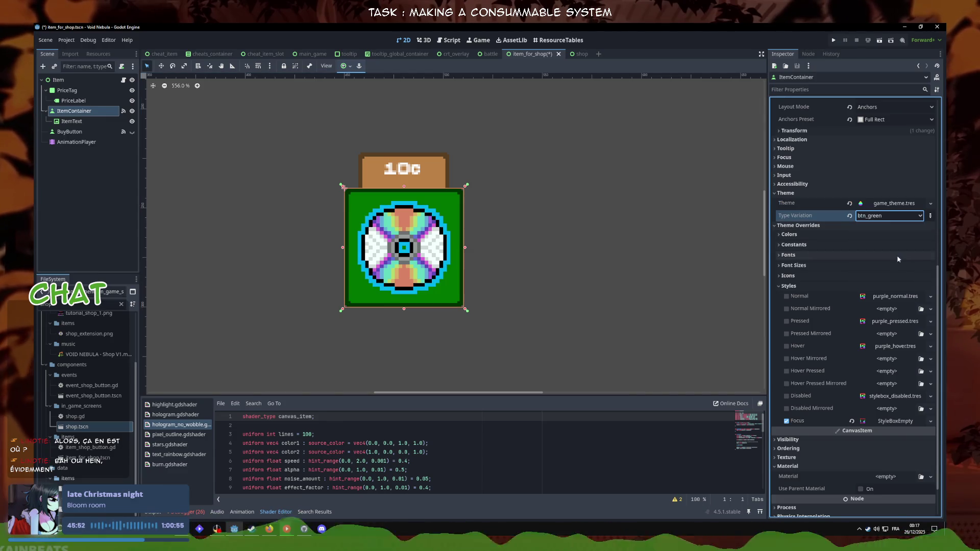
left_click(921, 216)
left_click(887, 281)
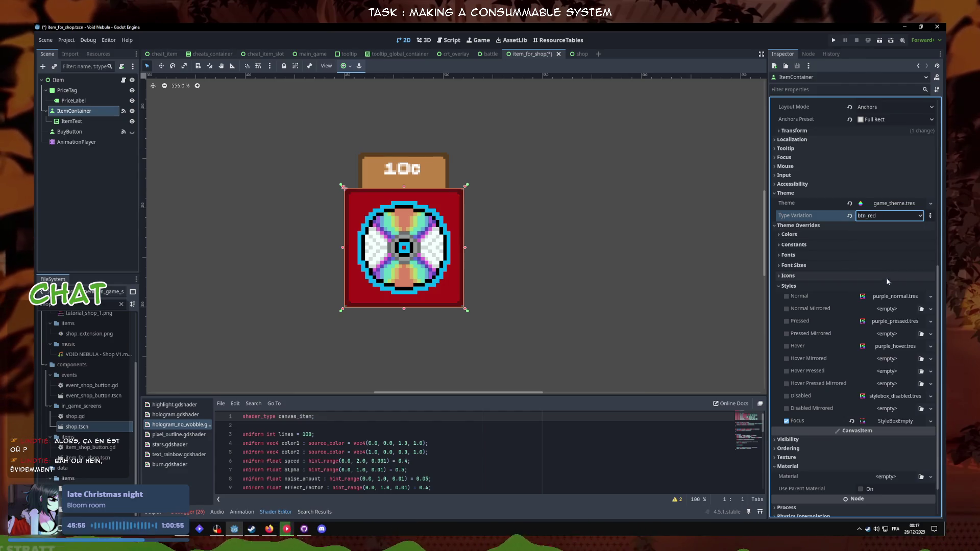
left_click(850, 216)
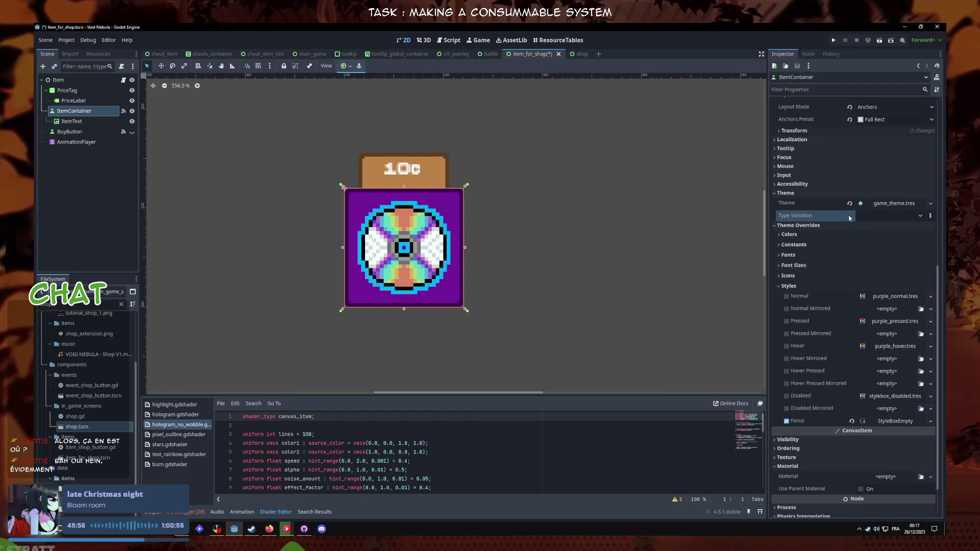
left_click(930, 297)
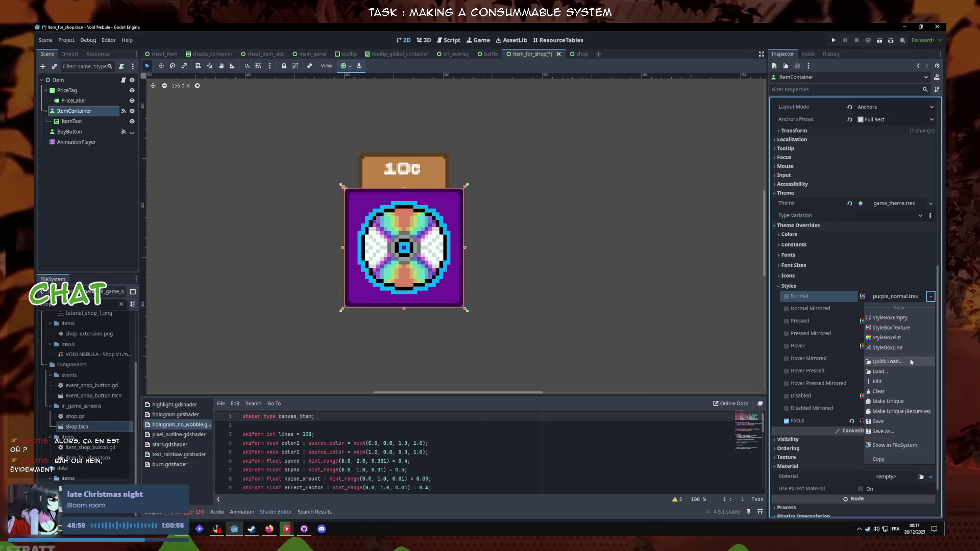
Make the Normal style unique and give it the dark ninerect_cadre frame texture.
left_click(888, 401)
left_click(896, 296)
left_click(928, 368)
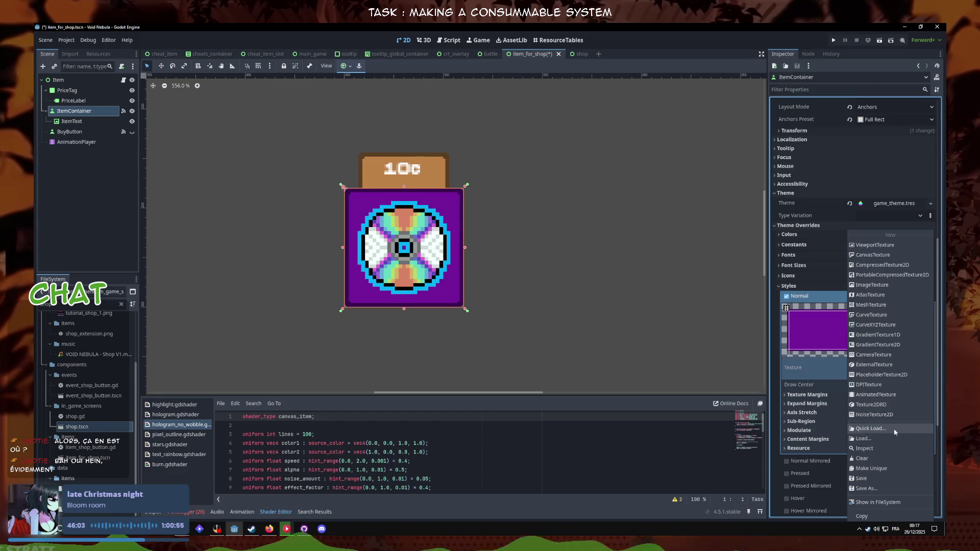
left_click(883, 431)
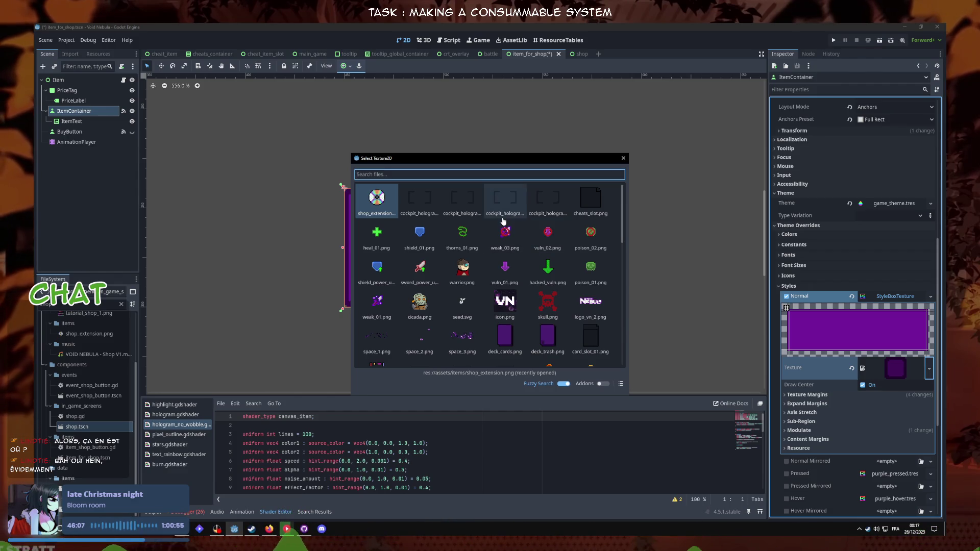
type("niner")
scroll(477, 245, "down", 2)
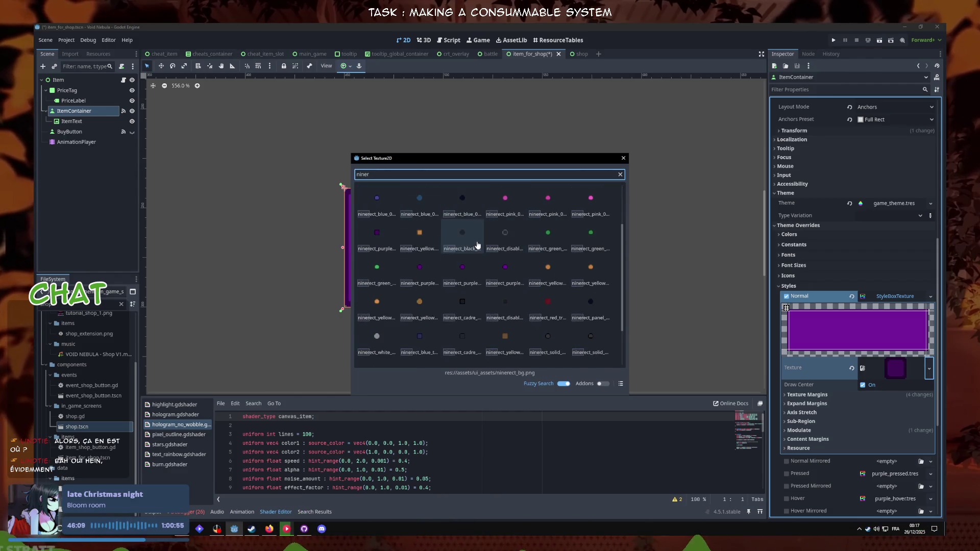
double_click(465, 305)
left_click(276, 228)
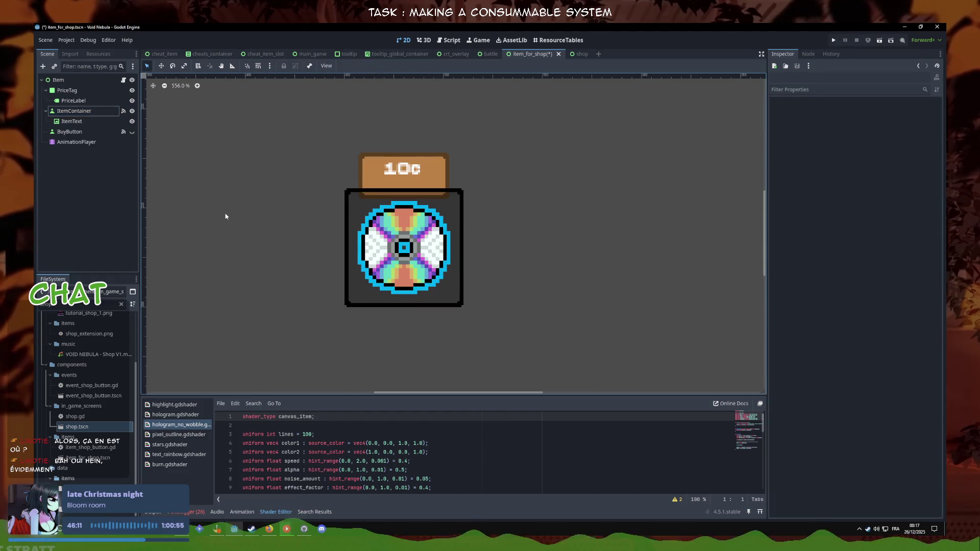
scroll(398, 193, "down", 3)
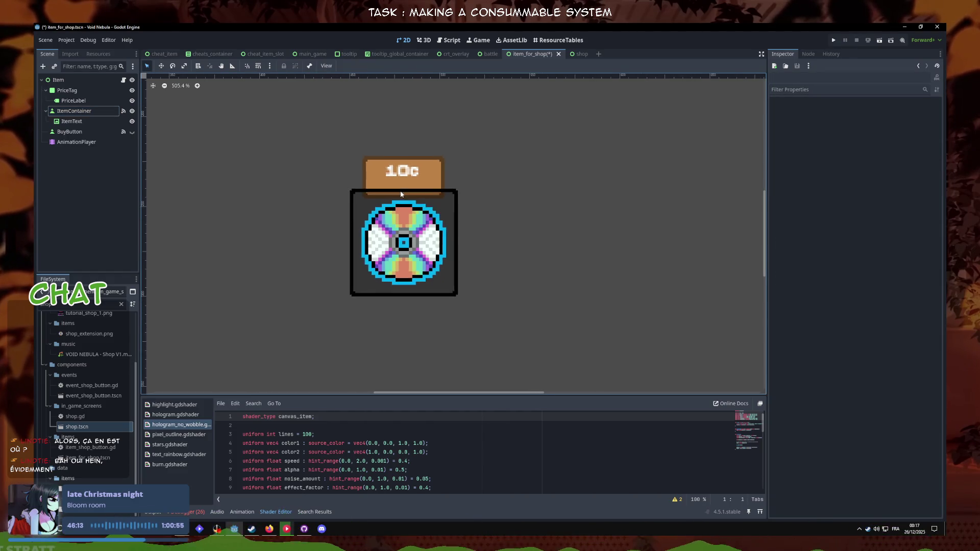
Apply the ui_hologram.tres material to ItemContainer using Quick Load with a 'holo' search.
scroll(376, 196, "up", 4)
left_click(389, 200)
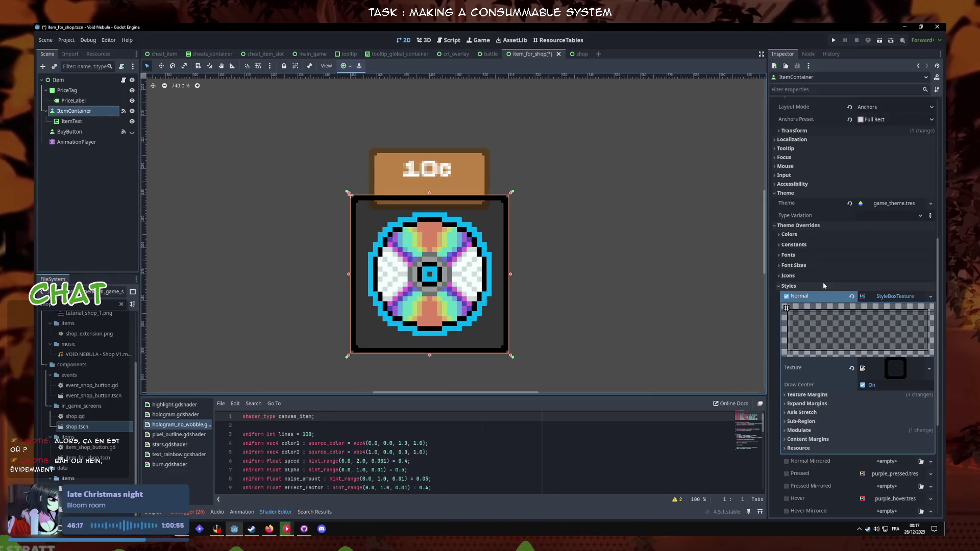
scroll(822, 284, "down", 3)
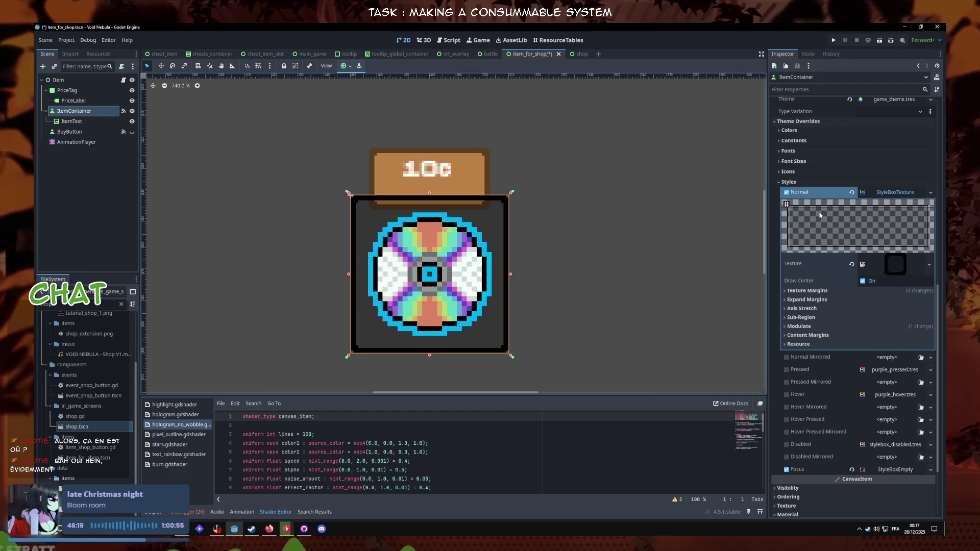
scroll(905, 256, "up", 5)
scroll(916, 386, "down", 7)
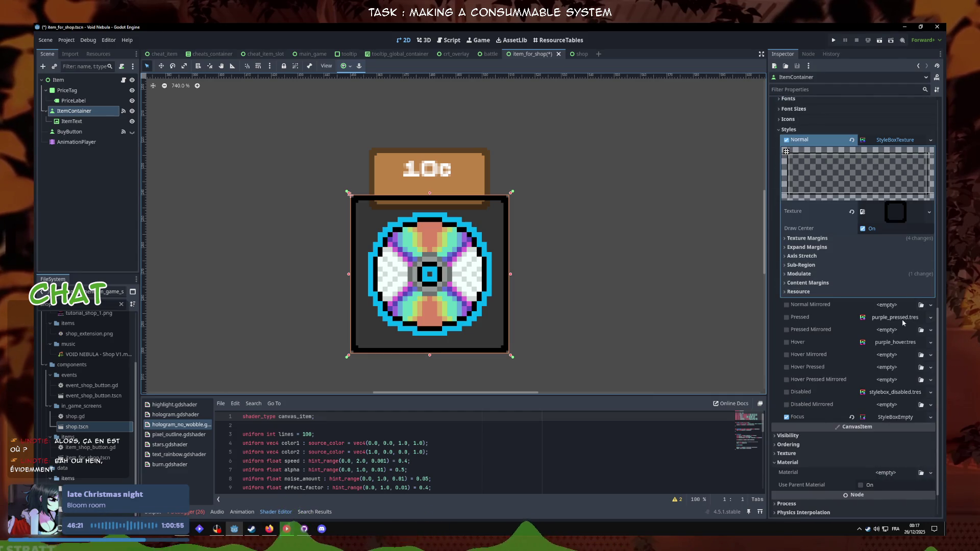
scroll(903, 322, "down", 2)
left_click(922, 430)
left_click(898, 445)
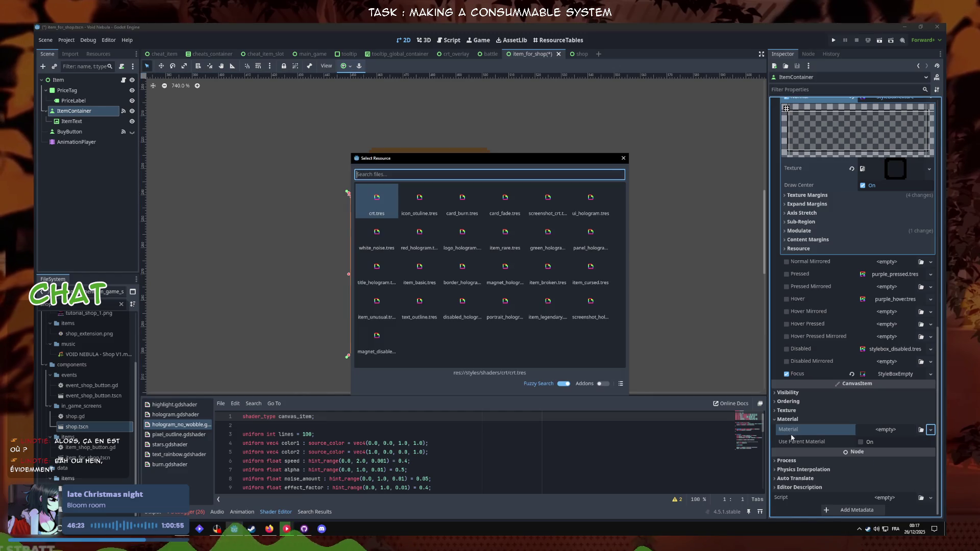
type("holo")
double_click(372, 196)
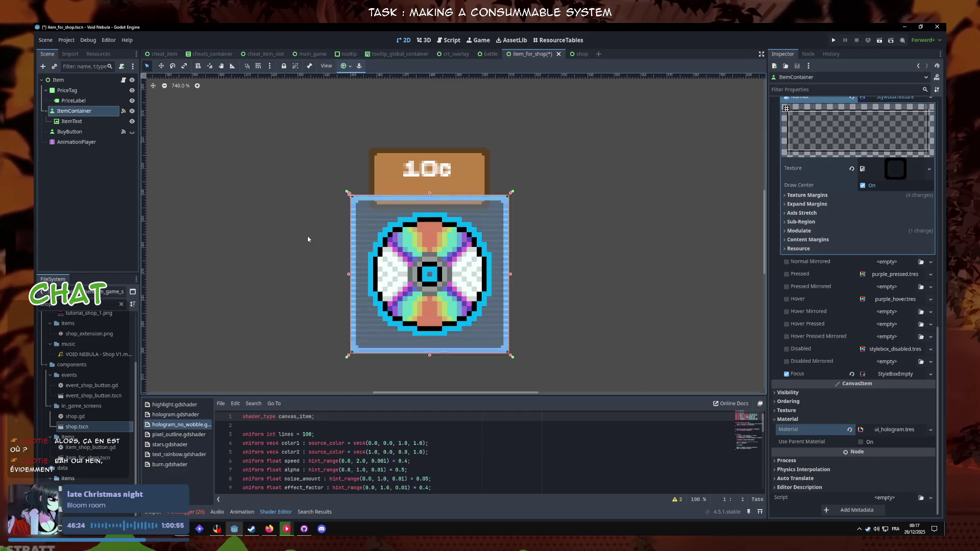
Deselect to preview the hologram card, then select the PriceLabel node.
left_click(273, 237)
scroll(265, 239, "down", 3)
scroll(322, 196, "up", 5)
left_click(323, 196)
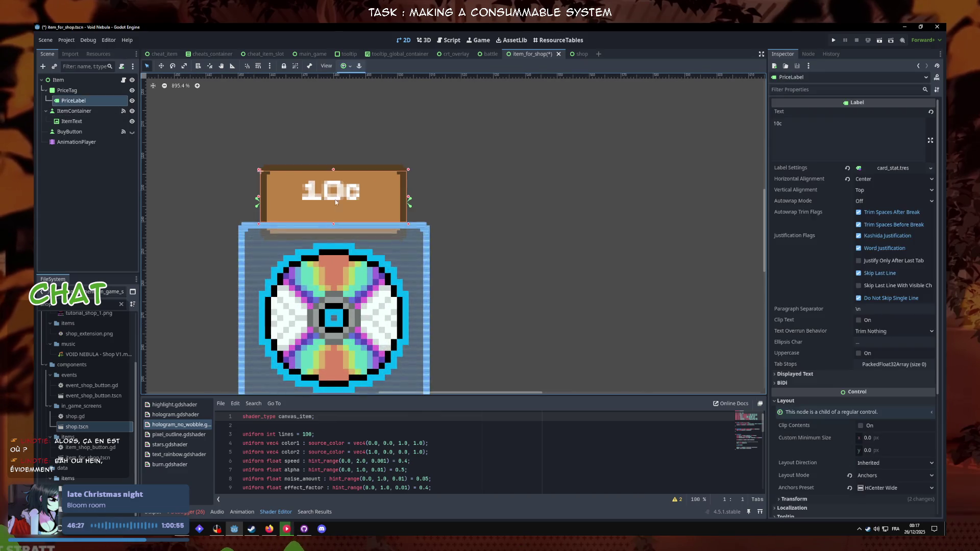
Shrink the PriceTag by raising its bottom edge.
scroll(455, 249, "up", 4)
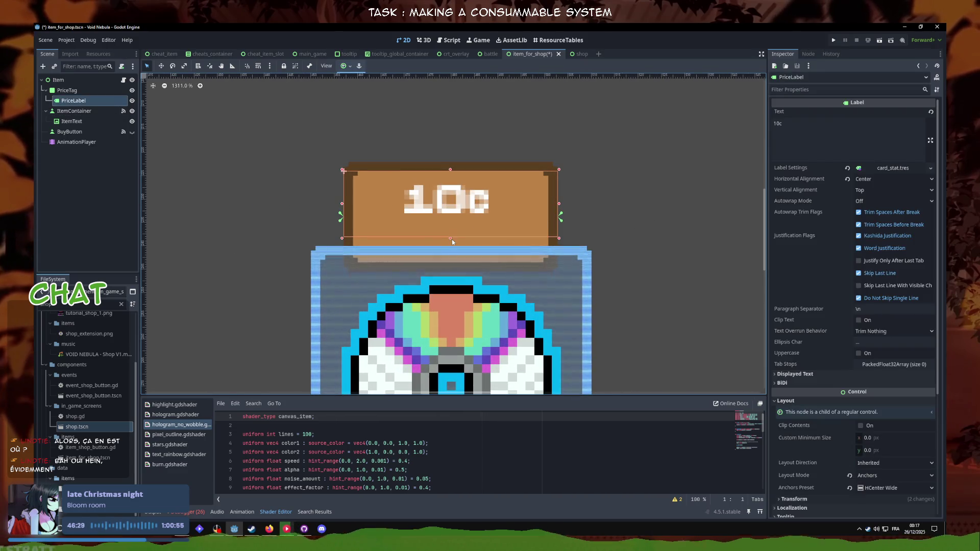
left_click(81, 91)
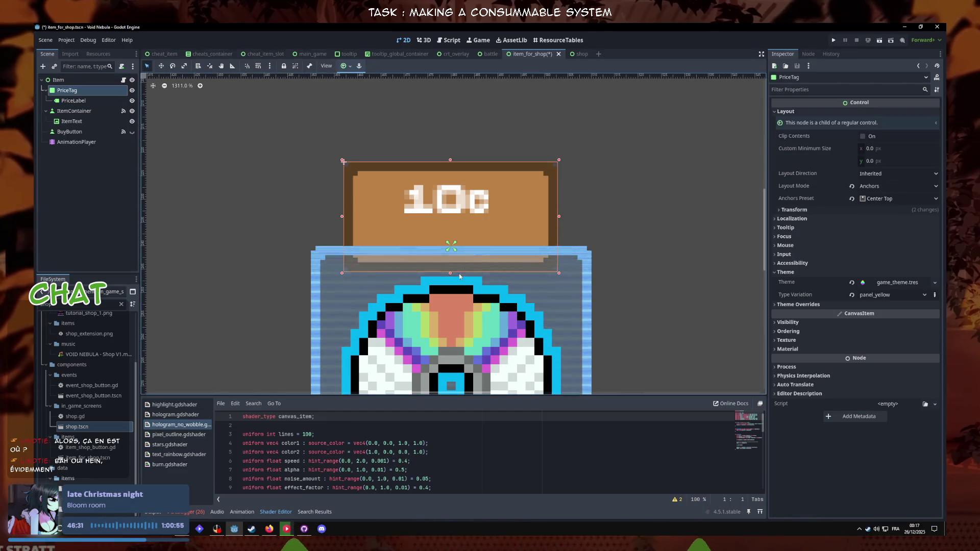
left_click(447, 261)
left_click(425, 168)
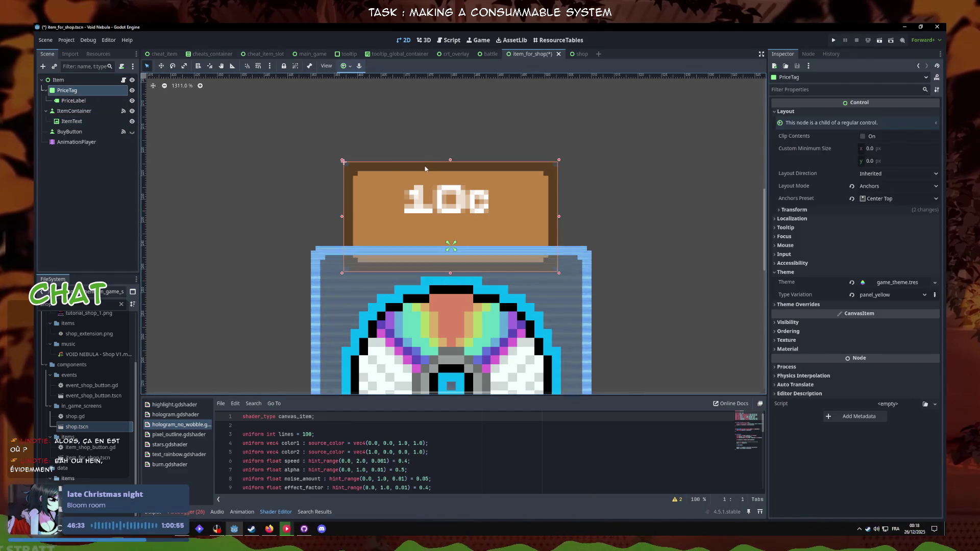
left_click_drag(450, 273, 447, 257)
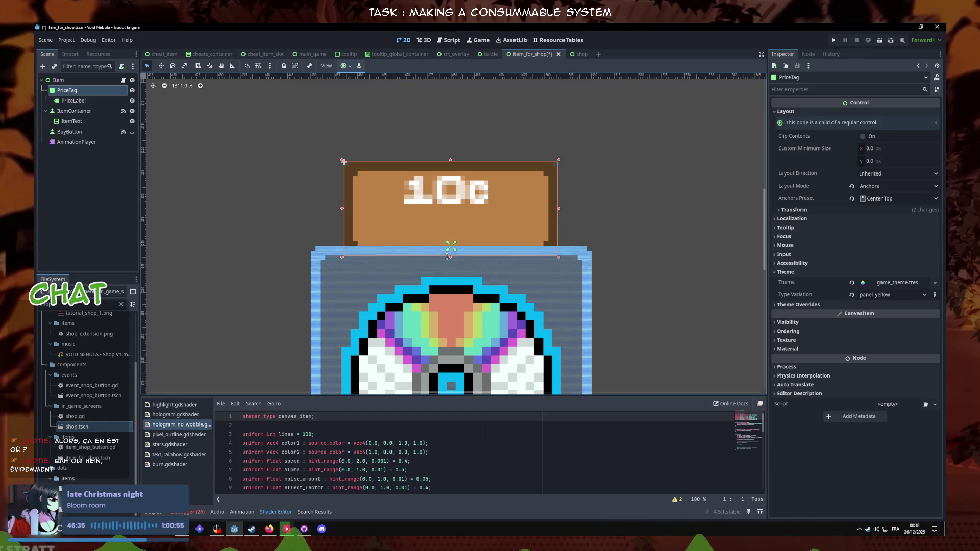
Set the PriceLabel's vertical alignment to Center.
left_click(451, 160)
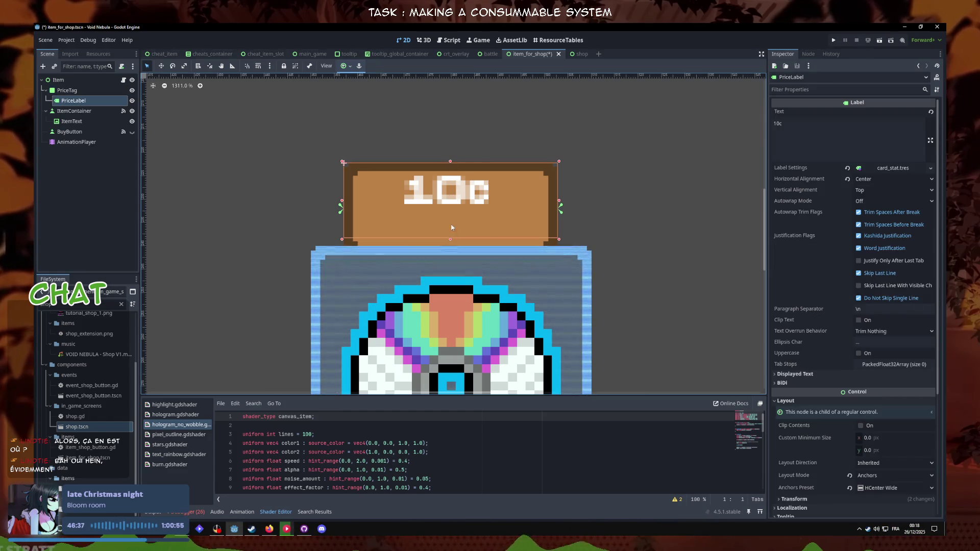
left_click(899, 189)
left_click(872, 214)
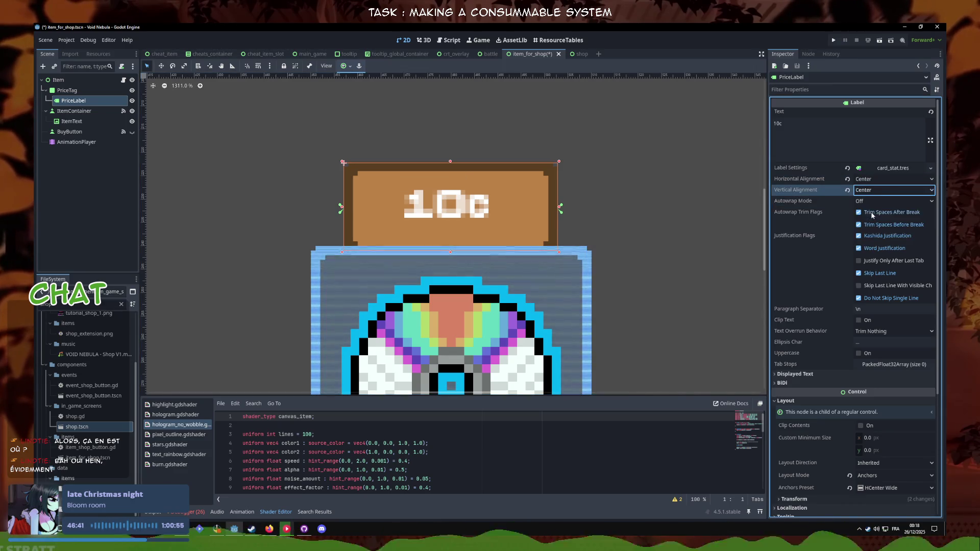
left_click(258, 208)
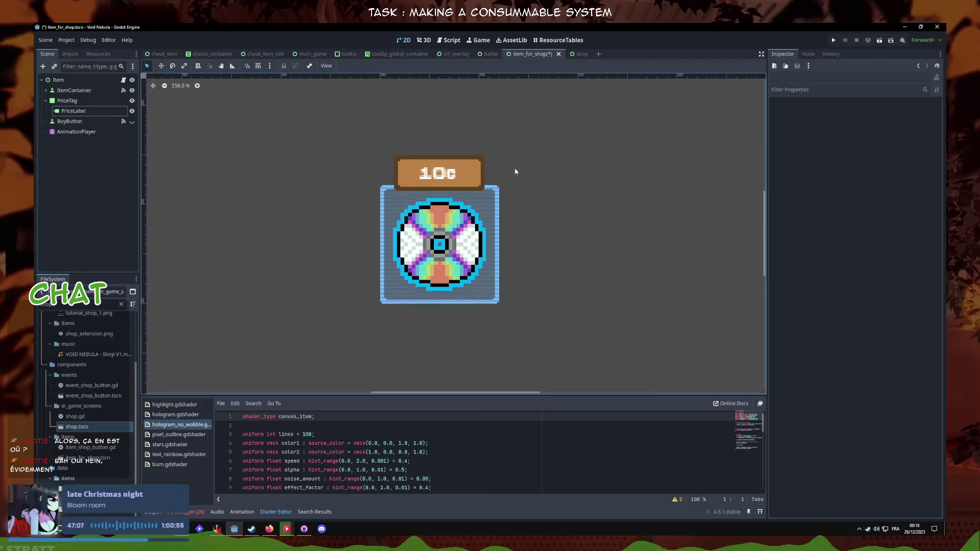
Narrow the PriceTag, anchor it Center Top, and raise it 14 px.
left_click(497, 244)
scroll(576, 232, "up", 1)
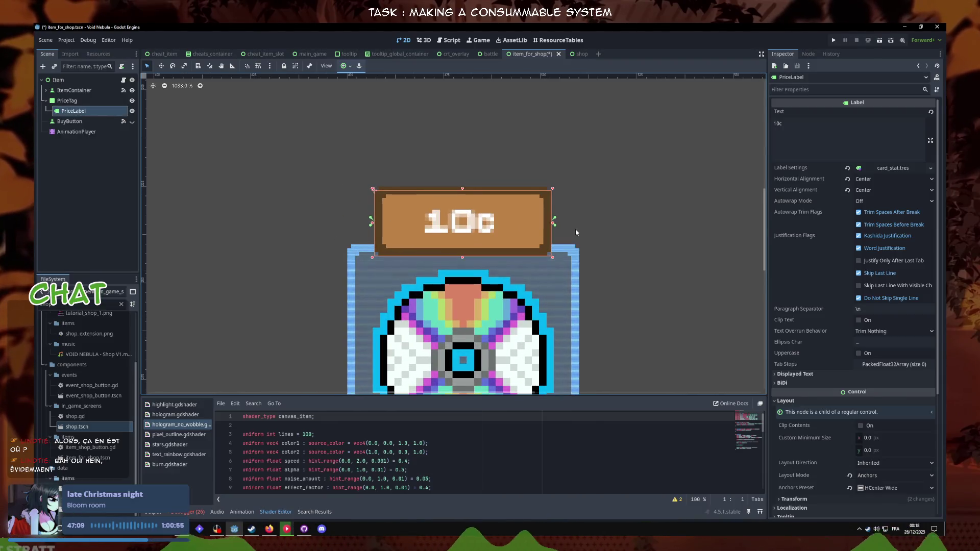
left_click(67, 100)
left_click_drag(553, 221, 523, 222)
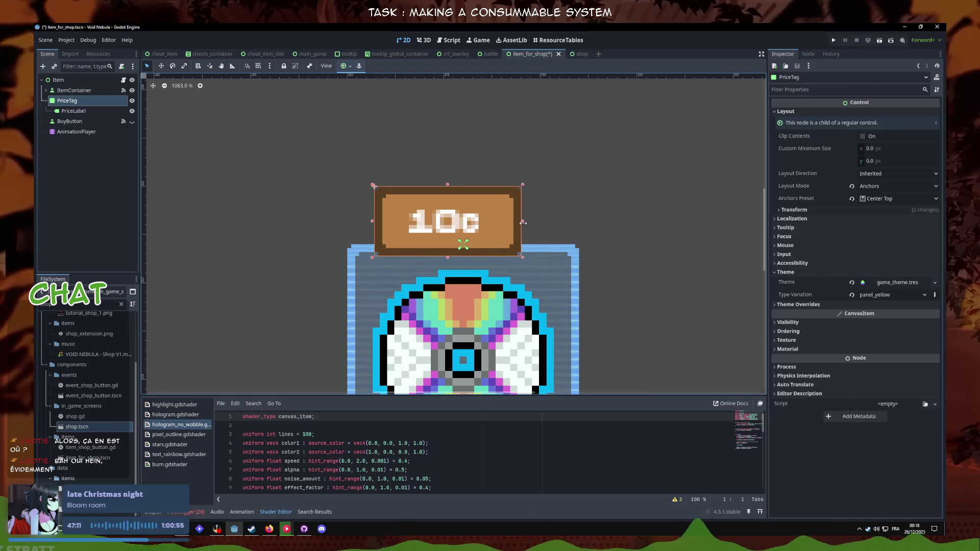
left_click(344, 65)
left_click(361, 92)
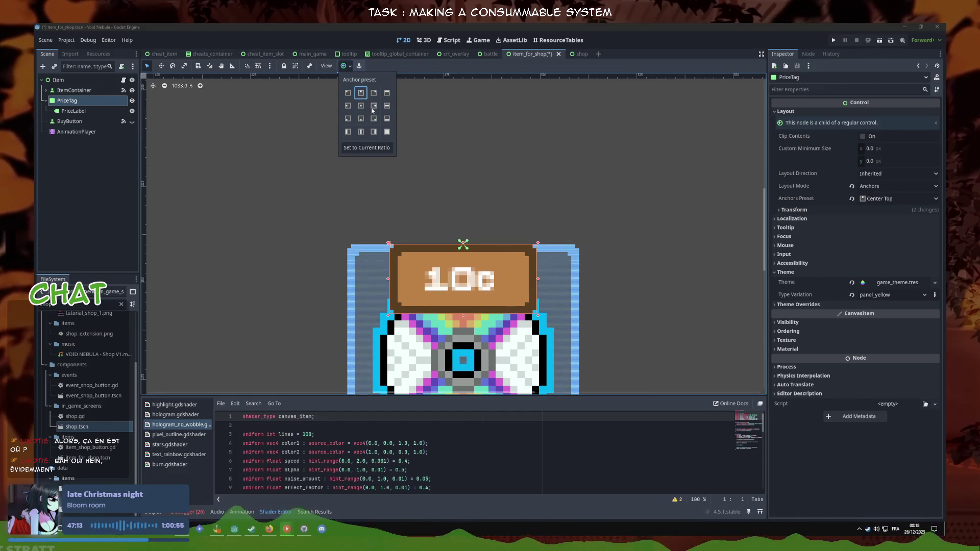
left_click(160, 66)
left_click_drag(476, 263, 475, 209)
Return to the Select tool, deselect, and save the item scene.
key("q")
left_click(306, 179)
key("ctrl+s")
scroll(299, 175, "down", 3)
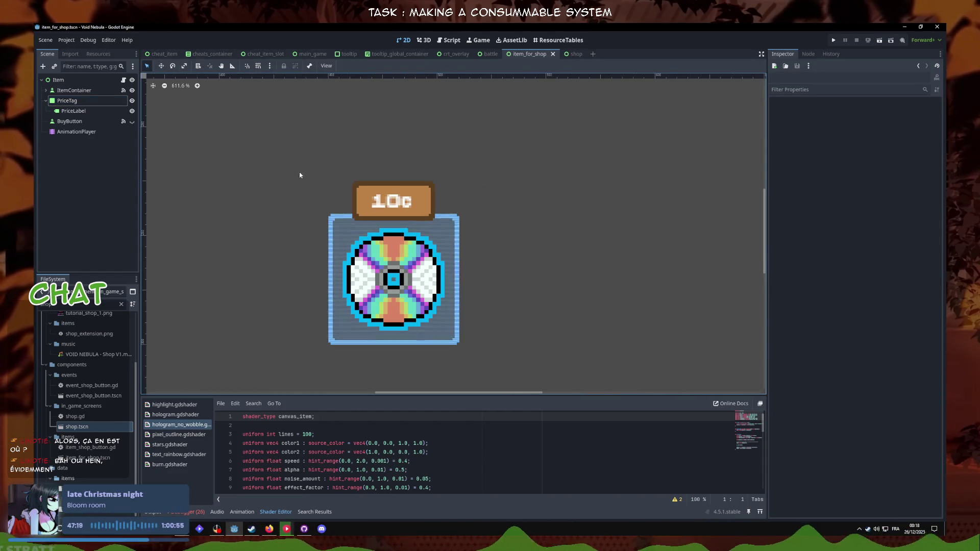
scroll(305, 176, "down", 5)
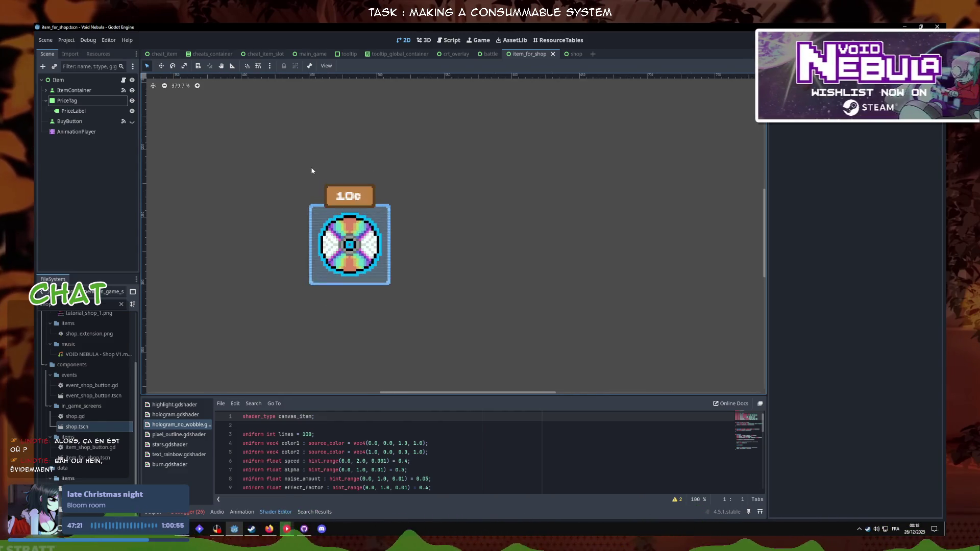
scroll(315, 188, "up", 6)
scroll(342, 218, "up", 5)
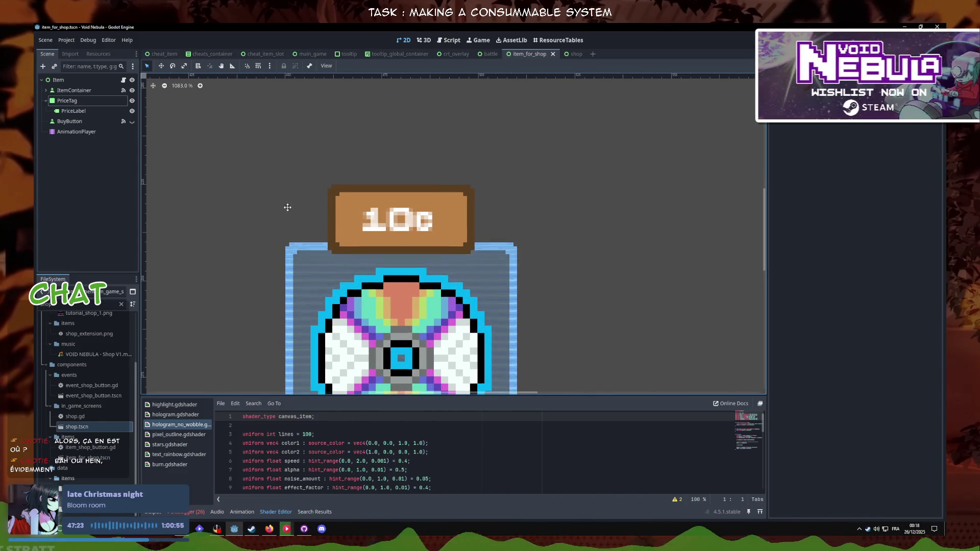
Widen the PriceTag about 12 px, re-anchor it to top centre, and raise it 11 px.
left_click_drag(287, 207, 318, 188)
left_click(379, 201)
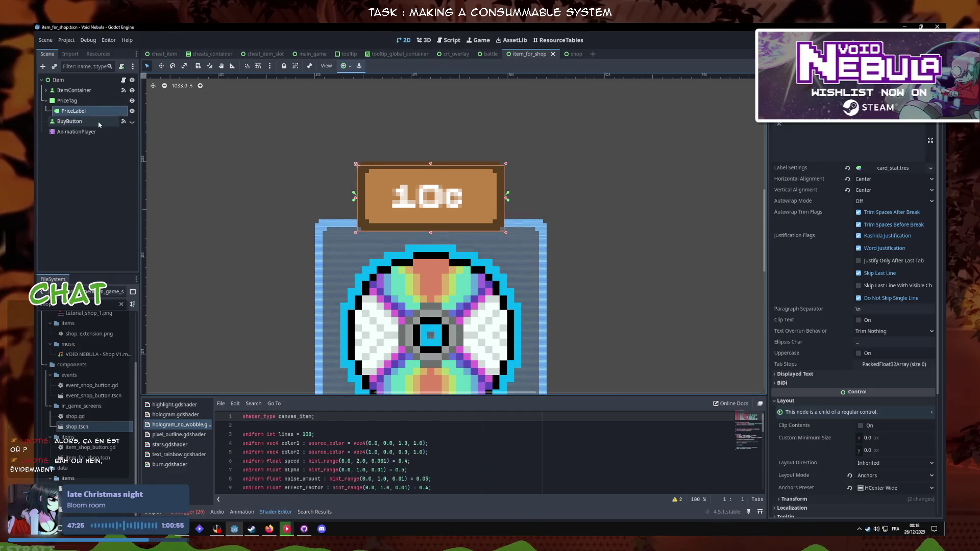
left_click(67, 100)
left_click_drag(356, 196, 345, 199)
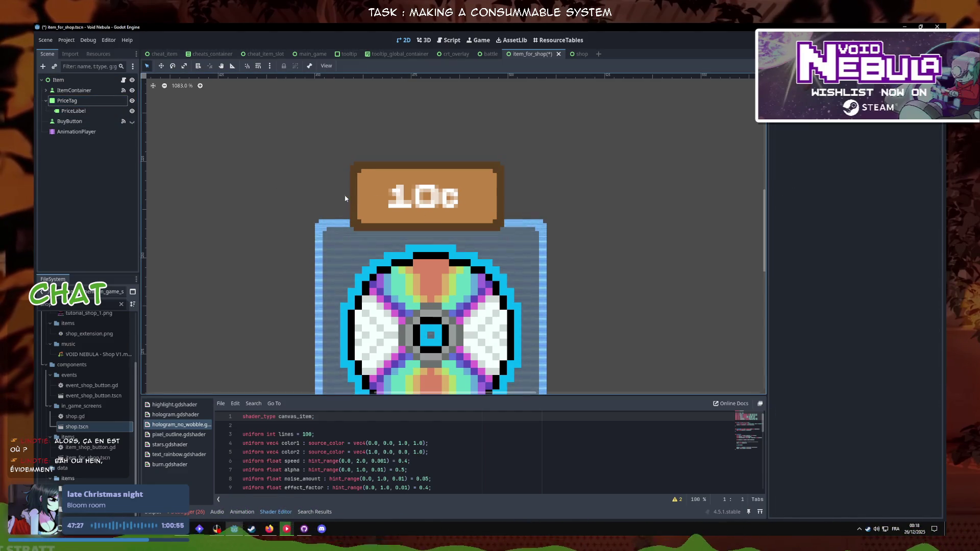
left_click(349, 162)
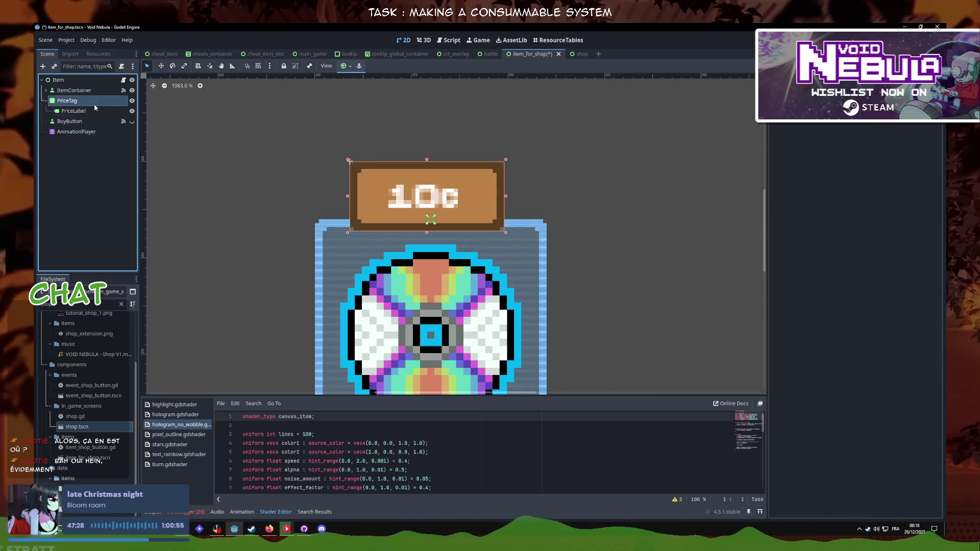
left_click(344, 66)
left_click(367, 115)
key("w")
mouse_move(432, 261)
left_mouse_down()
mouse_move(432, 201)
mouse_move(443, 186)
left_mouse_up()
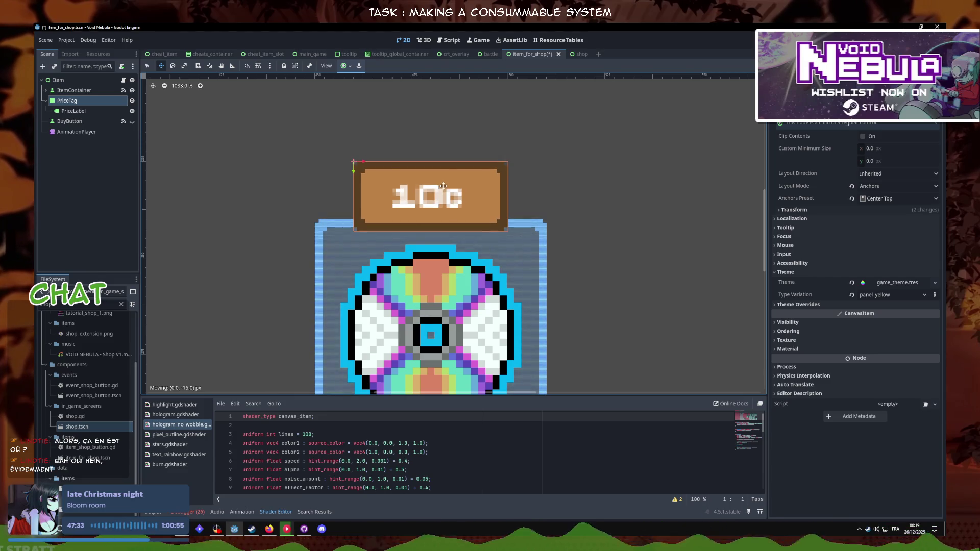
Deselect the price tag and save the item scene.
left_click(147, 66)
key("ctrl+s")
scroll(212, 144, "down", 9)
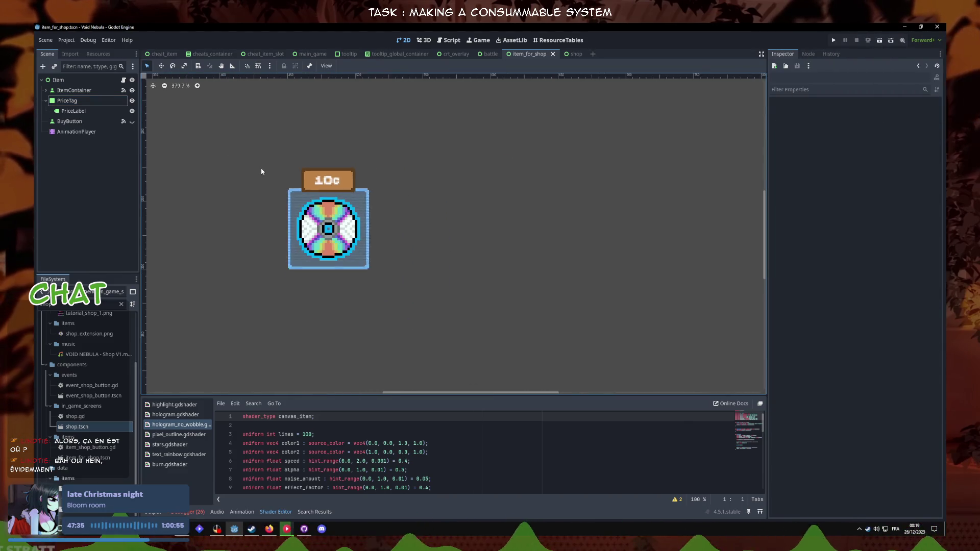
scroll(473, 213, "down", 2)
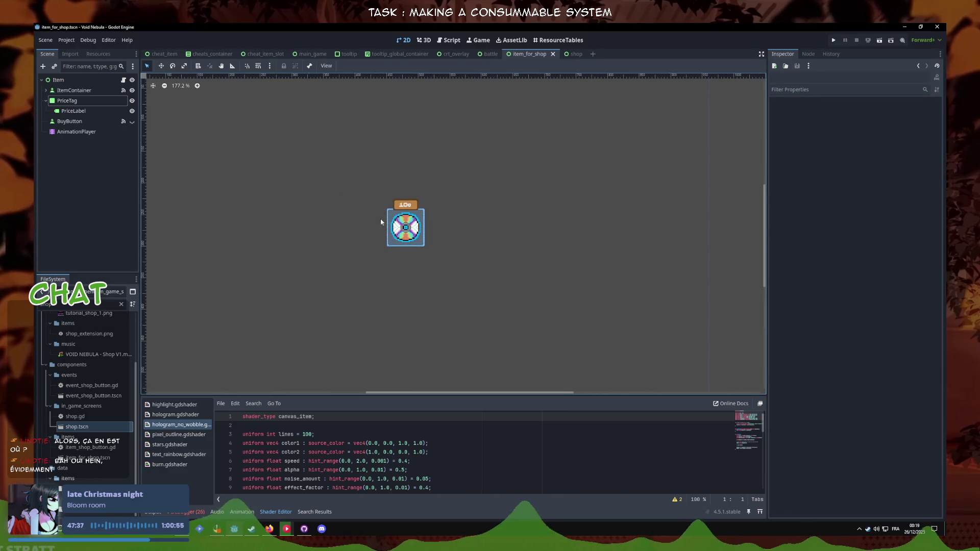
scroll(440, 203, "up", 5)
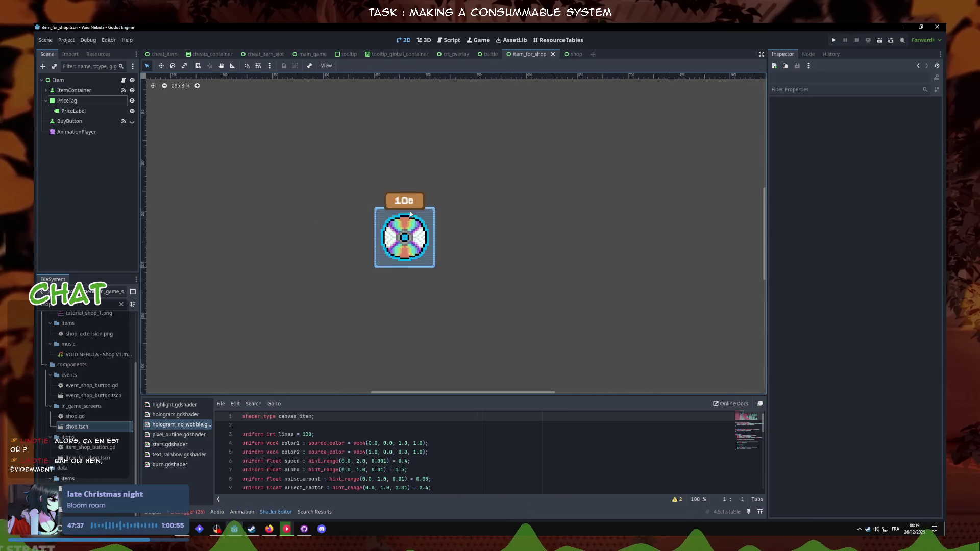
Drag PriceTag above ItemContainer in the Scene dock.
left_click(72, 101)
left_click_drag(84, 118, 79, 88)
left_click(274, 184)
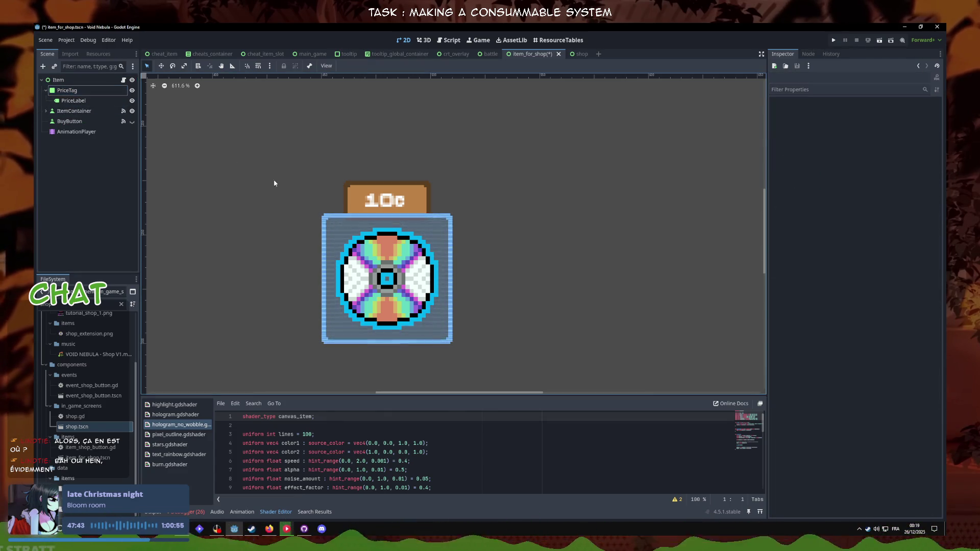
scroll(314, 179, "up", 6)
left_click(76, 101)
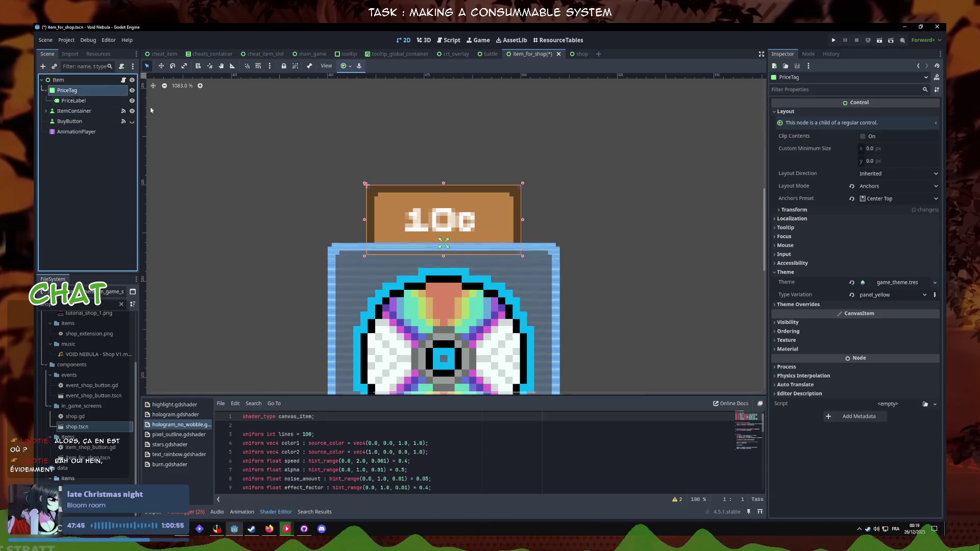
left_click(258, 171)
Check the tag now drawn behind the card and reselect PriceTag.
scroll(262, 173, "down", 15)
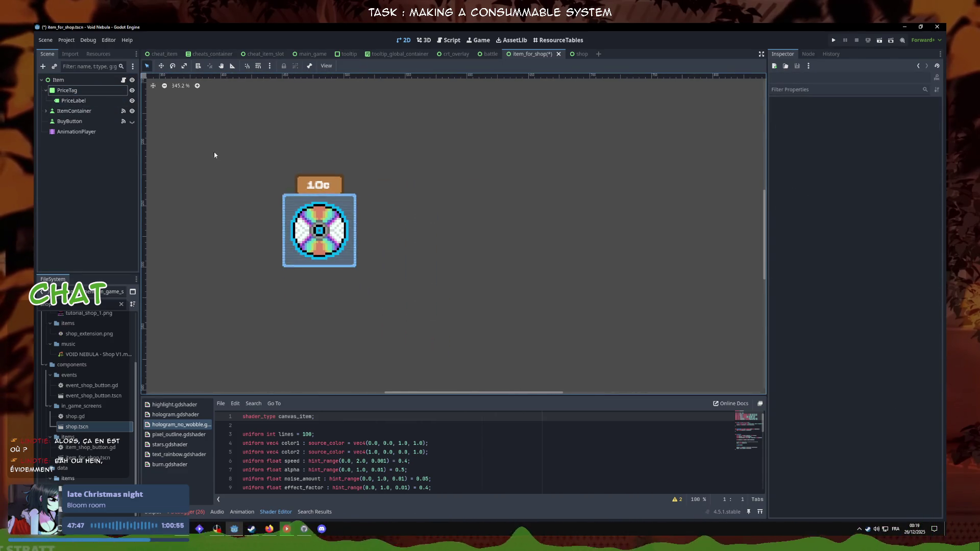
scroll(372, 168, "up", 10)
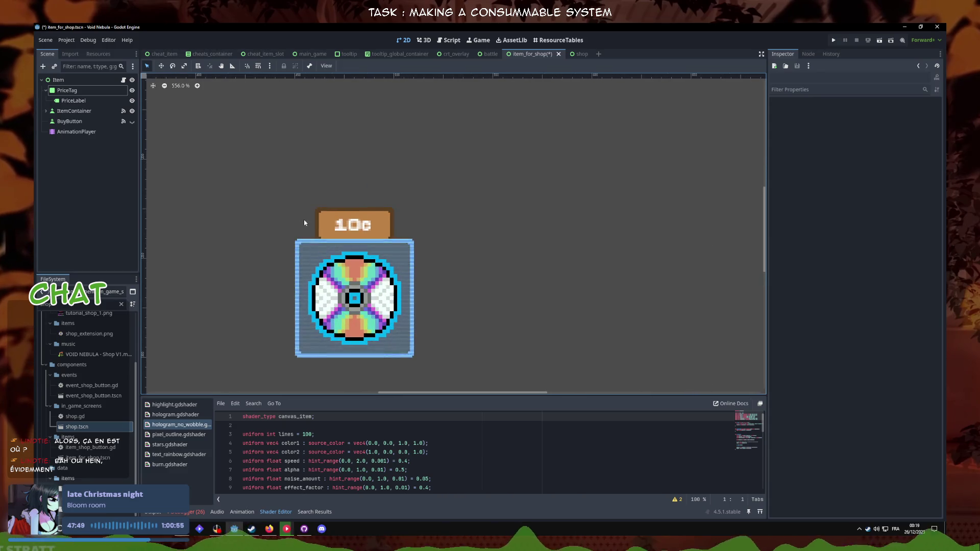
scroll(312, 228, "down", 4)
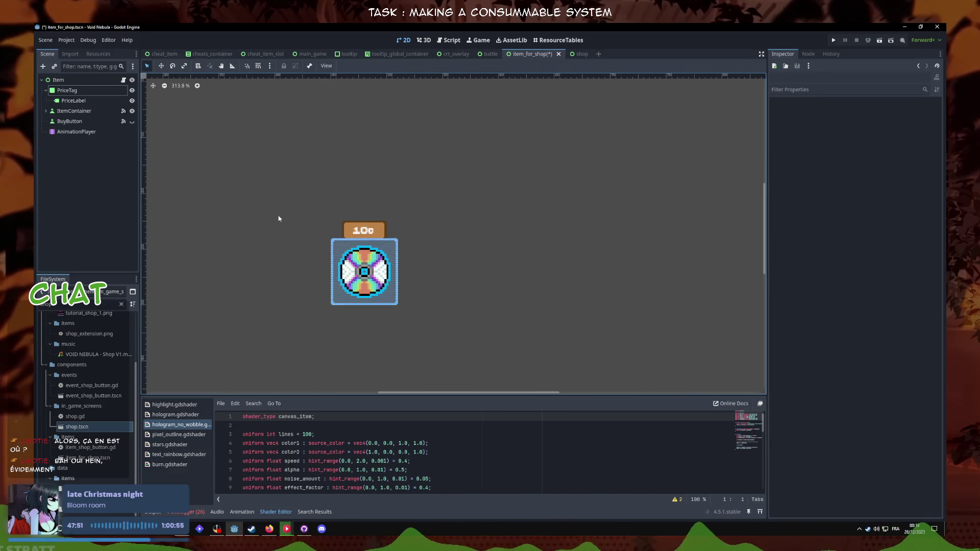
scroll(277, 215, "right", 2)
scroll(359, 241, "up", 1)
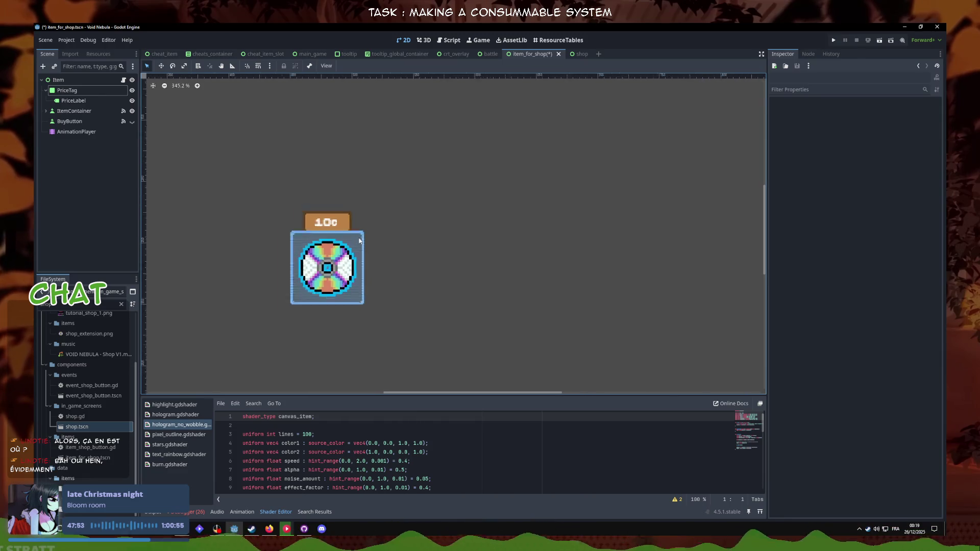
scroll(352, 239, "up", 6)
left_click(277, 205)
left_click(98, 89)
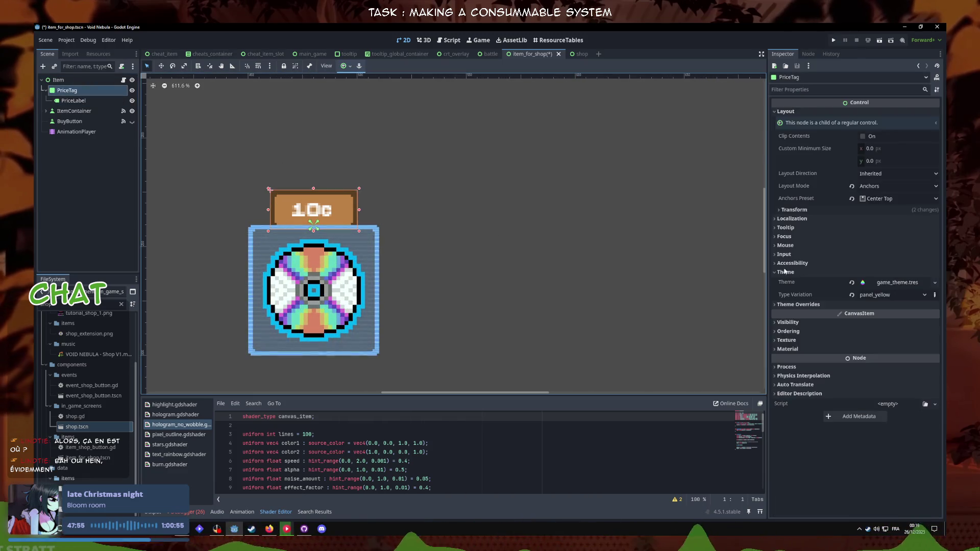
Enable the PriceTag's panel style override and set its bottom texture margin to 0 px.
left_click(875, 305)
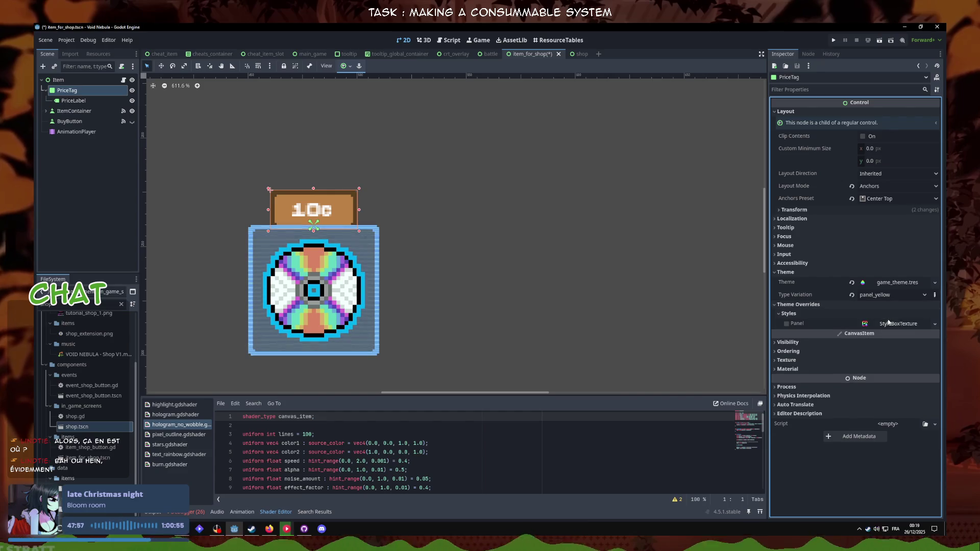
left_click(934, 324)
left_click(893, 429)
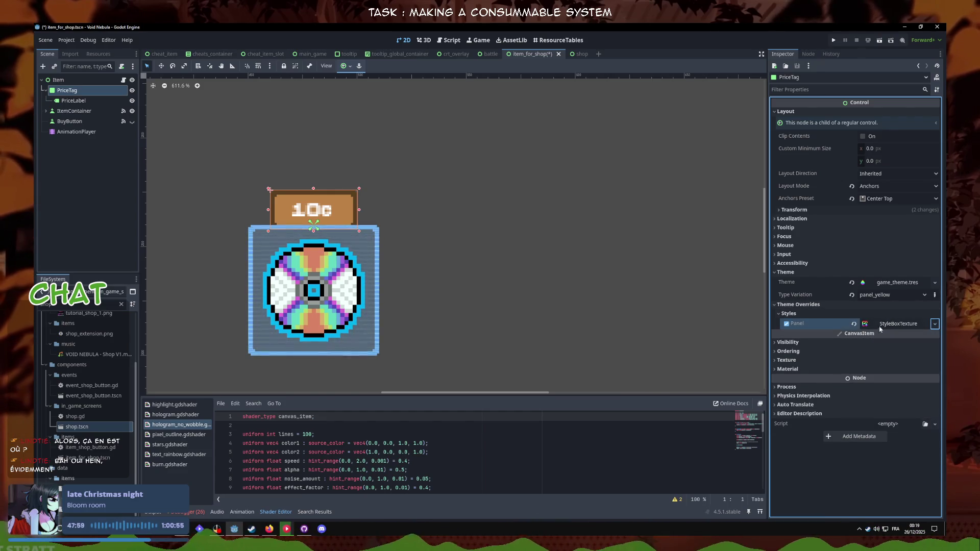
left_click(807, 422)
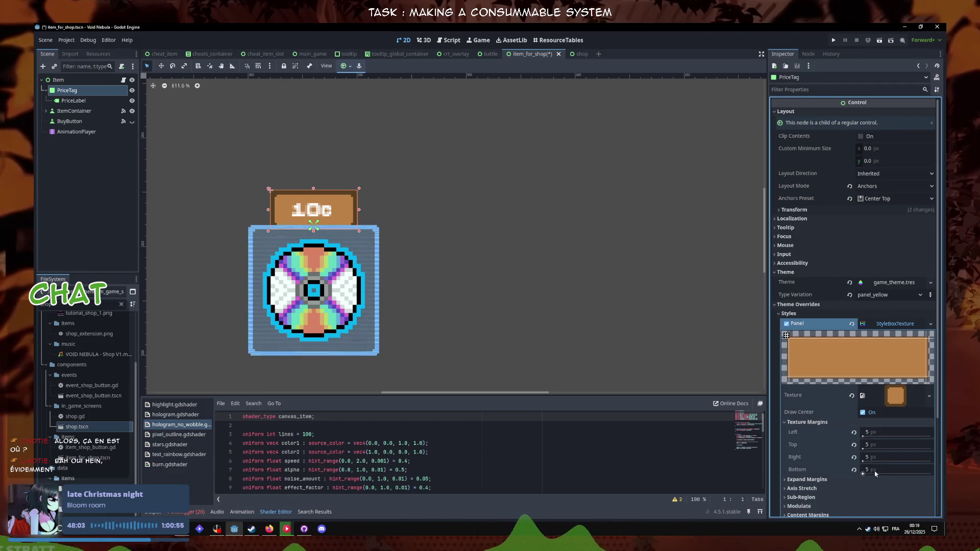
key("Return")
scroll(277, 215, "up", 5)
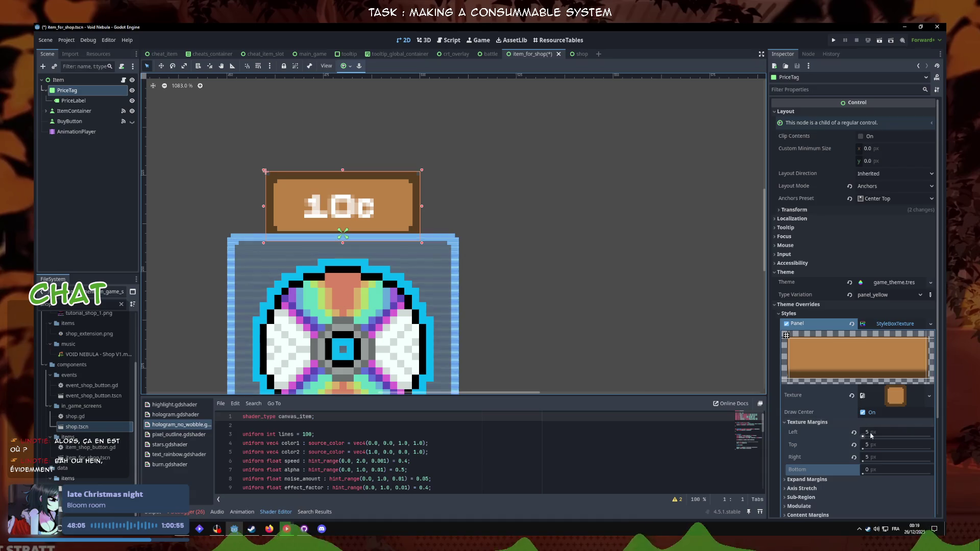
left_click_drag(863, 474, 867, 476)
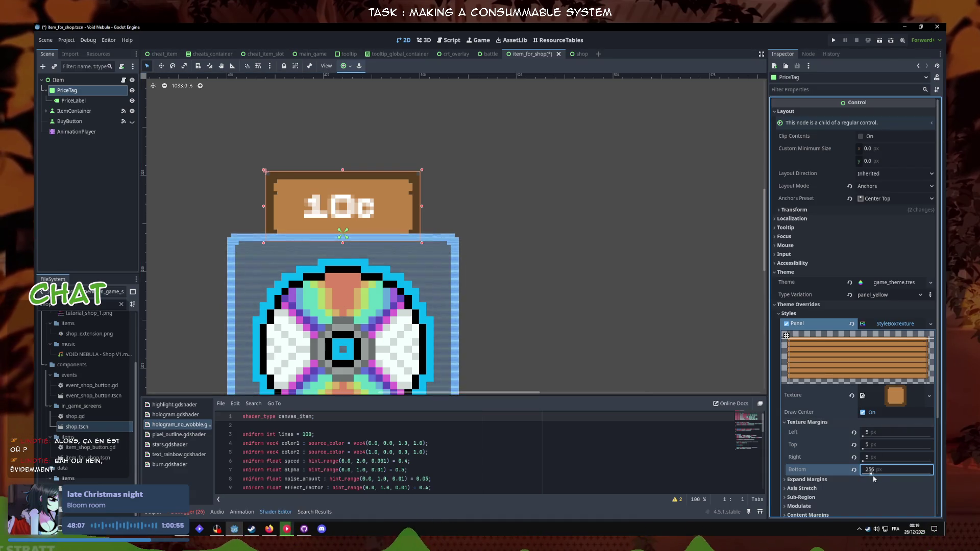
type("0")
key("Return")
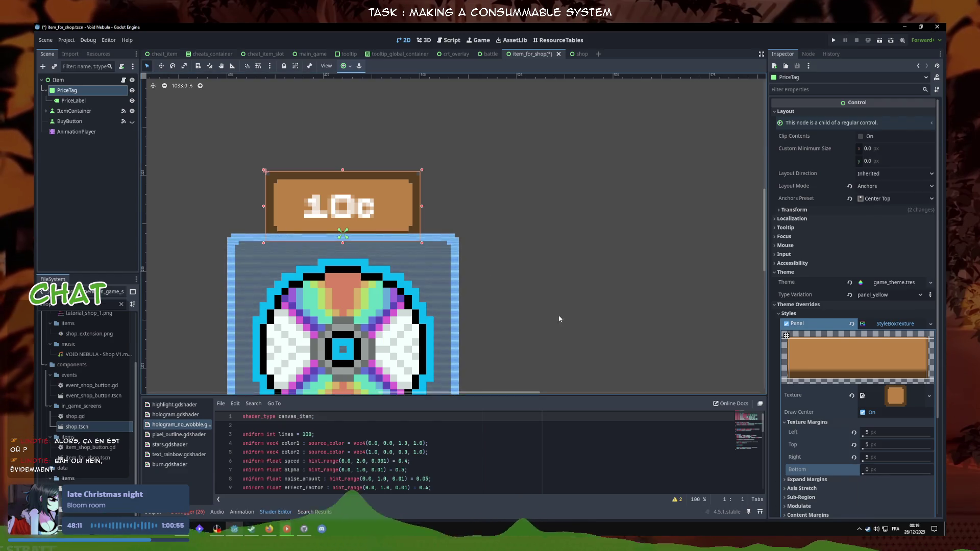
Move the price tag's top edge down about 11 px.
scroll(550, 243, "up", 3)
left_click_drag(474, 266, 473, 262)
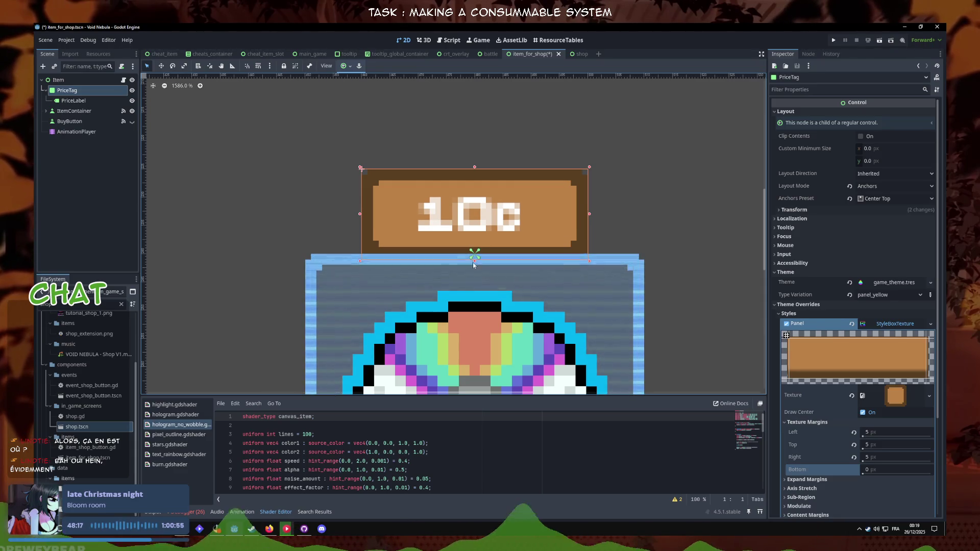
left_click(651, 207)
scroll(627, 208, "down", 7)
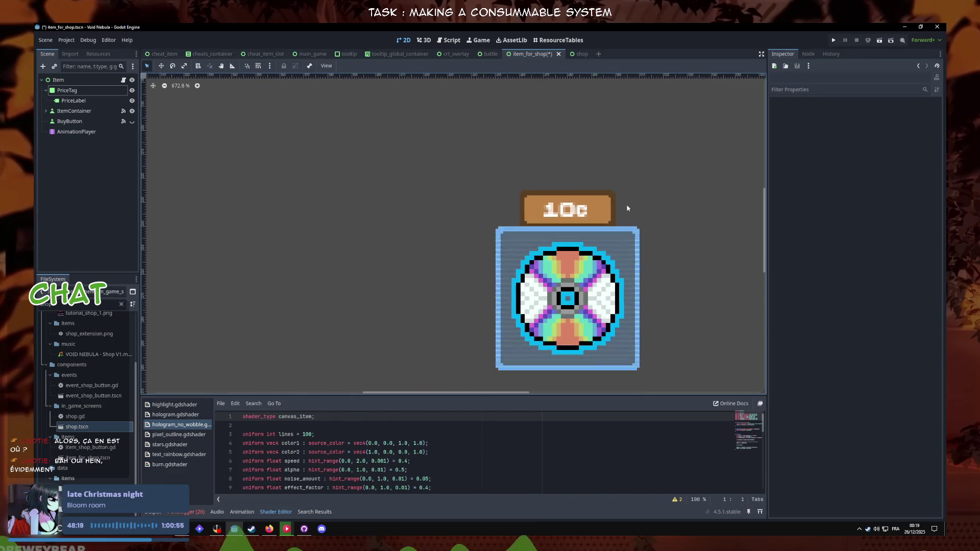
scroll(627, 208, "down", 8)
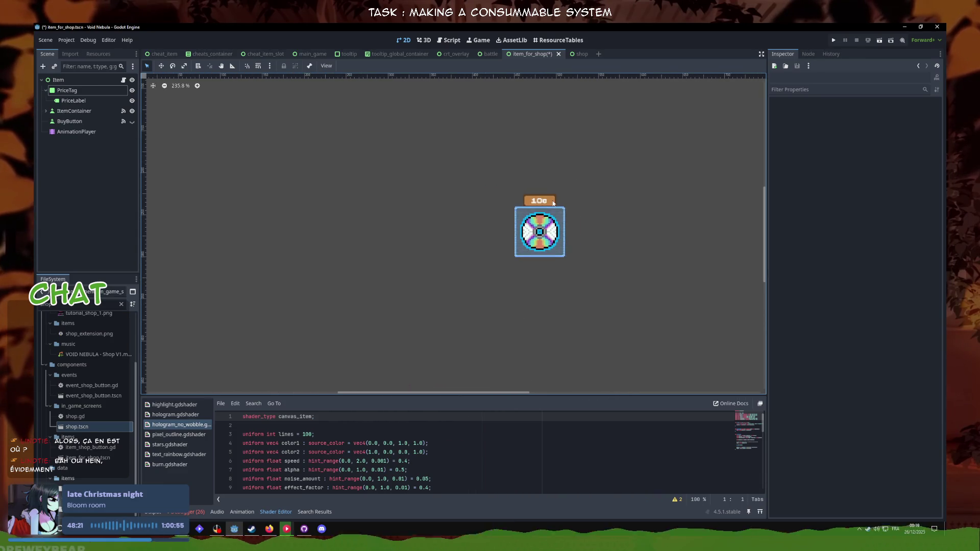
scroll(552, 203, "up", 12)
Undo the reorder so PriceTag sits below ItemContainer again, then recentre the view.
left_click(506, 249)
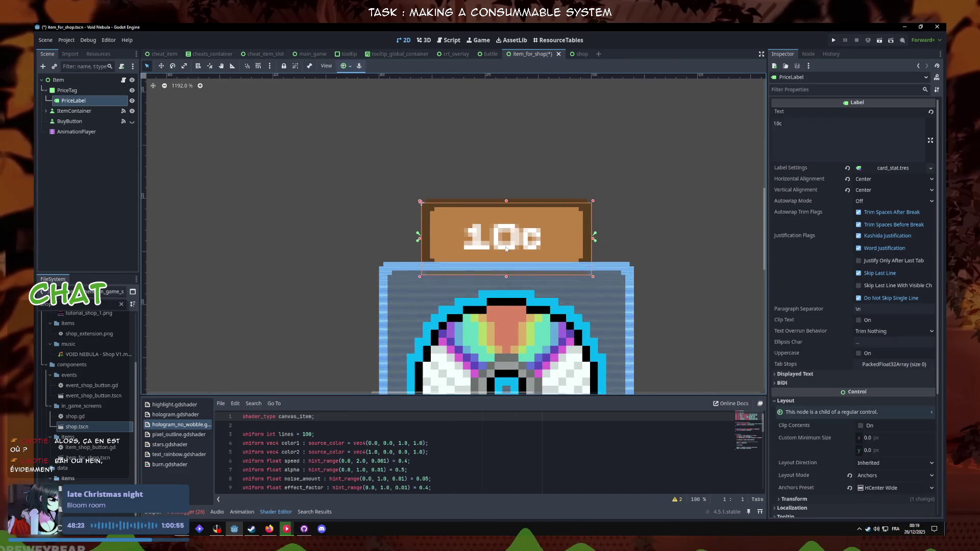
key("ctrl+z")
key("ctrl+z")
key("ctrl+z")
left_click(350, 199)
scroll(353, 202, "down", 10)
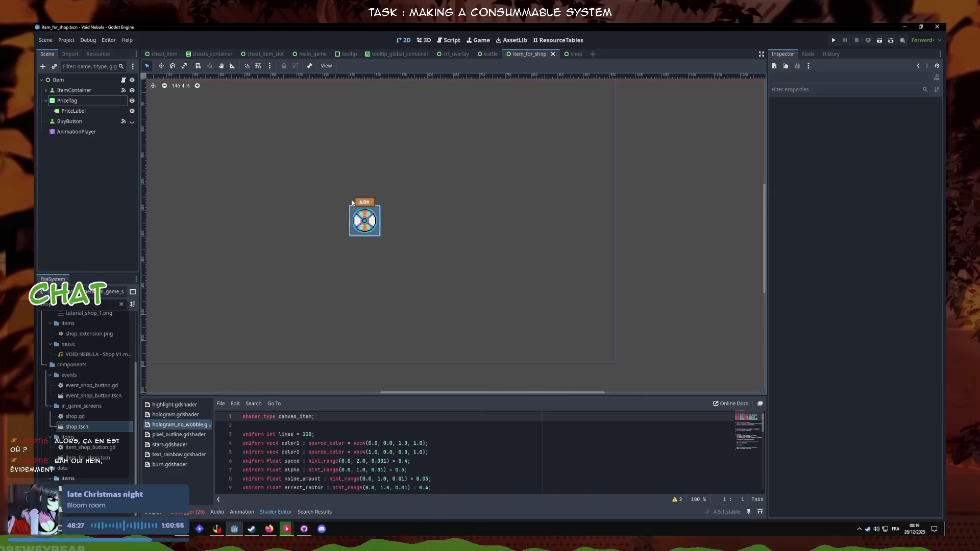
left_click_drag(475, 214, 479, 229)
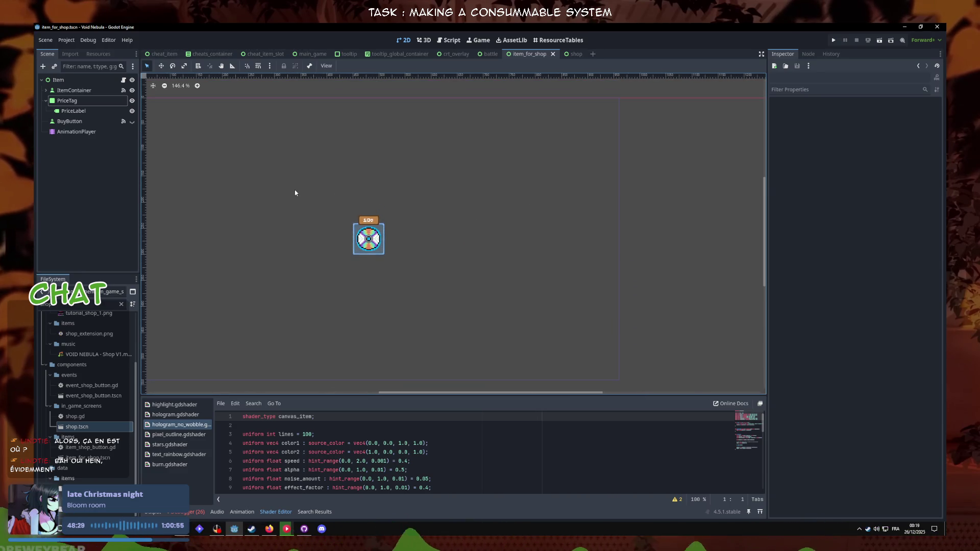
scroll(367, 237, "up", 5)
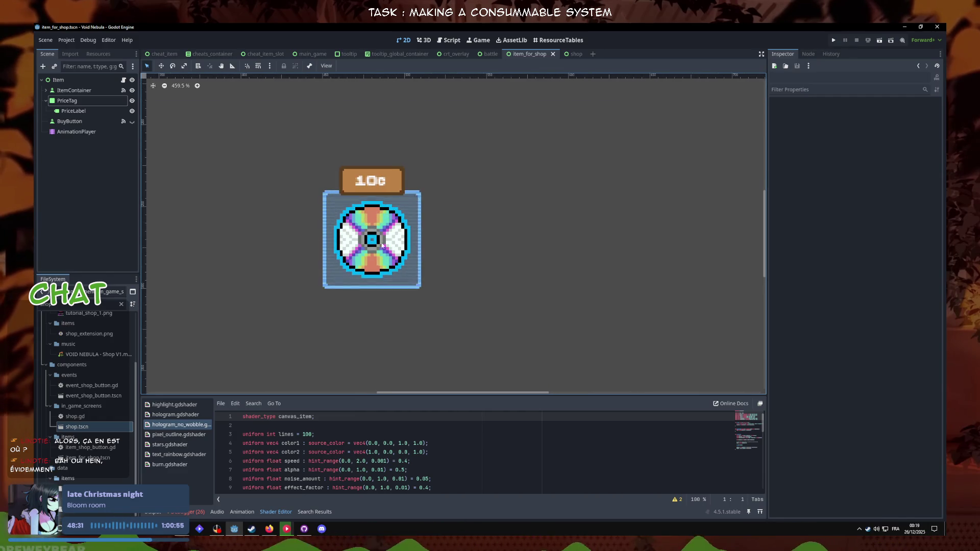
Run the game, start a Fallen Knight run, and use the left consumable item.
left_click(834, 41)
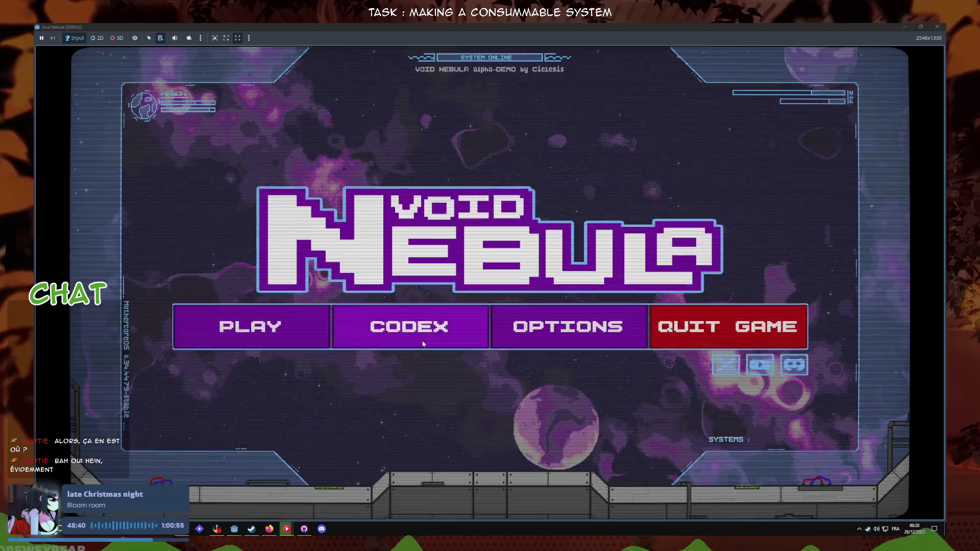
left_click(305, 332)
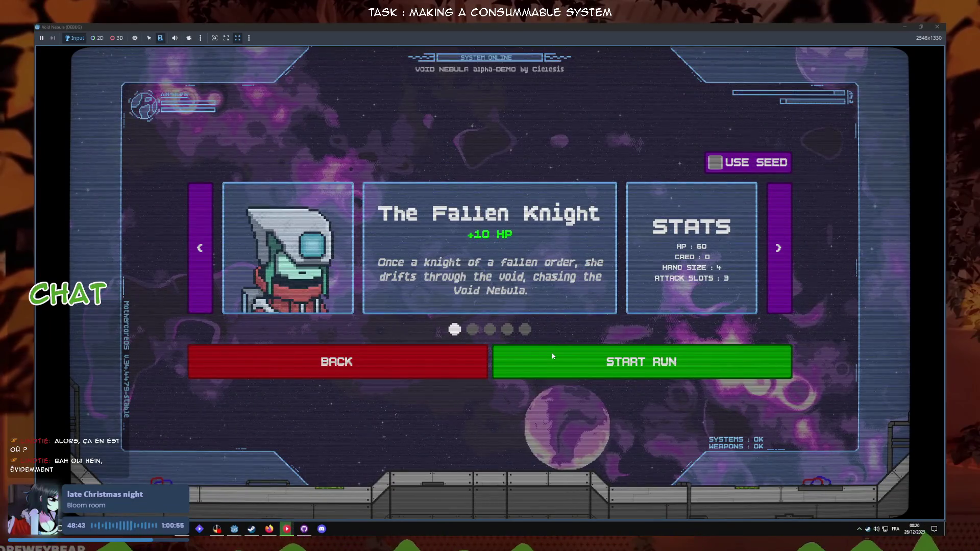
left_click(552, 356)
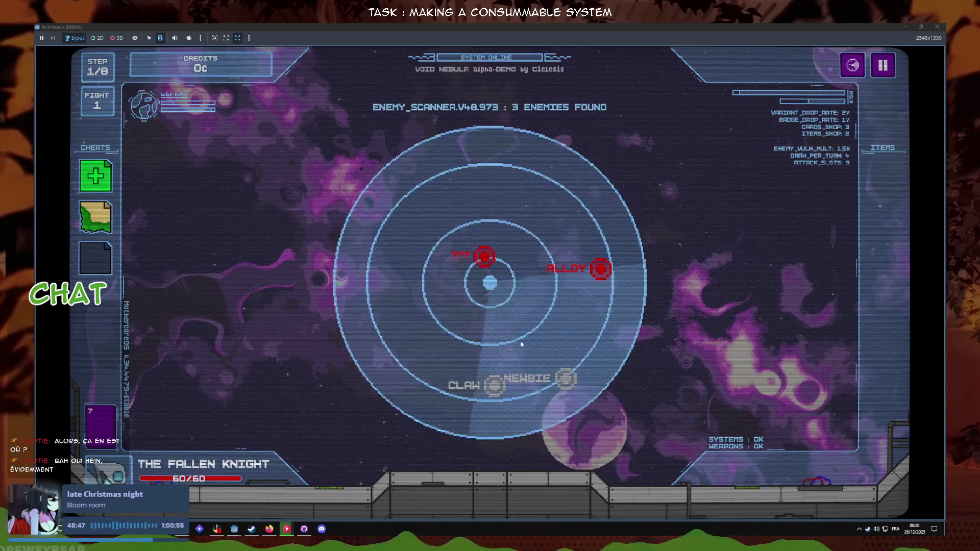
left_click(95, 217)
left_click(155, 214)
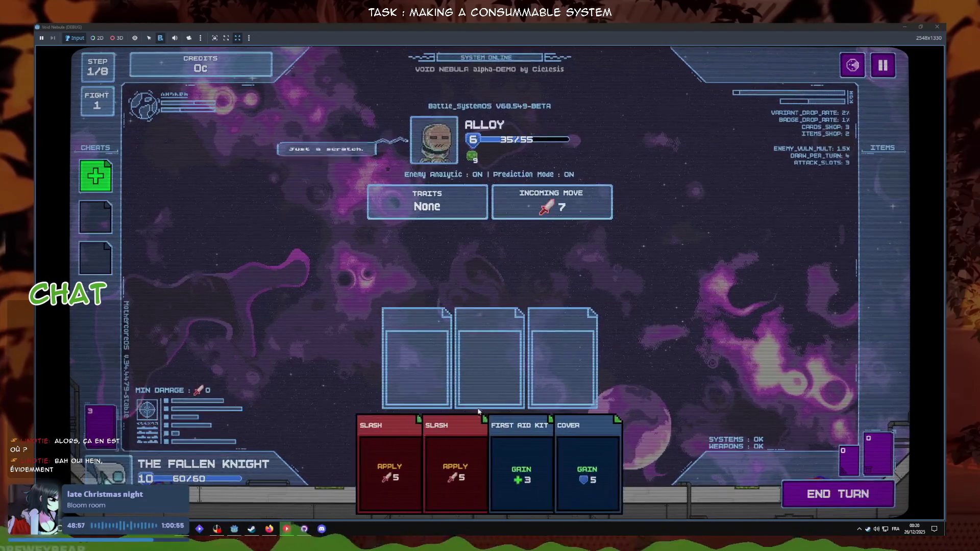
Play two Slash cards and a First Aid Kit, pause, then stop the game with F8.
left_click(479, 416)
left_click(406, 453)
left_click(520, 459)
key("Escape")
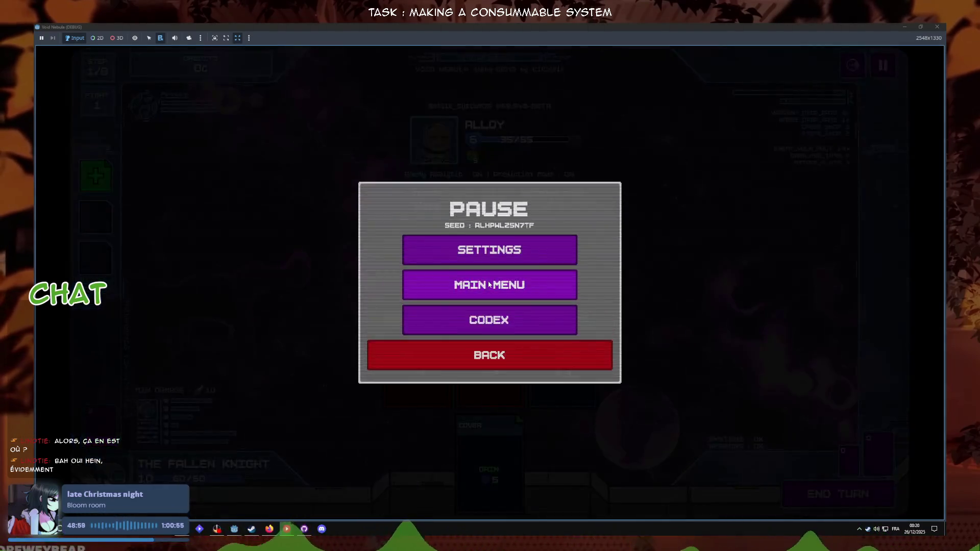
key("F8")
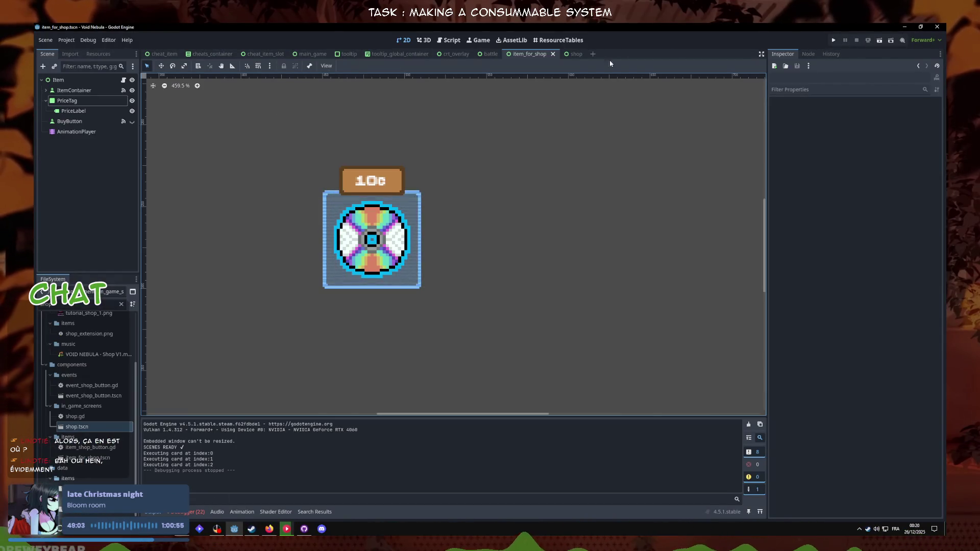
Relaunch the game and switch back to the Godot editor.
left_click(833, 41)
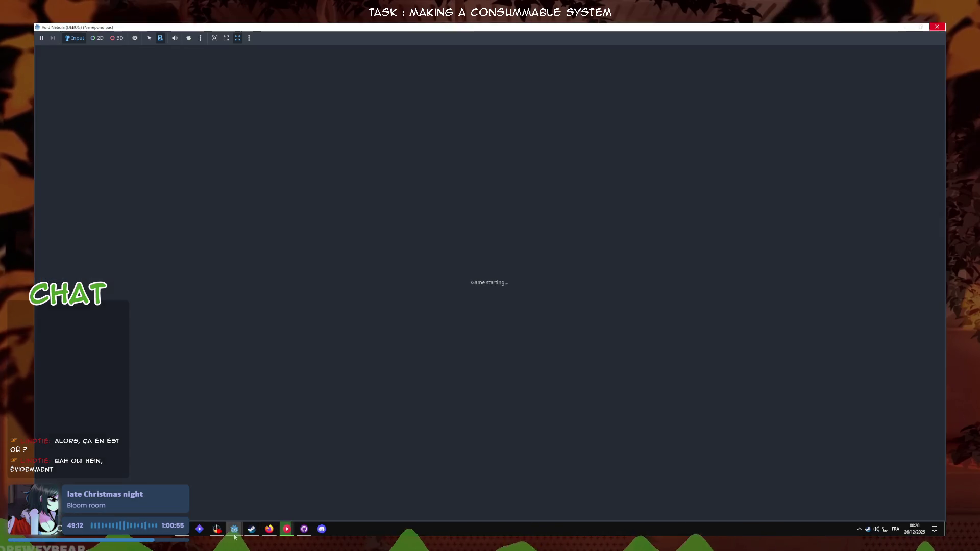
mouse_move(234, 528)
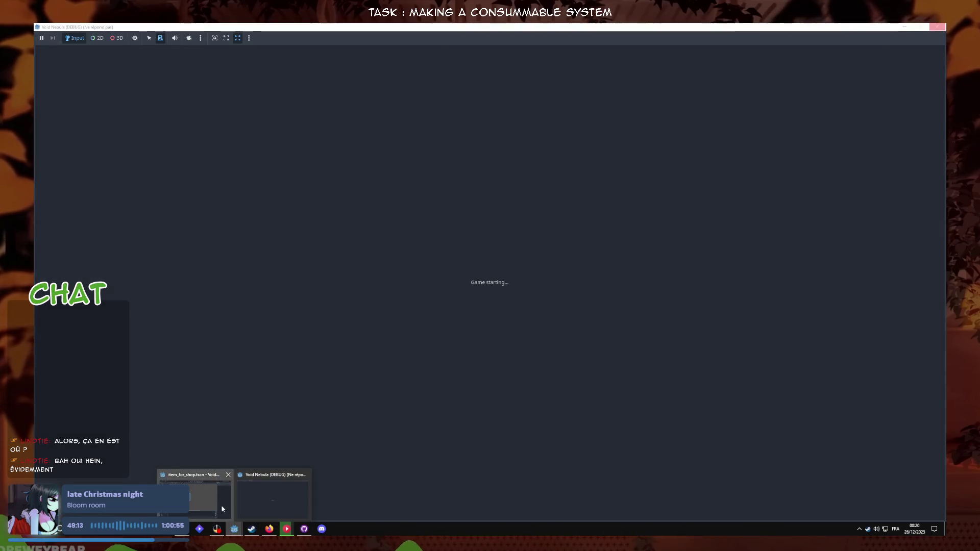
left_click(192, 489)
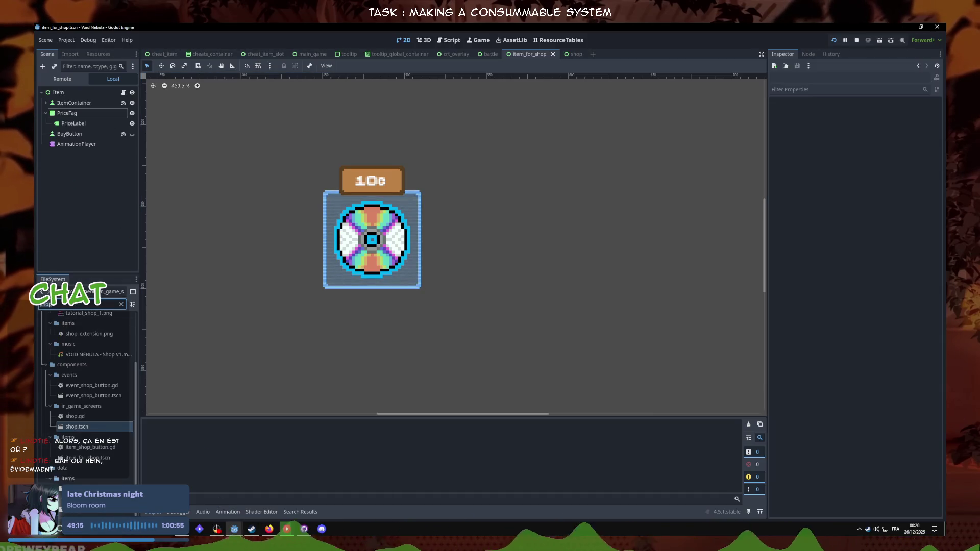
Open pause.tscn and jump to AbandonButton's pressed handler calling swap_to_menu.
type("pause")
double_click(89, 402)
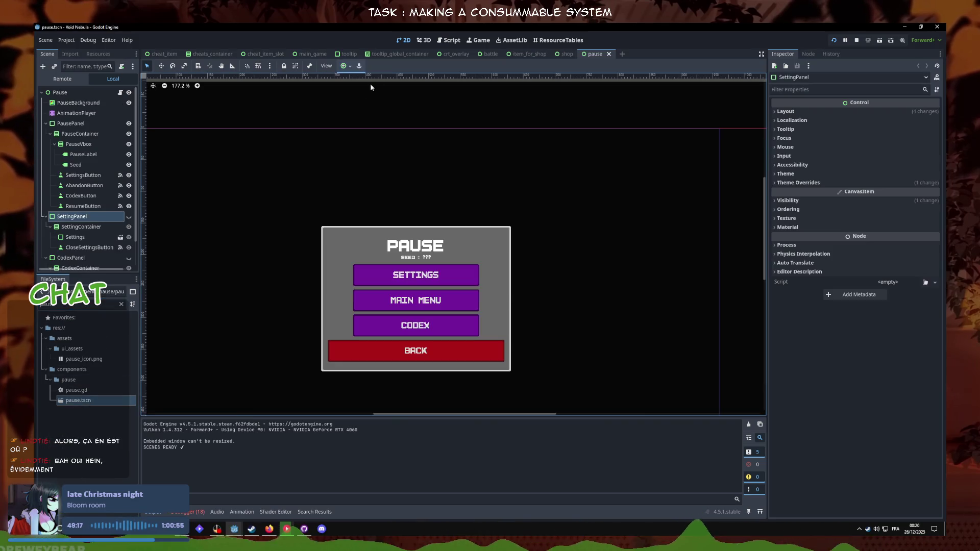
left_click(430, 312)
left_click(120, 185)
left_click(121, 92)
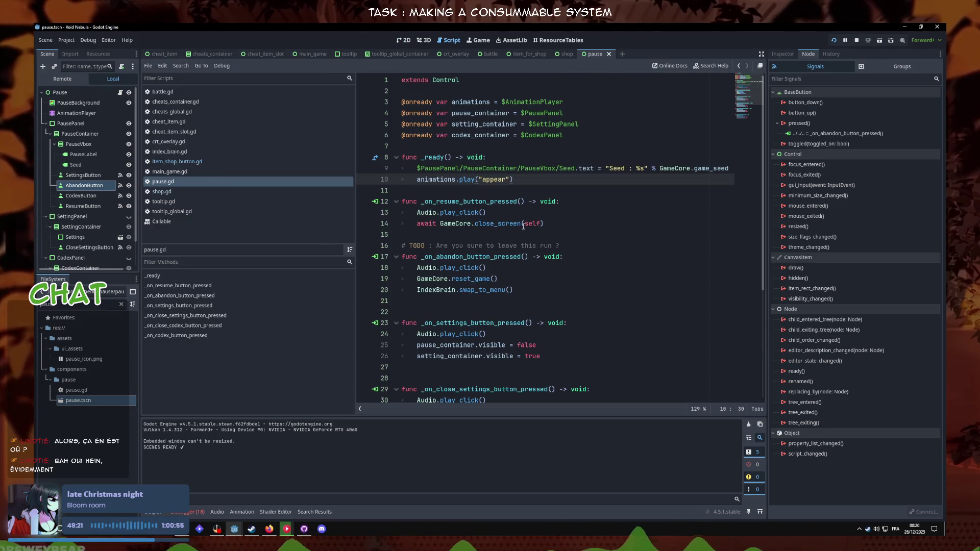
double_click(827, 134)
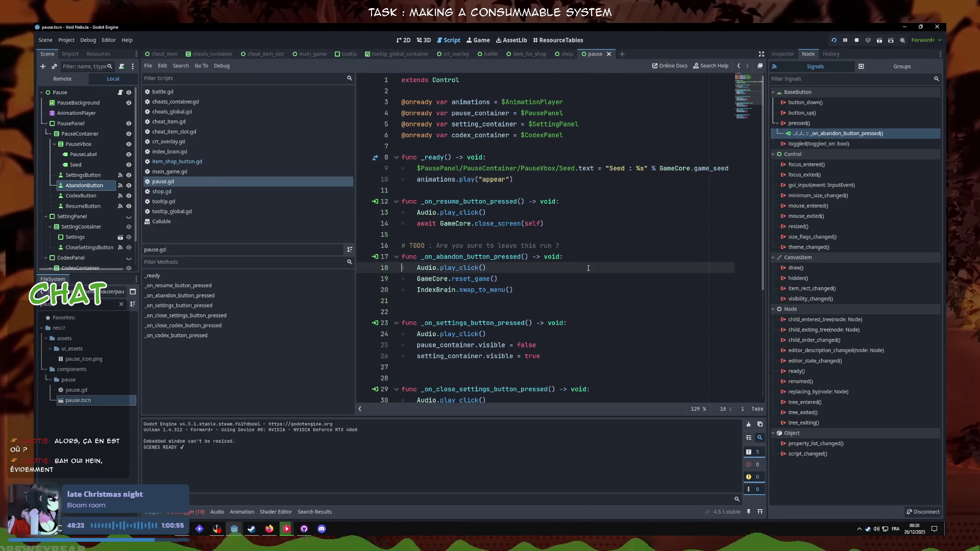
left_click(516, 289)
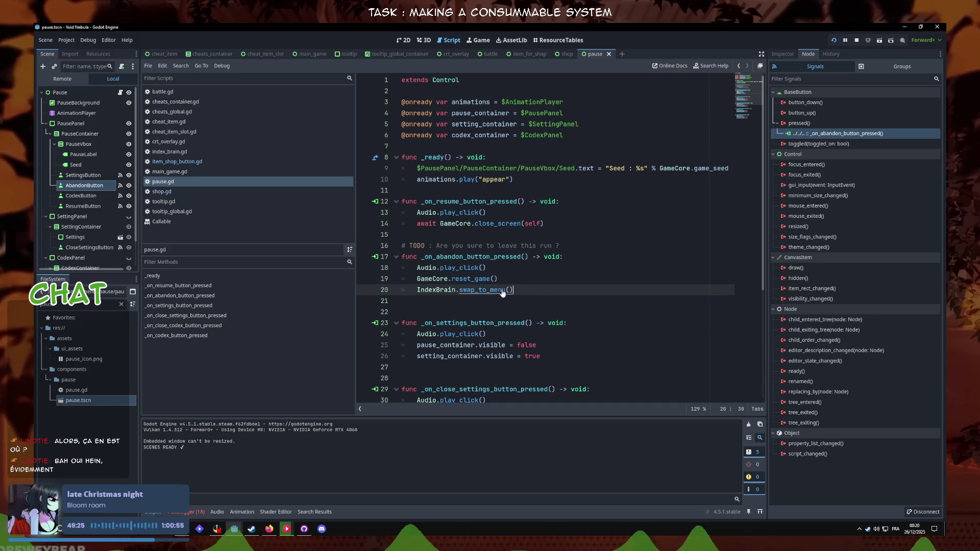
Bring the running game forward and open character select.
mouse_move(234, 529)
left_click(272, 483)
left_click(295, 347)
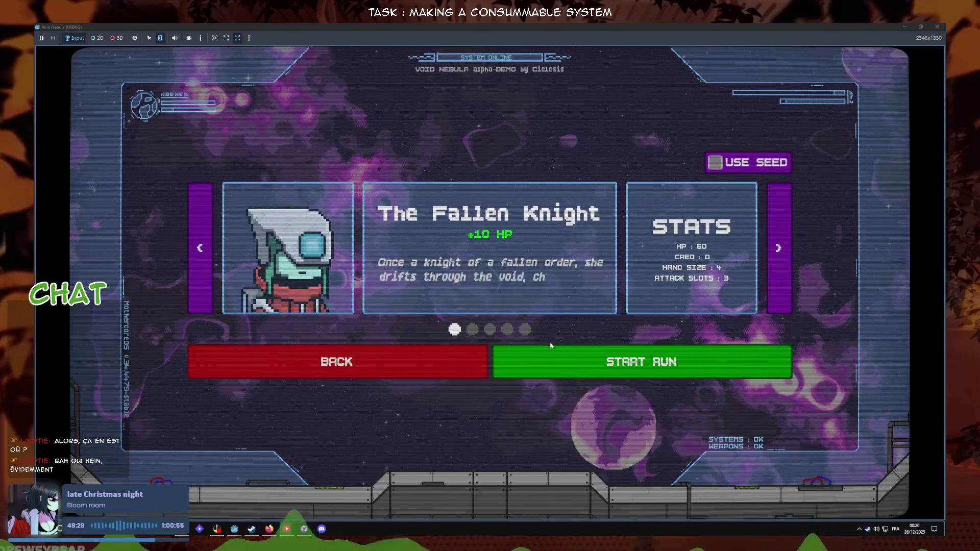
Start a Faceless run, then pause and quit to the main menu.
left_click(201, 245)
left_click(558, 354)
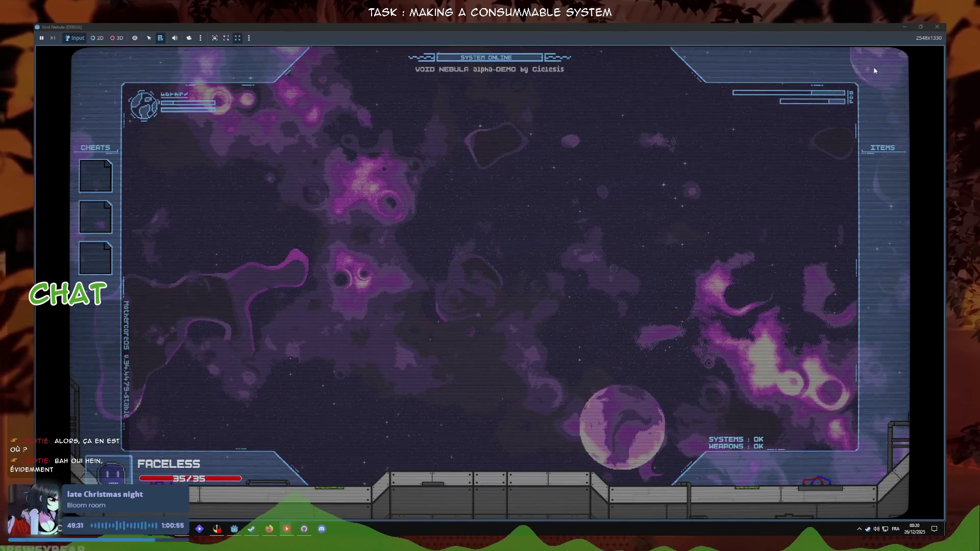
key("Escape")
left_click(490, 285)
Start a new Faceless run, battle GLASS, then shrink the game window behind the editor.
left_click(295, 347)
key("Left")
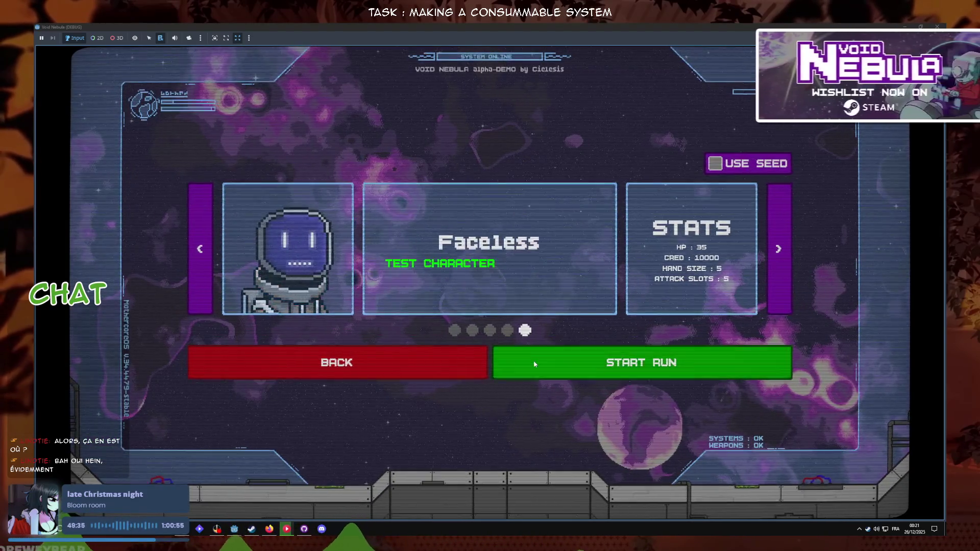
left_click(505, 360)
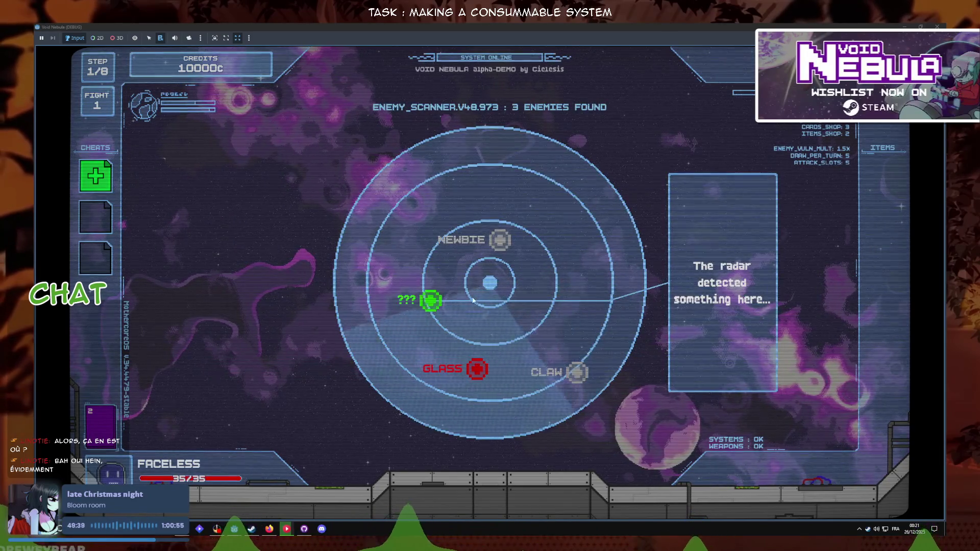
left_click(435, 377)
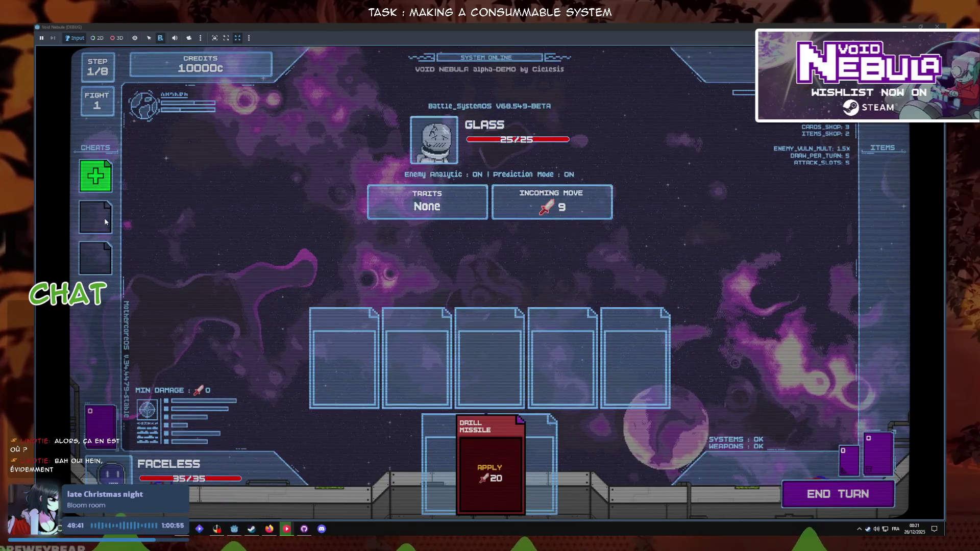
mouse_move(100, 188)
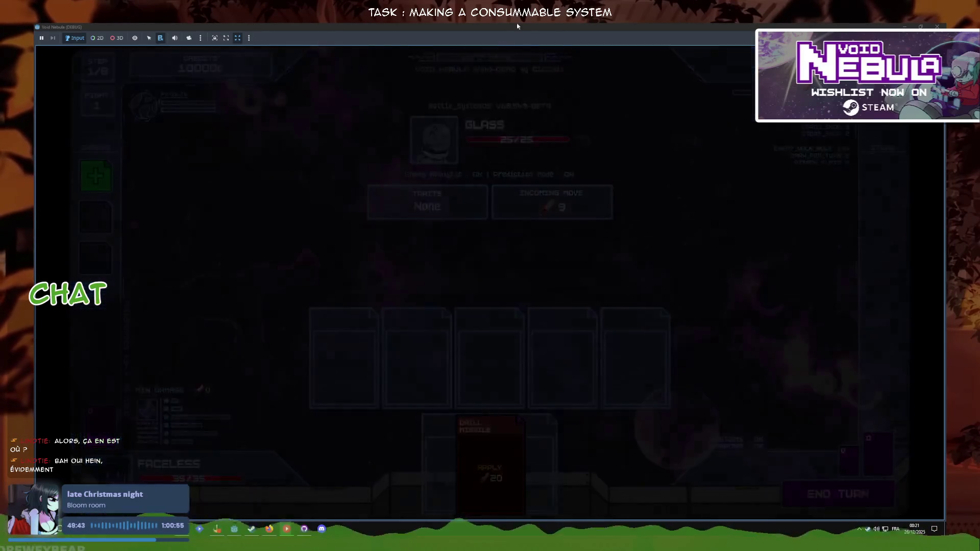
left_click_drag(517, 26, 734, 163)
left_click(188, 512)
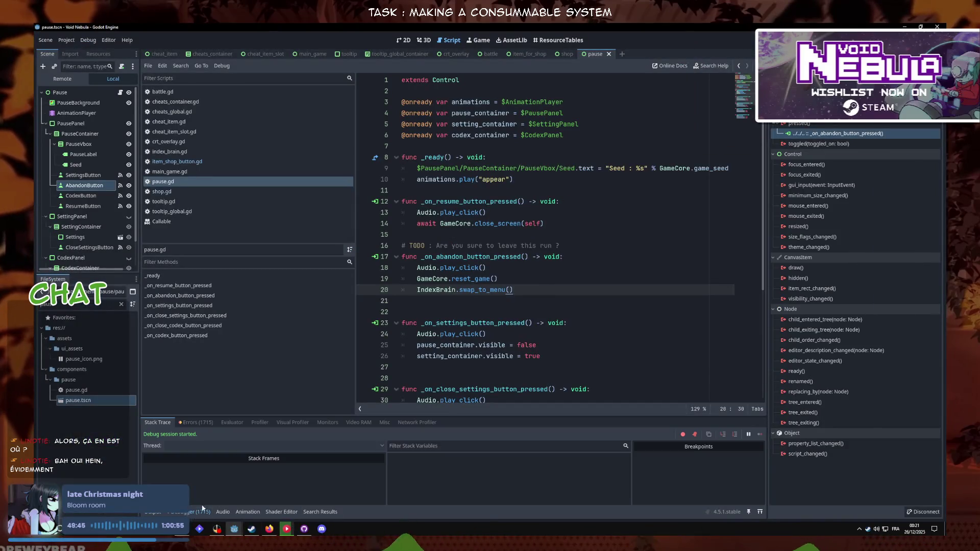
Inspect the can_process errors in the Debugger's Errors list, then relaunch with F5.
left_click(196, 422)
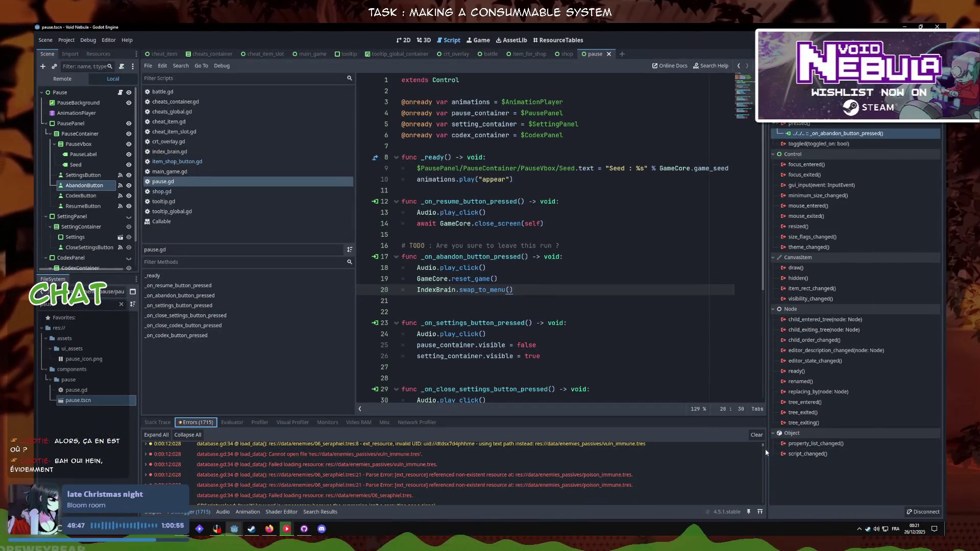
scroll(562, 469, "down", 3)
left_click_drag(765, 448, 767, 517)
left_click(375, 501)
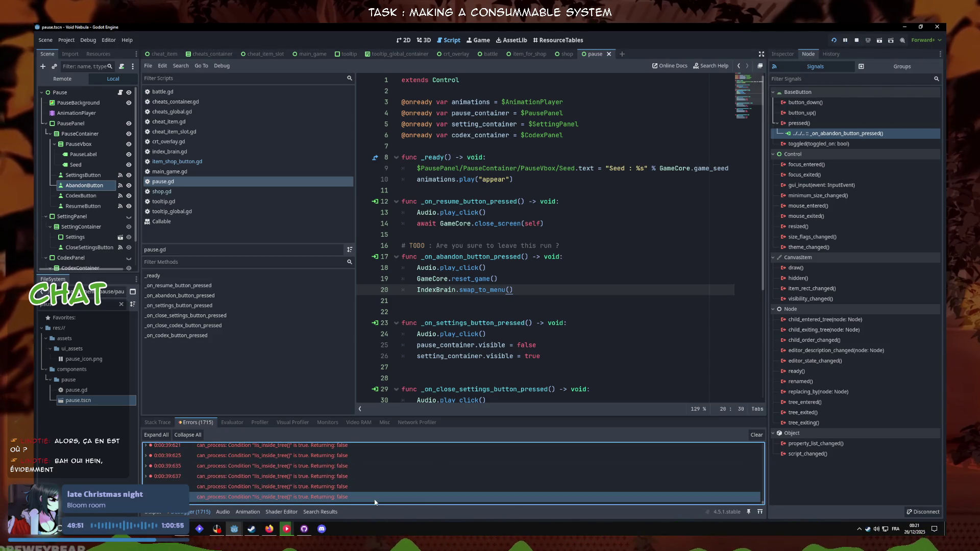
scroll(357, 480, "up", 2)
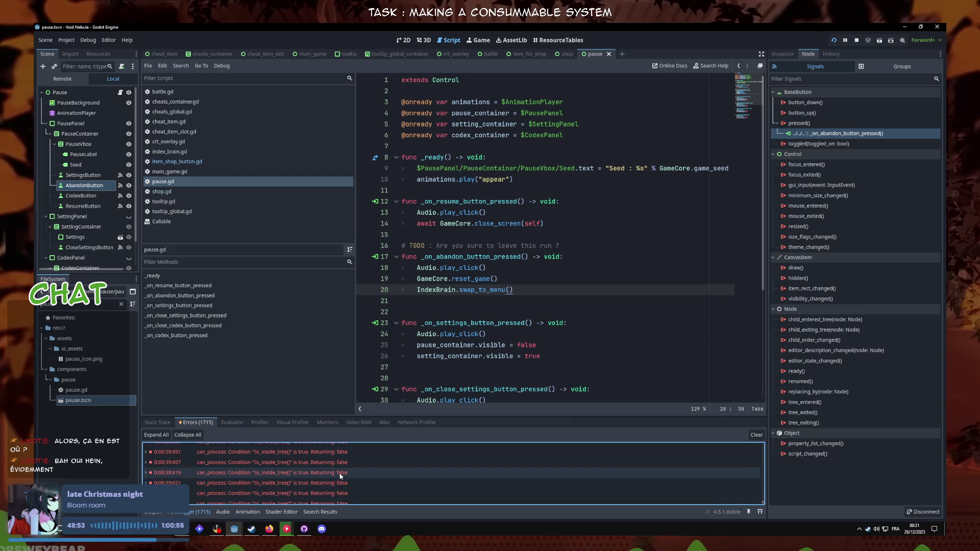
left_click(340, 476)
key("F5")
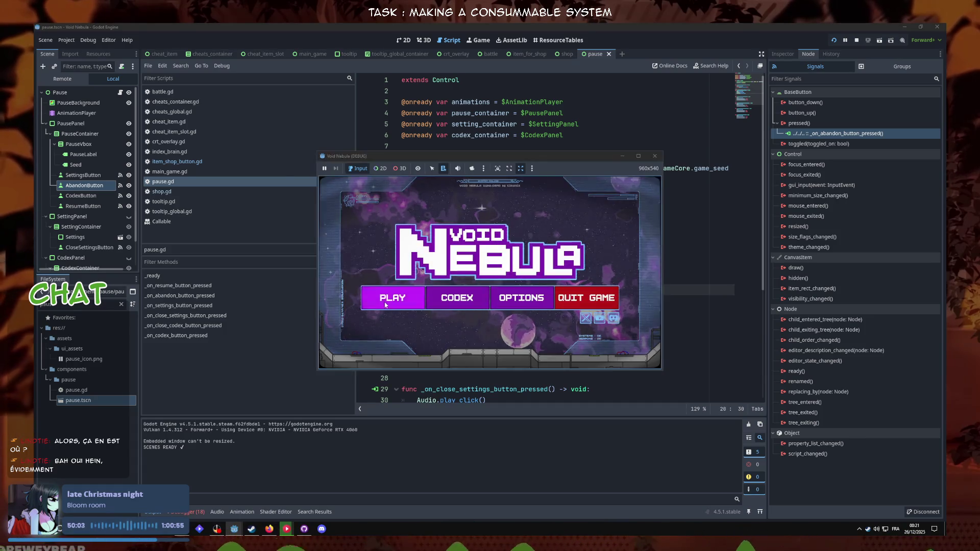
Start a new run, fight Newbie, use the stored item and end the turn to win.
left_click(390, 292)
left_click(497, 303)
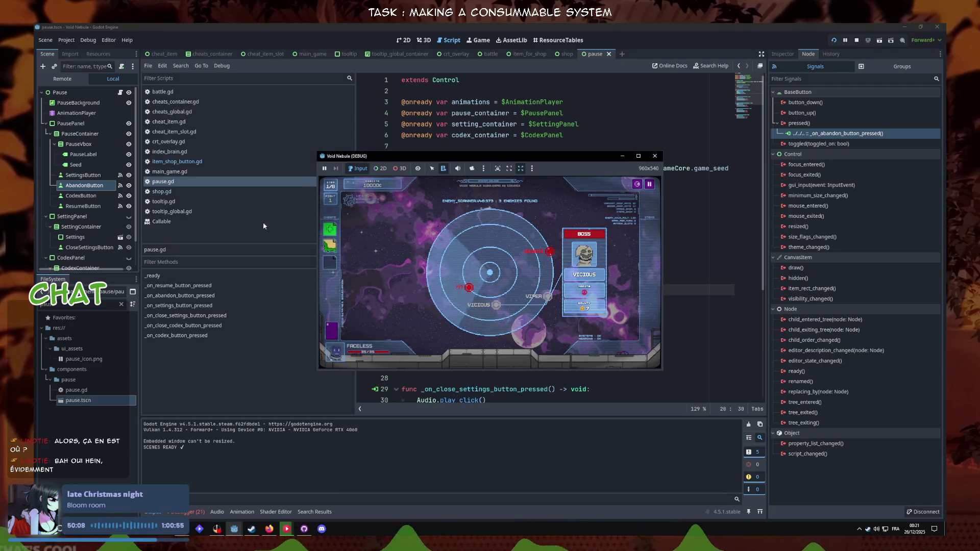
left_click(637, 157)
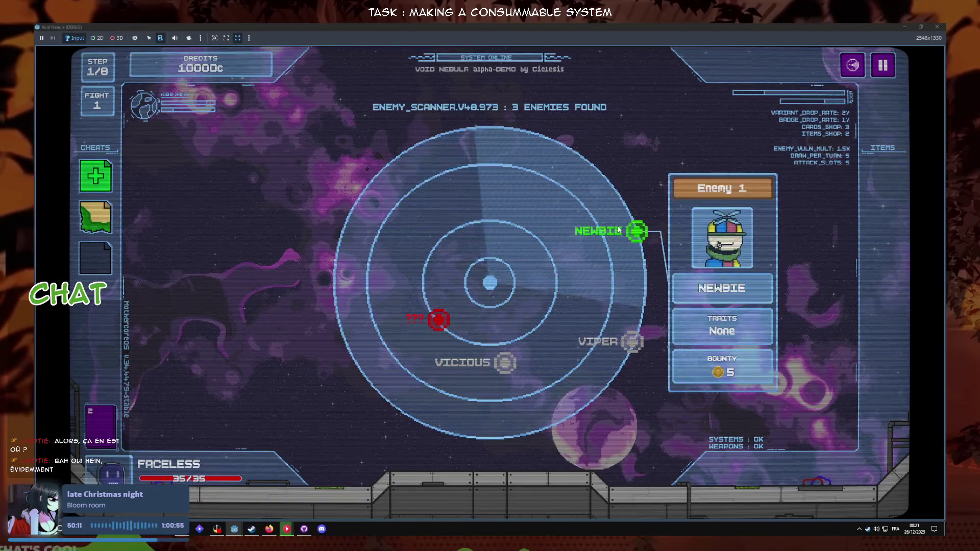
left_click(637, 232)
left_click(95, 217)
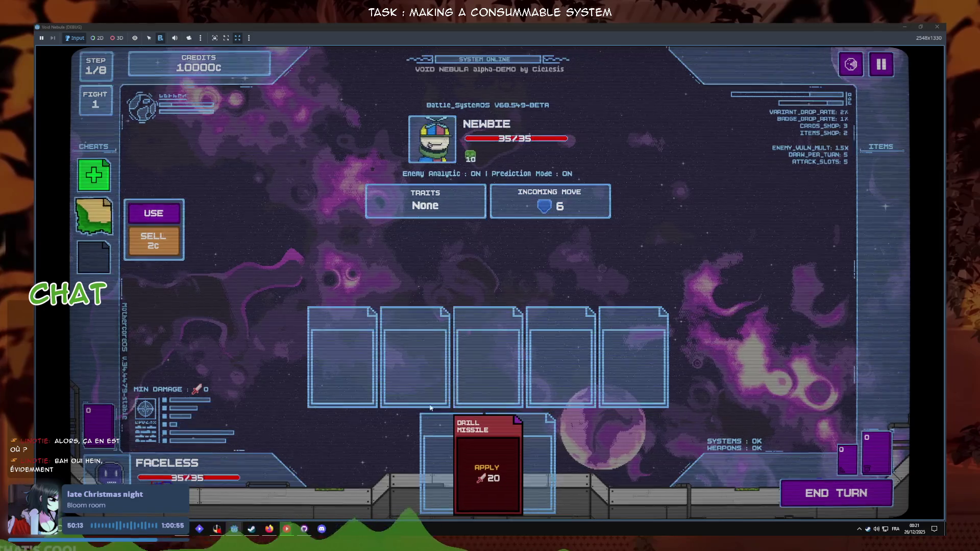
left_click(155, 214)
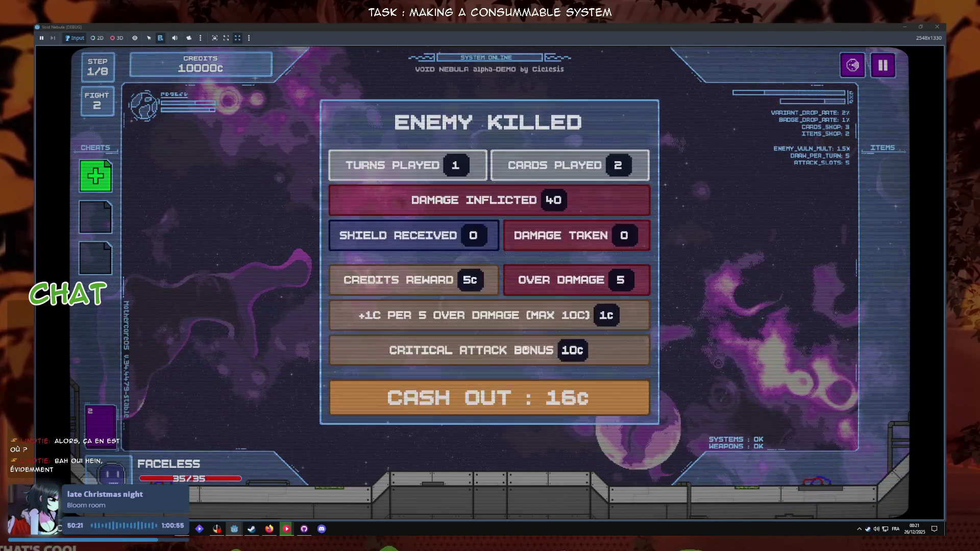
left_click(551, 397)
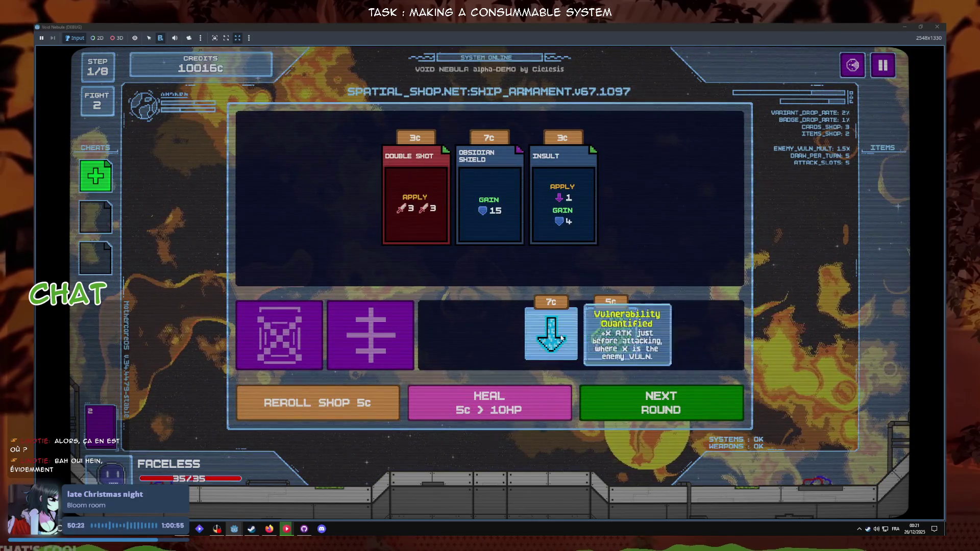
Buy the 7c Vulnerability Quantified and 5c Infection items in the shop.
mouse_move(627, 346)
mouse_move(570, 335)
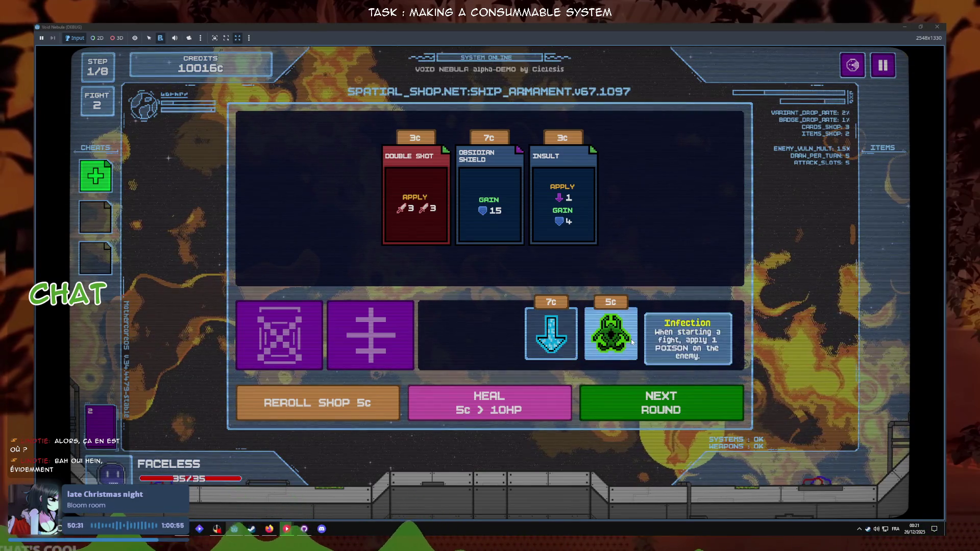
mouse_move(575, 195)
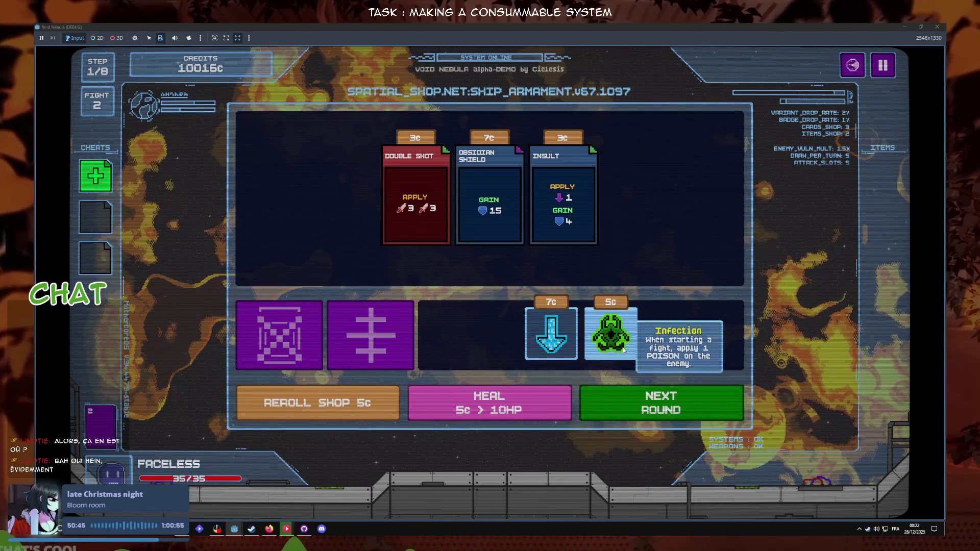
left_click(568, 347)
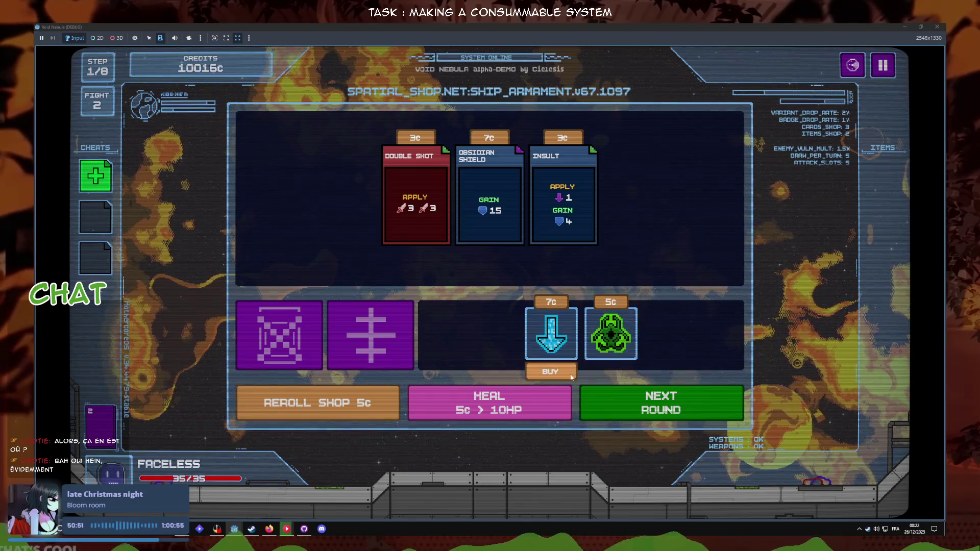
left_click(571, 376)
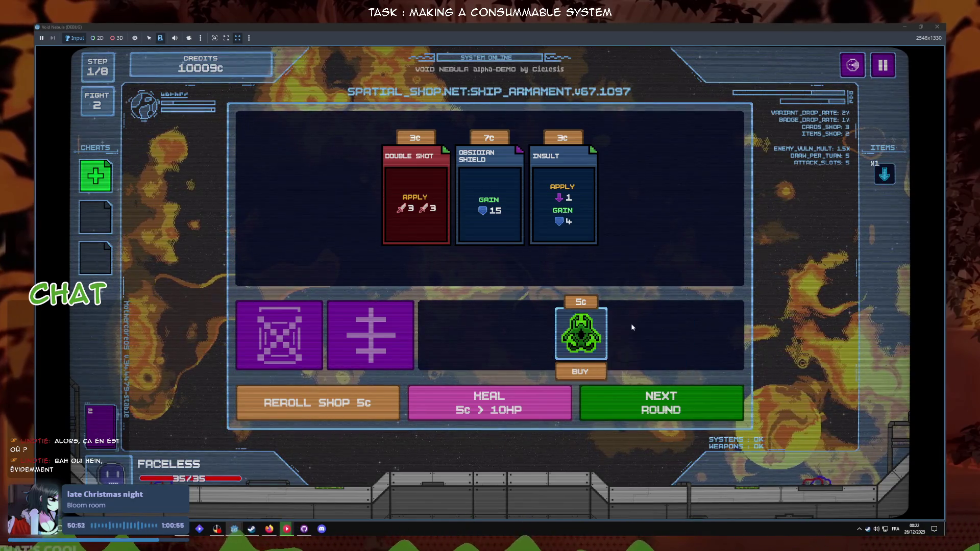
left_click(592, 376)
Stop the running game and view the pause scene's layout in the 2D view.
key("F8")
key("ctrl+s")
key("Down")
key("Down")
key("Down")
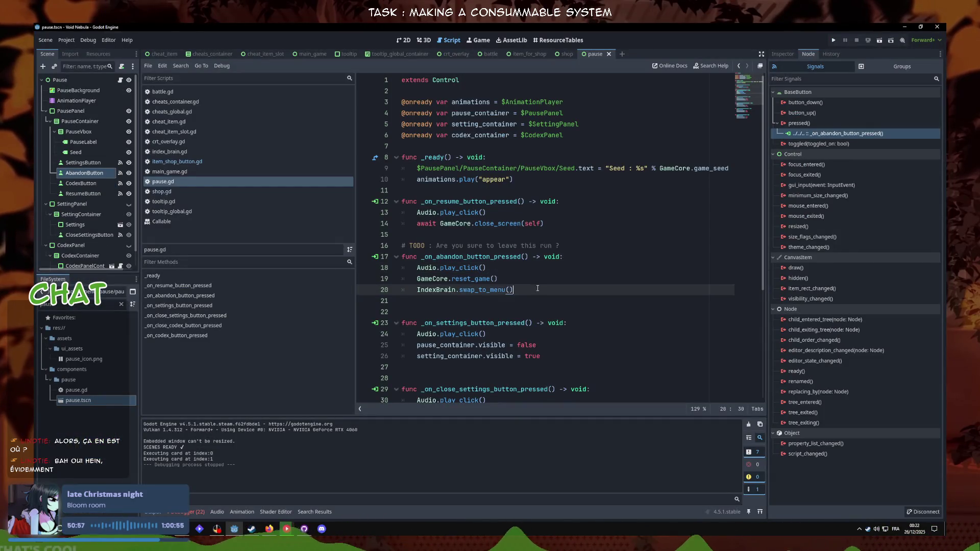
left_click(557, 277)
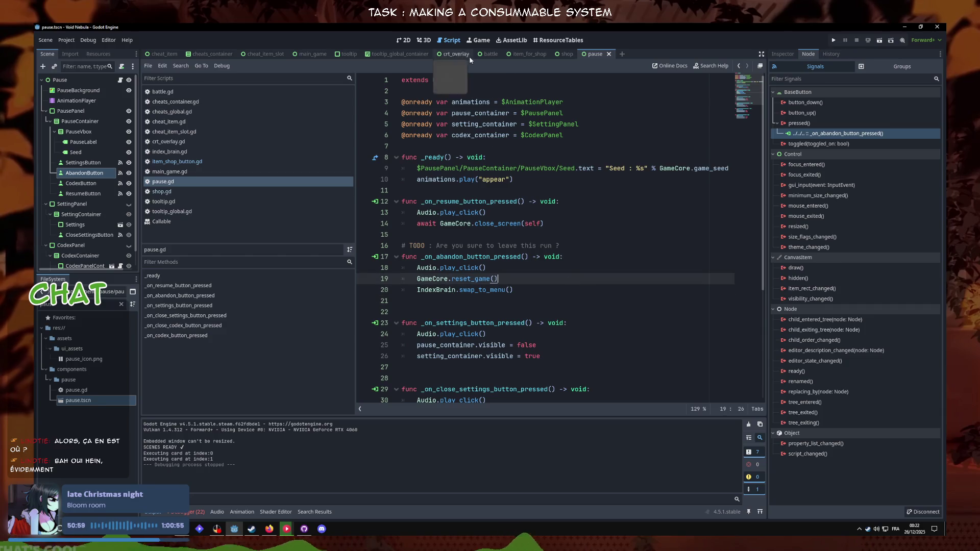
left_click(404, 39)
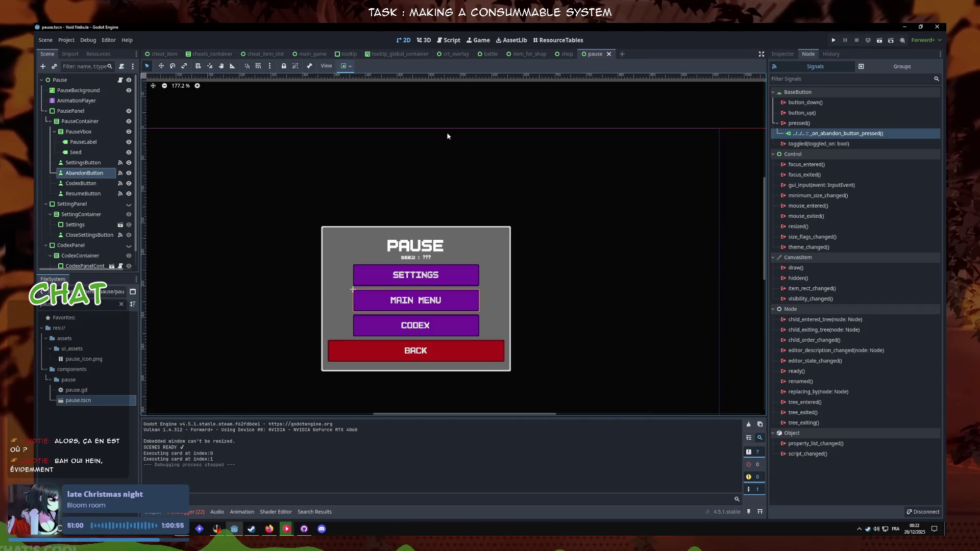
Undo three recent edits to item_for_shop, restoring the disc icon, and save it.
left_click(548, 56)
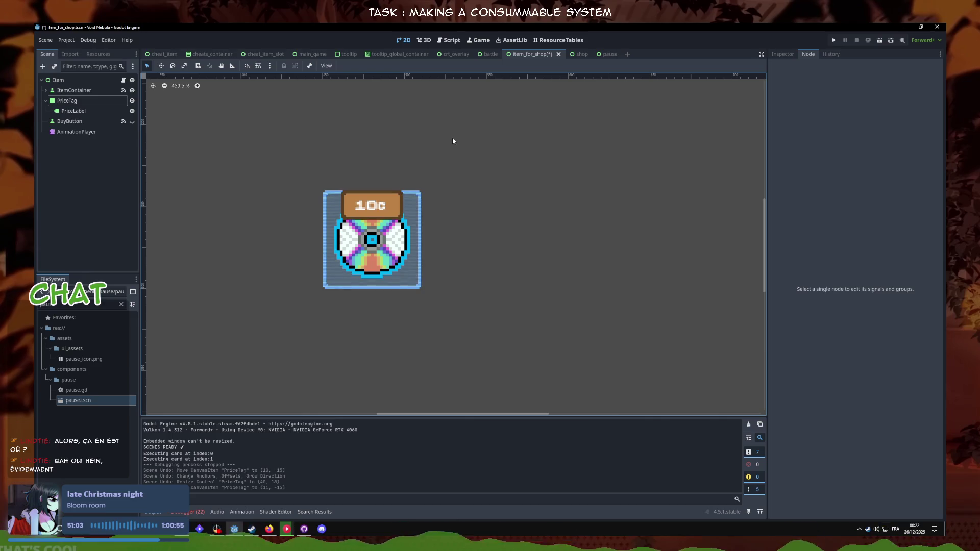
key("ctrl+z")
key("ctrl+z")
key("ctrl+z")
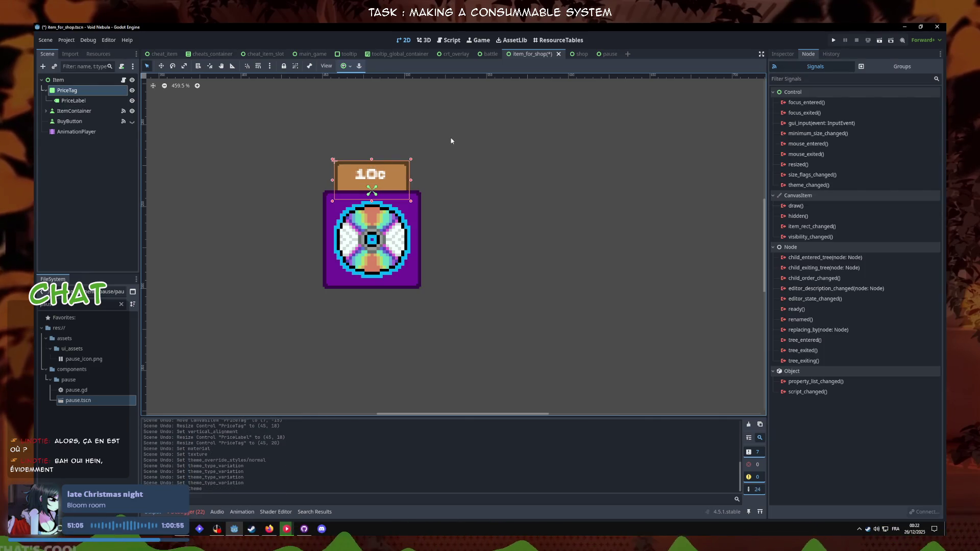
key("ctrl+z")
key("ctrl+z")
key("ctrl+z")
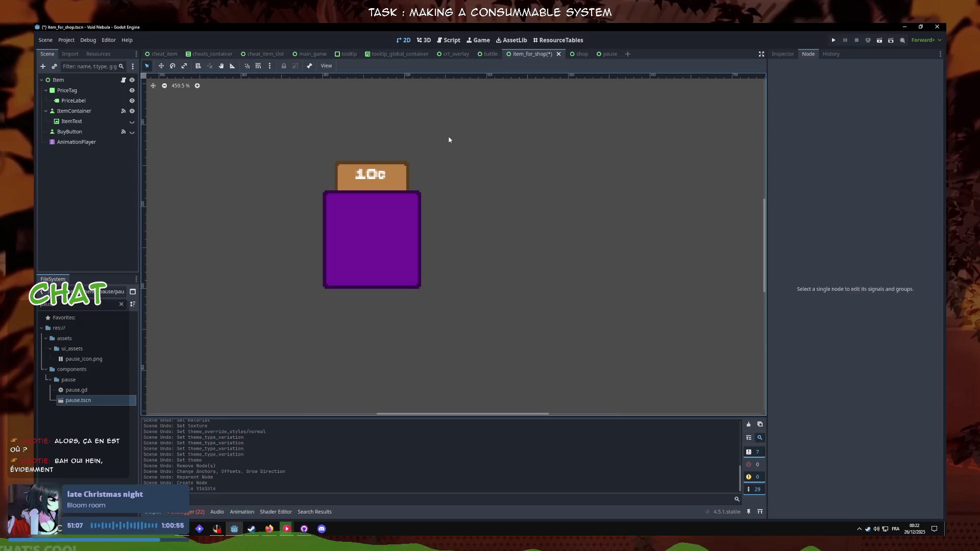
key("ctrl+z")
key("ctrl+s")
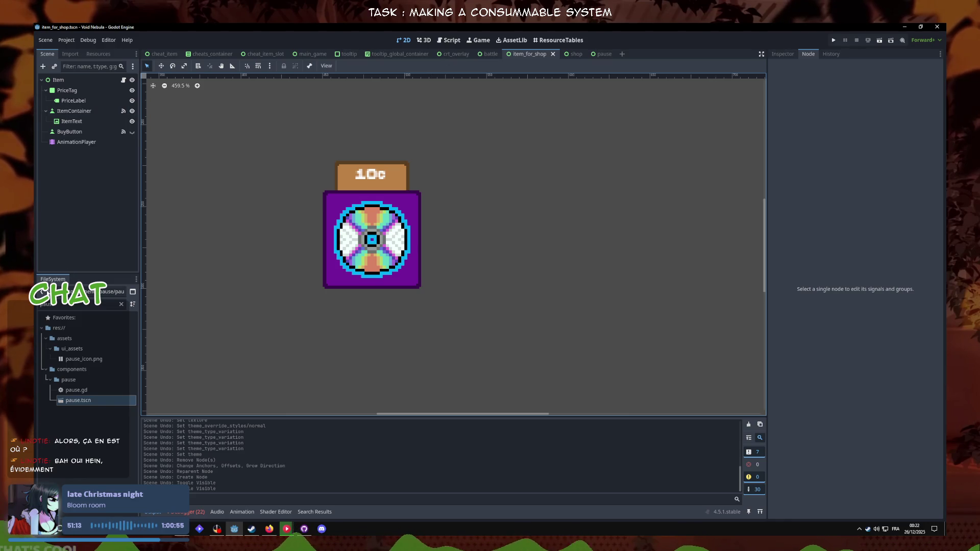
Filter the FileSystem dock for 'ite' to locate the item scene.
left_click(77, 304)
key("ctrl+a")
type("ite")
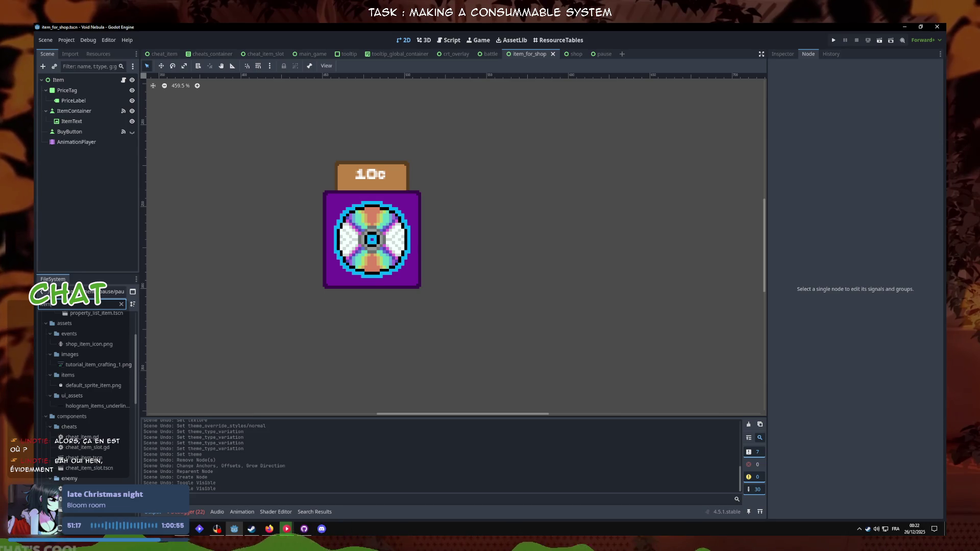
scroll(94, 413, "down", 3)
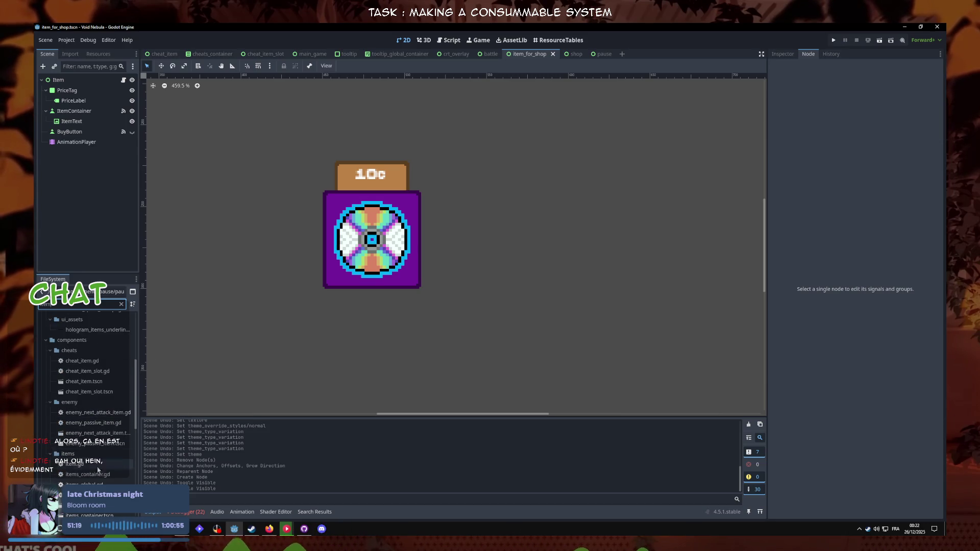
scroll(98, 470, "down", 1)
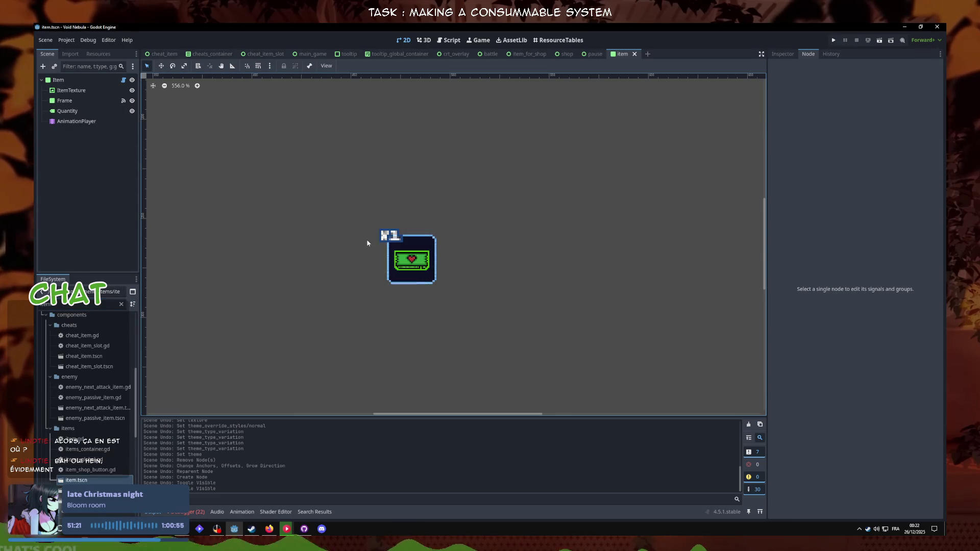
Select the AnimationPlayer and create a new animation named 'appear'.
left_click(77, 121)
left_click(288, 425)
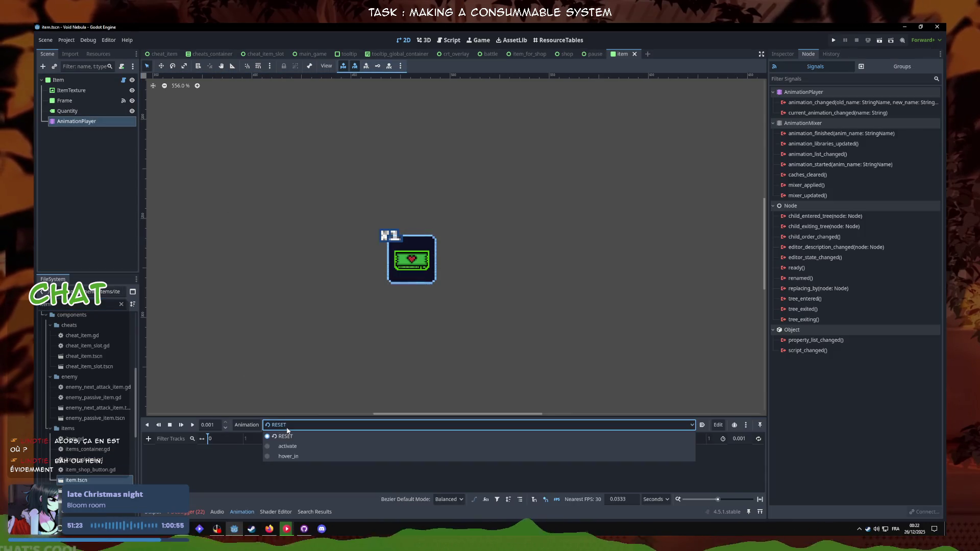
left_click(258, 427)
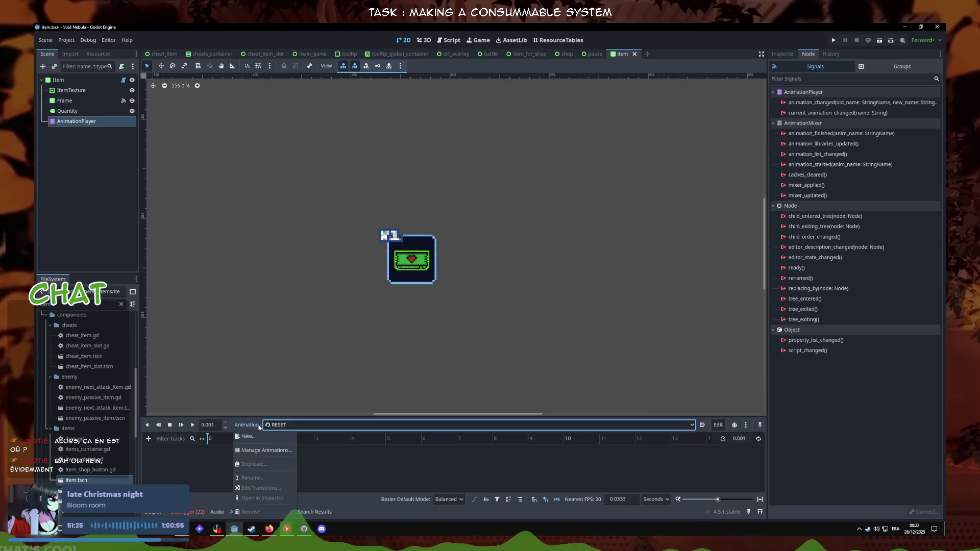
left_click(259, 438)
type("appear")
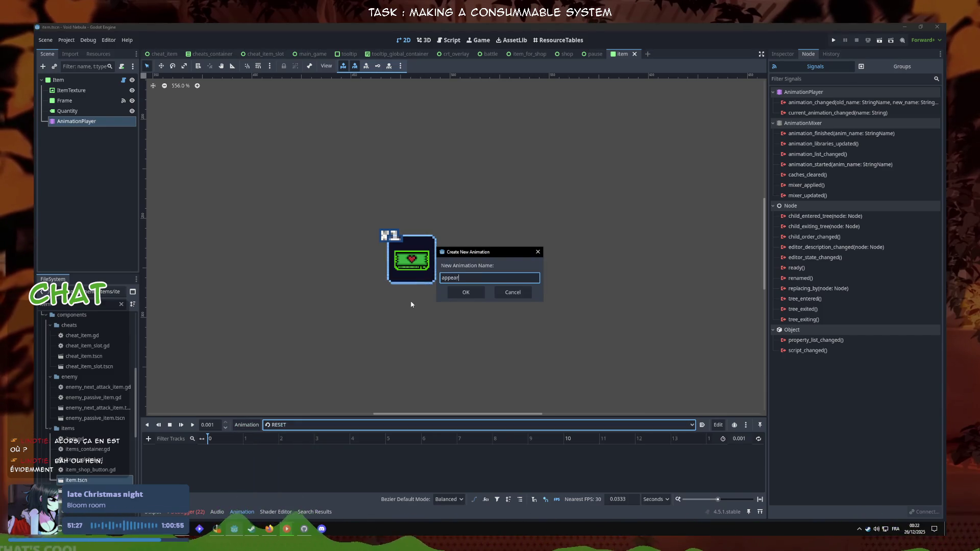
key("Return")
Add a property track for the Item node's scale.
scroll(442, 309, "up", 3)
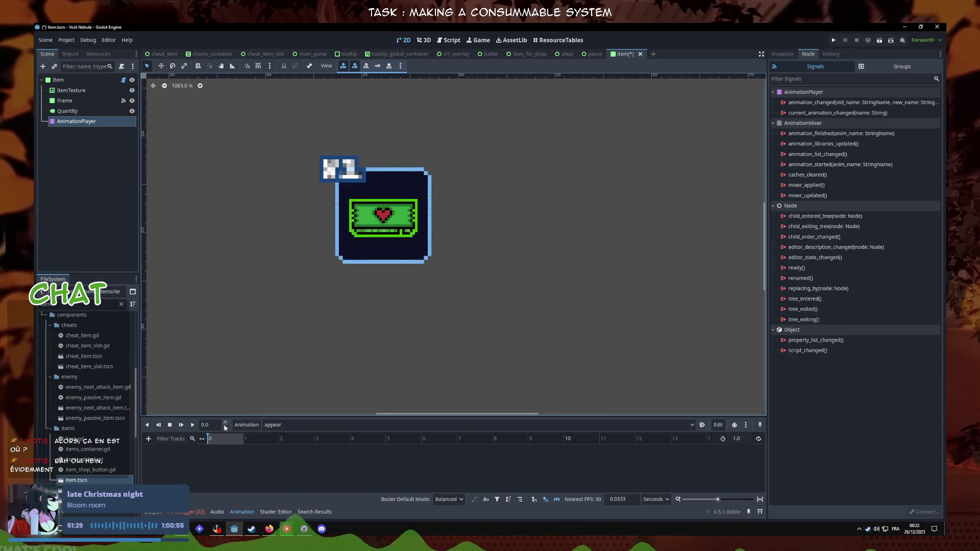
left_click(148, 438)
left_click(173, 447)
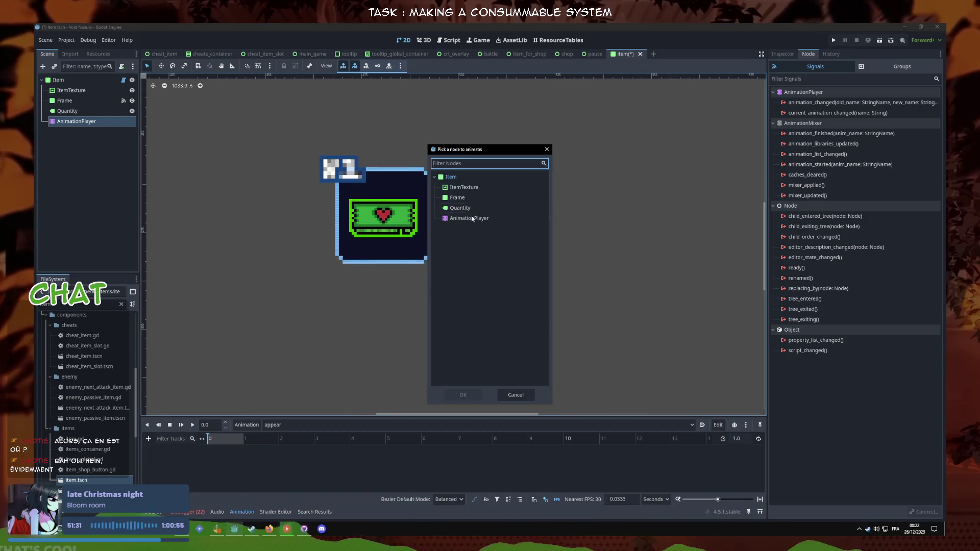
left_click(463, 395)
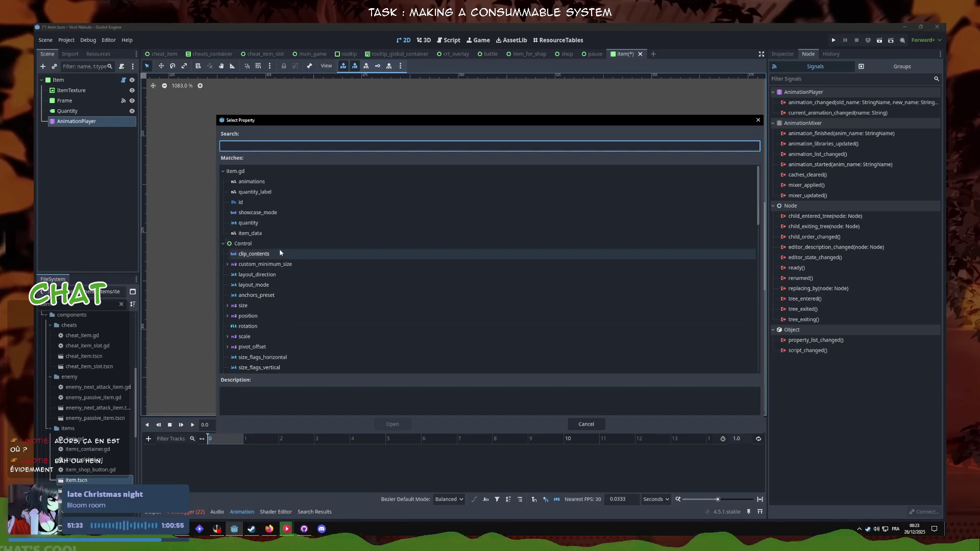
type("scale")
key("Return")
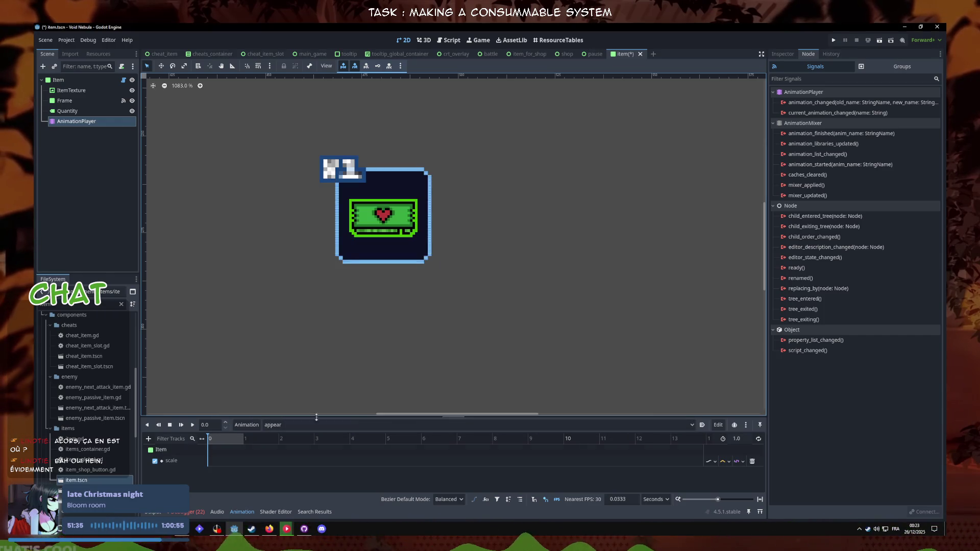
Add a rotation property track for the Item node and save the scene.
left_click(148, 438)
left_click(164, 448)
type("rotat")
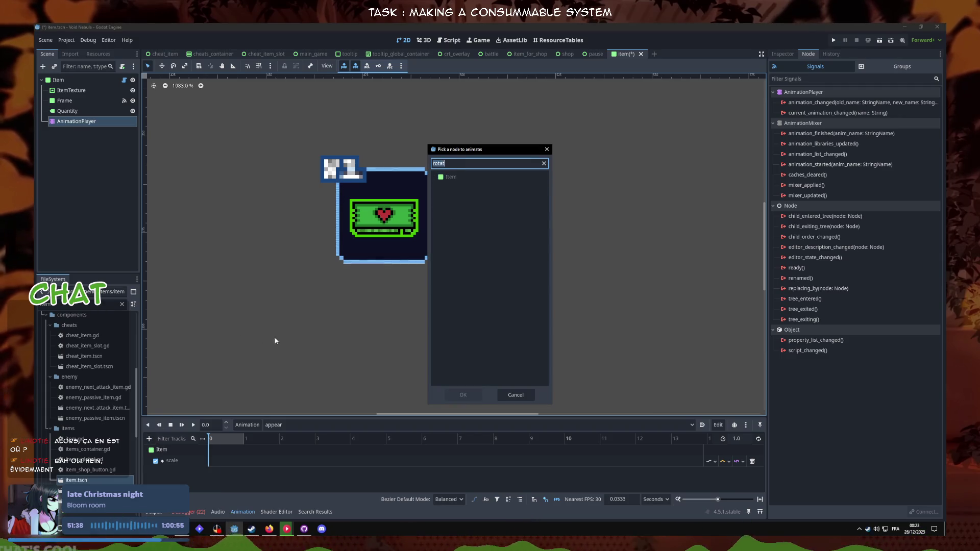
key("BackSpace")
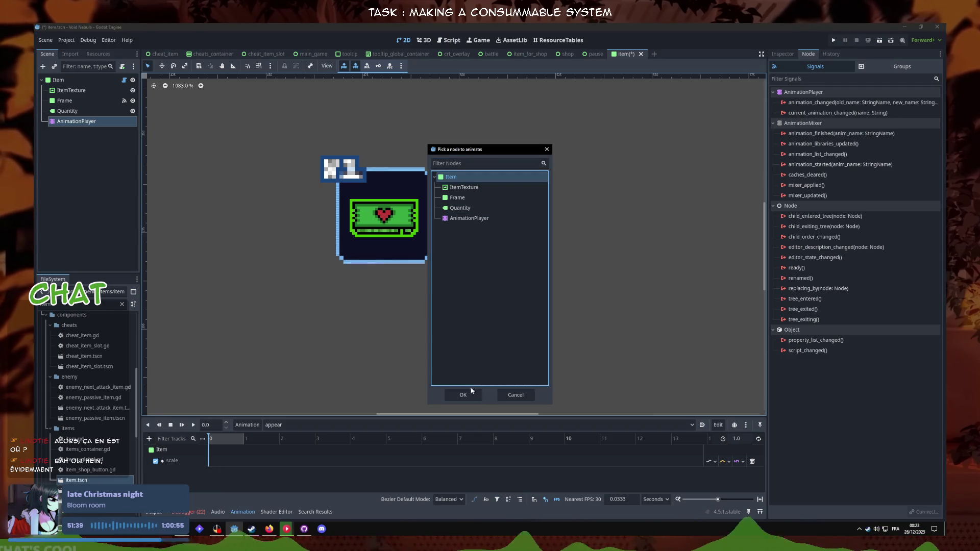
left_click(463, 395)
type("rot")
key("Return")
key("ctrl+s")
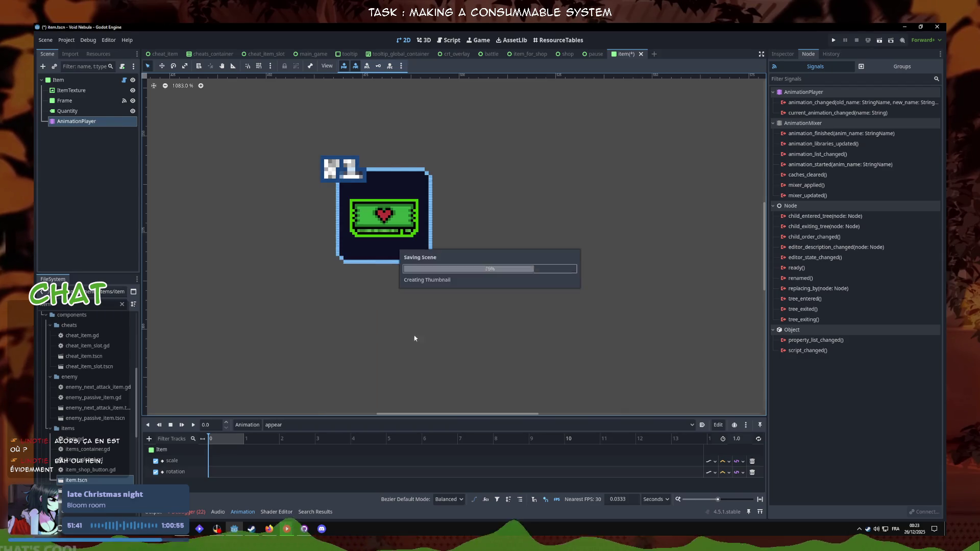
right_click(218, 465)
Insert a scale keyframe at time 0 with value 0 and save.
left_click(234, 468)
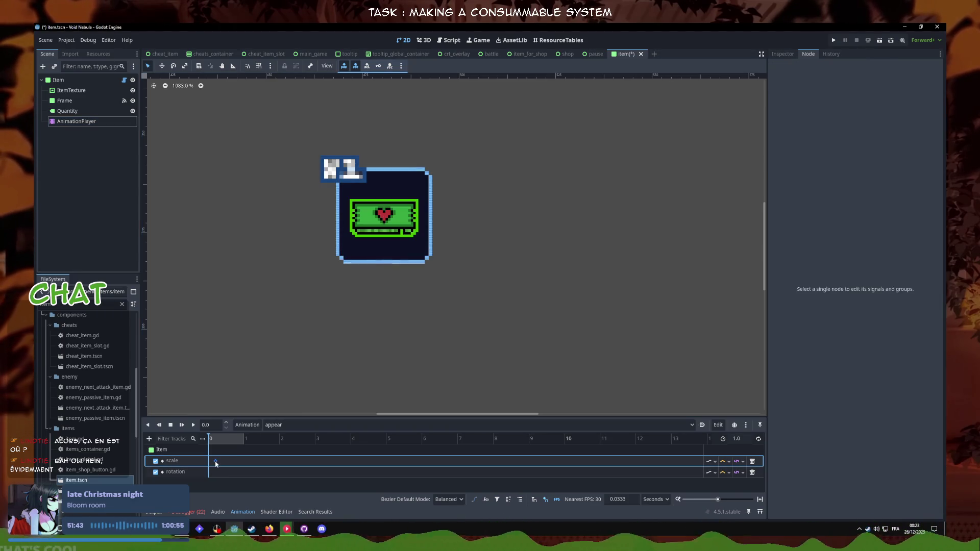
left_click(208, 461)
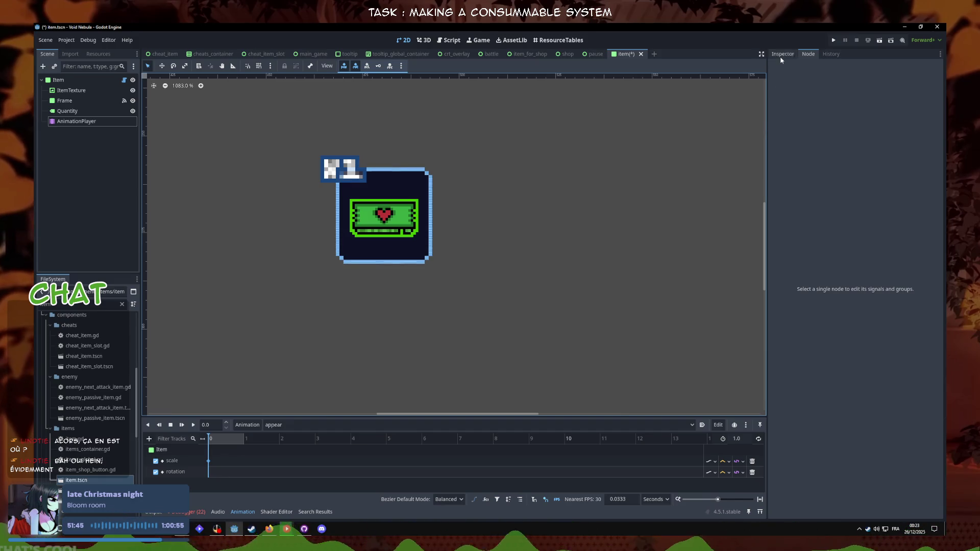
left_click(782, 54)
left_click(923, 124)
type("0")
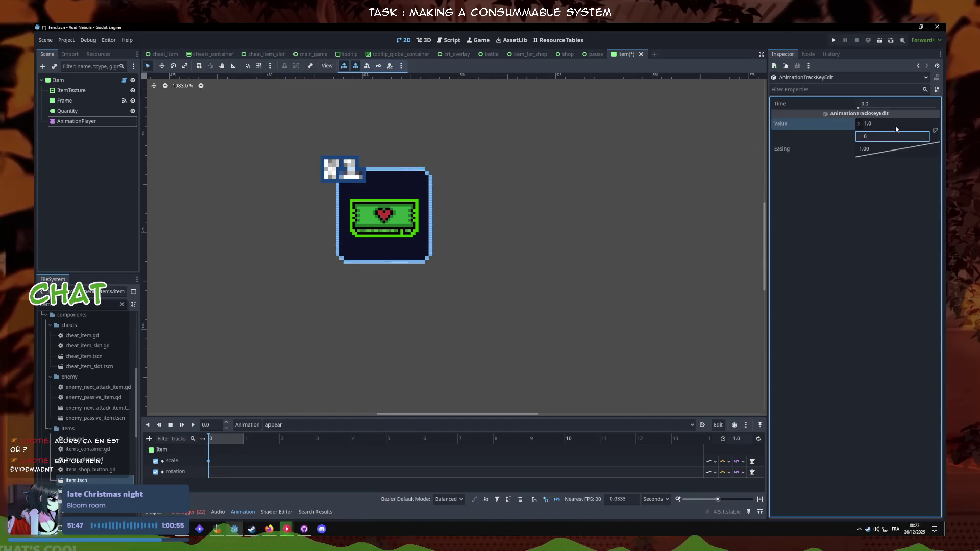
key("Return")
key("ctrl+s")
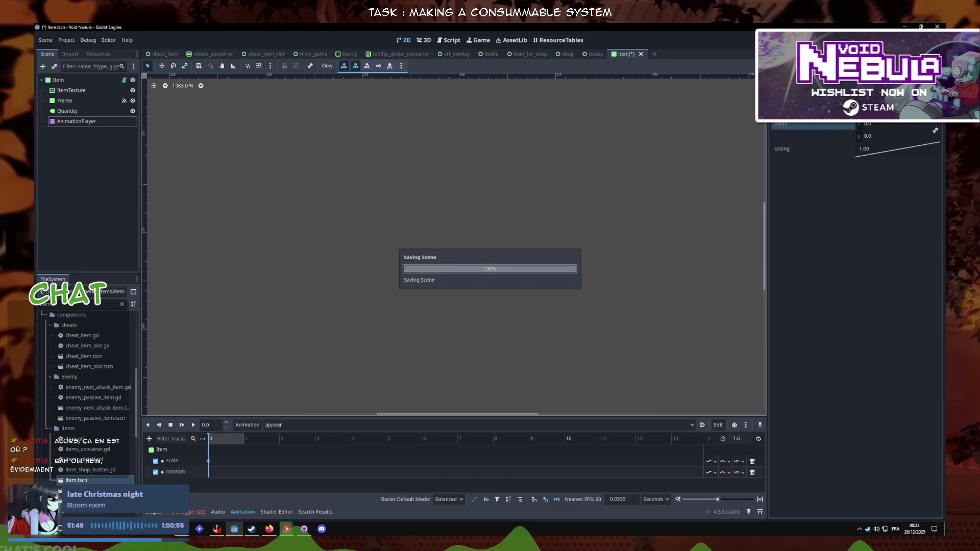
Add a -3.0 rotation keyframe at the animation start and save.
right_click(227, 454)
left_click(240, 472)
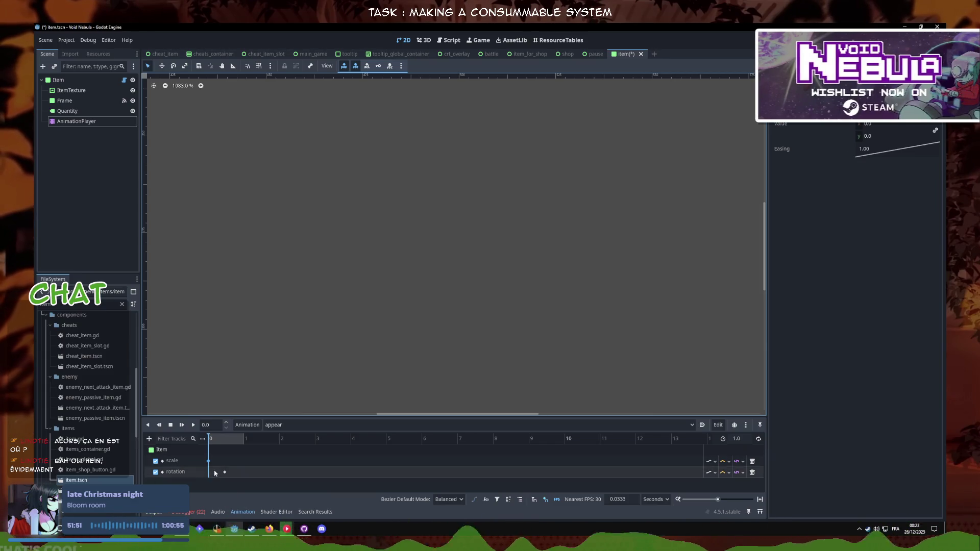
left_click(869, 124)
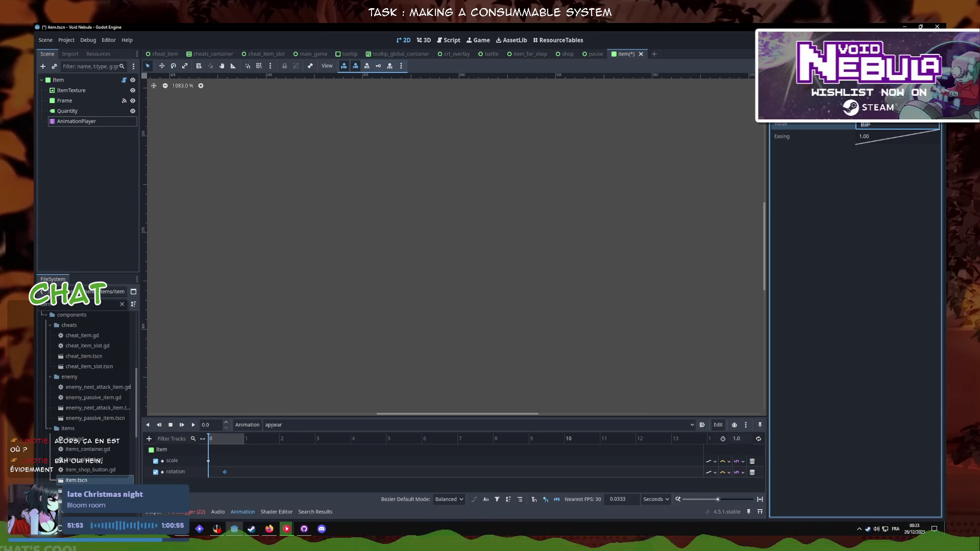
key("Return")
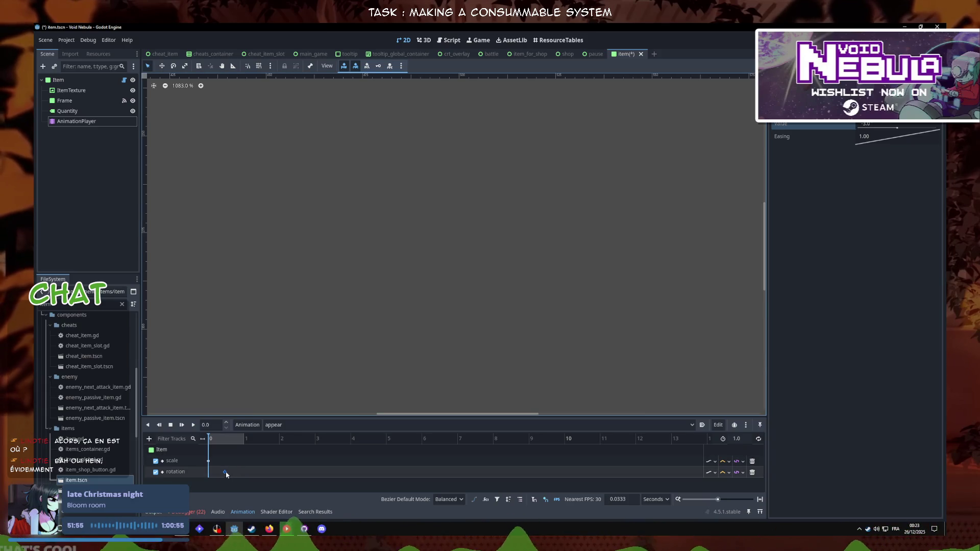
left_click_drag(224, 471, 209, 472)
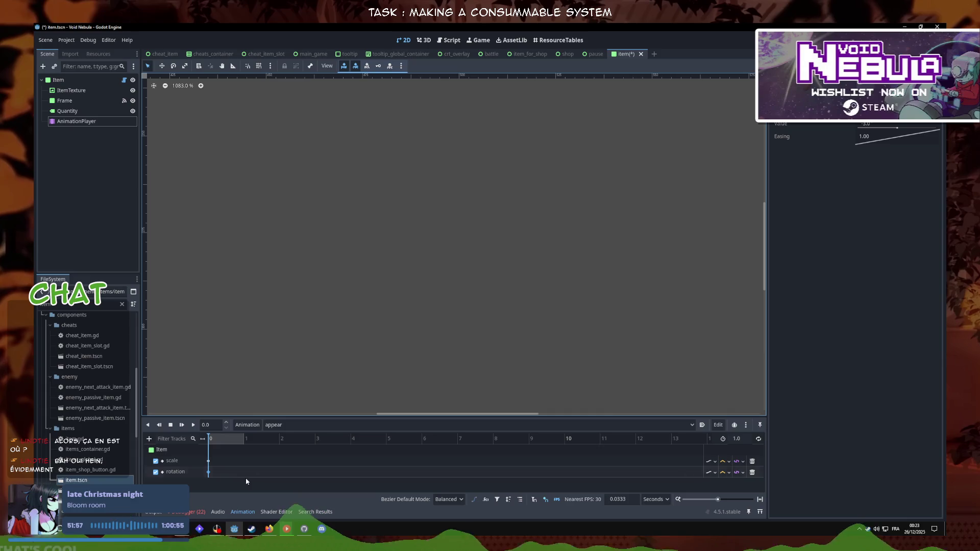
key("ctrl+s")
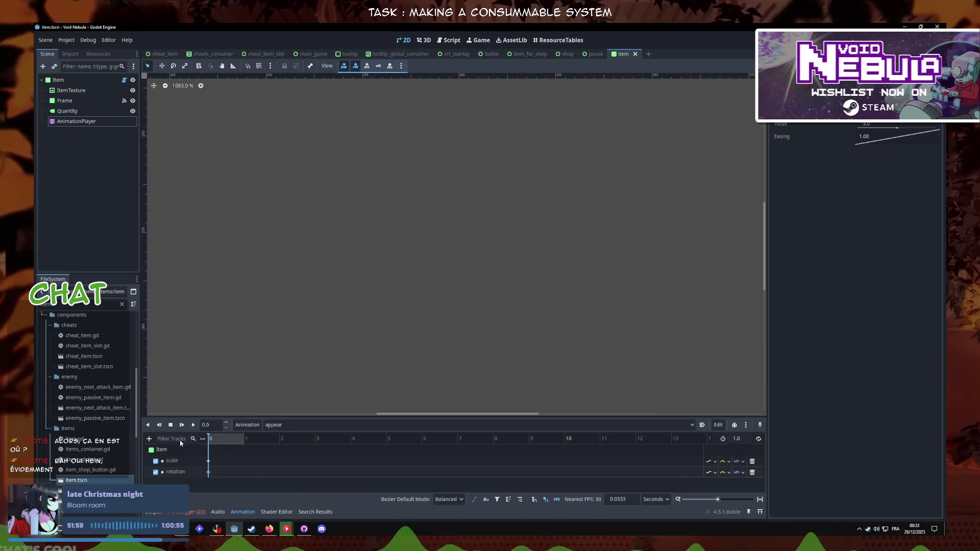
Insert closing scale and rotation keyframes at 0.5 s and preview the animation.
left_click(226, 461)
right_click(224, 462)
left_click(229, 469)
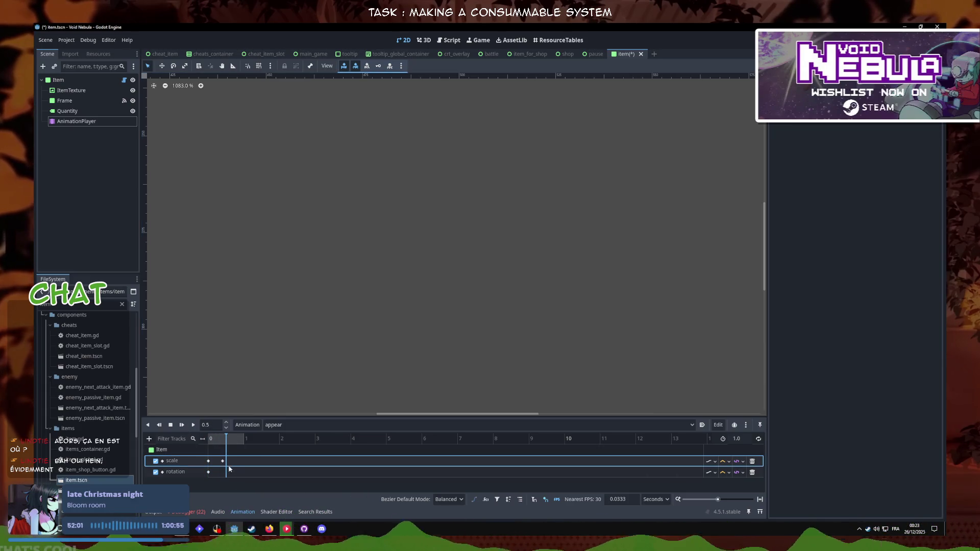
left_click(223, 461)
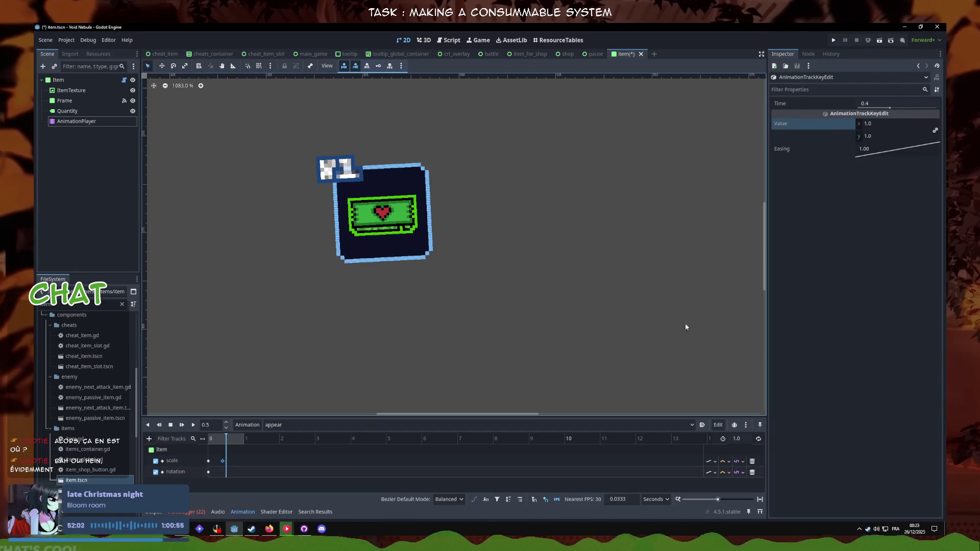
right_click(227, 474)
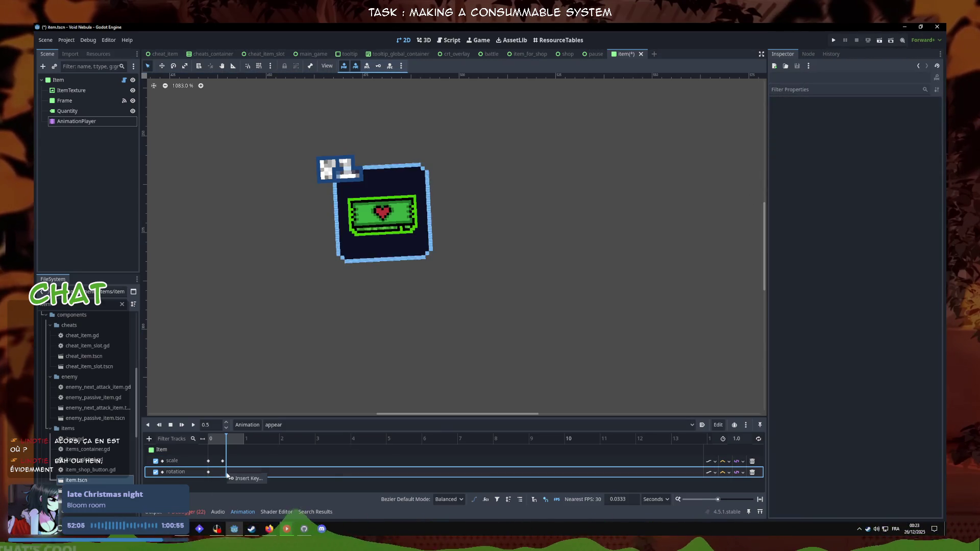
left_click(246, 478)
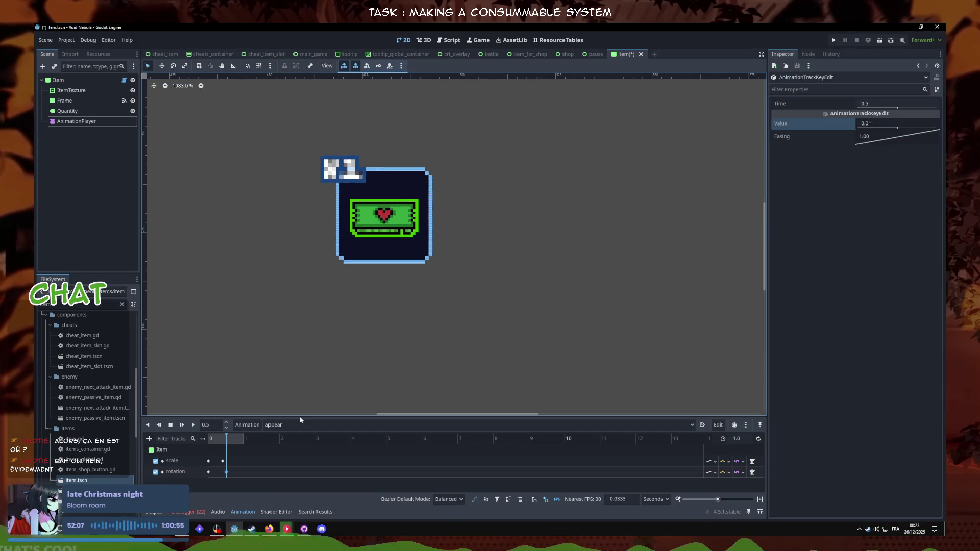
key("shift+d")
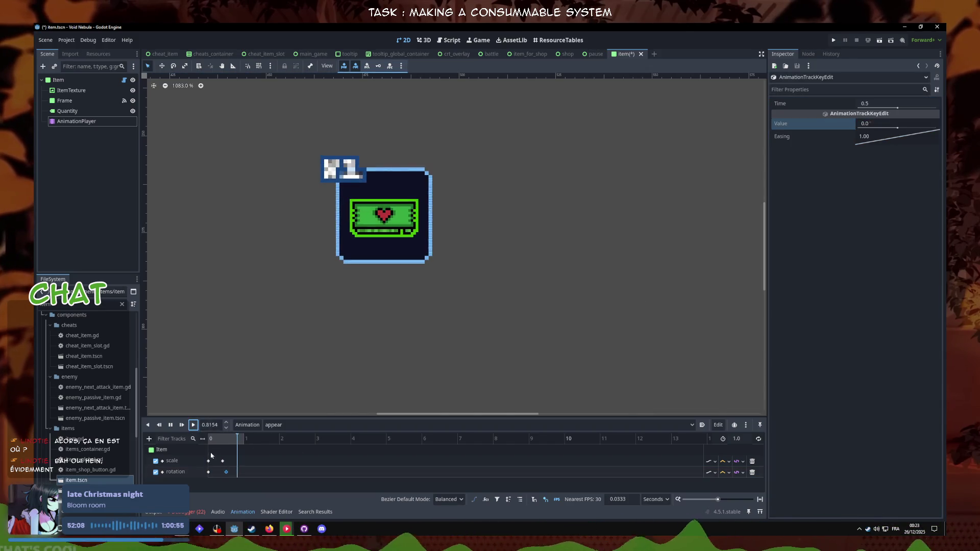
Move the closing scale and rotation keys to about 0.2 s and replay the animation.
left_click(219, 462)
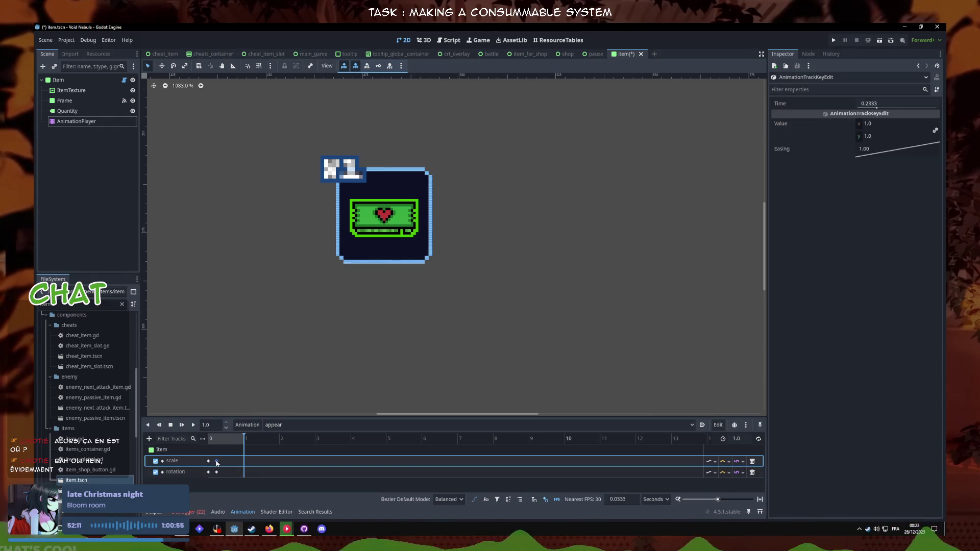
left_click(875, 105)
type(".2")
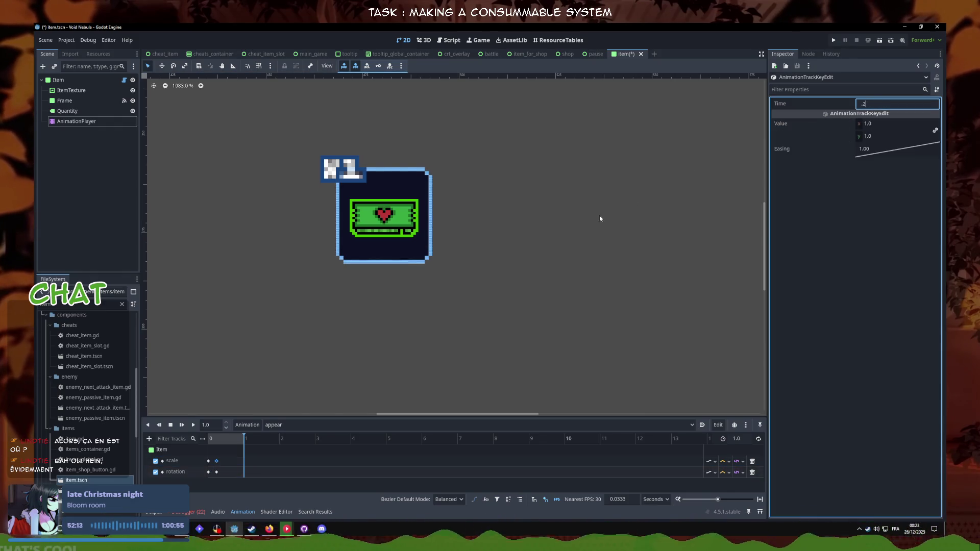
key("Return")
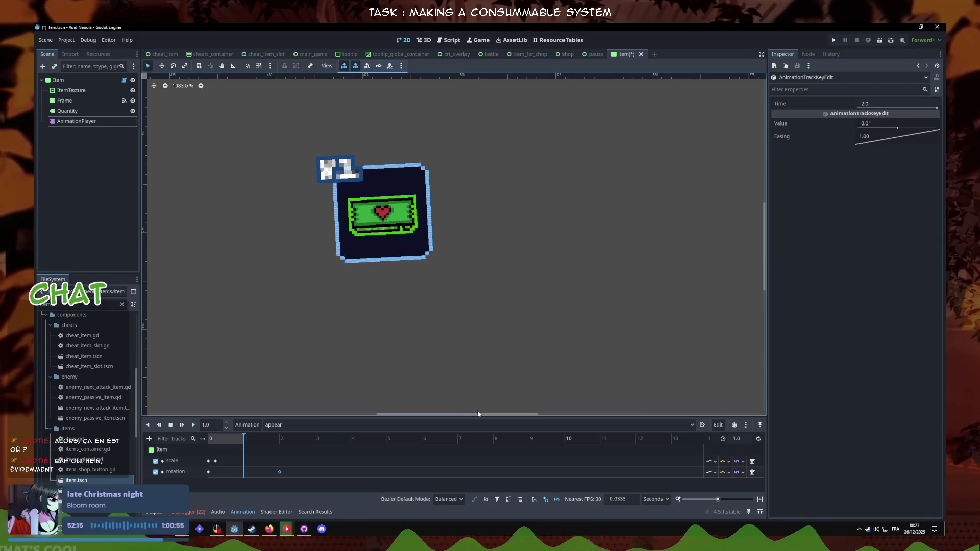
mouse_move(279, 472)
left_mouse_down()
mouse_move(215, 472)
mouse_move(215, 461)
mouse_move(177, 445)
left_mouse_up()
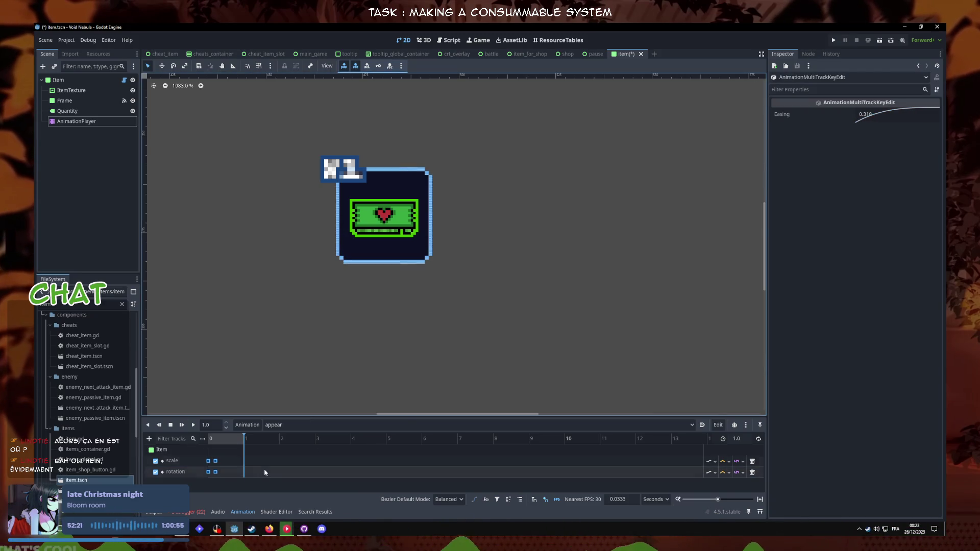
left_click(193, 425)
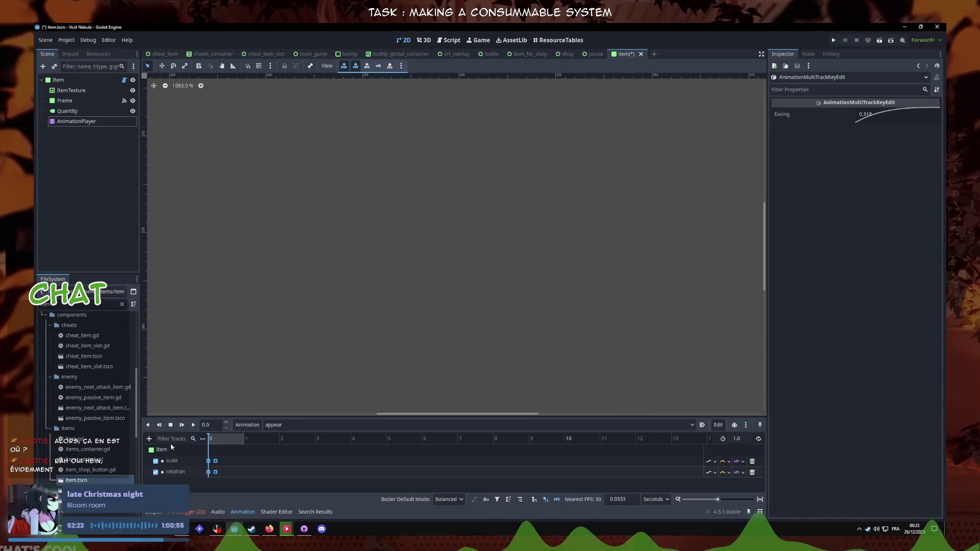
left_click(194, 424)
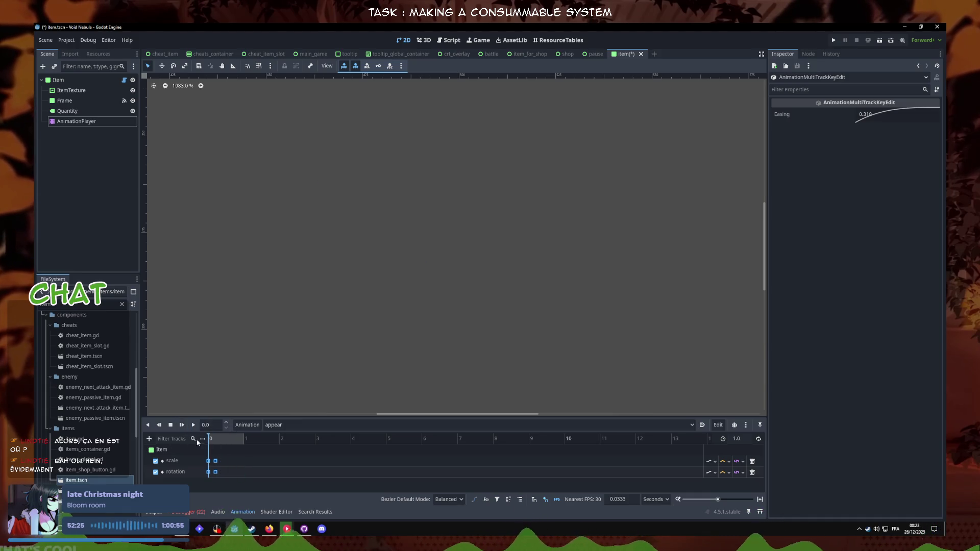
left_click(221, 439)
Select the Item node and expand its Layout > Transform properties.
left_click(79, 82)
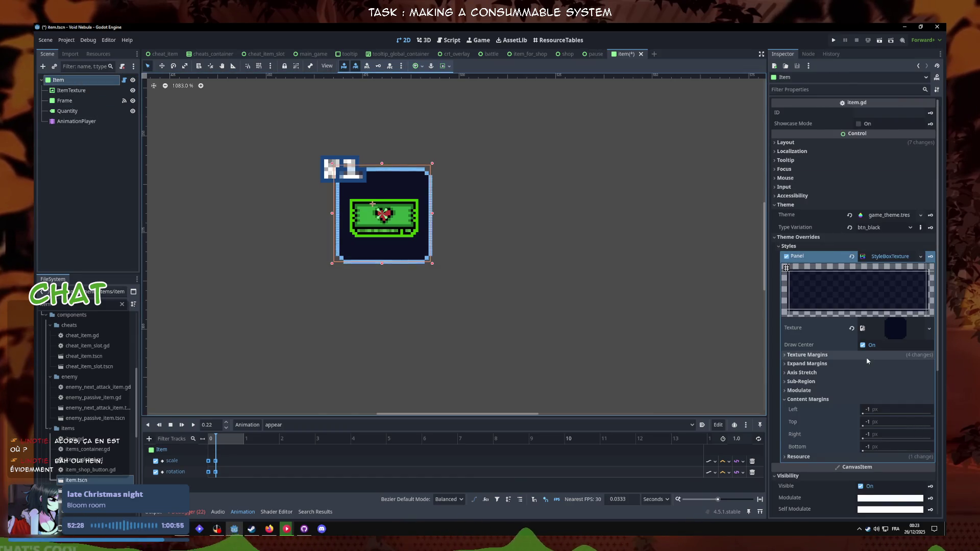
left_click(789, 143)
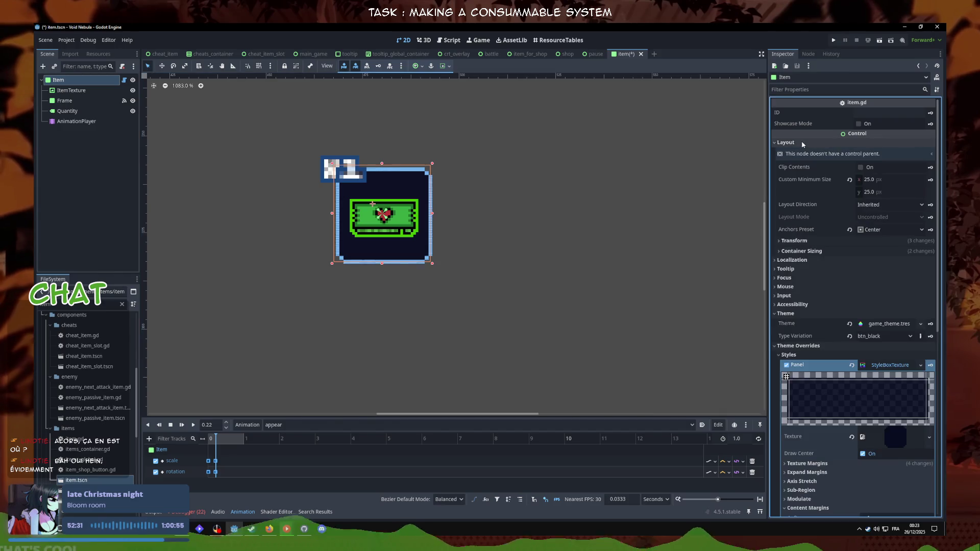
left_click(794, 240)
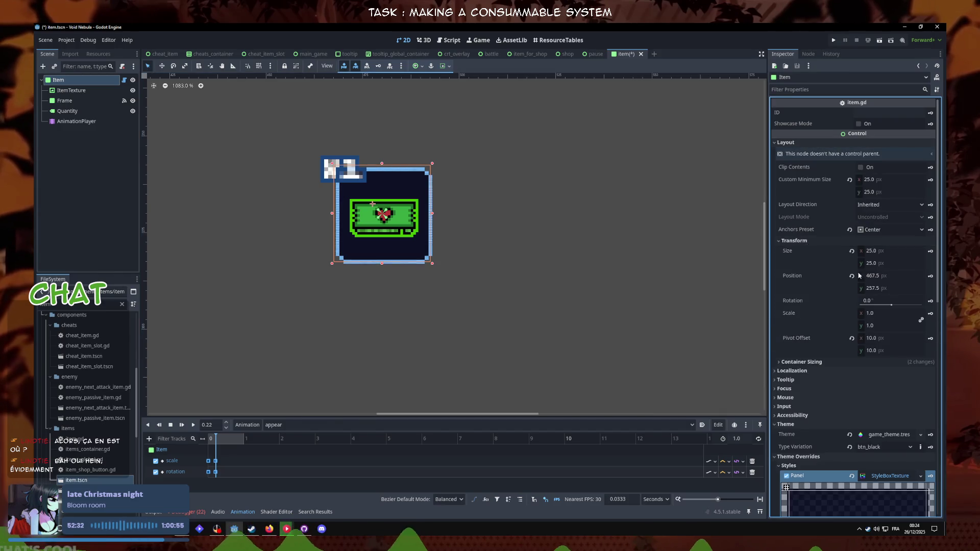
left_click(893, 339)
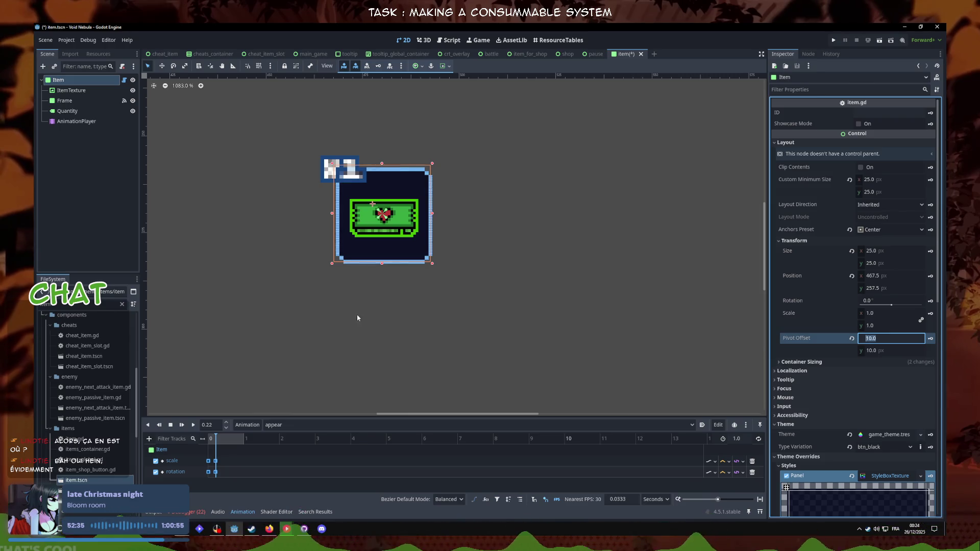
Set the Item's pivot offset to 12.5, 12.5, save, and preview the animation.
left_click(273, 528)
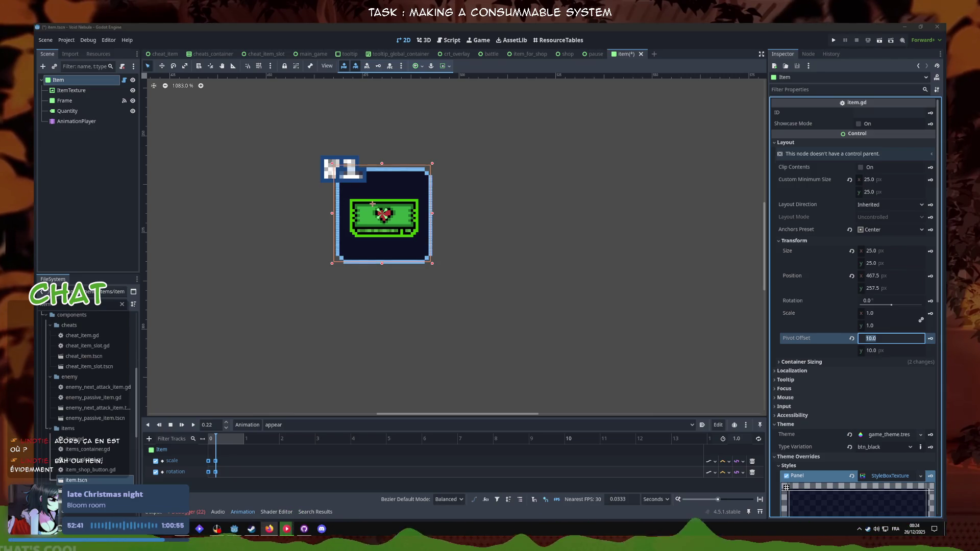
left_click(376, 169)
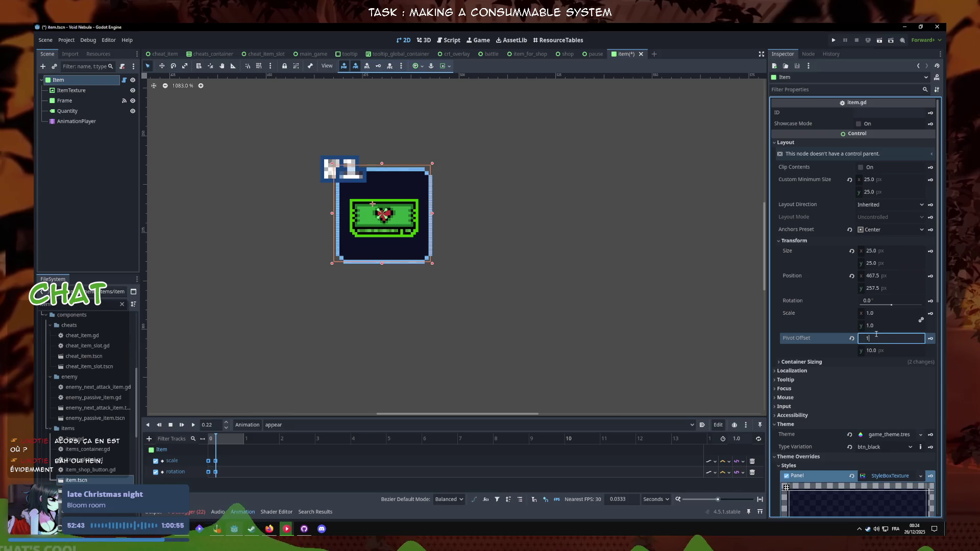
type("2.2")
key("BackSpace")
key("BackSpace")
key("BackSpace")
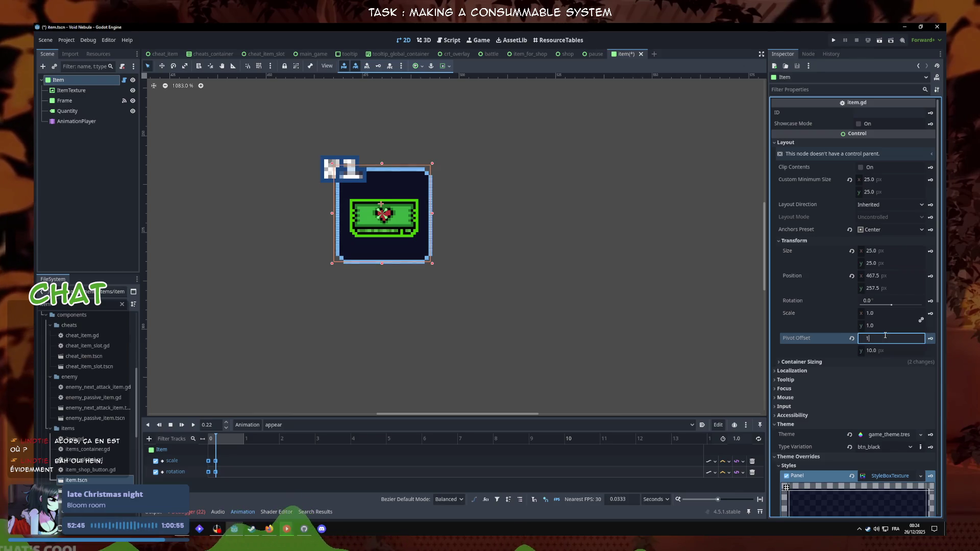
type("2.5")
left_click(873, 349)
type("1")
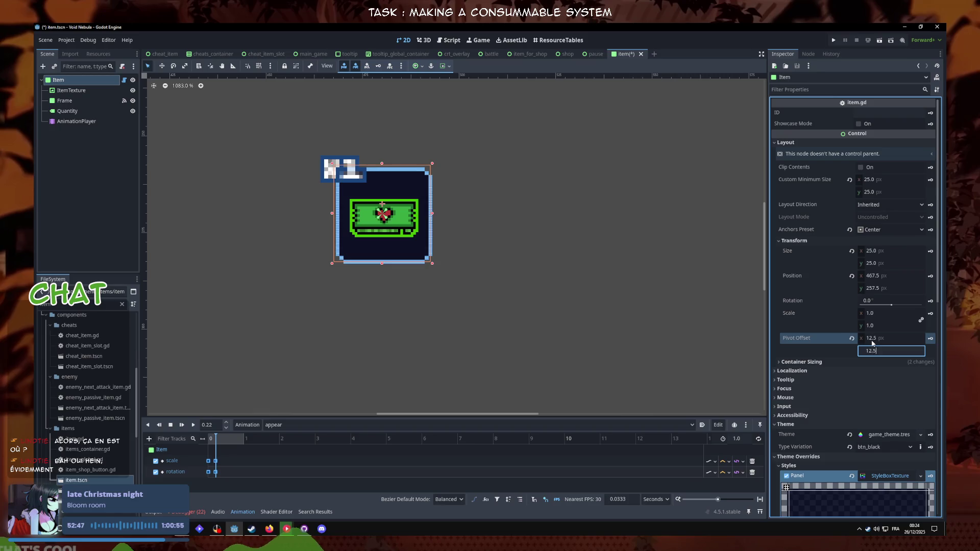
key("Return")
key("ctrl+s")
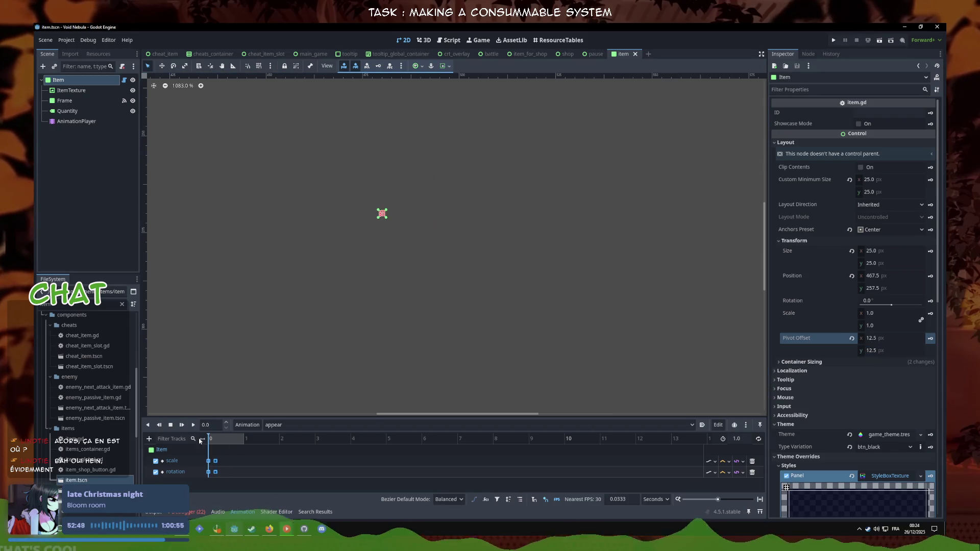
left_click(193, 425)
left_click_drag(210, 440, 217, 438)
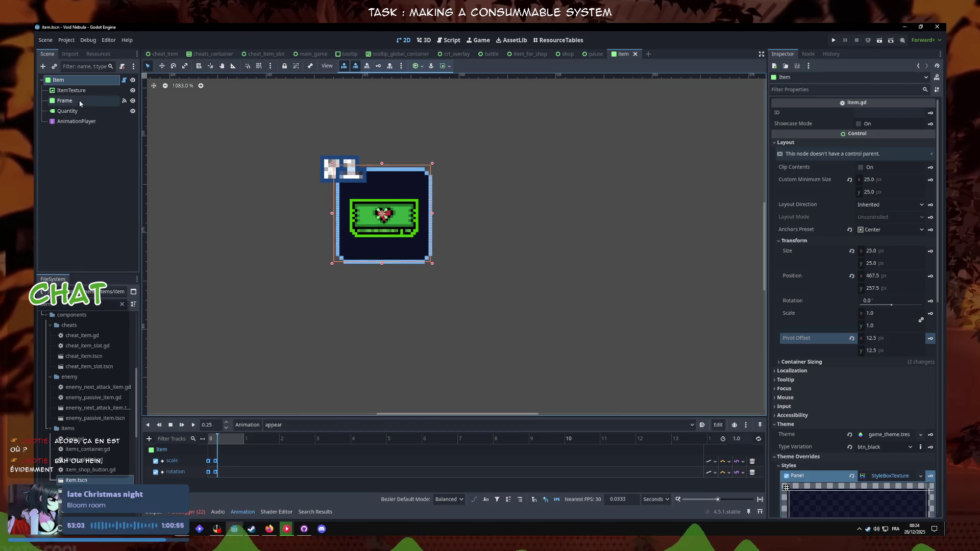
Set the Frame node's pivot offset to 12.5, 12.5.
left_click(64, 100)
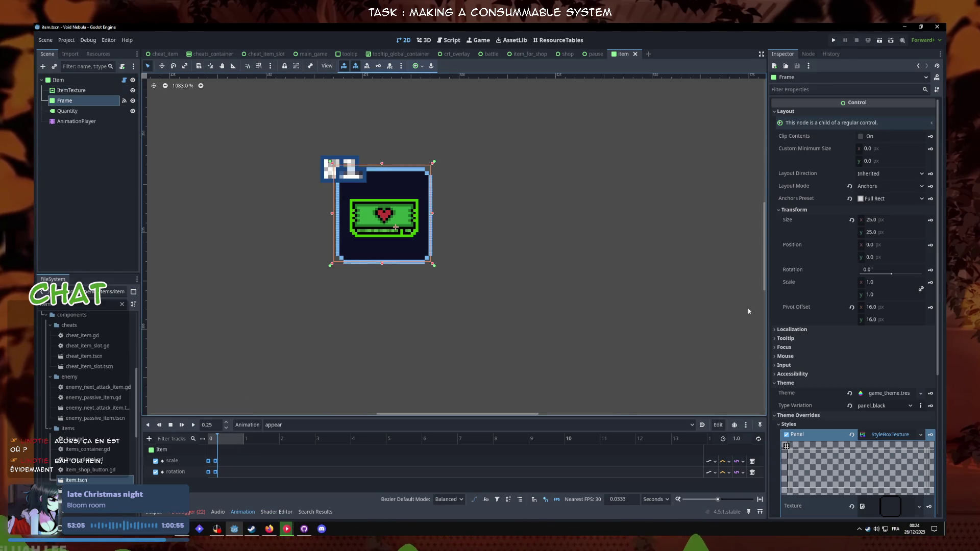
left_click(880, 307)
type("12")
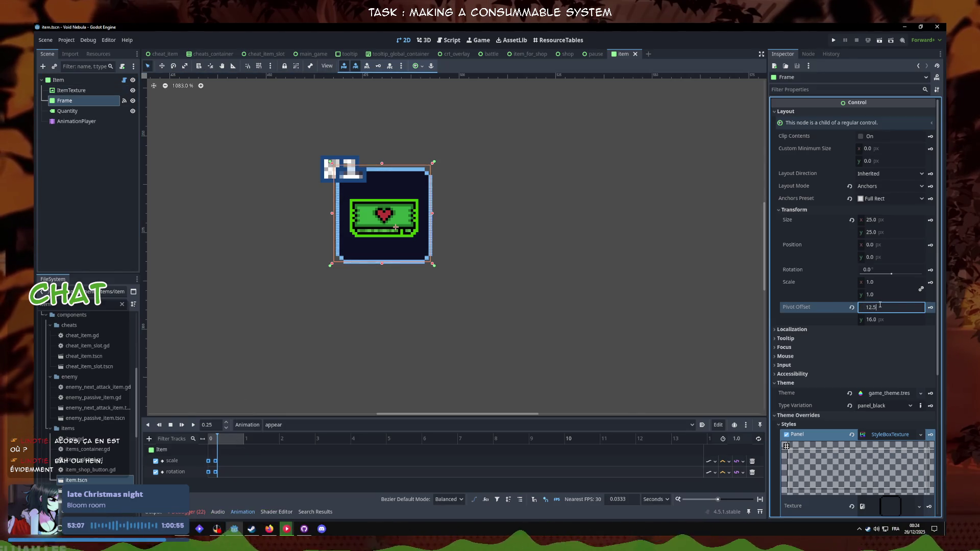
left_click(884, 319)
type("1")
key("Return")
left_click_drag(884, 320, 878, 321)
type(".5")
key("Return")
Scrub, rewind and replay the appear animation to check it grows from the centre.
left_click_drag(210, 439, 216, 441)
left_click(147, 425)
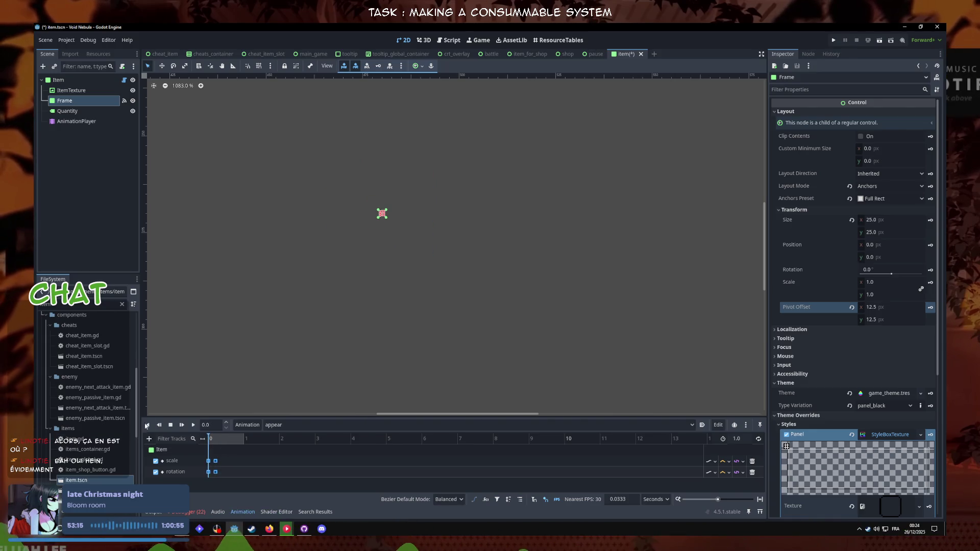
left_click(192, 425)
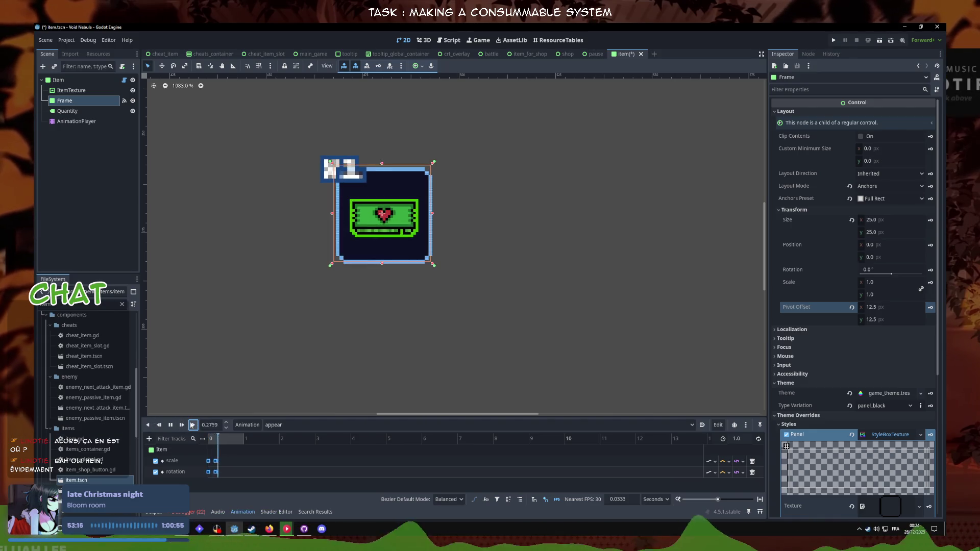
left_click(220, 440)
key("shift+d")
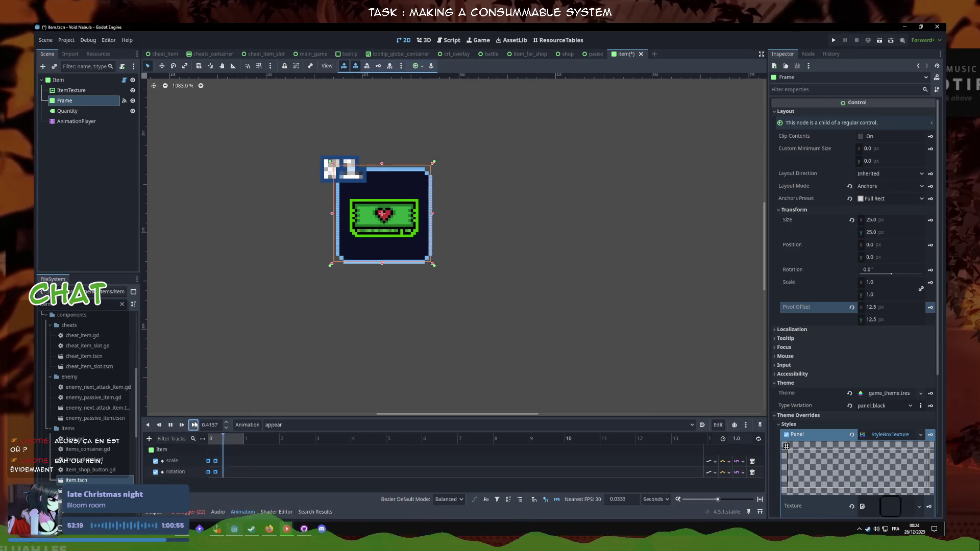
left_click(275, 424)
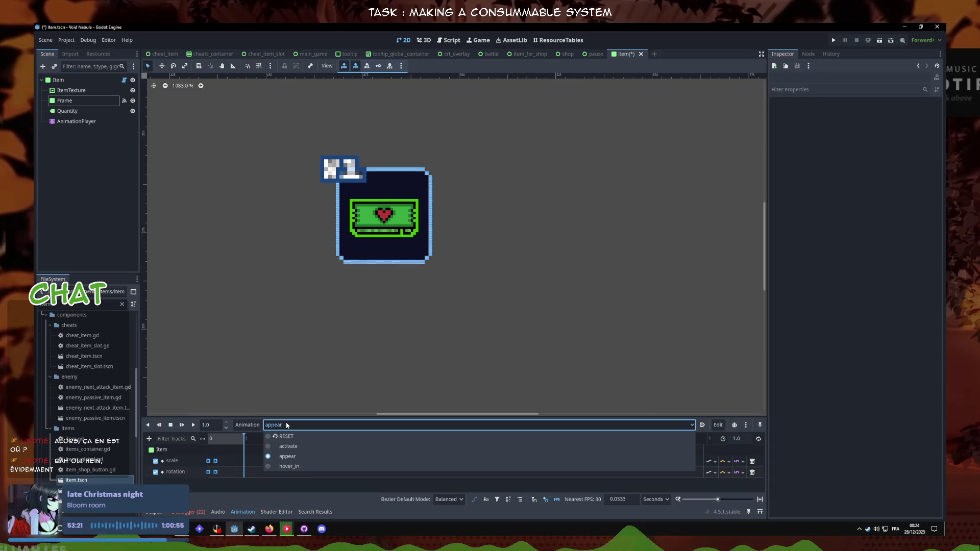
Remove the appear animation from the item scene and save it.
left_click(247, 425)
left_click(247, 424)
left_click(267, 509)
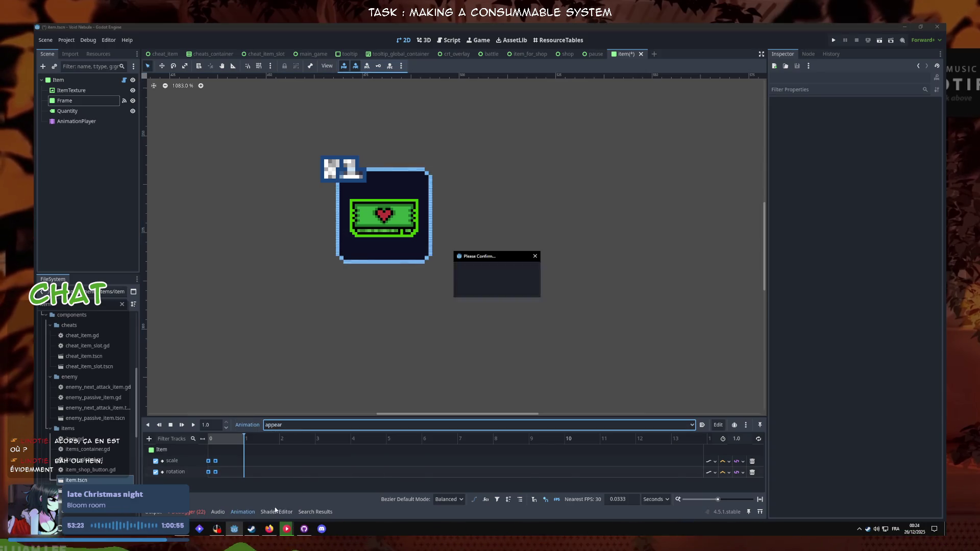
left_click(482, 287)
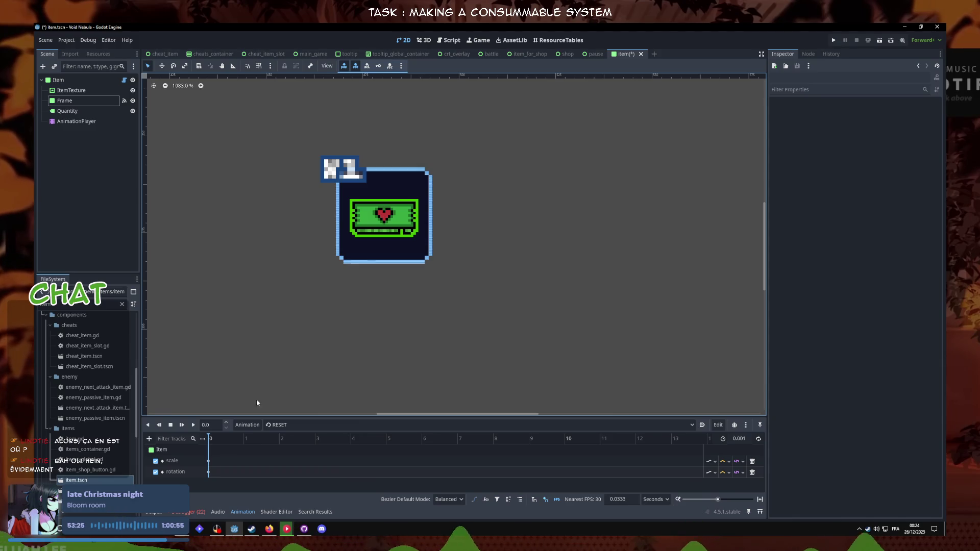
key("ctrl+s")
left_click(296, 425)
left_click(296, 330)
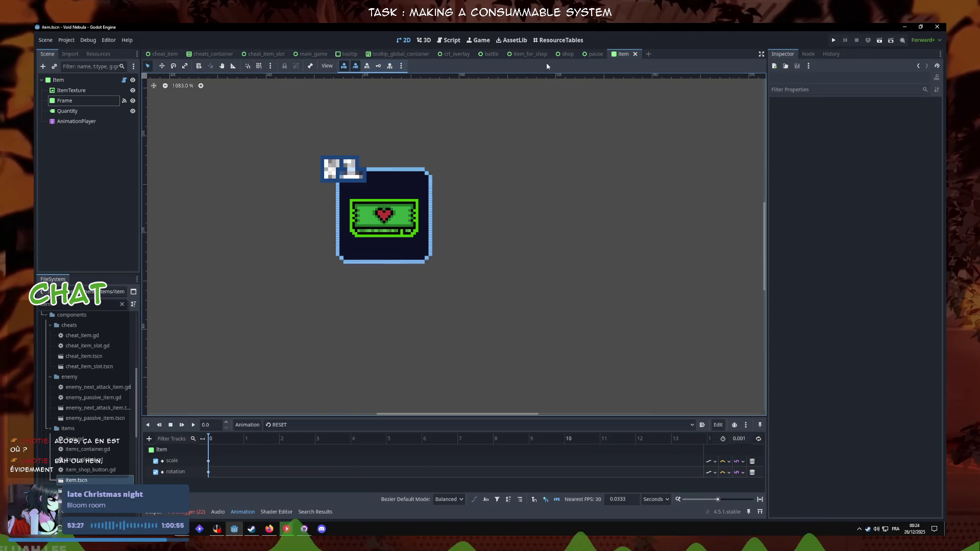
Switch to the pause scene and run the project.
left_click(593, 54)
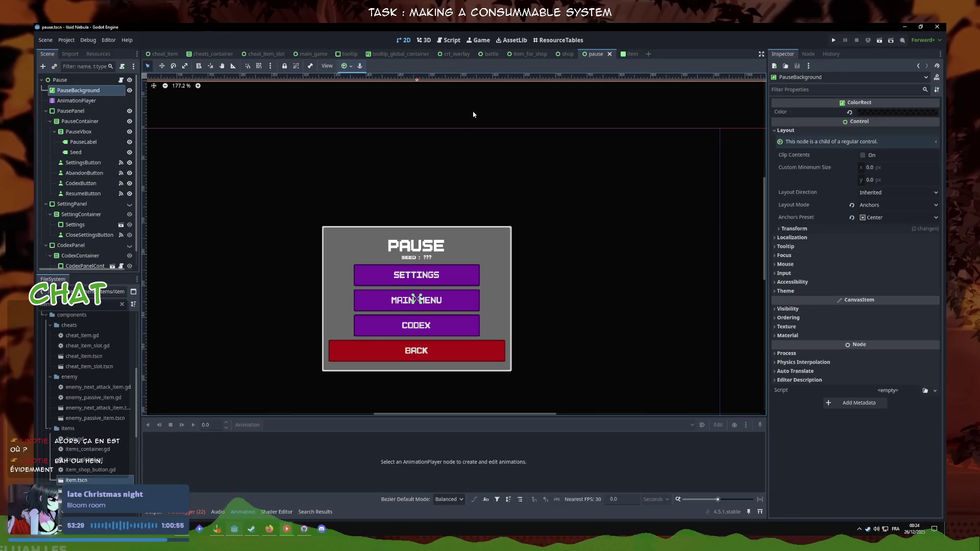
scroll(473, 115, "down", 5)
left_click(662, 159)
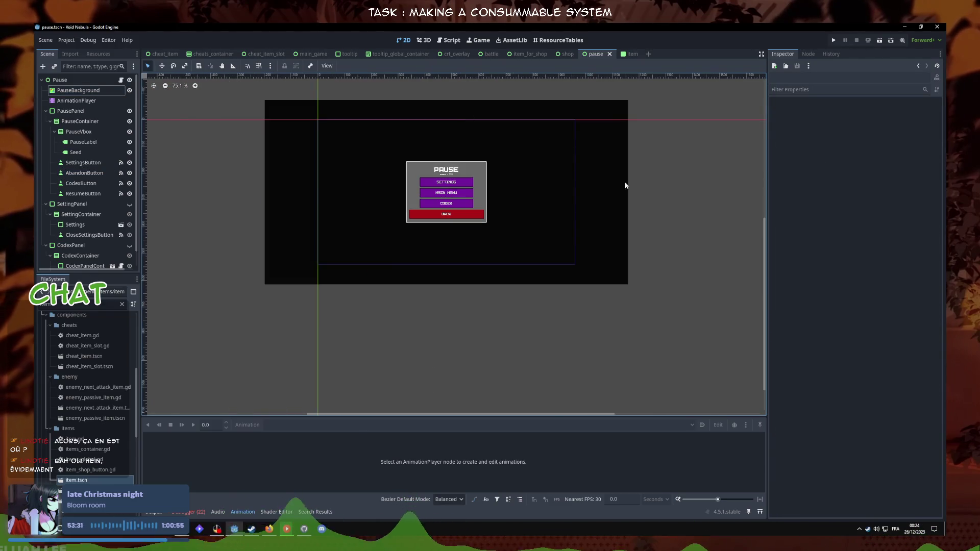
left_click(834, 41)
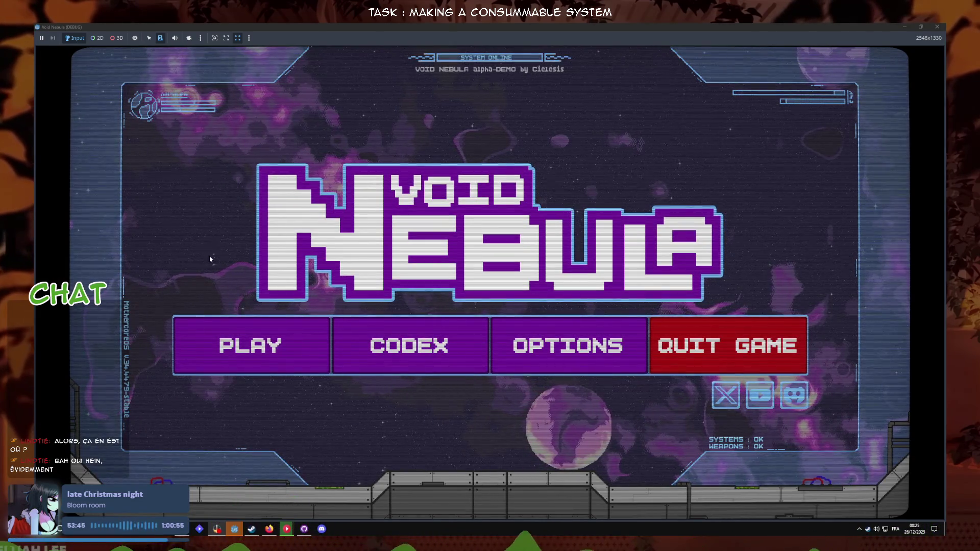
Start a run with the fifth character, beat the GLASS enemy, and cash out to the shop.
left_click(277, 350)
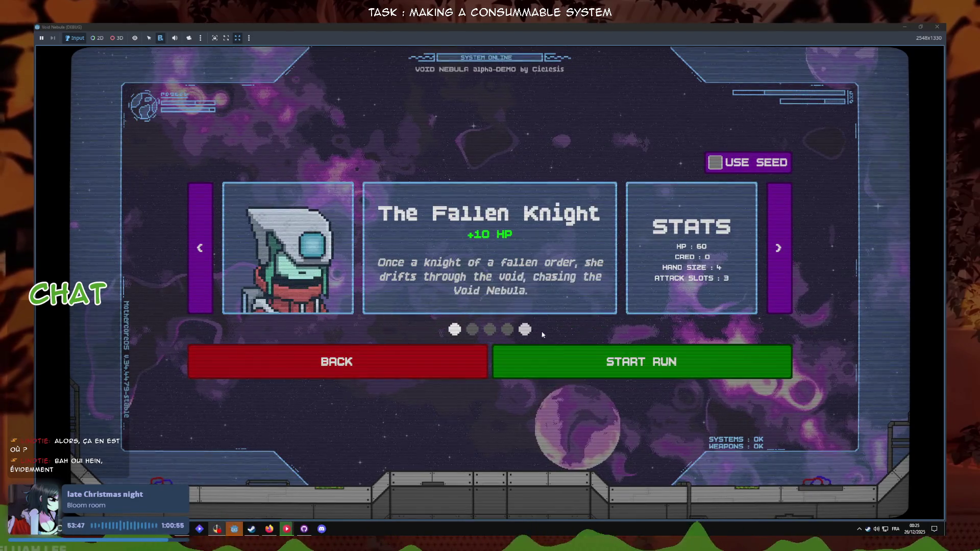
left_click(524, 330)
left_click(557, 367)
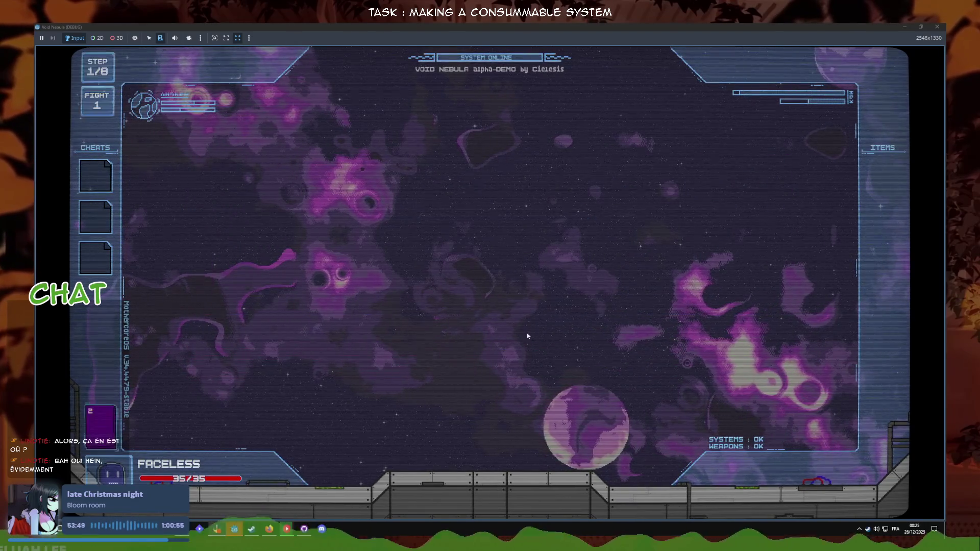
mouse_move(102, 221)
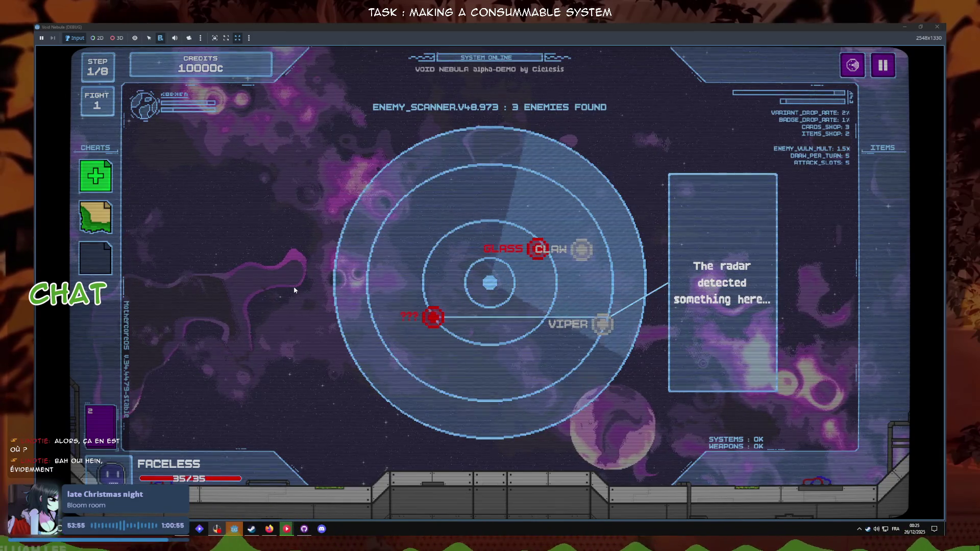
left_click(504, 245)
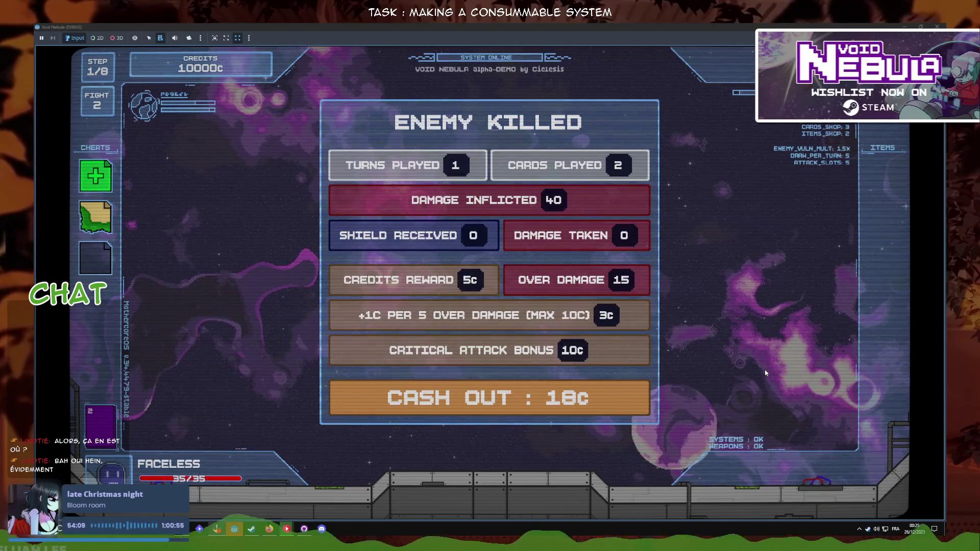
left_click(587, 399)
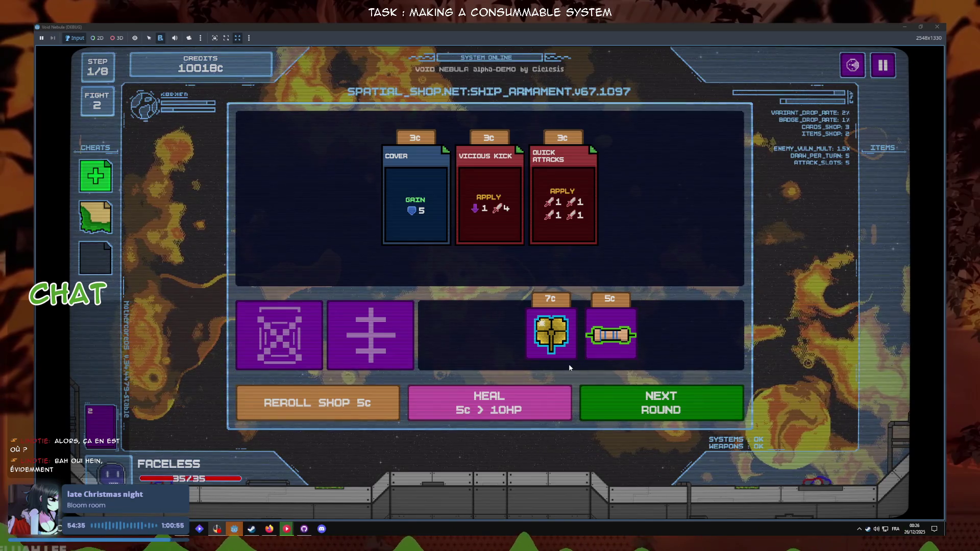
Buy Vicious Kick, Quick Attacks and the 7c golden clover, then reroll the shop for 5c.
left_click(498, 239)
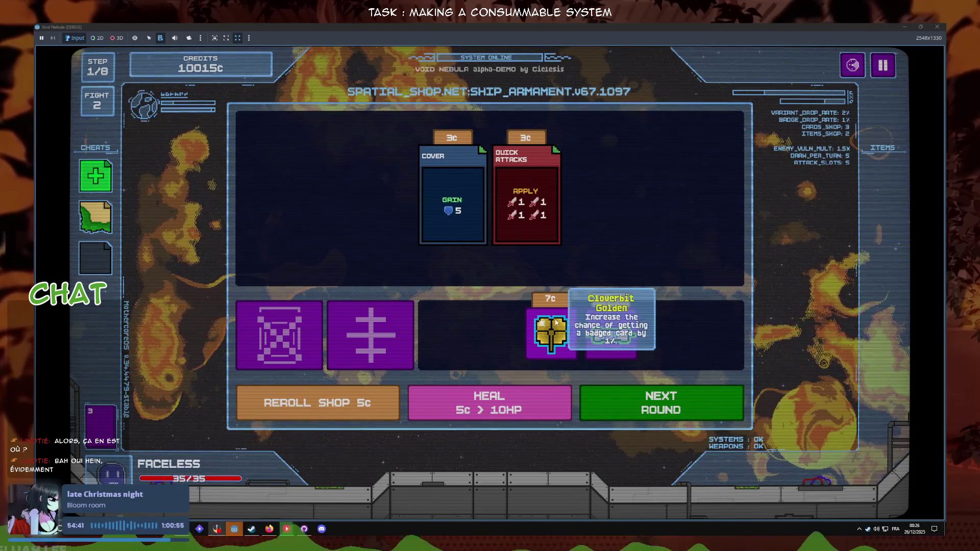
mouse_move(618, 353)
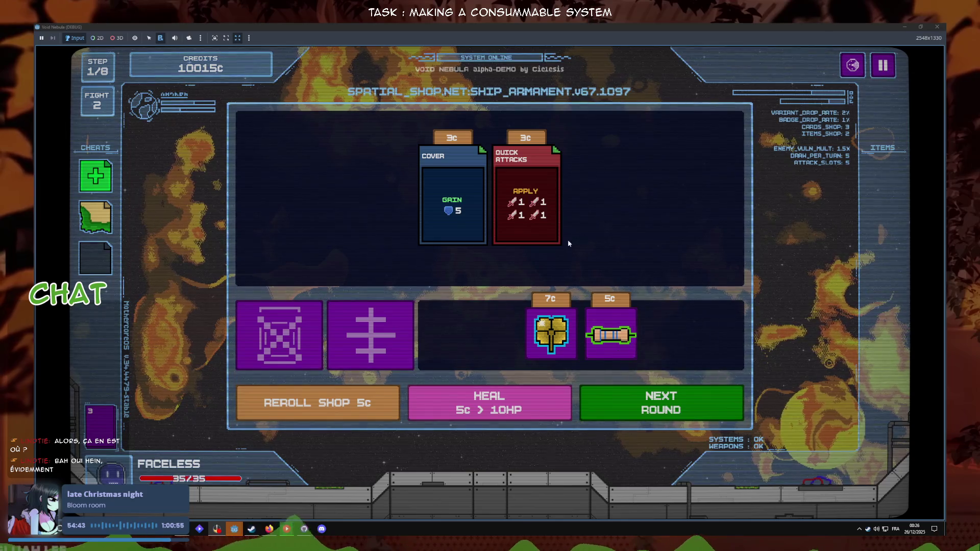
left_click(536, 250)
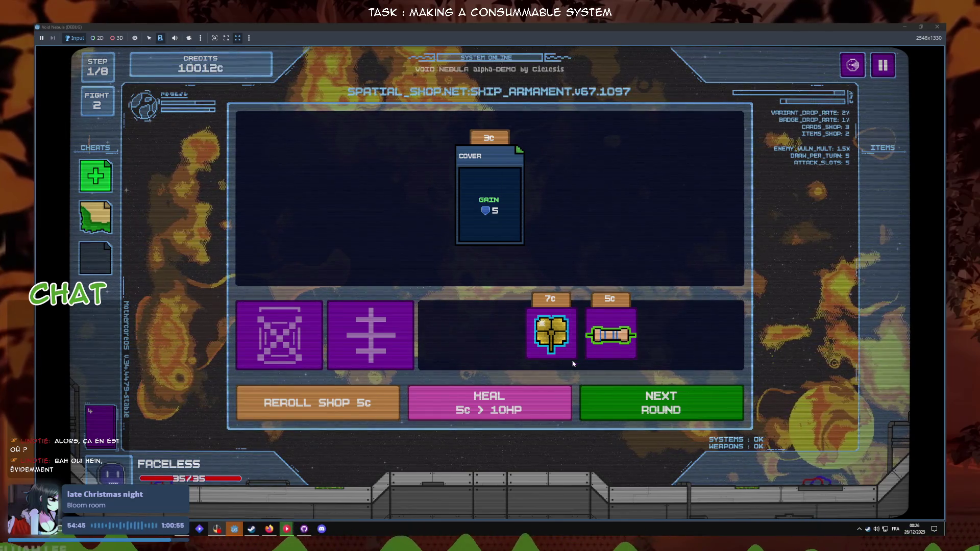
left_click(551, 336)
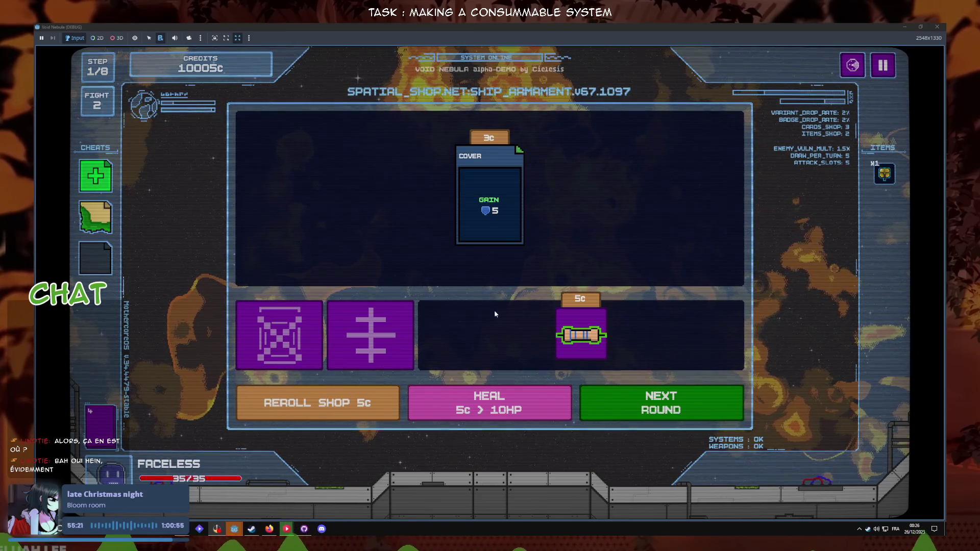
left_click(378, 403)
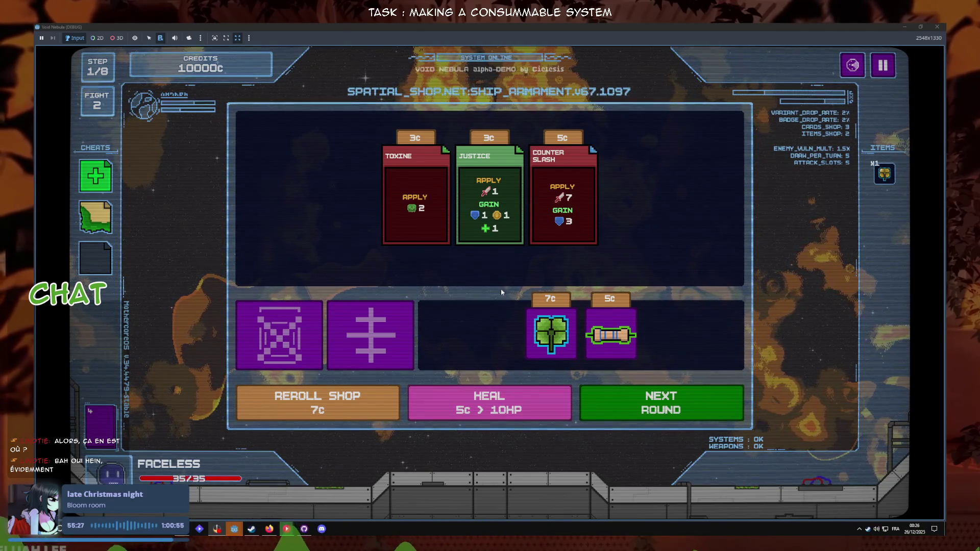
mouse_move(540, 334)
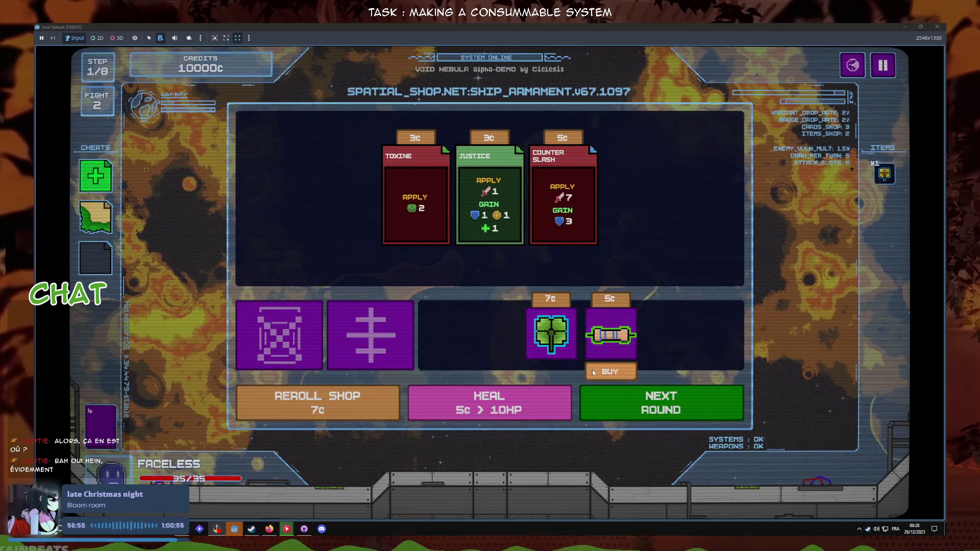
mouse_move(584, 353)
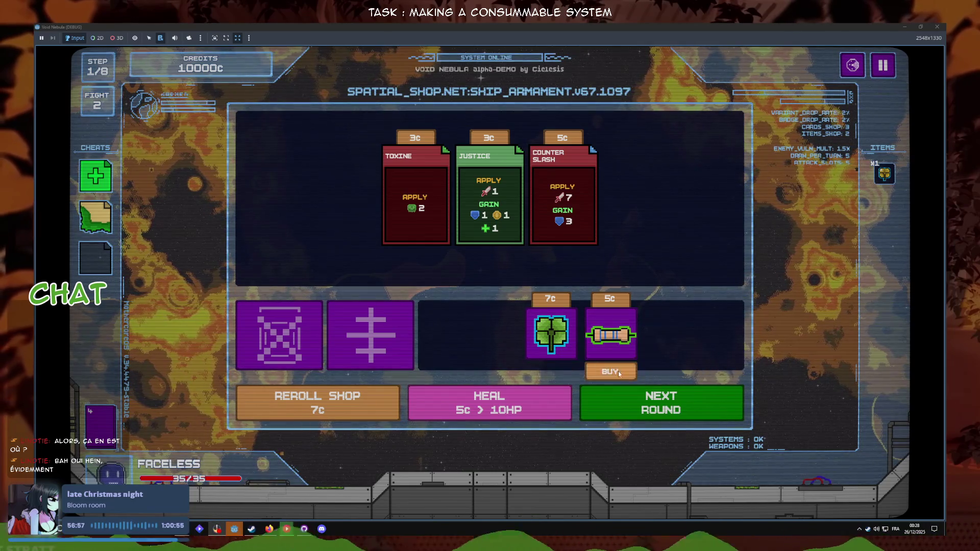
Buy the Blue Resistor, clover, Justice, Counter Slash and Toxine, then start the next round and close the game.
left_click(611, 371)
left_click(595, 368)
left_click(489, 215)
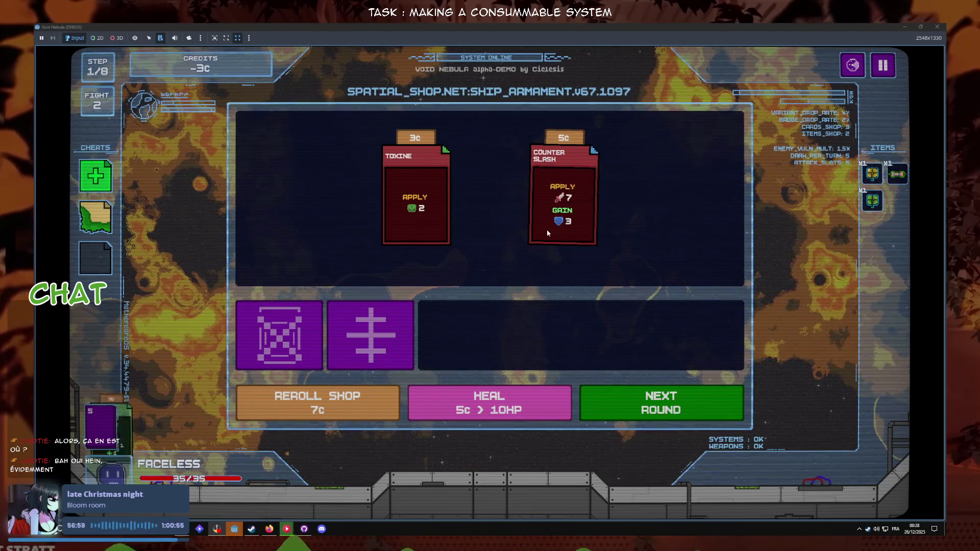
left_click(526, 214)
left_click(478, 229)
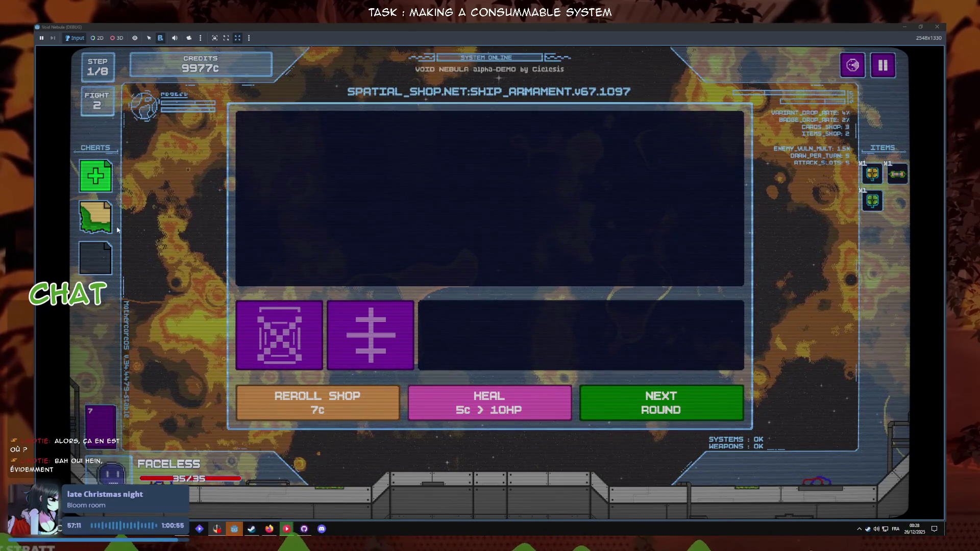
left_click(644, 402)
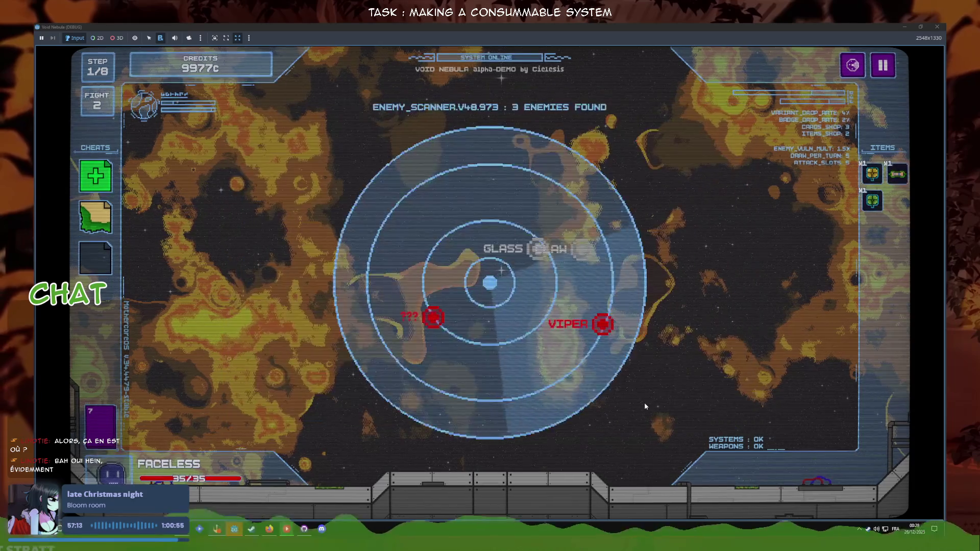
left_click(944, 26)
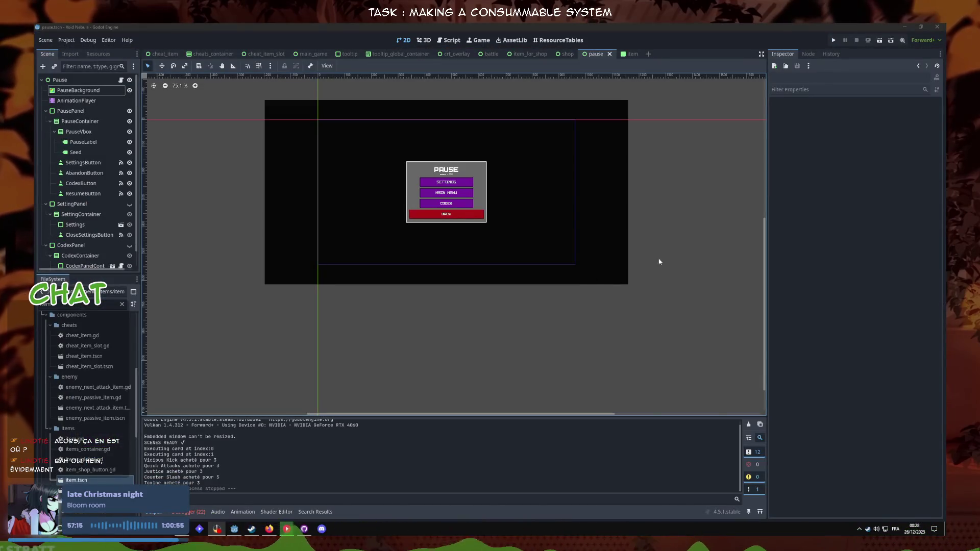
Show the shop scene zoomed in and select its second ItemPlaceholder slot.
left_click(567, 55)
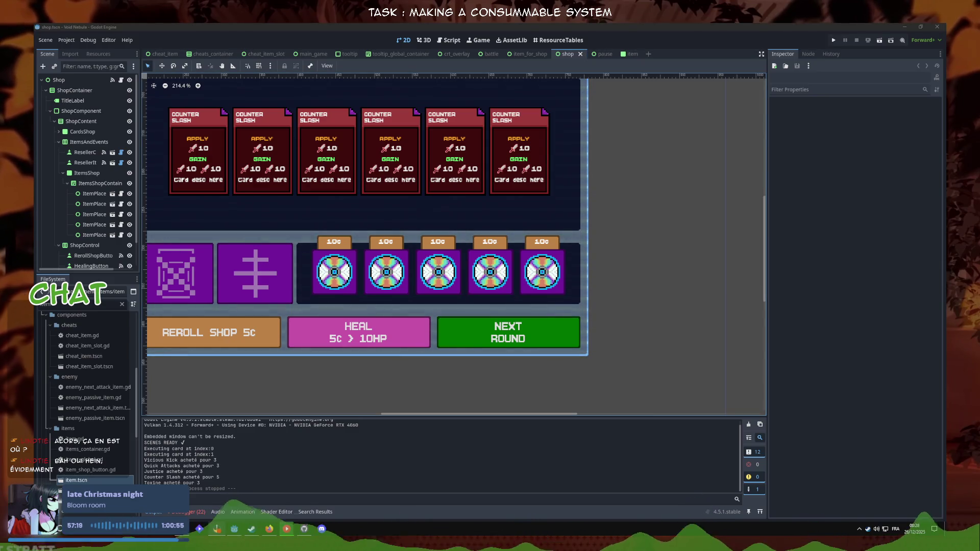
left_click(737, 272)
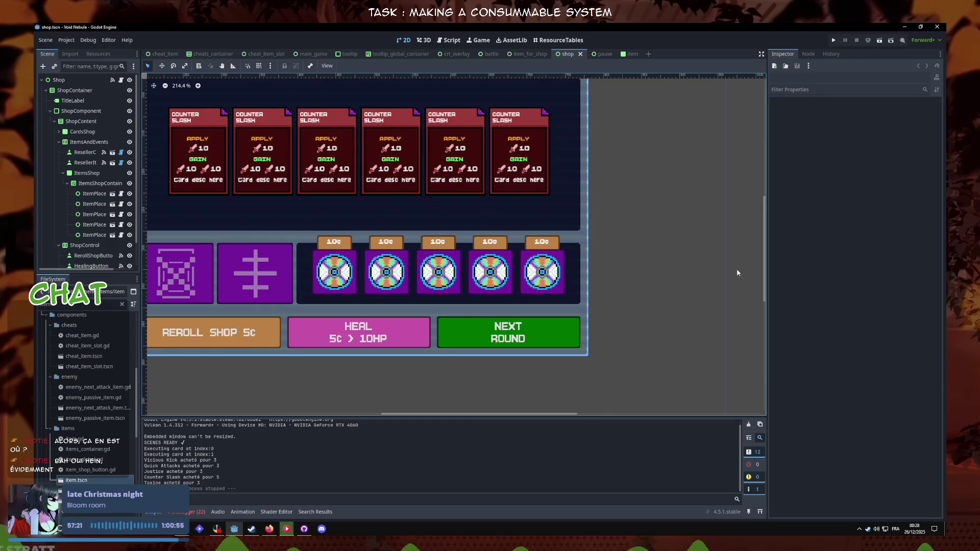
scroll(415, 283, "up", 2)
left_click(408, 280)
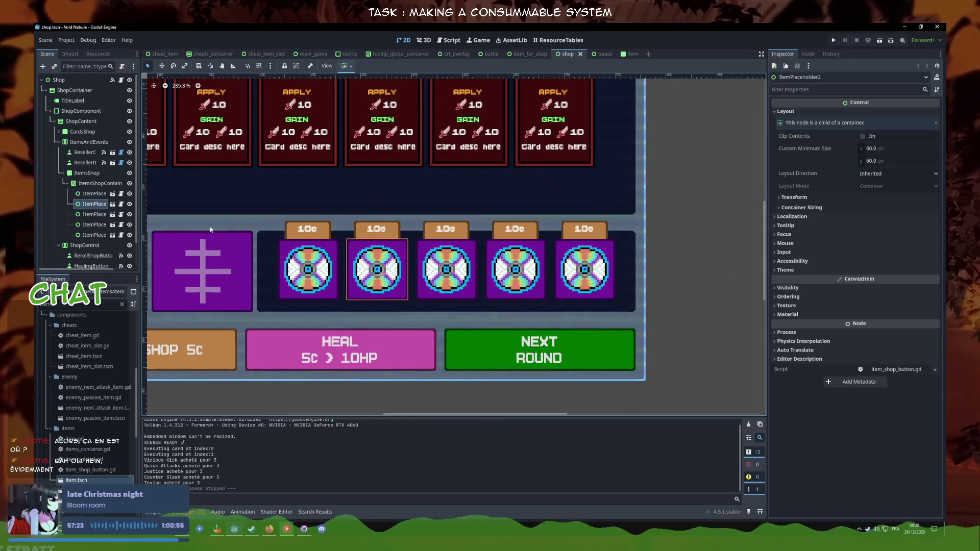
scroll(383, 221, "down", 1)
scroll(383, 221, "up", 1)
scroll(383, 221, "left", 2)
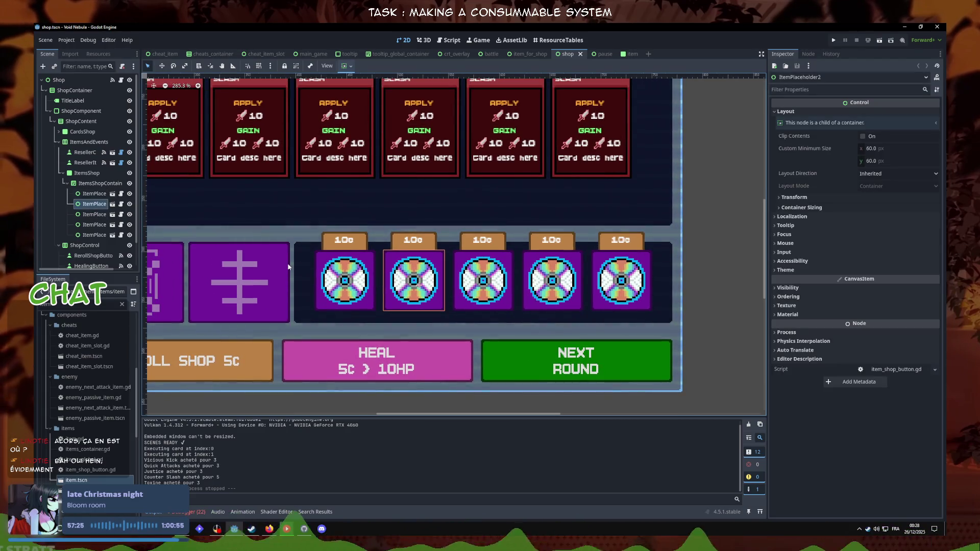
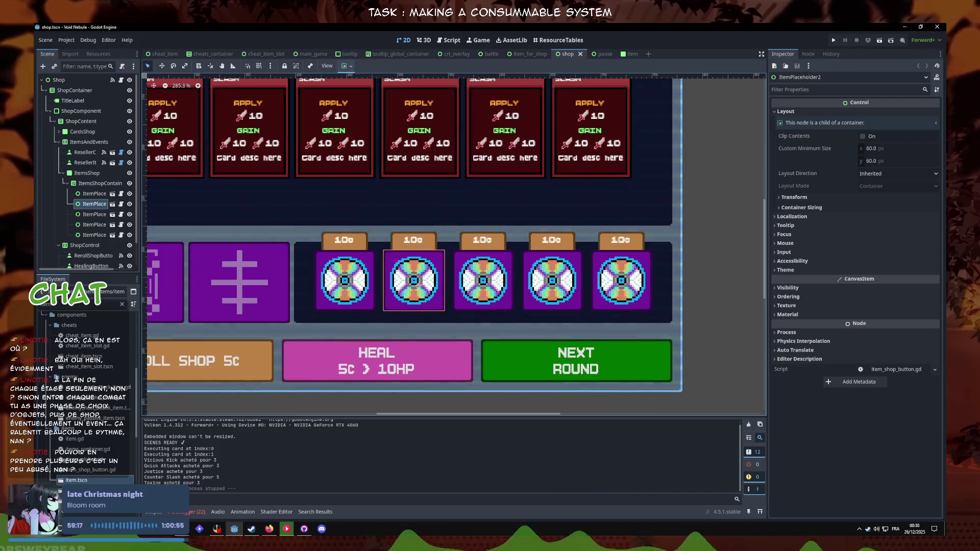
Inspect the shop scene by selecting the root Shop node and a disc item slot.
right_click(329, 249)
key("Escape")
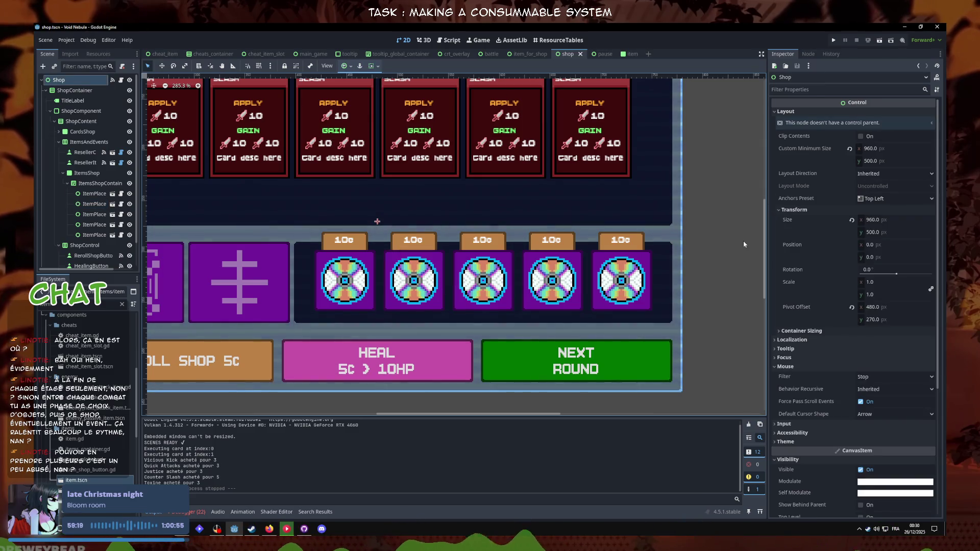
scroll(522, 234, "down", 4)
left_click(695, 335)
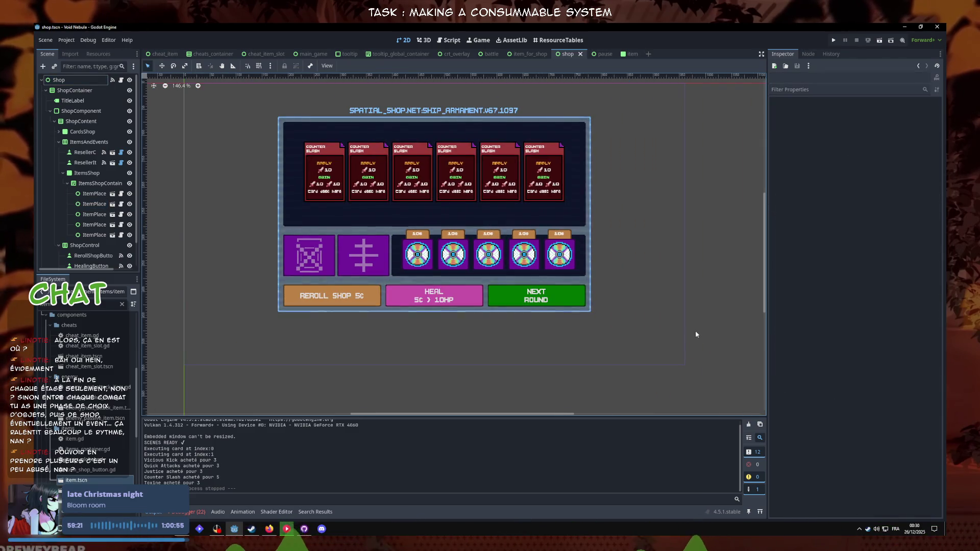
scroll(298, 194, "up", 3)
scroll(298, 195, "down", 5)
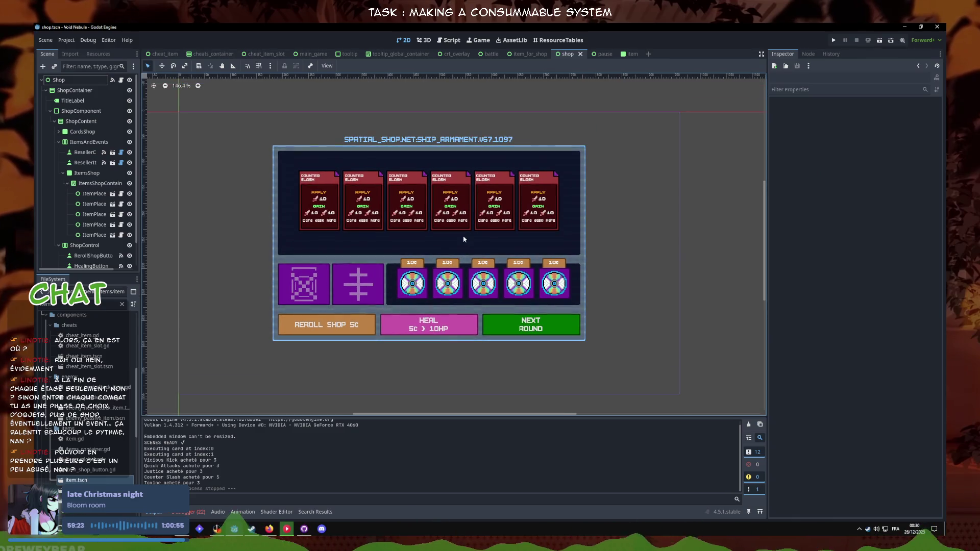
scroll(464, 238, "up", 5)
left_click(439, 308)
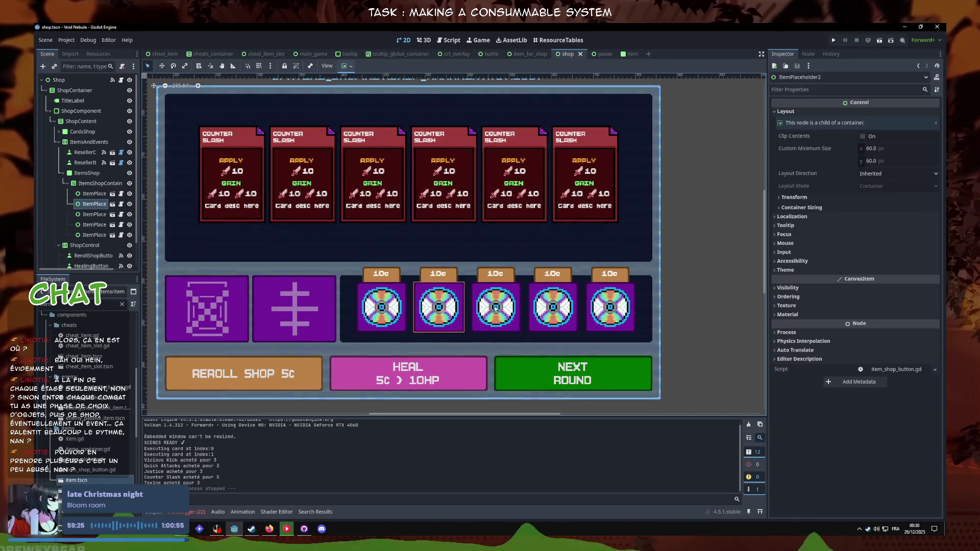
scroll(544, 315, "up", 2)
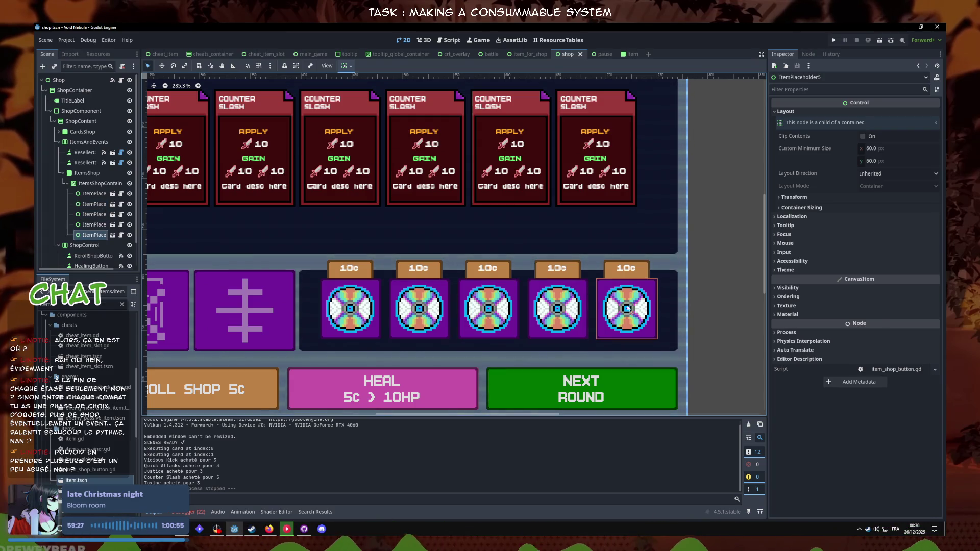
Instance cheat_item.tscn into ItemsShopContainer next to the disc item slots.
left_click(677, 316)
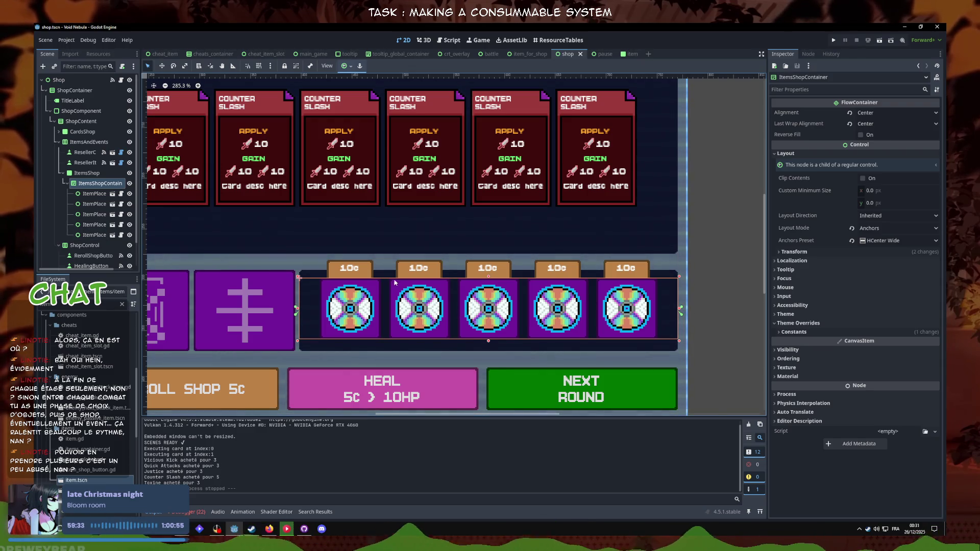
left_click(325, 303)
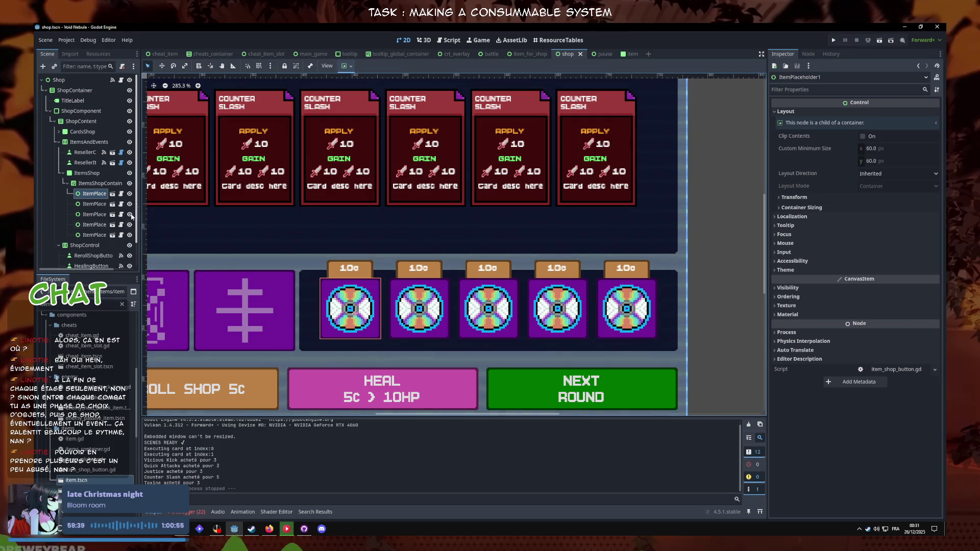
scroll(102, 358, "up", 10)
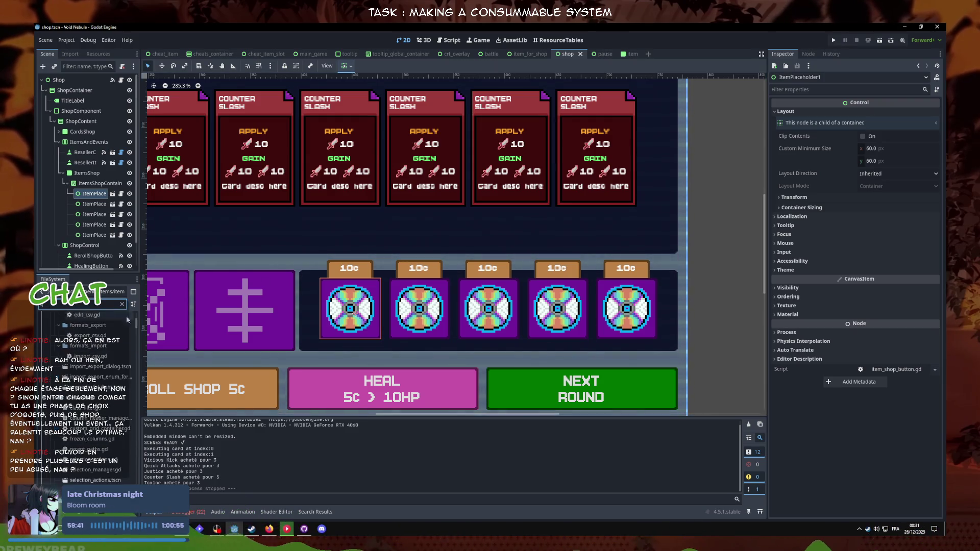
scroll(98, 367, "down", 10)
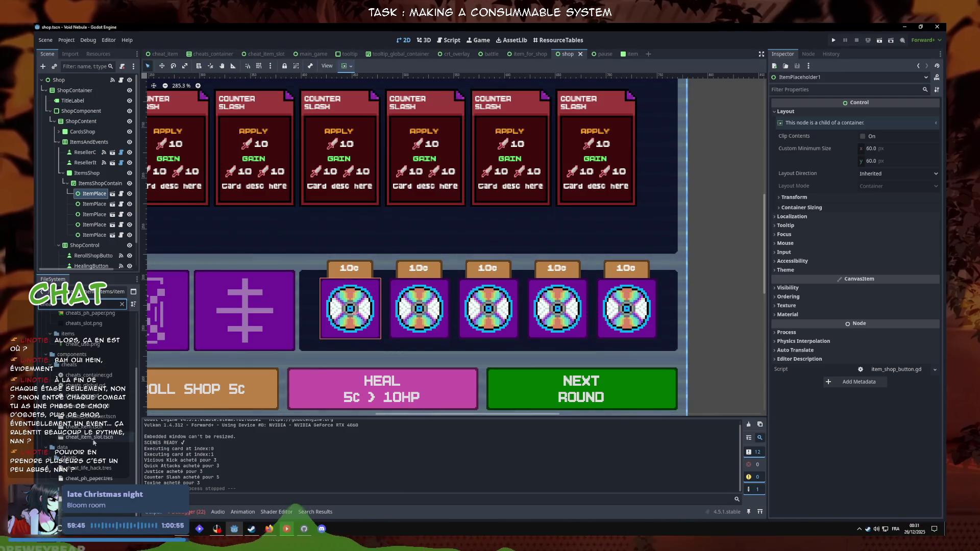
left_click_drag(97, 428, 117, 228)
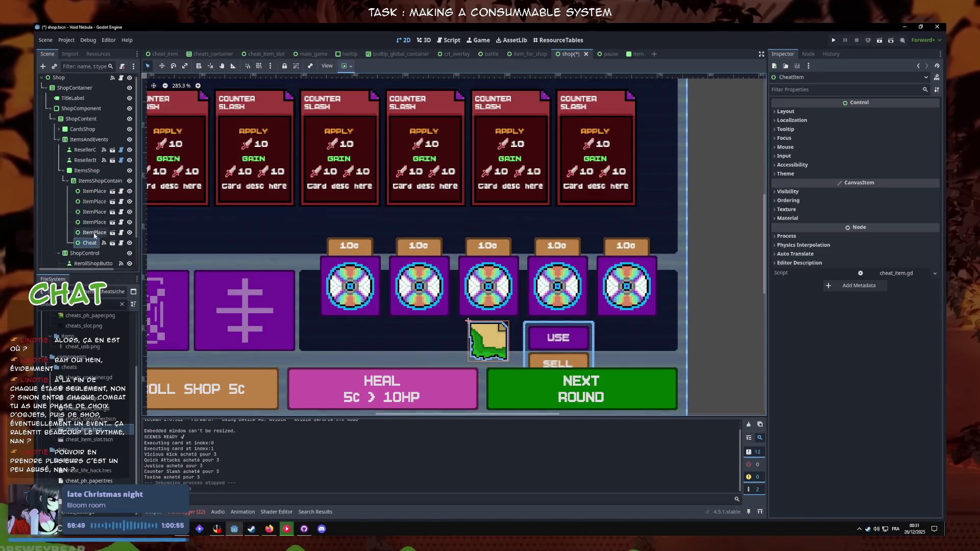
Delete ItemPlaceholder5, then undo to restore the five disc items without the cheat item.
left_click(95, 232)
key("Delete")
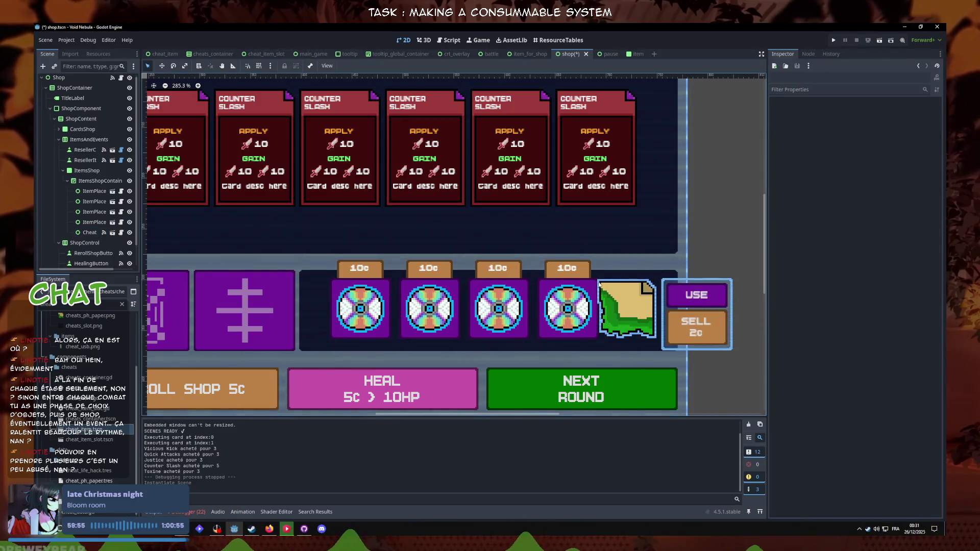
left_click(576, 313)
key("Delete")
key("ctrl+z")
key("ctrl+z")
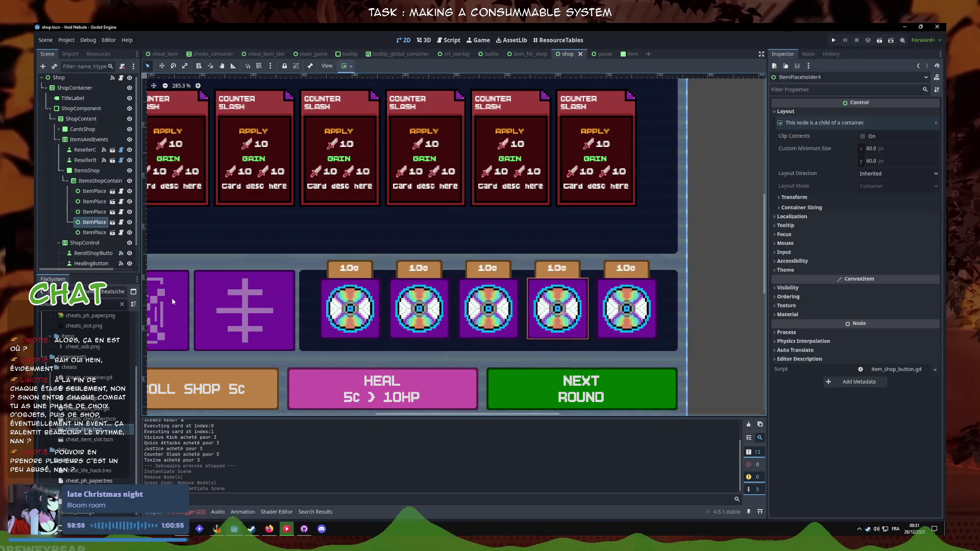
Review the item_shop_button.gd script attached to the second disc slot.
left_click(94, 201)
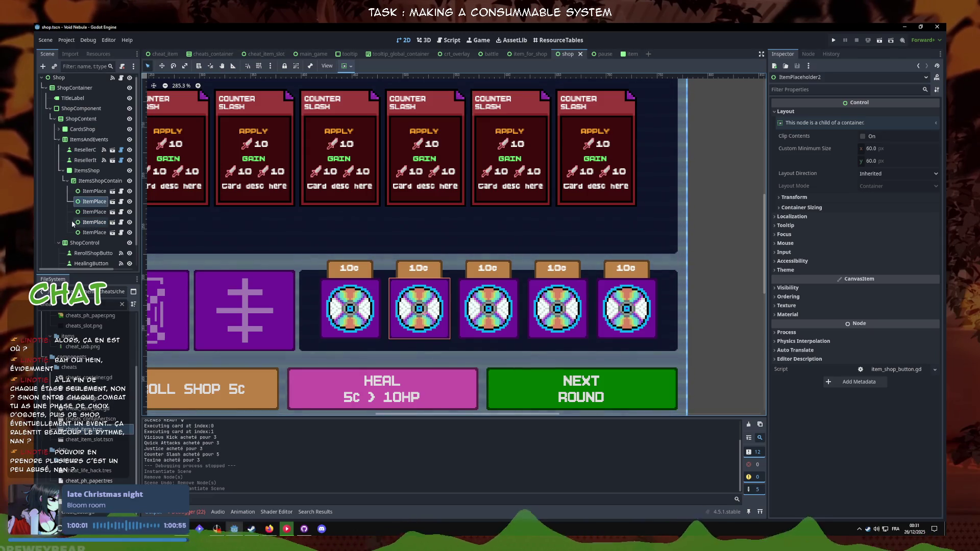
left_click(121, 201)
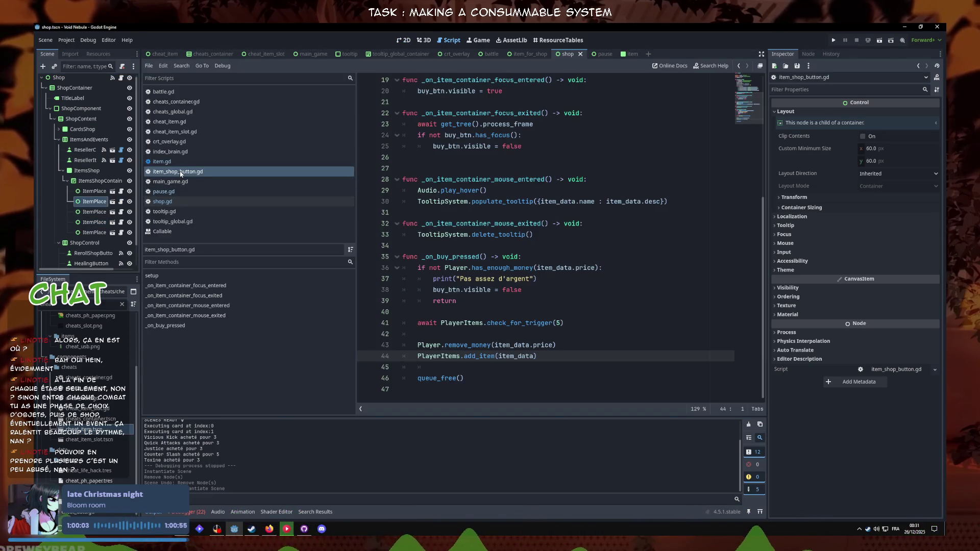
scroll(448, 232, "up", 6)
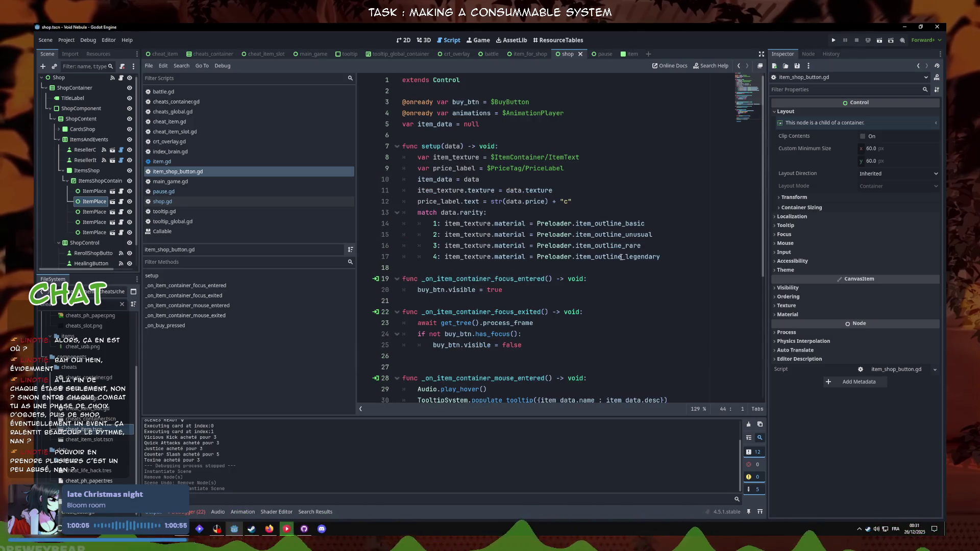
scroll(620, 256, "down", 1)
scroll(620, 256, "down", 5)
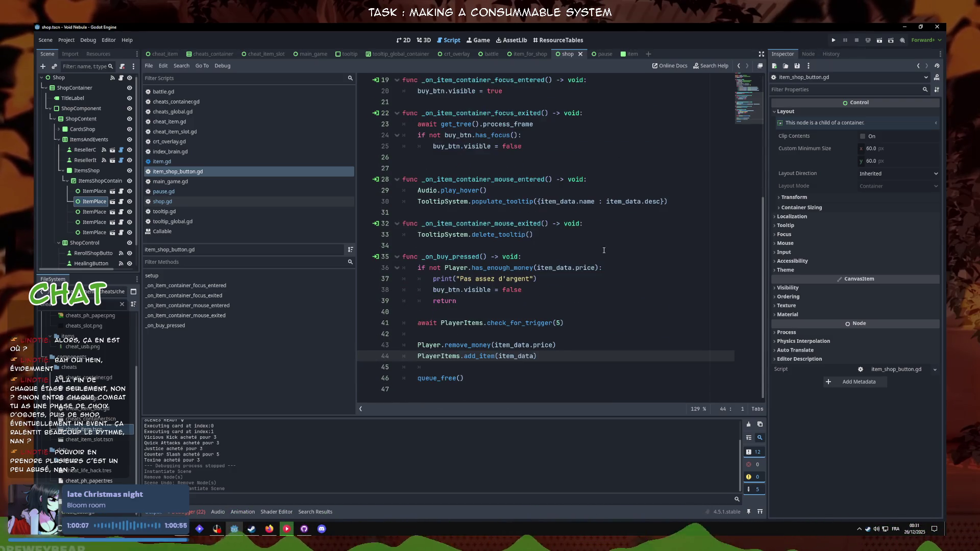
scroll(604, 250, "up", 6)
scroll(473, 83, "down", 6)
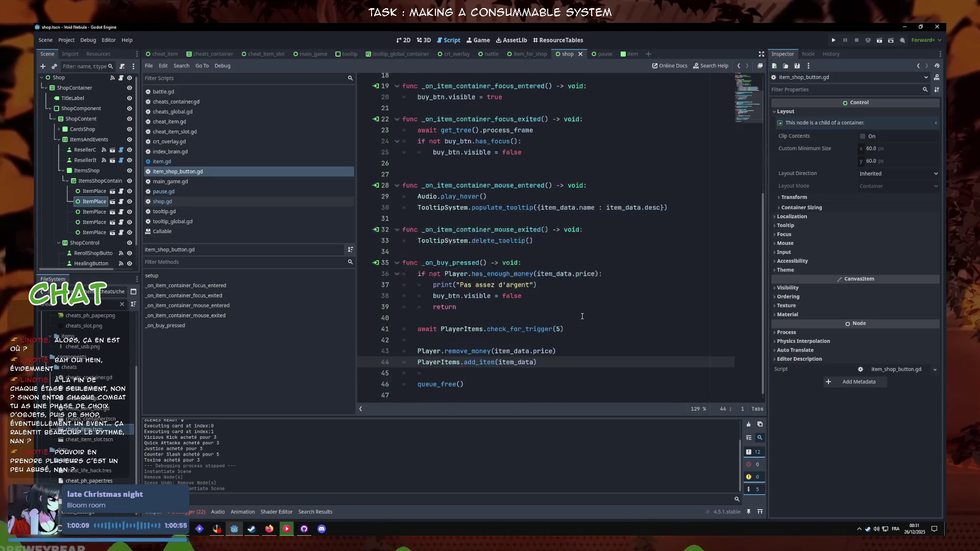
Recheck the fifth slot's script, then open the item_for_shop scene with ItemText selected.
left_click(404, 40)
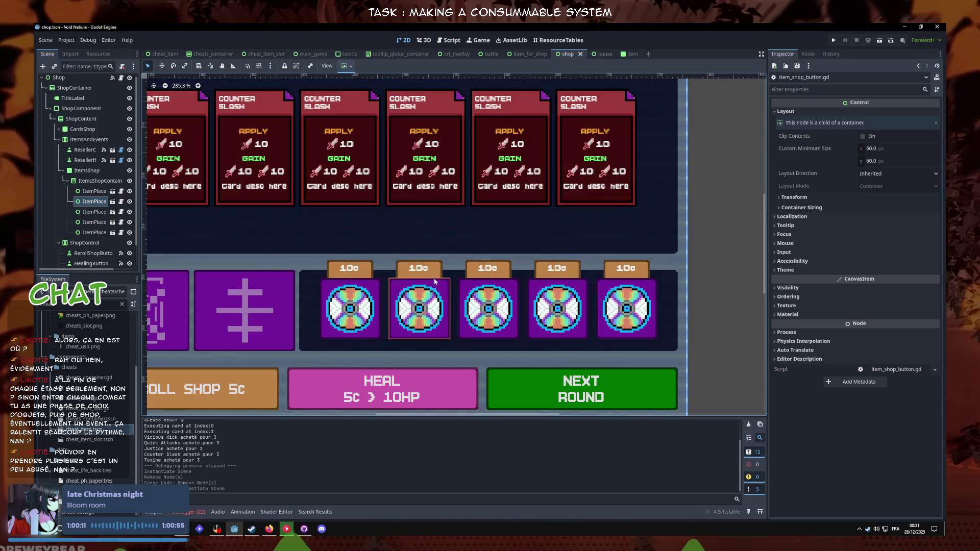
left_click(726, 197)
left_click(94, 235)
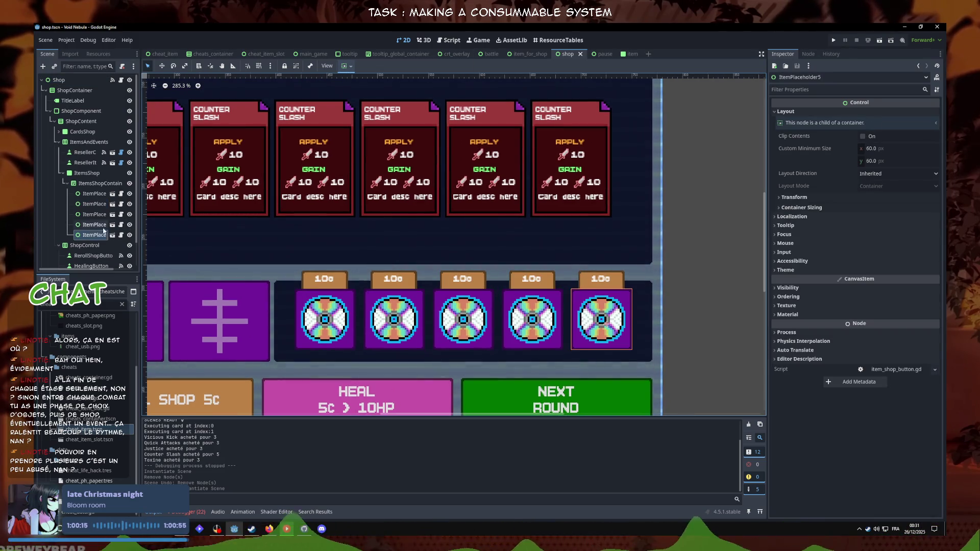
left_click(121, 194)
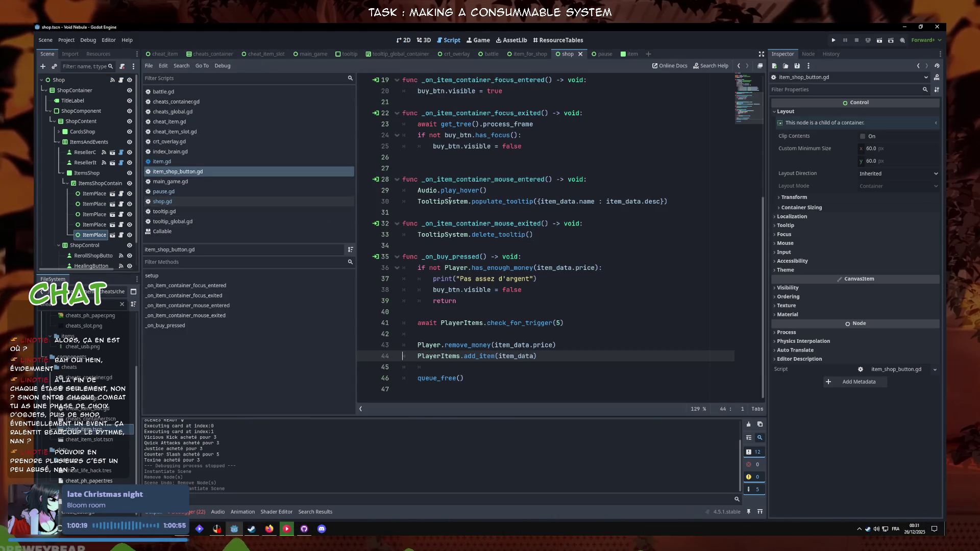
left_click(403, 40)
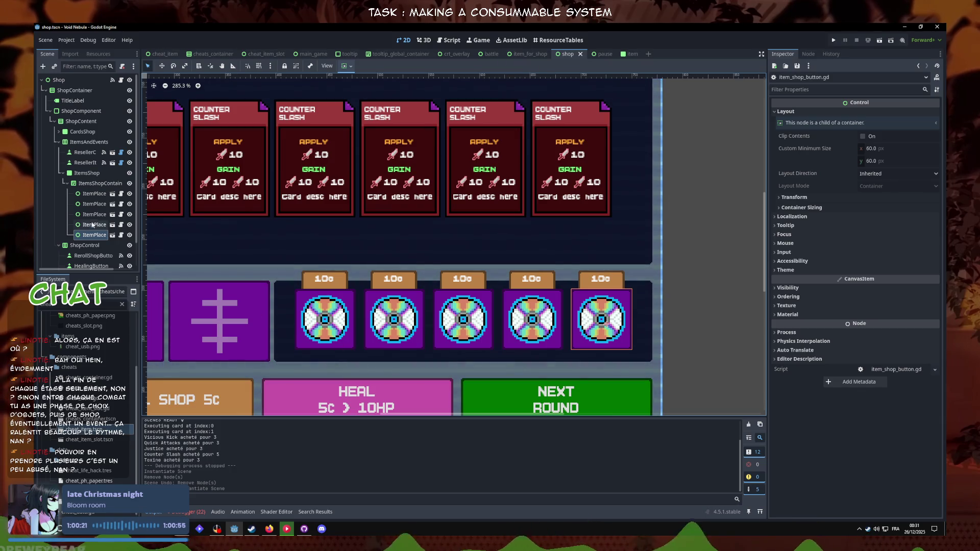
left_click(528, 54)
left_click(87, 122)
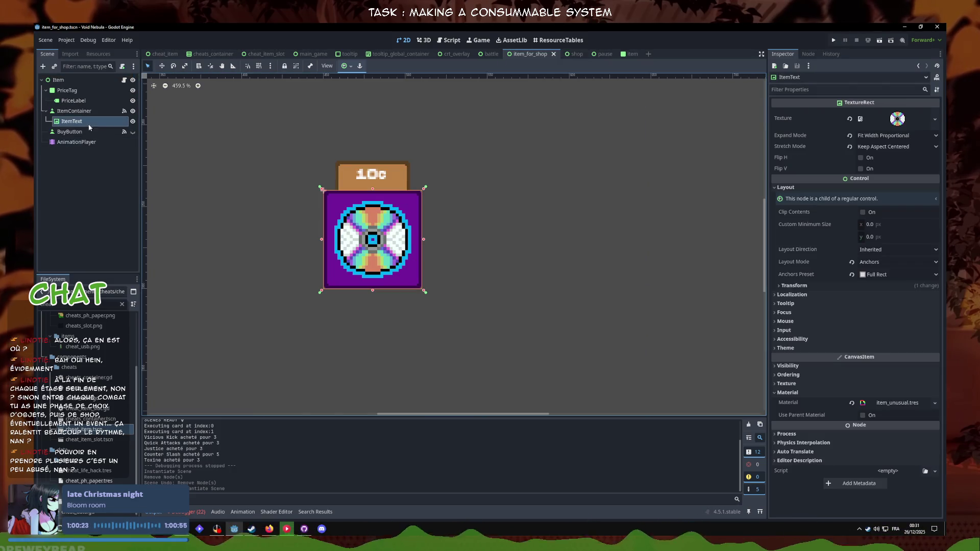
Quick-load the paper cheat texture onto ItemText and save the scene.
left_click(934, 119)
left_click(898, 329)
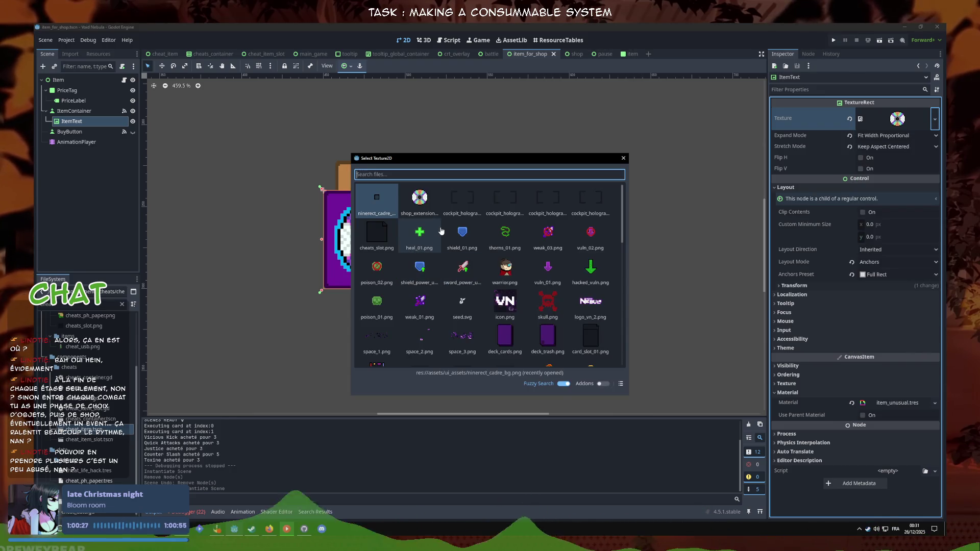
type("paper")
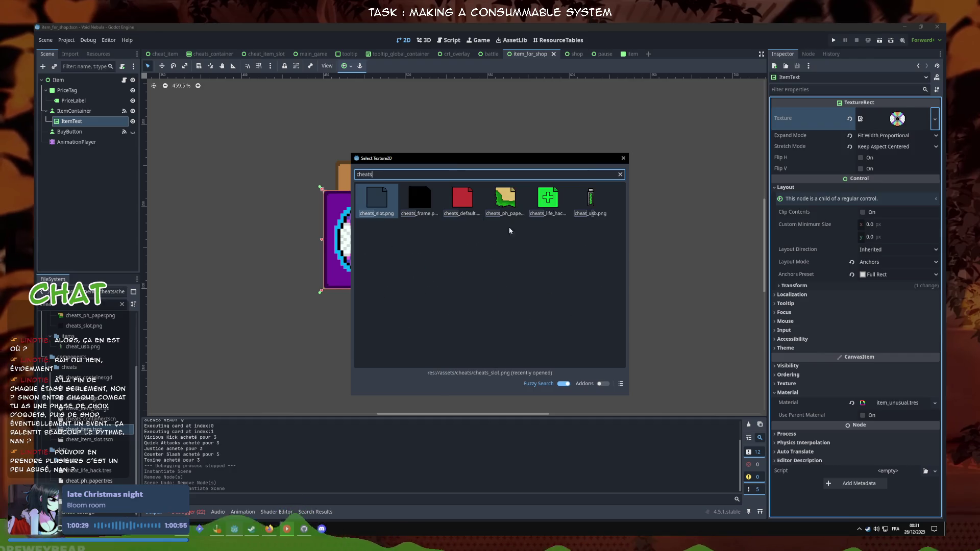
double_click(515, 208)
key("ctrl+s")
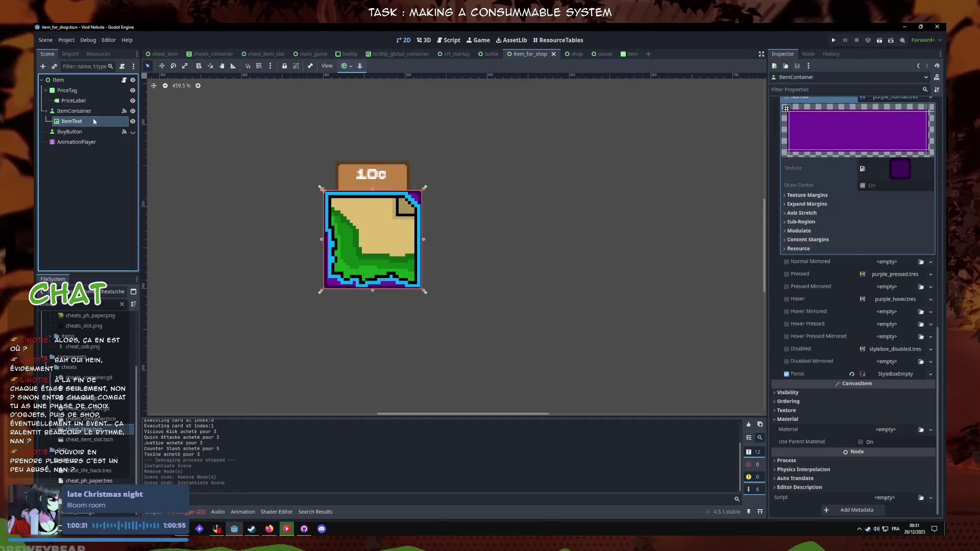
Shrink the item image from its top and bottom edges and anchor it to the centre.
left_click(374, 189)
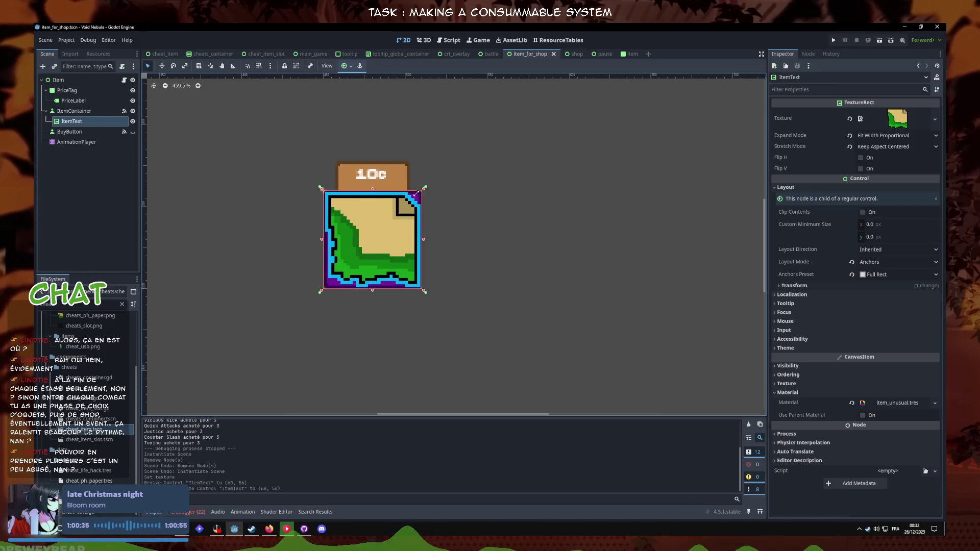
left_click_drag(373, 190, 373, 203)
left_click_drag(374, 292, 371, 282)
left_click(344, 66)
left_click(362, 106)
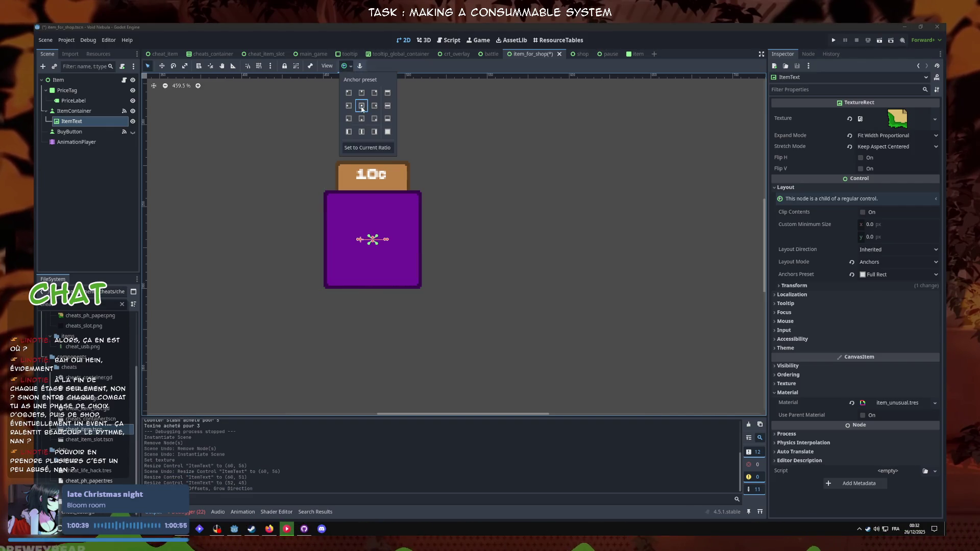
left_click(711, 224)
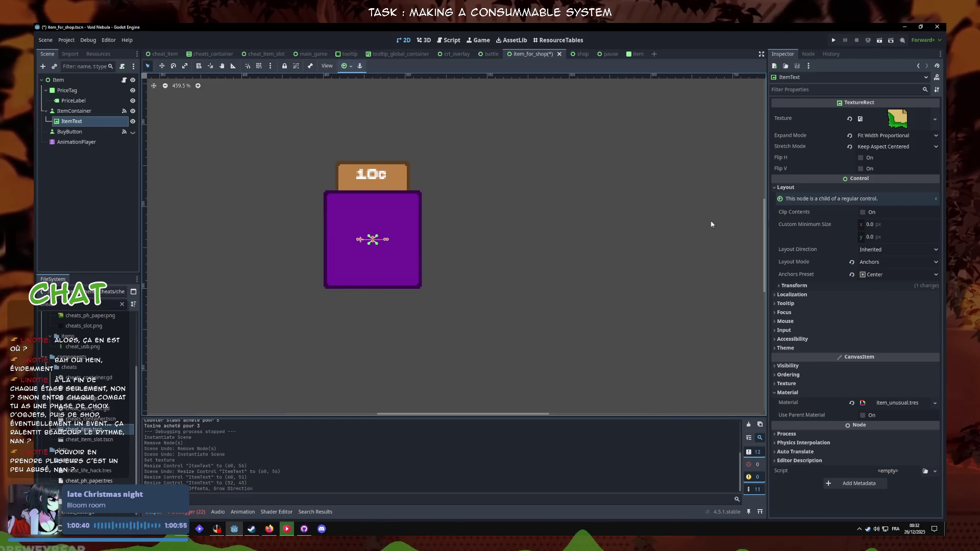
Try Custom Minimum Size widths of 25 px and then 40 px on ItemText.
left_click(878, 224)
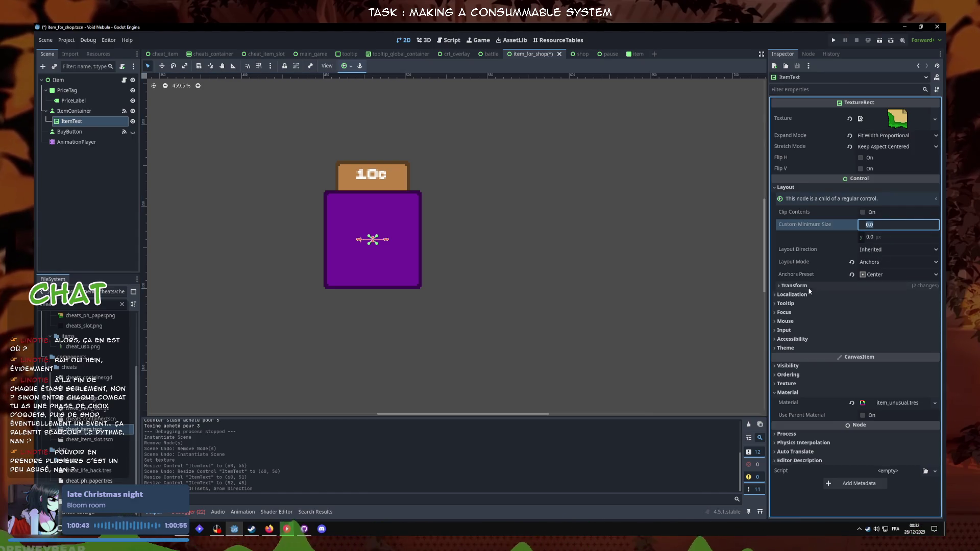
key("Return")
type("25")
key("Tab")
type("25")
key("Return")
left_click(880, 225)
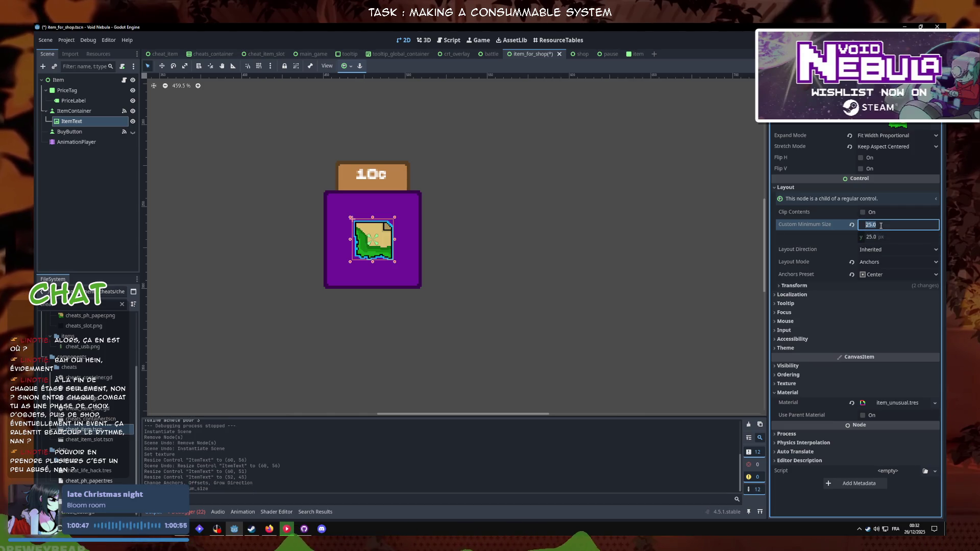
key("Tab")
type("40")
key("Return")
Set the minimum size to 45 × 45, then change the width to 35 px.
left_click(880, 225)
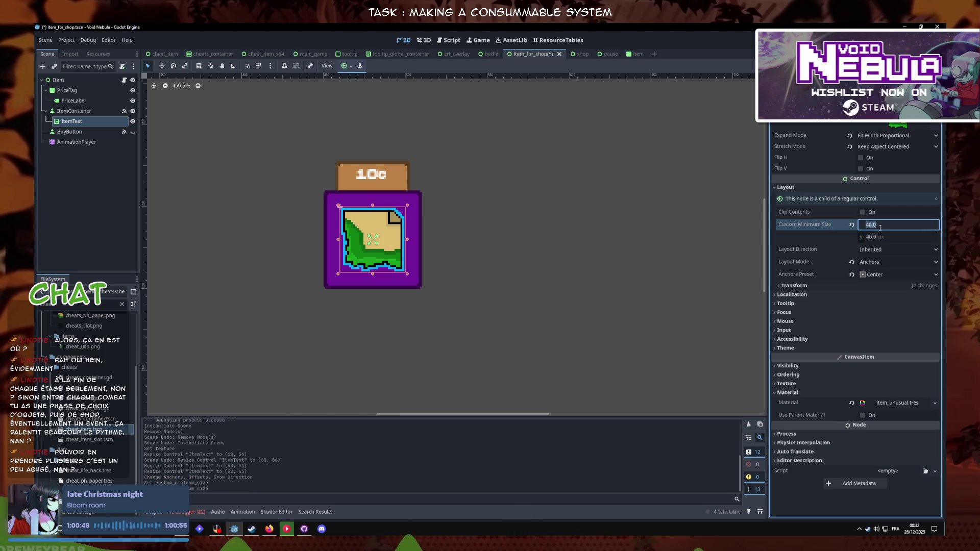
type("45")
key("Tab")
type("45")
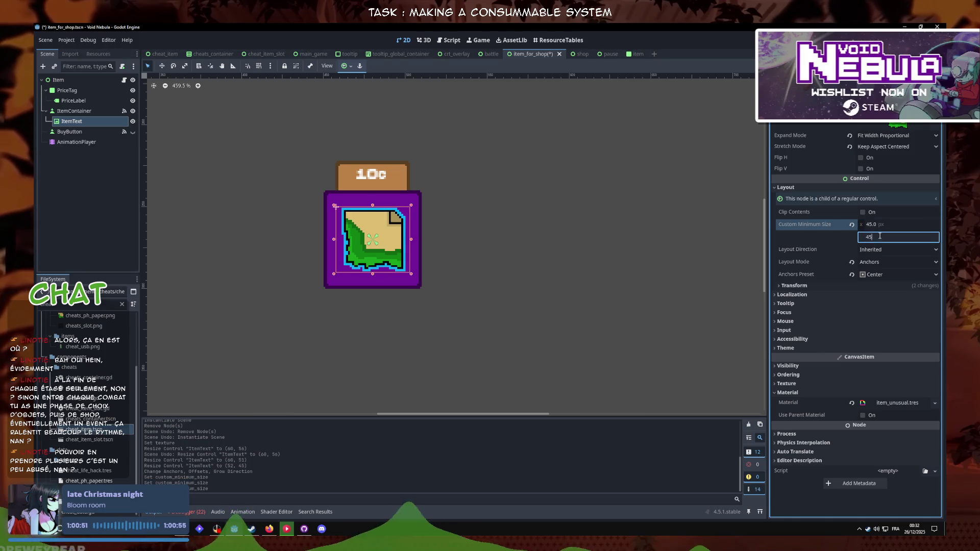
key("Return")
left_click(881, 226)
type("35")
key("Return")
left_click(621, 239)
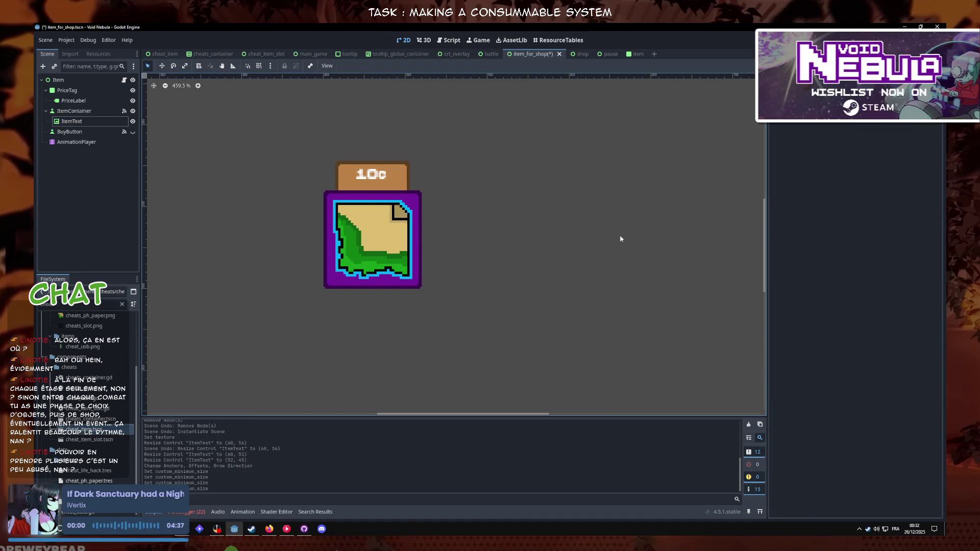
Load the CD disc texture into ItemText, stretch it to full rect, and save.
key("ctrl+s")
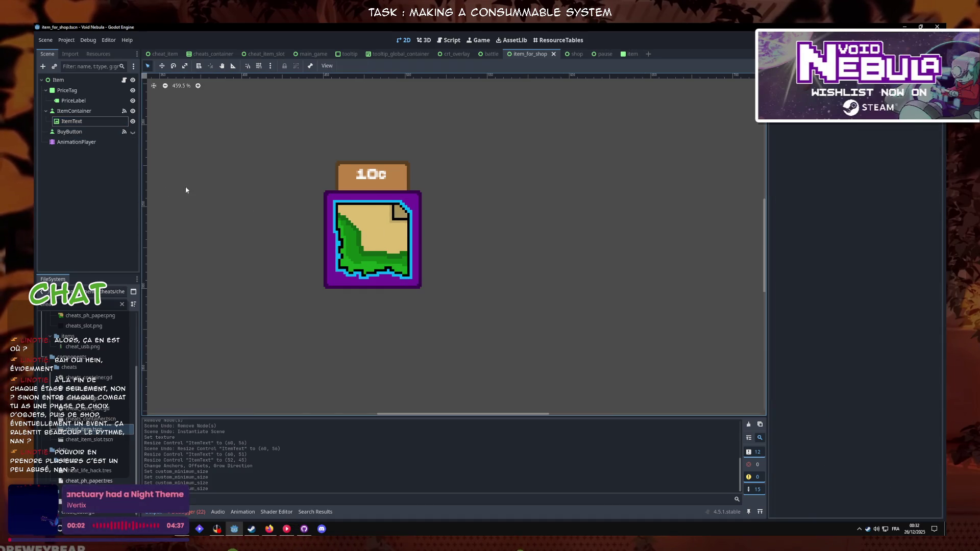
left_click(72, 121)
left_click(934, 119)
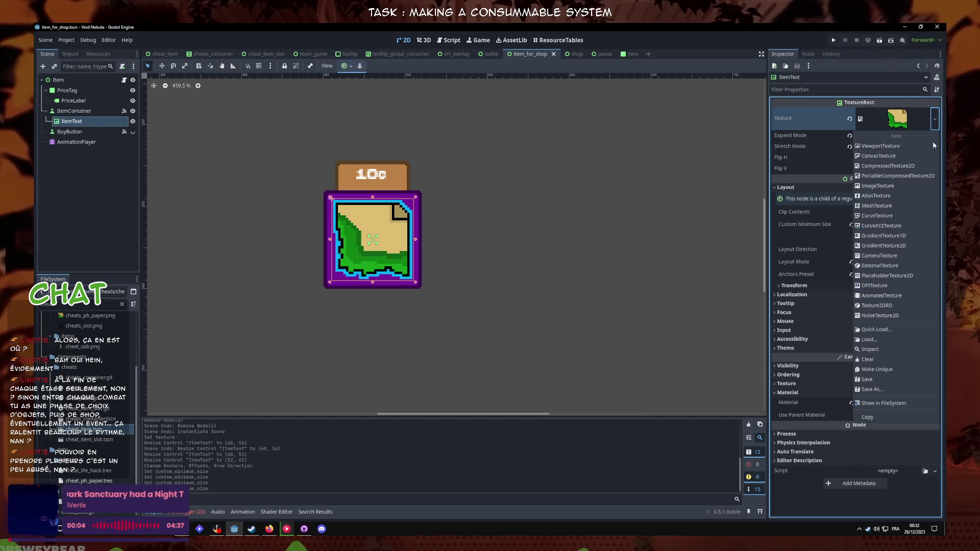
left_click(876, 329)
left_click(505, 236)
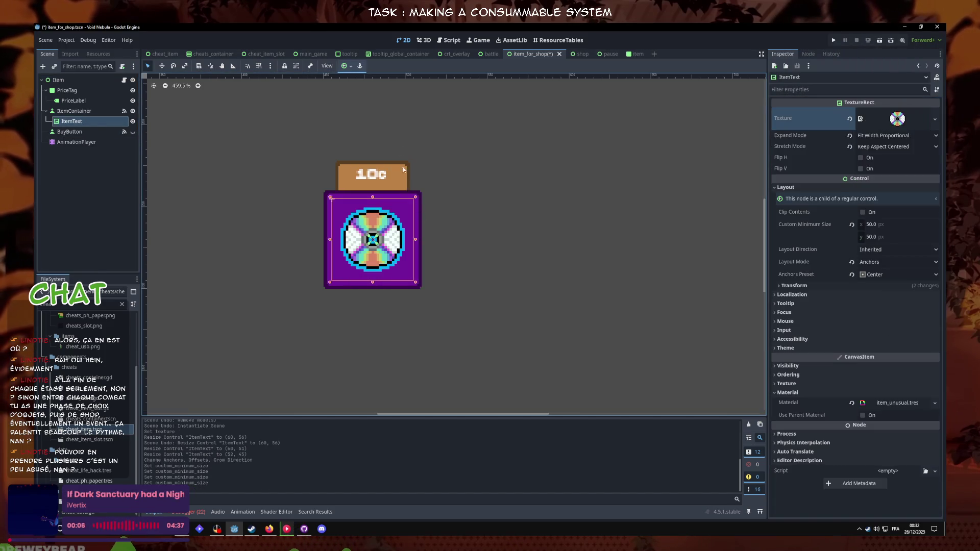
left_click(345, 66)
left_click(388, 132)
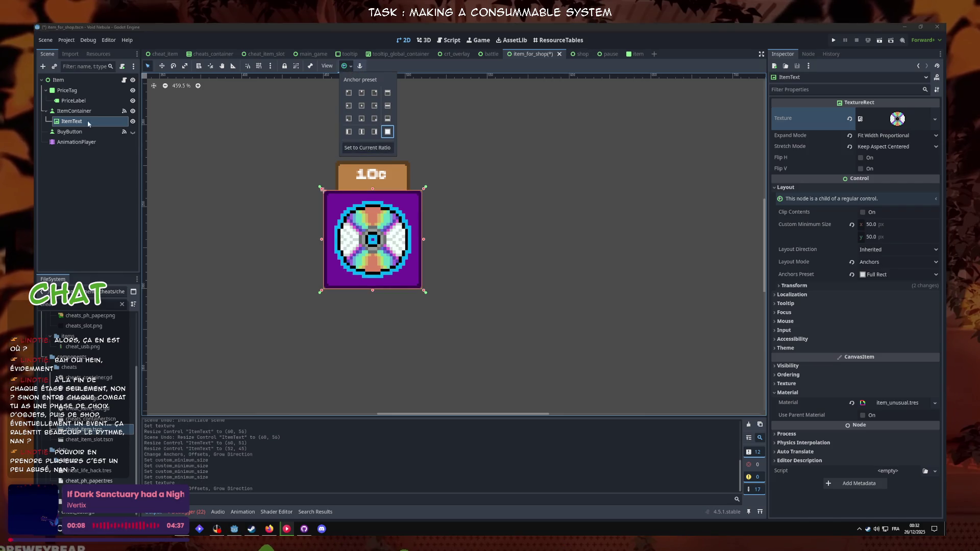
key("ctrl+s")
Try the paper texture, then undo back to the CD picture and save.
left_click(934, 119)
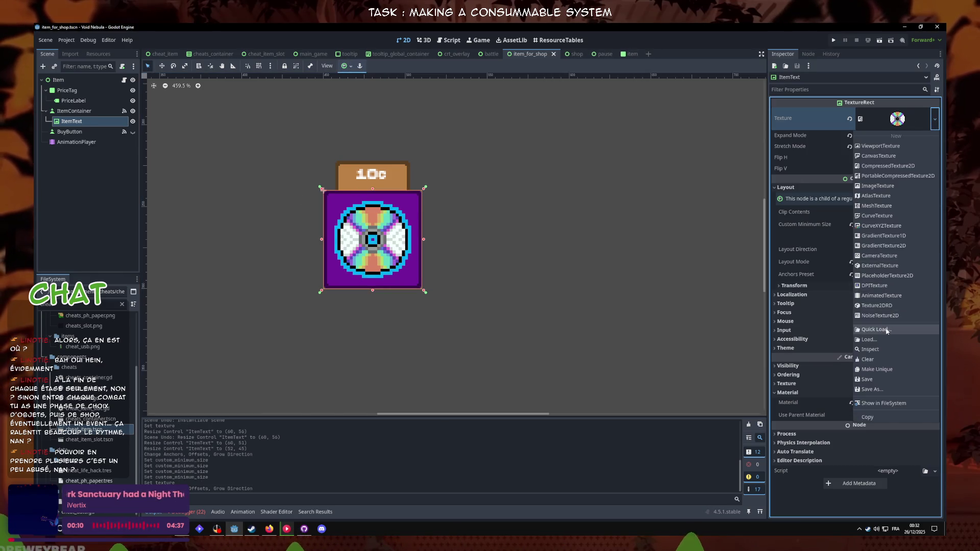
left_click(875, 329)
double_click(416, 198)
right_click(364, 255)
key("Escape")
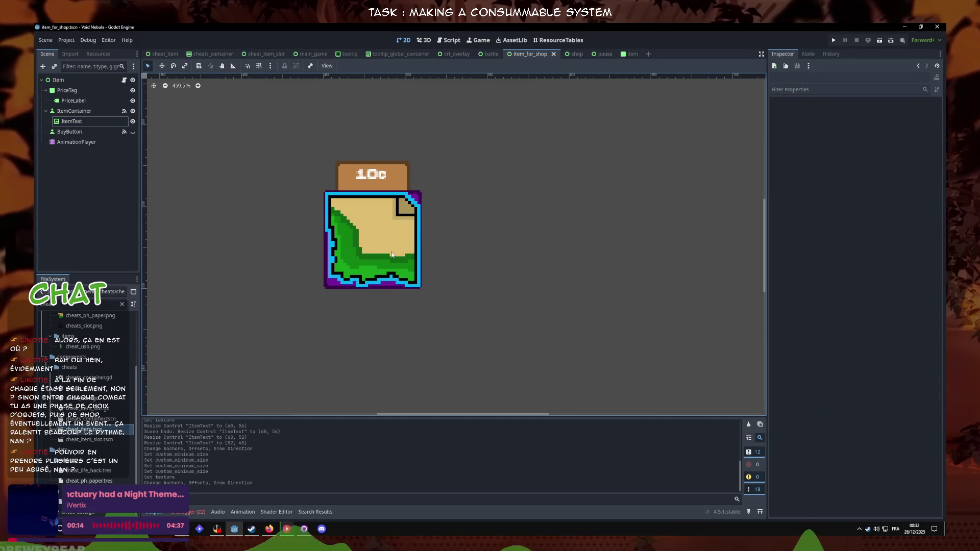
key("ctrl+z")
left_click(325, 243)
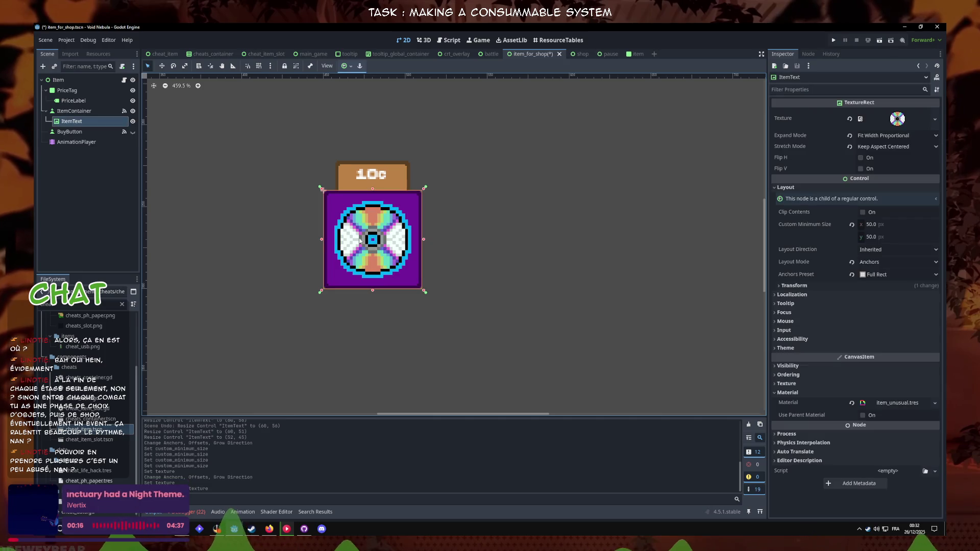
key("ctrl+z")
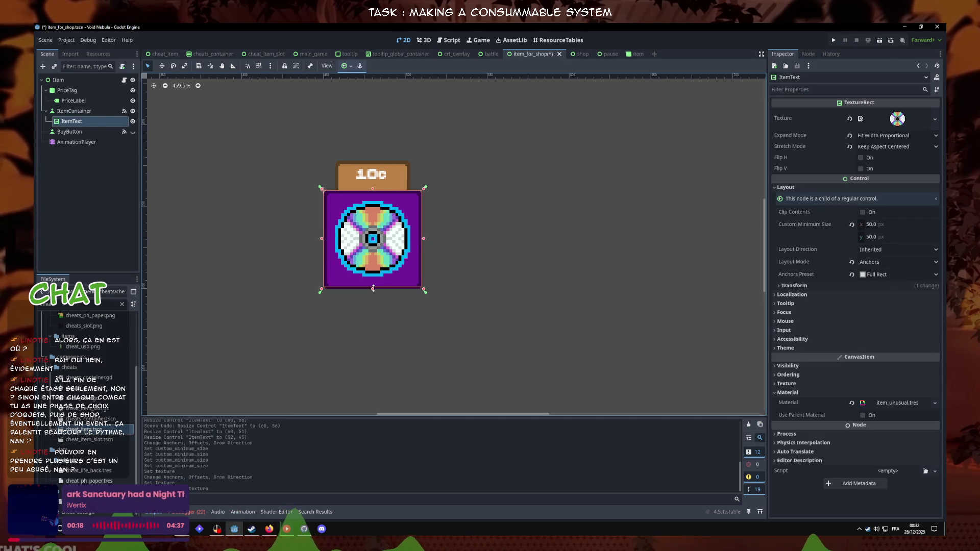
key("ctrl+s")
Pull the picture's edges inward and set its Transform size to 56 × 55.
left_click_drag(323, 237, 323, 239)
left_click_drag(374, 191, 375, 192)
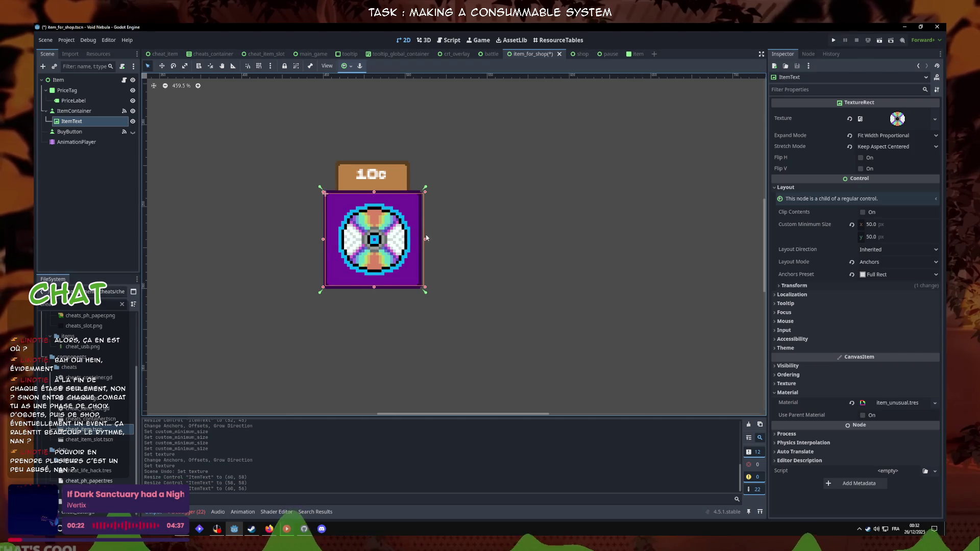
left_click_drag(426, 238, 419, 238)
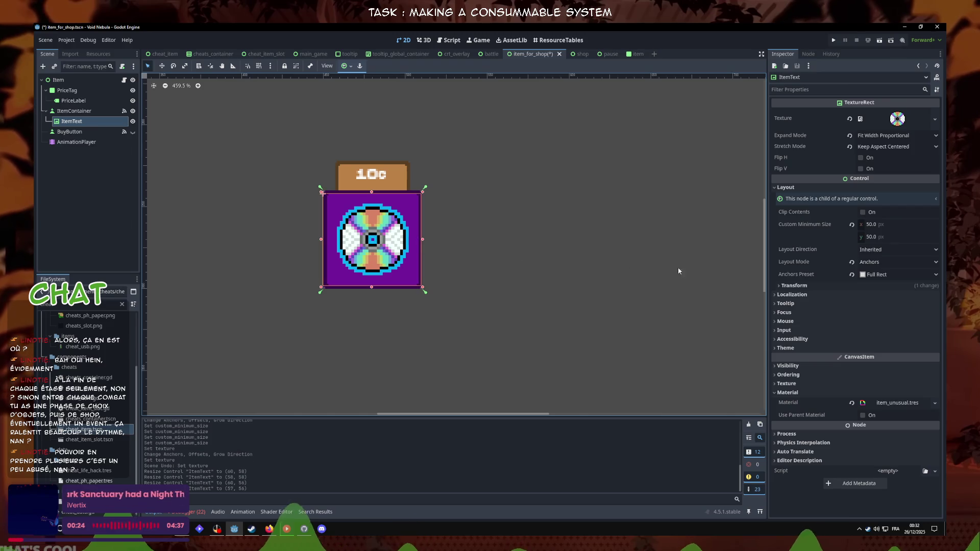
left_click(828, 286)
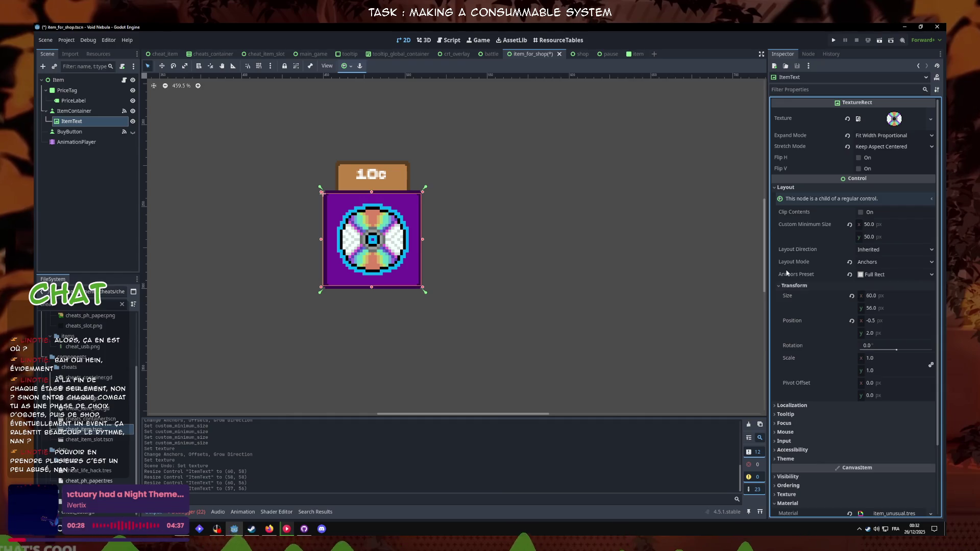
left_click(887, 300)
type("6")
key("Tab")
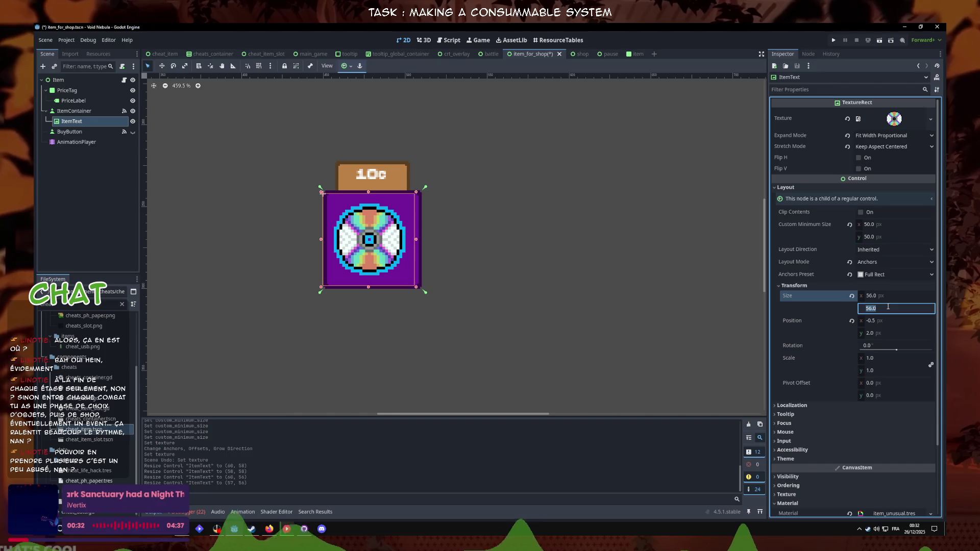
key("Return")
Experiment with Transform sizes of 50, 60 and 55 px, settling on 56 × 56.
key("Tab")
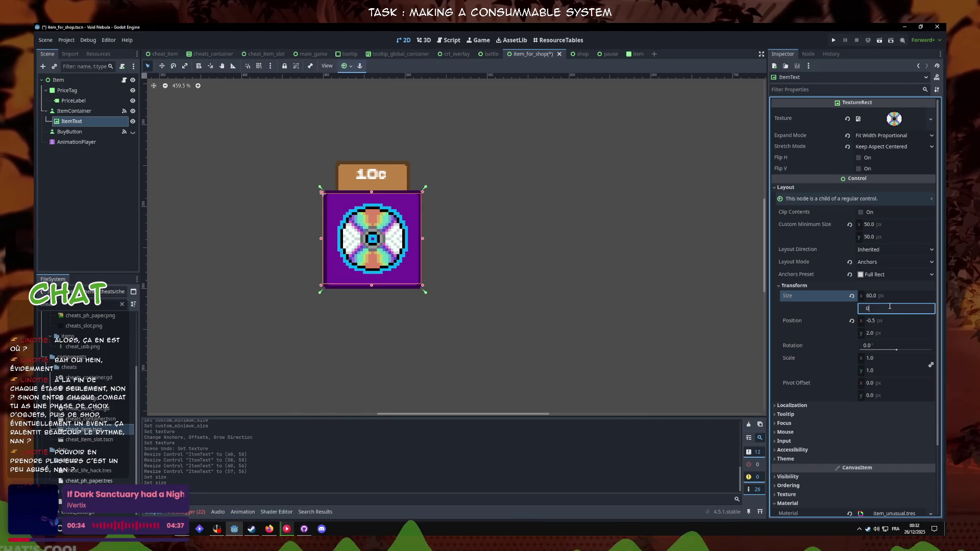
type("50")
key("Return")
type("60")
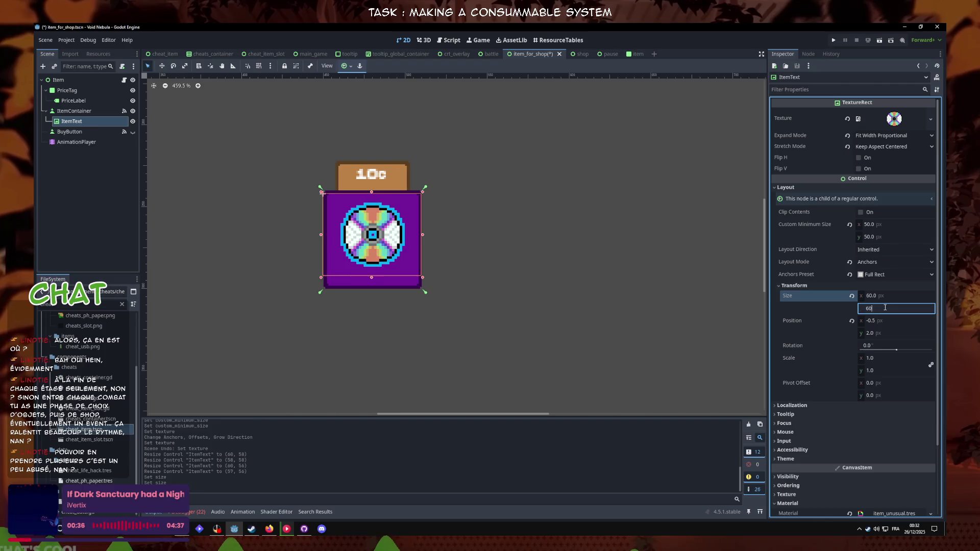
key("Return")
type("55")
key("Return")
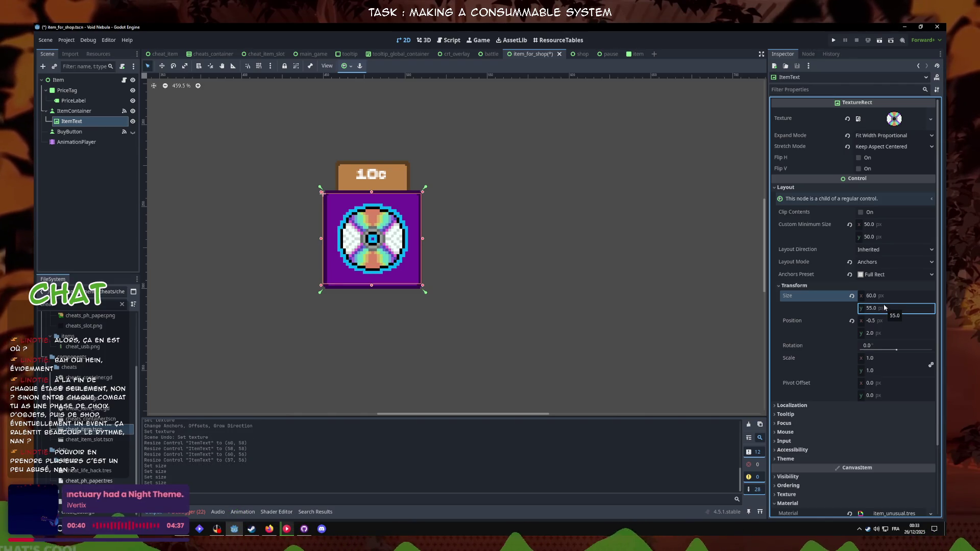
type("56")
key("Return")
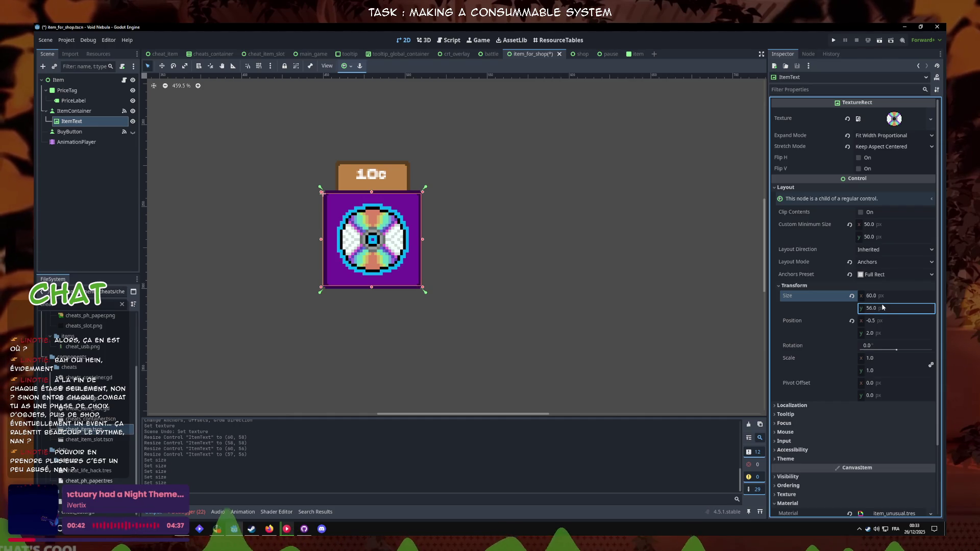
left_click(890, 298)
type("6")
key("Return")
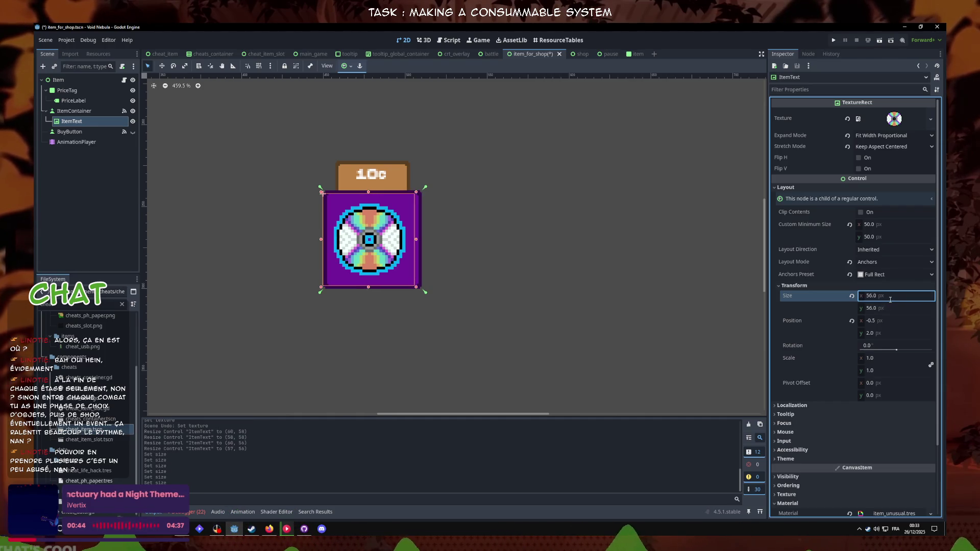
Anchor the picture to the centre with a 55 × 55 minimum size and save.
left_click(346, 66)
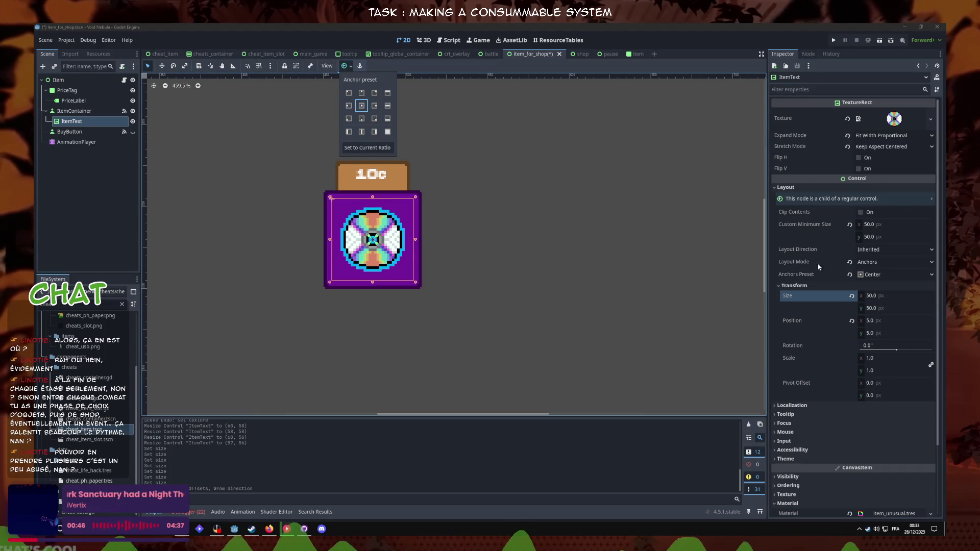
left_click(361, 106)
left_click(878, 236)
type("55")
left_click(881, 225)
type("5")
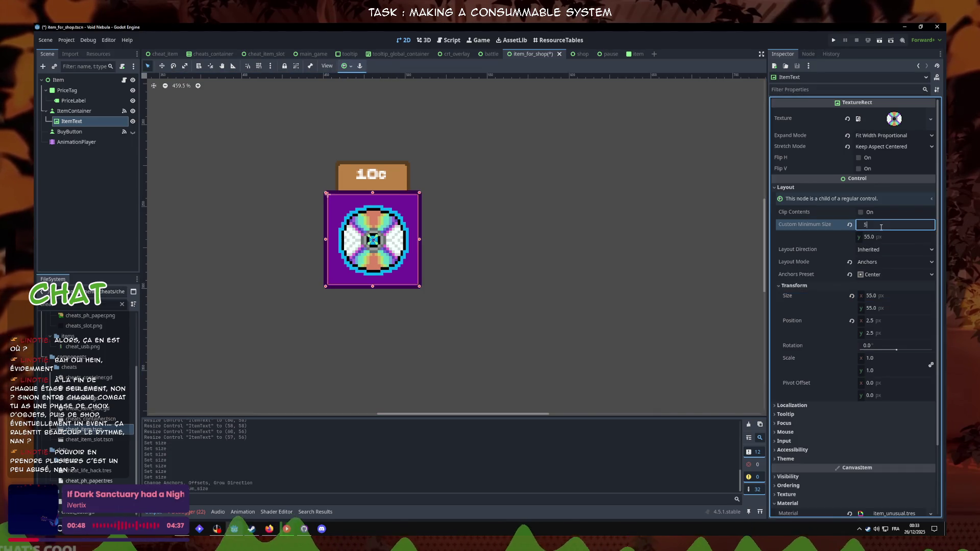
left_click(661, 269)
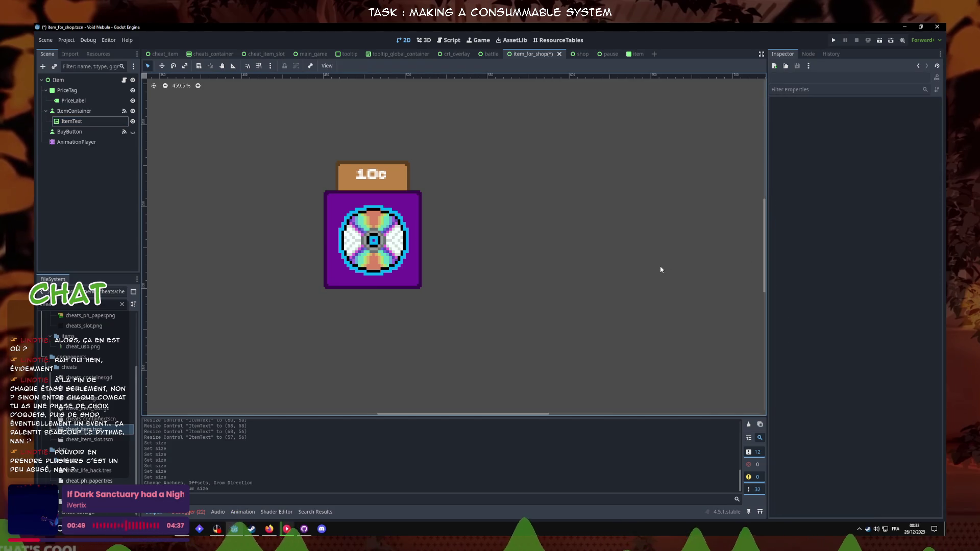
left_click(403, 259)
key("ctrl+s")
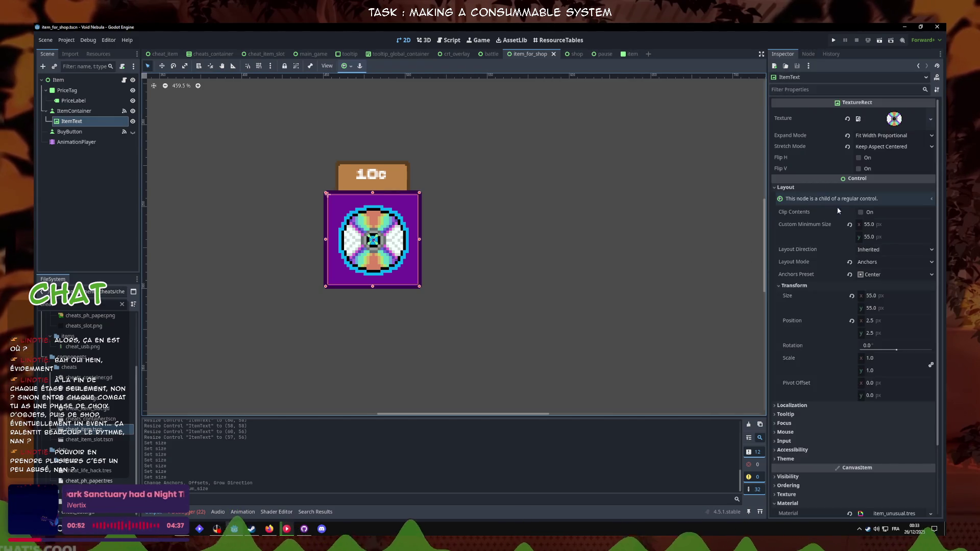
left_click(930, 119)
Switch the icon to the cheats_ph_paper texture, set minimum height 50 px, and save.
left_click(867, 331)
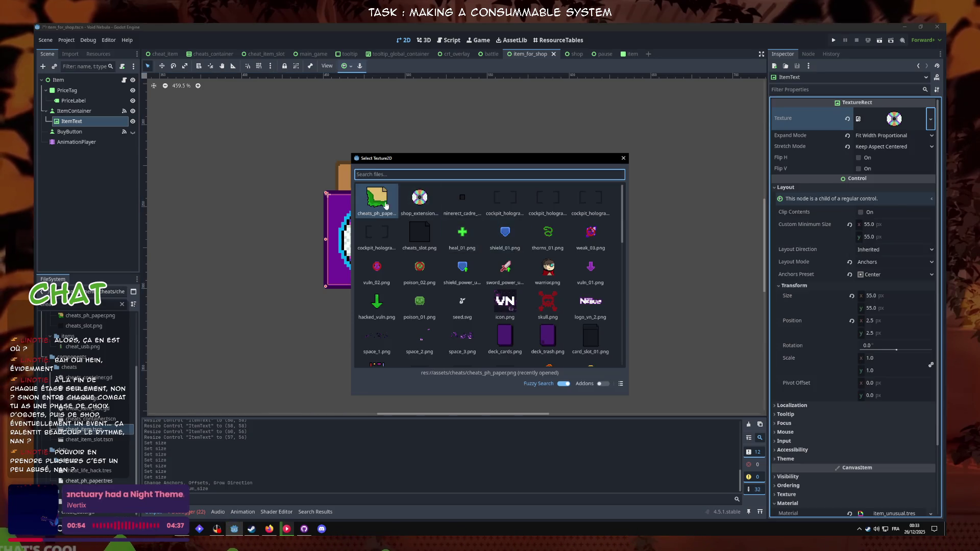
key("Return")
left_click(517, 283)
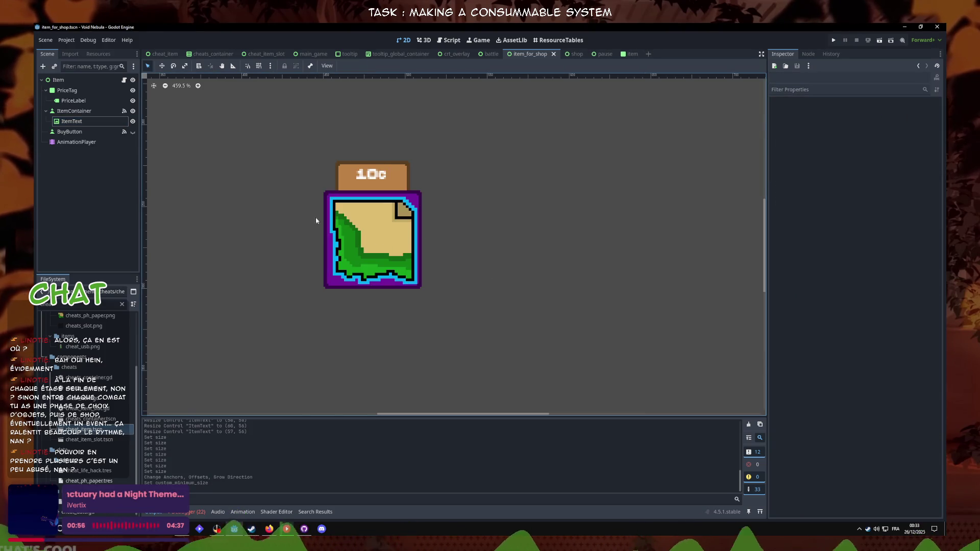
left_click(326, 197)
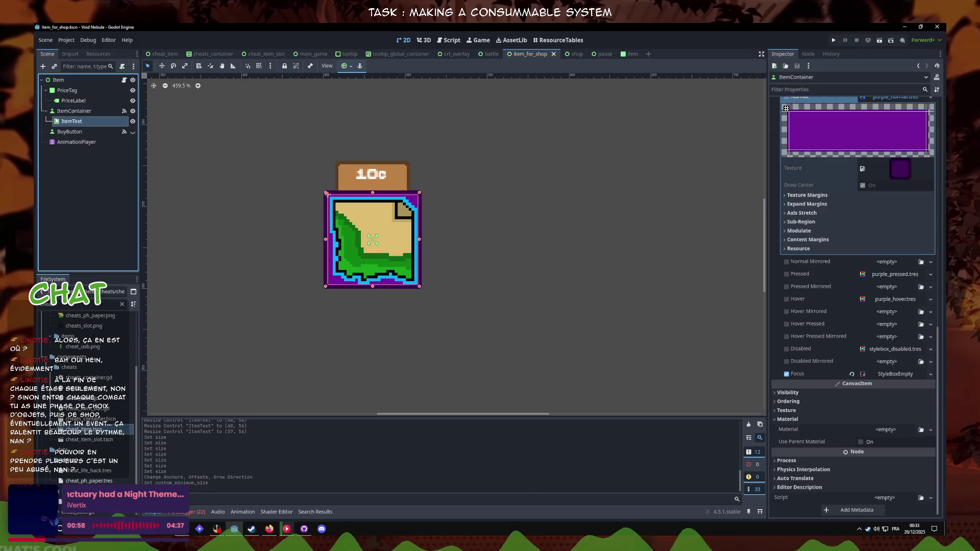
key("F2")
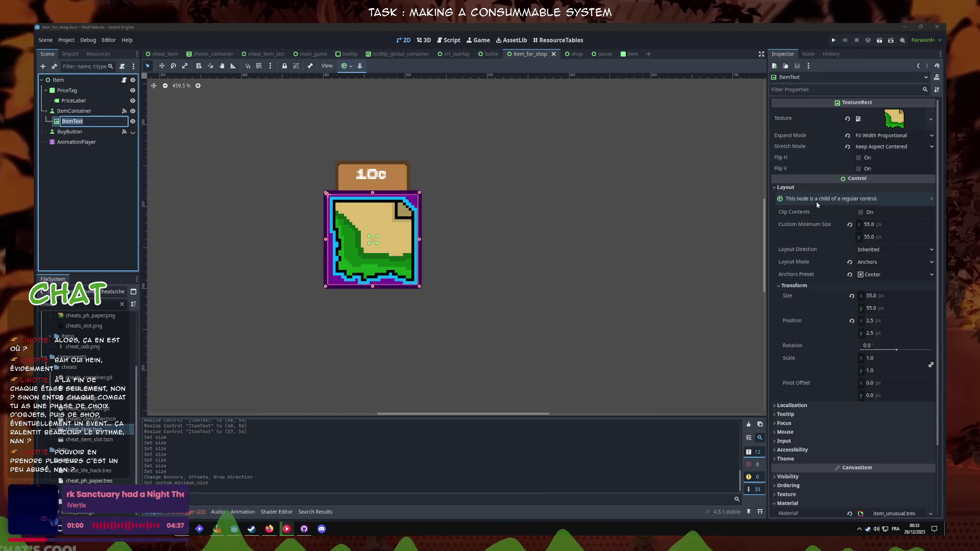
left_click(882, 239)
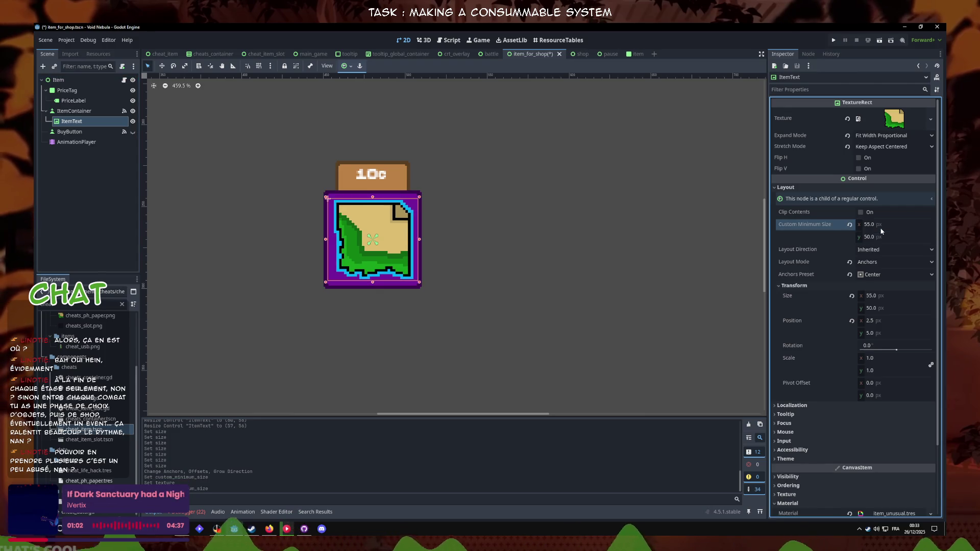
key("Return")
left_click(593, 262)
key("ctrl+s")
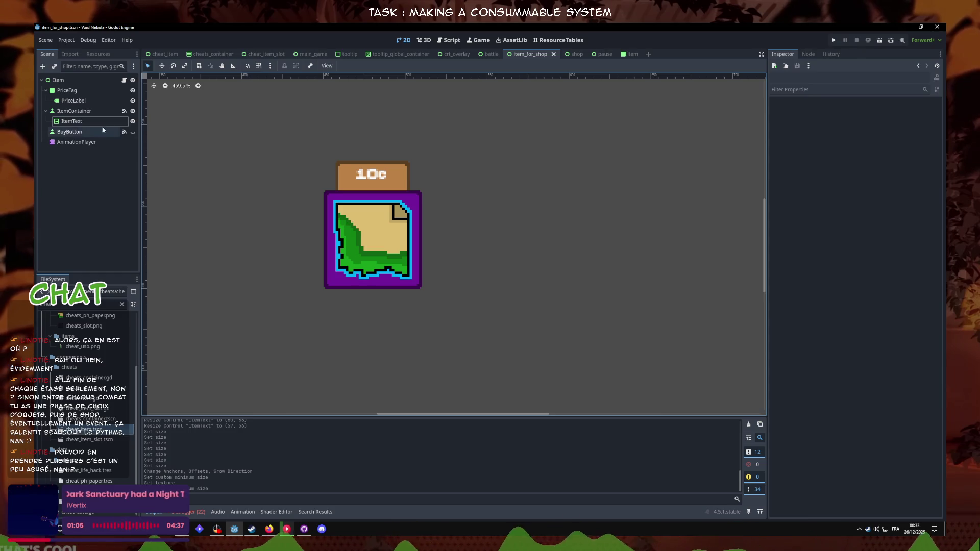
View the shop scene's five paper-sprite items in their magenta slots.
scroll(457, 238, "up", 3)
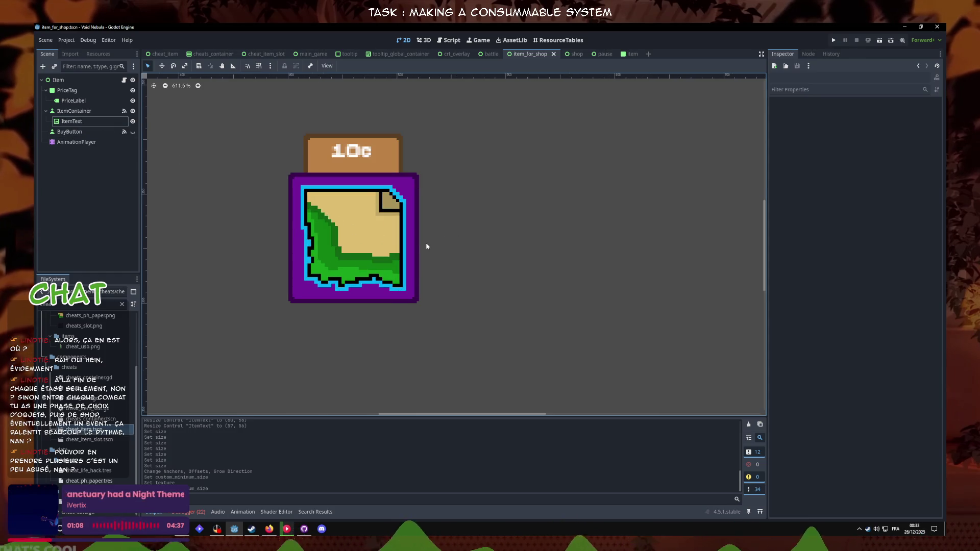
left_click(576, 54)
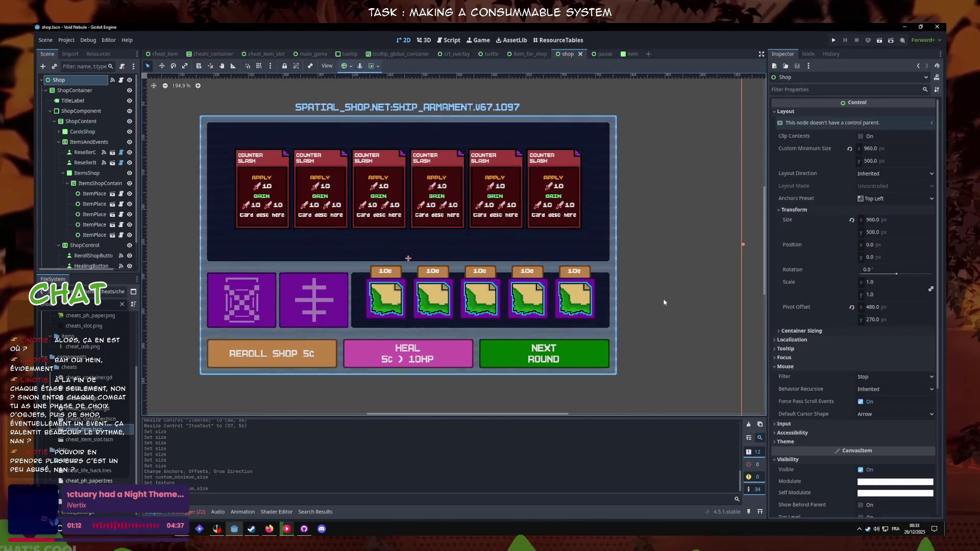
scroll(663, 298, "down", 2)
left_click(638, 301)
double_click(564, 304)
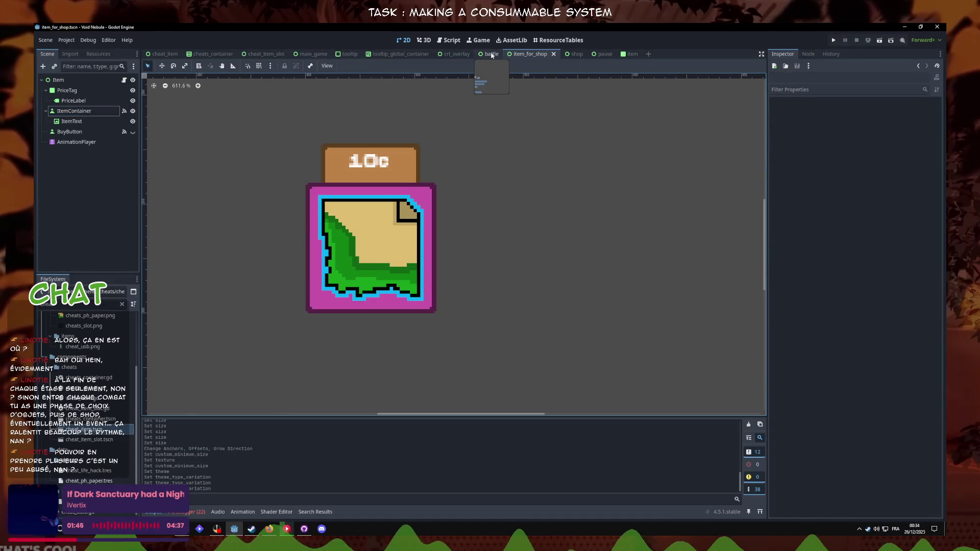
left_click(574, 54)
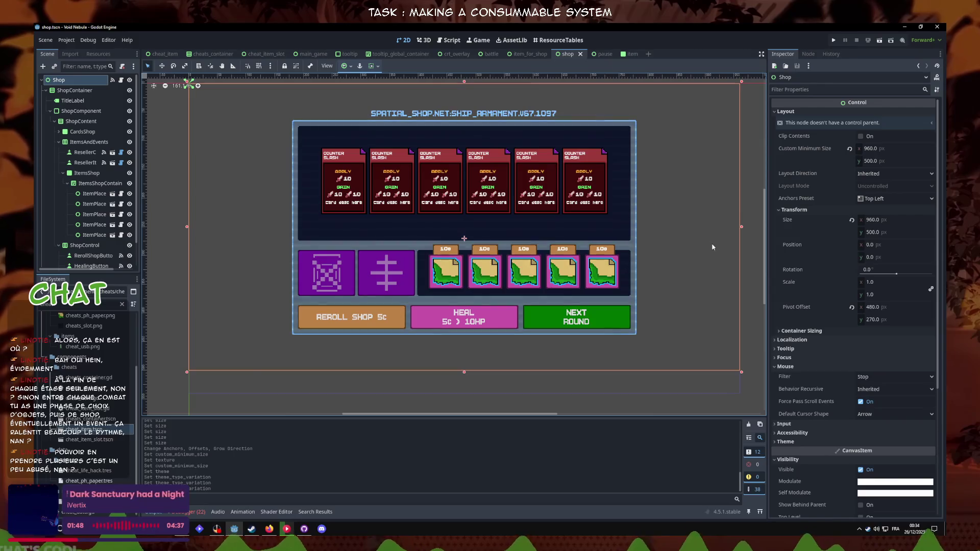
scroll(712, 247, "down", 2)
left_click(619, 256)
scroll(390, 272, "up", 4)
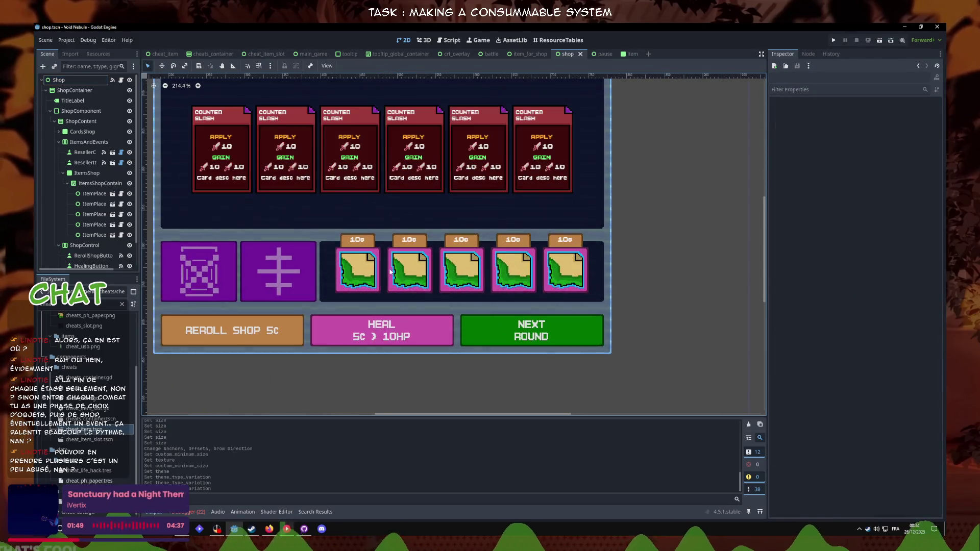
scroll(391, 271, "up", 5)
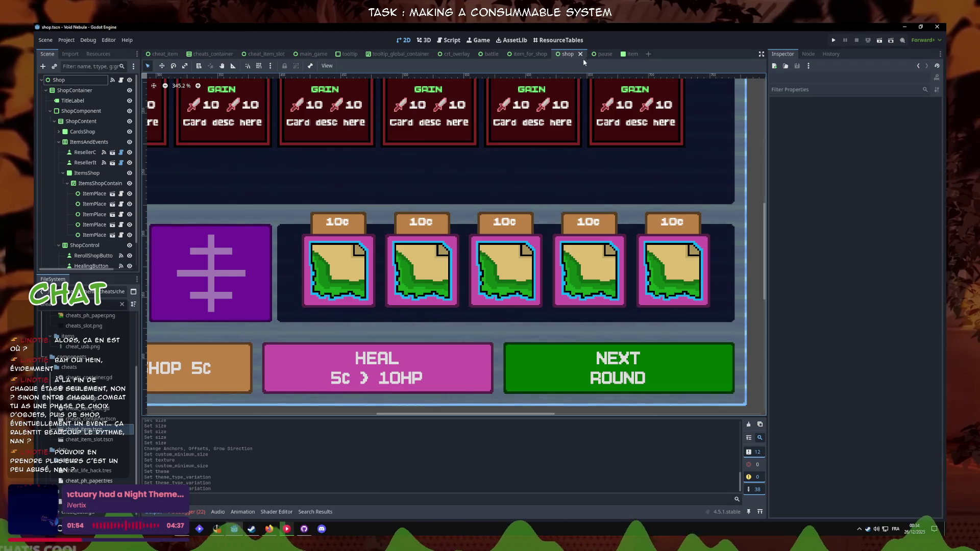
Return to item_for_shop and set the ItemContainer's Normal style to StyleBoxEmpty.
left_click(603, 54)
left_click(566, 54)
left_click(529, 54)
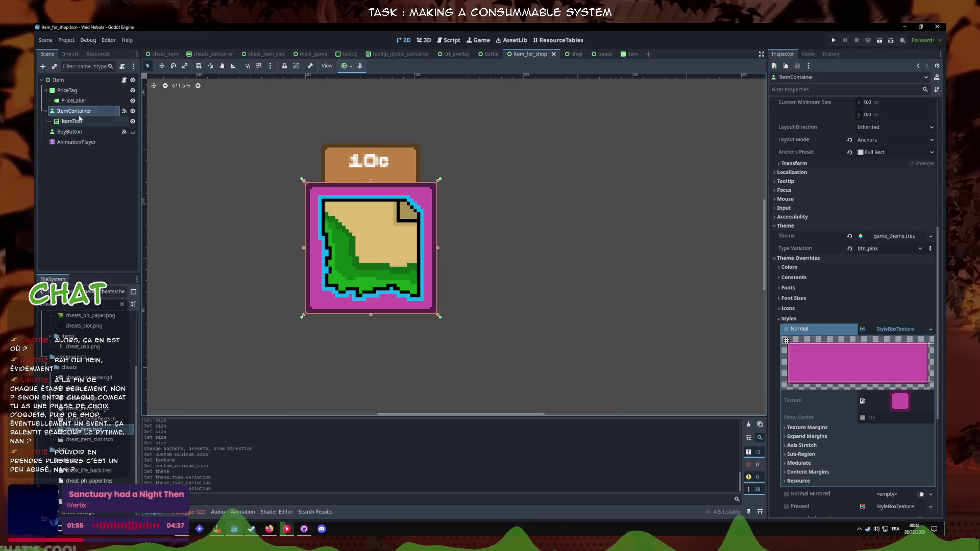
left_click(930, 329)
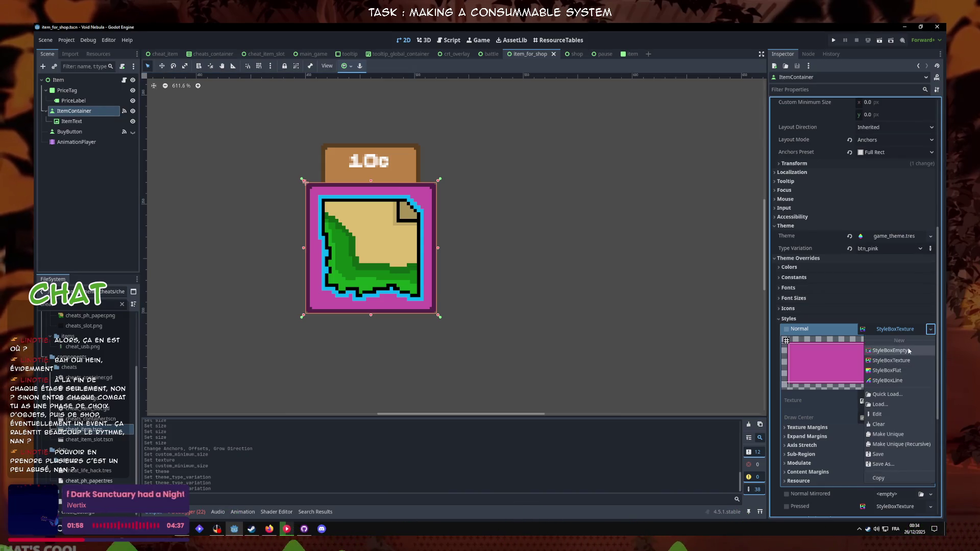
left_click(898, 340)
Inspect the price tag nodes and undo an attempted price tag resize.
left_click(379, 176)
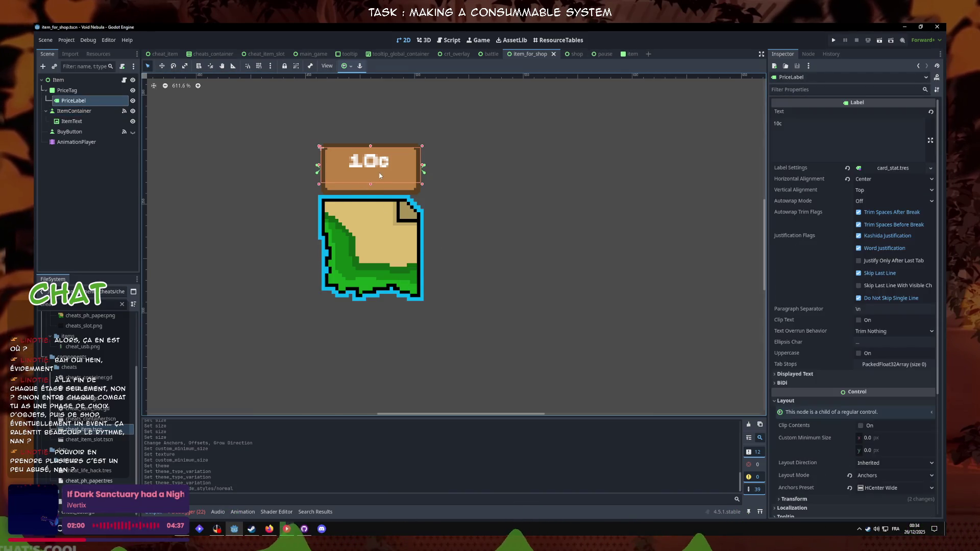
left_click(69, 91)
mouse_move(372, 192)
left_mouse_down()
mouse_move(371, 179)
mouse_move(371, 191)
left_mouse_up()
left_click(74, 121)
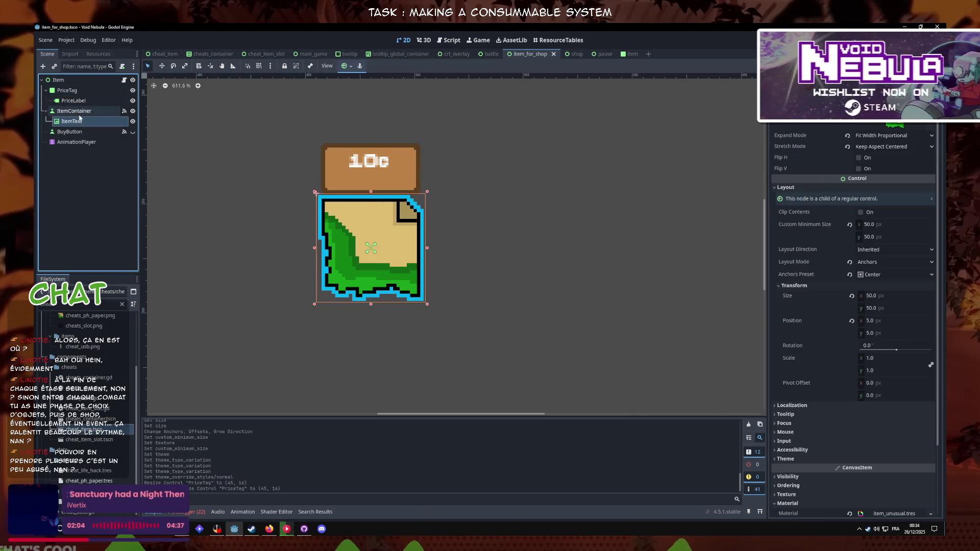
left_click(76, 111)
left_click(83, 101)
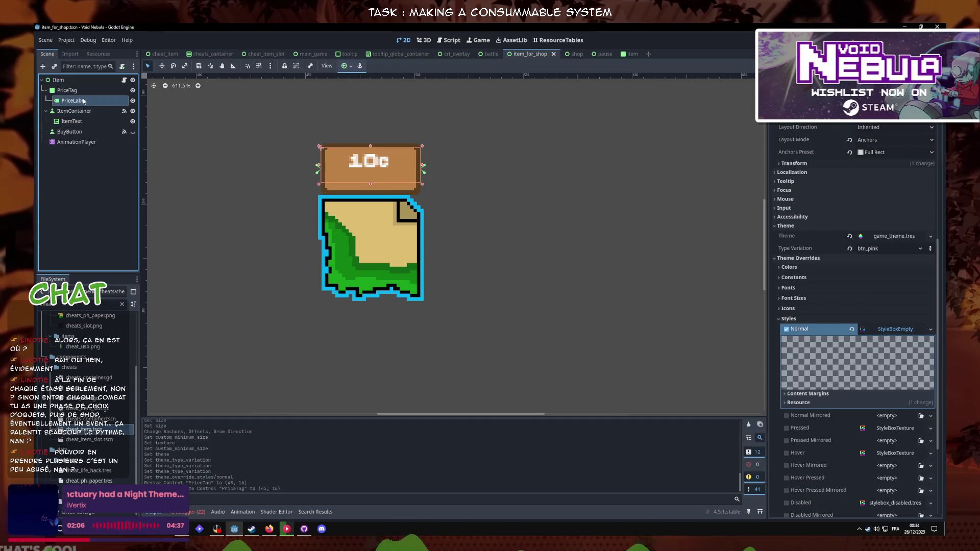
left_click(67, 90)
left_click(71, 121)
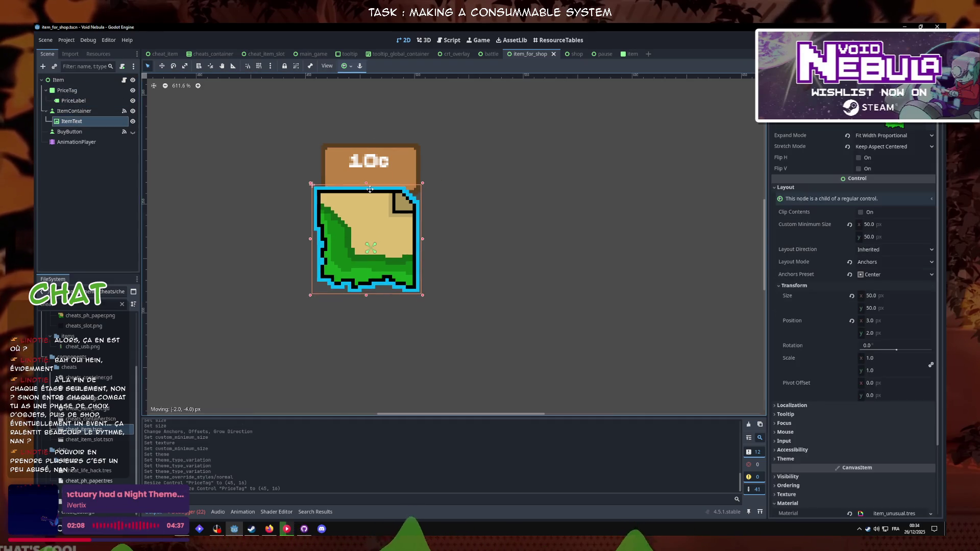
left_click(67, 90)
key("ctrl+z")
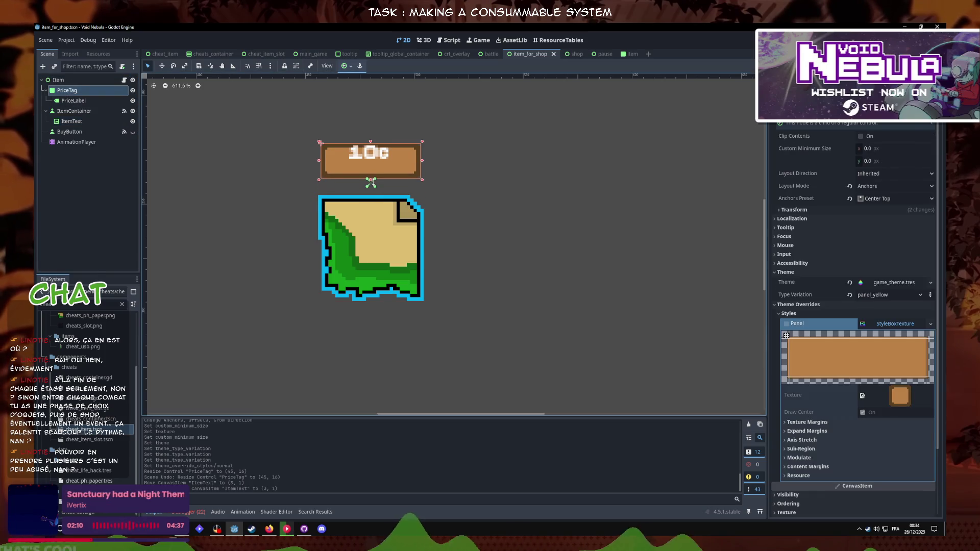
Re-anchor PriceLabel inside the PriceTag and save item_for_shop.
left_click(73, 101)
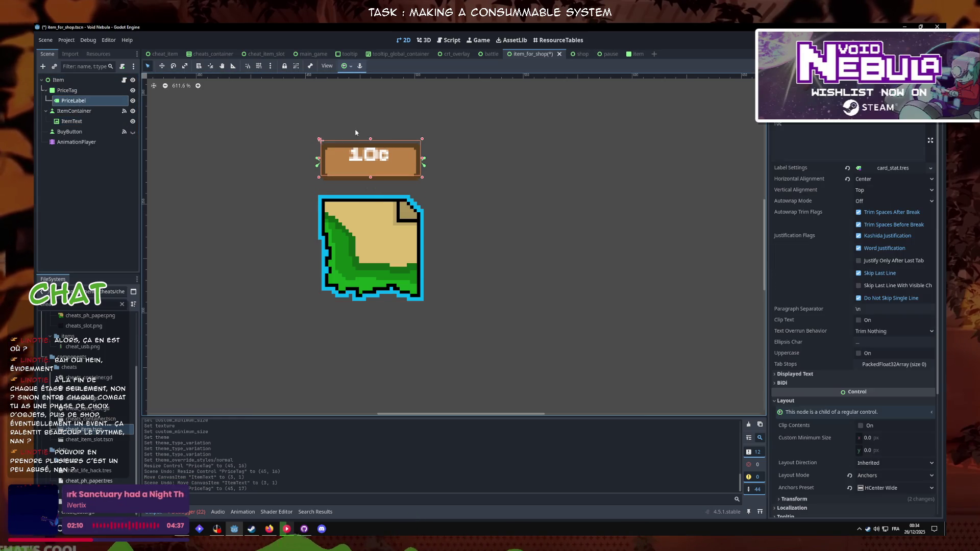
left_click(344, 66)
left_click(387, 106)
left_click(443, 138)
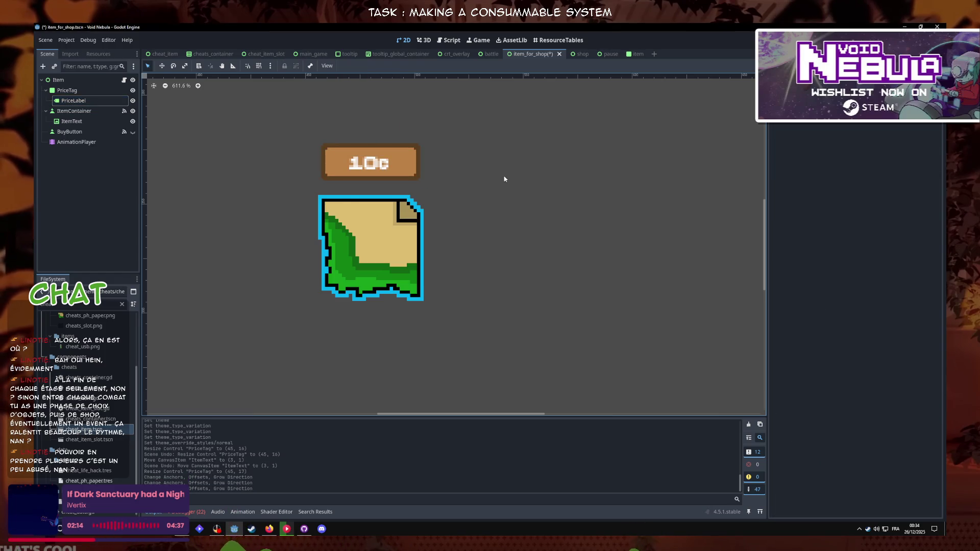
key("ctrl+s")
Check the item row in the shop scene, then return to item_for_shop.
left_click(568, 53)
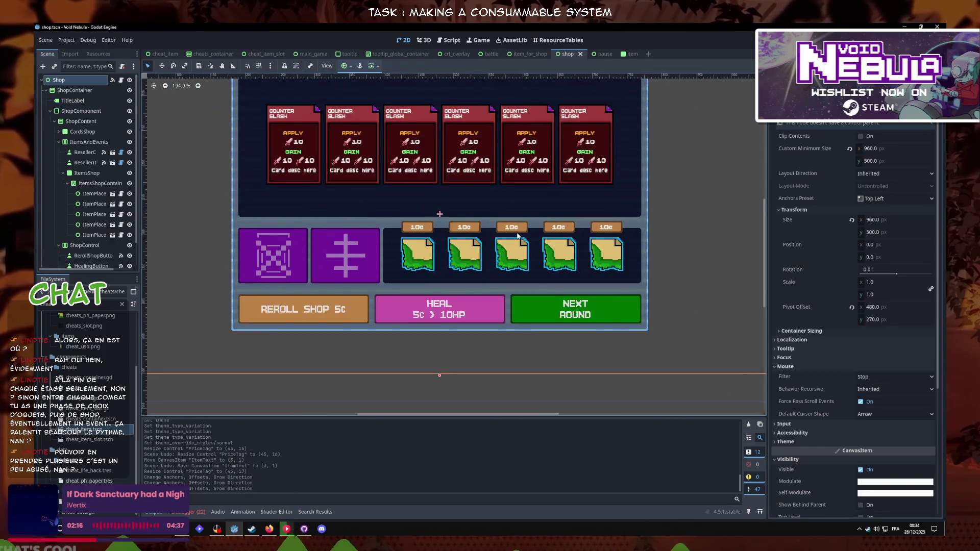
scroll(527, 235, "down", 5)
left_click(655, 246)
left_click_drag(656, 246, 586, 262)
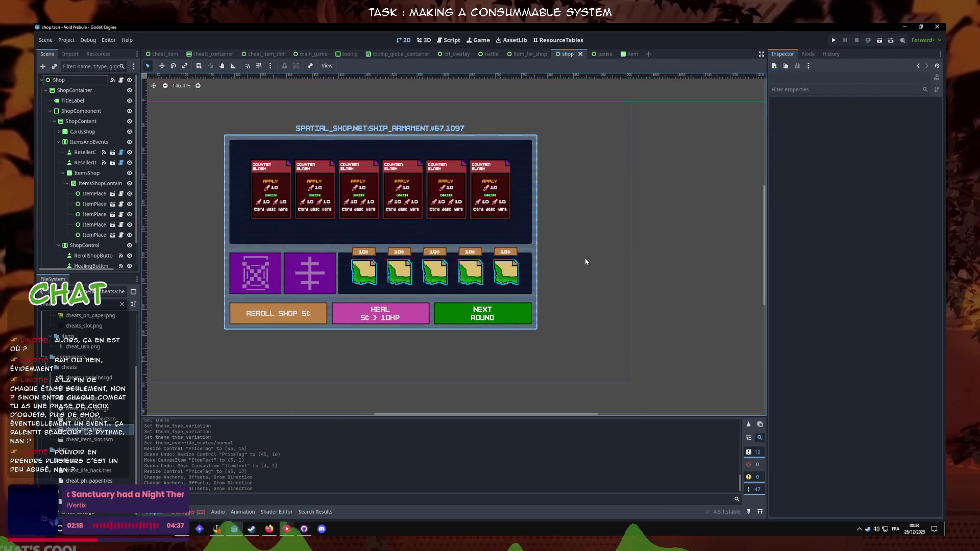
scroll(401, 266, "up", 3)
left_click(536, 54)
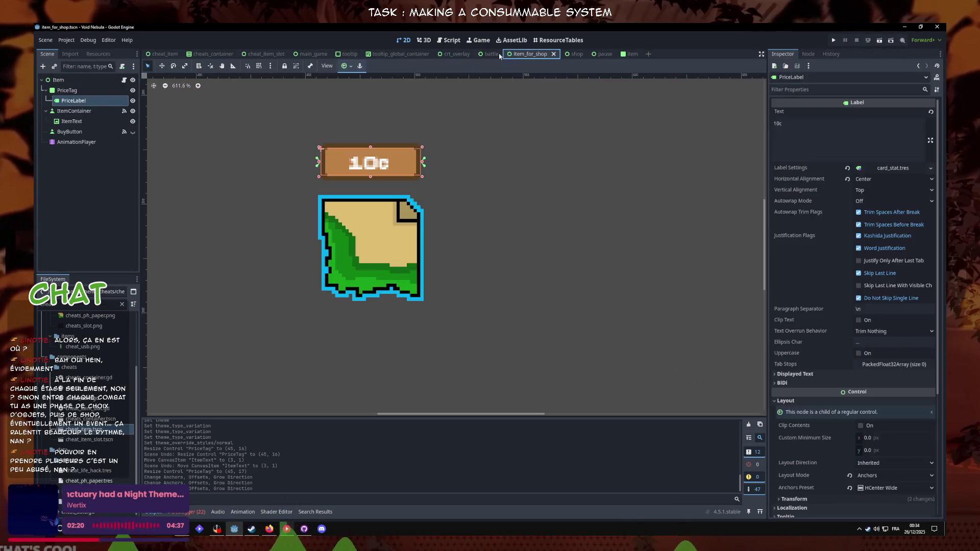
left_click(486, 55)
left_click(531, 54)
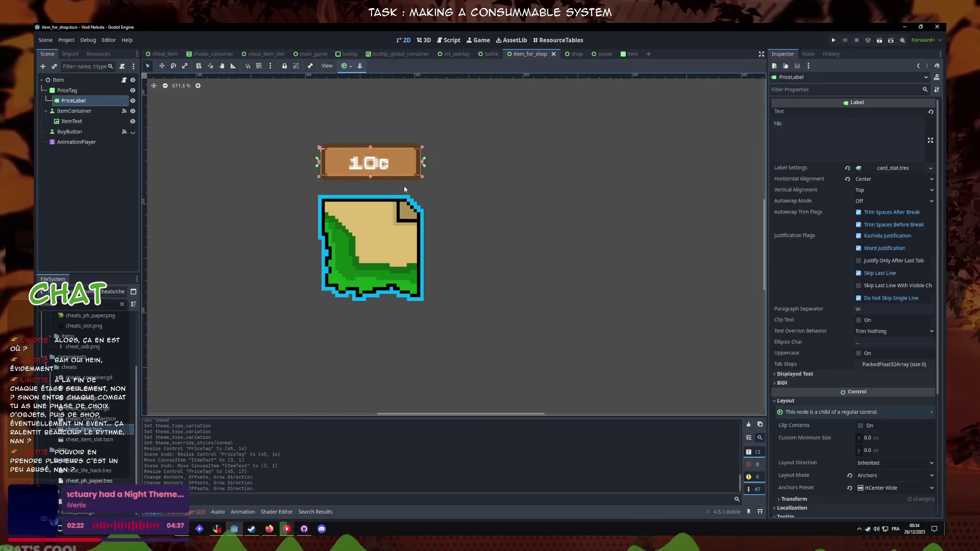
Quick Load the disc image as the item icon's texture.
left_click(408, 205)
left_click(451, 201)
left_click(413, 214)
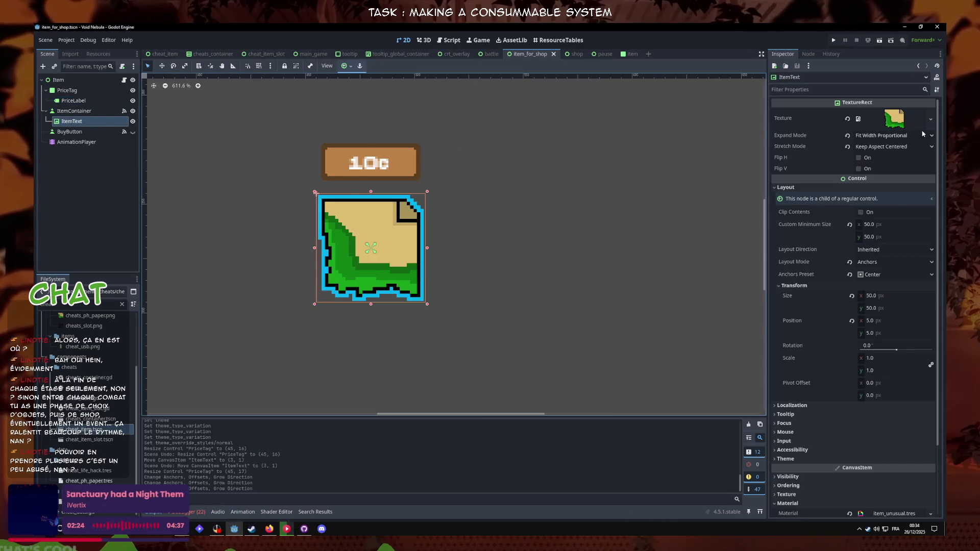
left_click(894, 119)
left_click(931, 119)
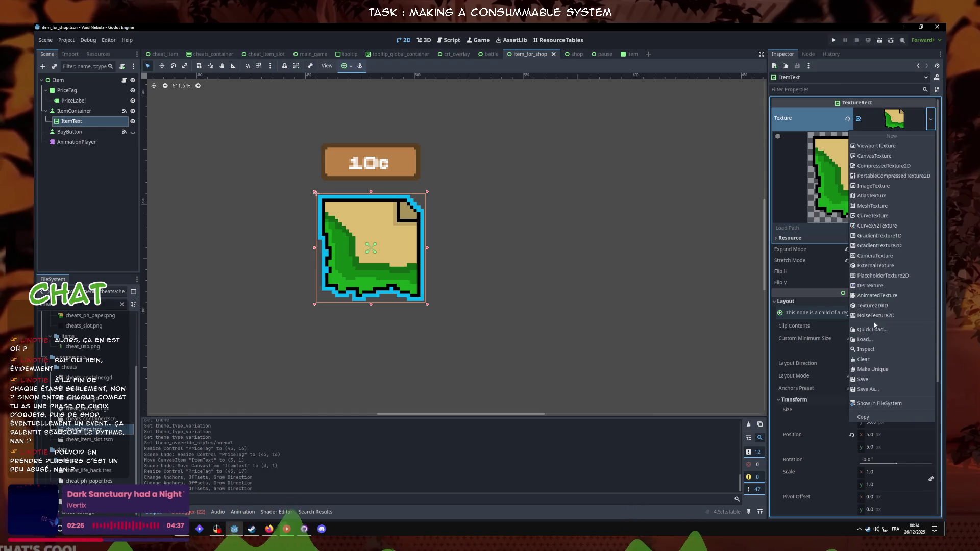
left_click(893, 328)
left_click(431, 207)
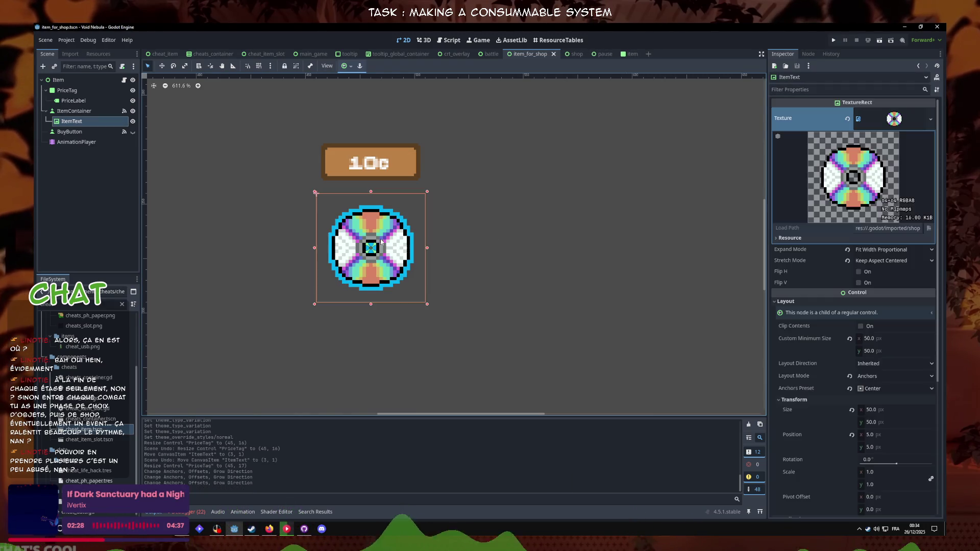
Re-center the disc icon with an anchor preset and shift the shop's item row slightly.
left_click(350, 65)
left_click(368, 89)
left_click(568, 53)
left_click_drag(419, 263, 416, 263)
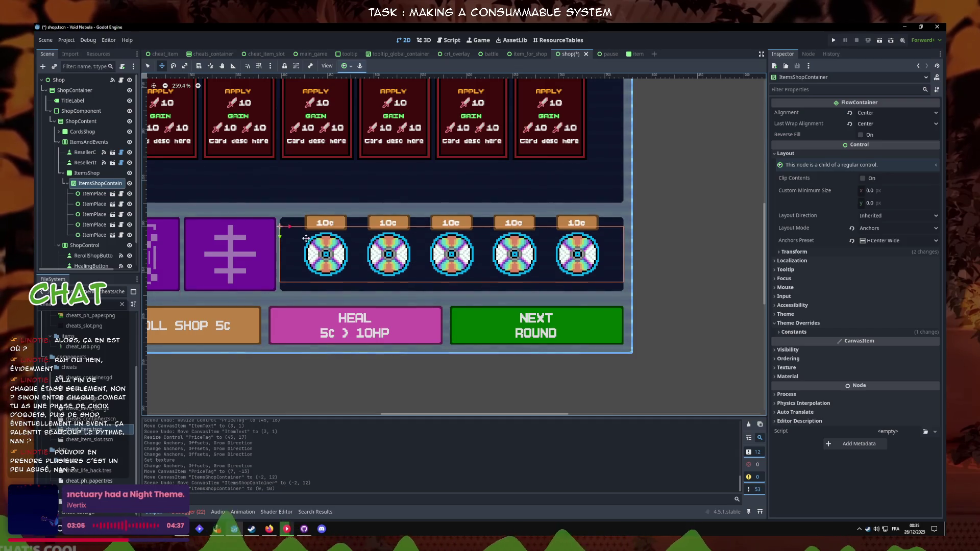
Change the ItemsShop node's type to PanelContainer.
right_click(99, 173)
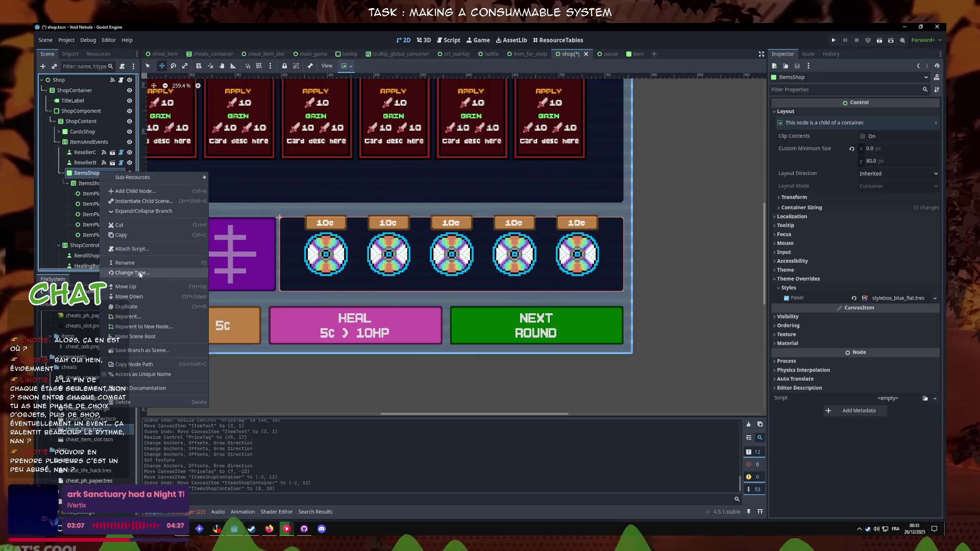
left_click(133, 273)
key("Down")
key("Down")
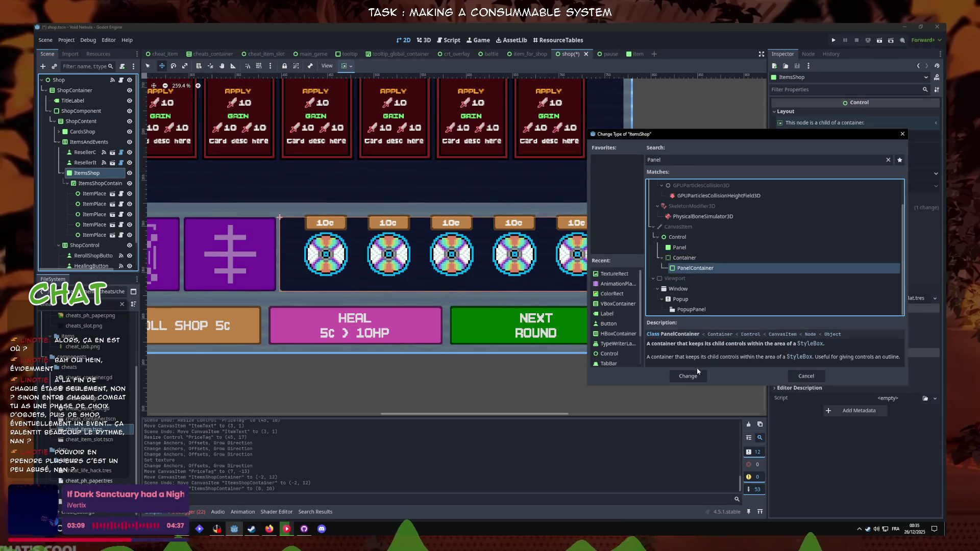
key("Return")
Give ItemsShopContainer vertical Shrink Center sizing, undoing the horizontal centring.
left_click(100, 183)
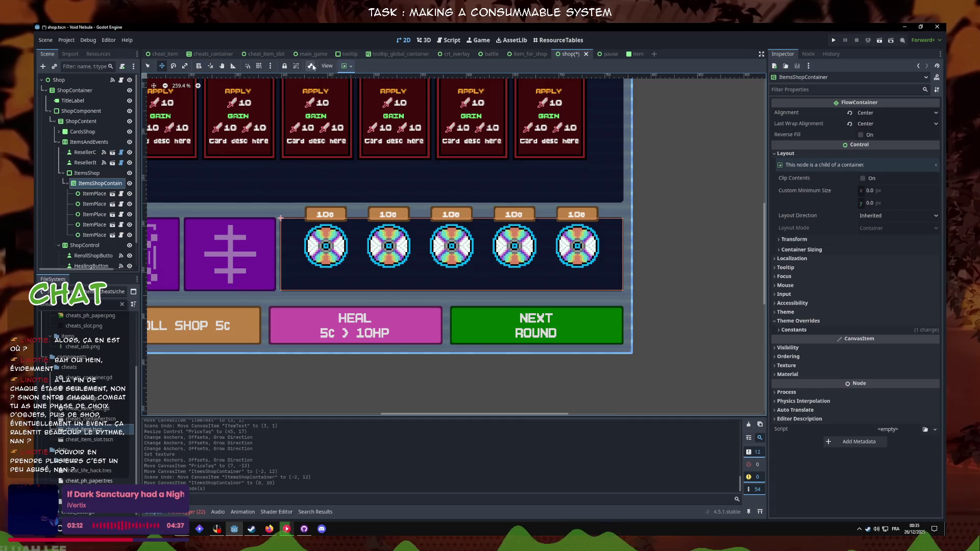
left_click(346, 66)
left_click(362, 93)
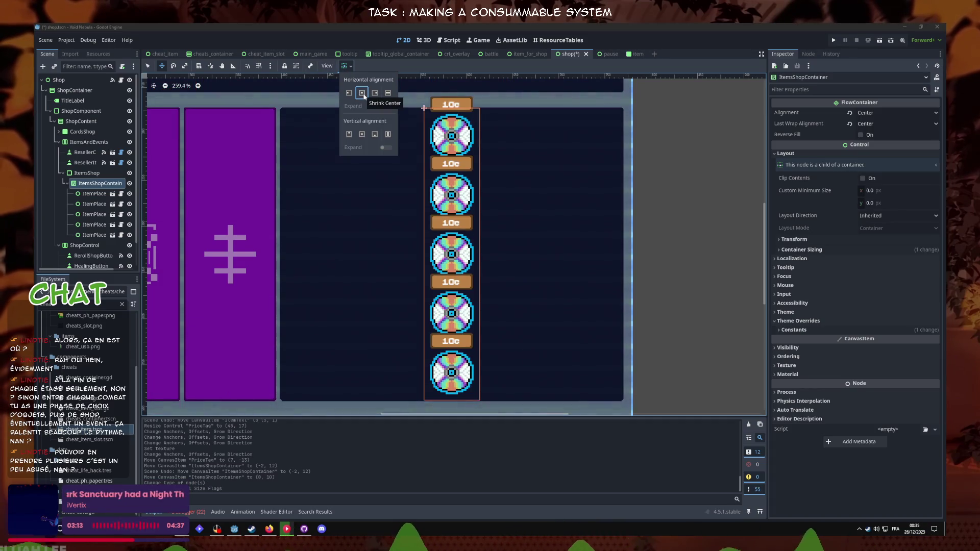
key("ctrl+z")
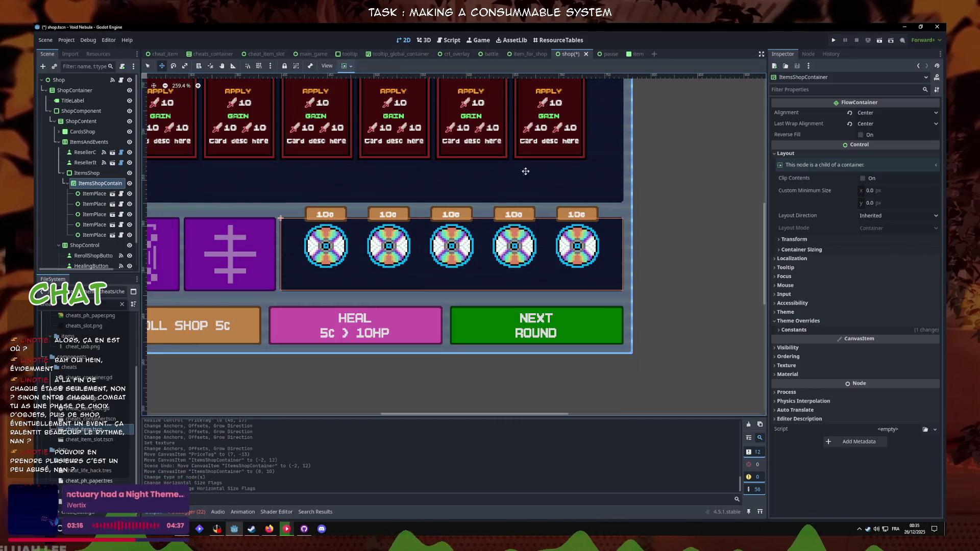
left_click(361, 135)
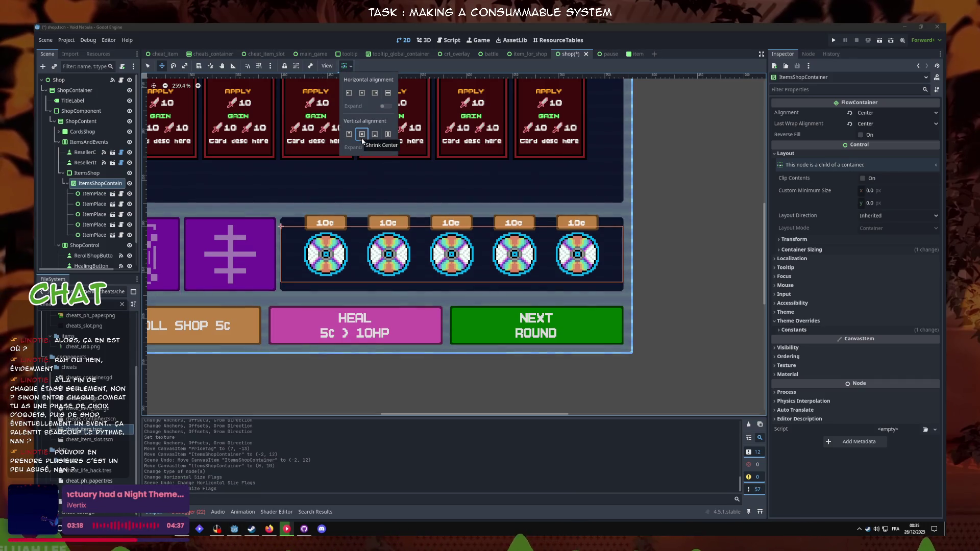
left_click(364, 147)
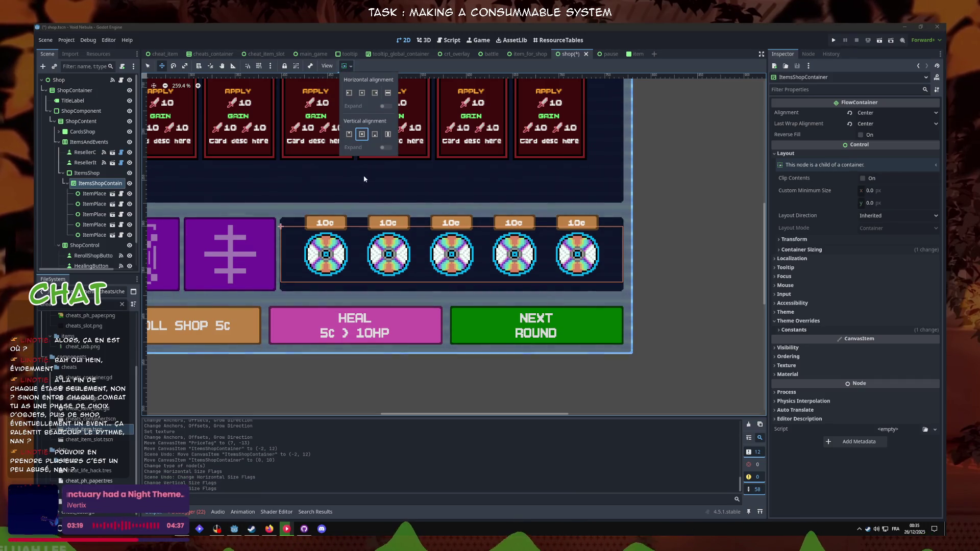
left_click(611, 82)
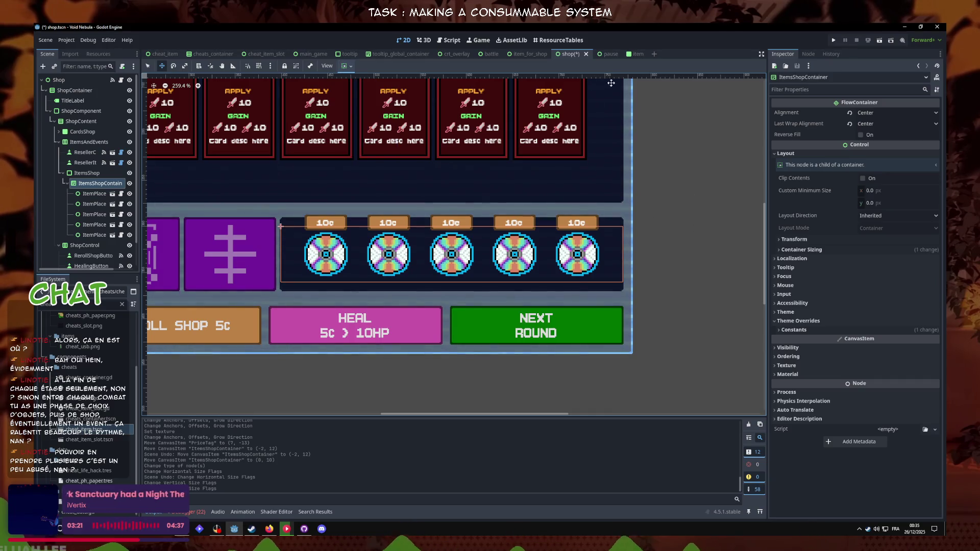
left_click(529, 53)
left_click(74, 111)
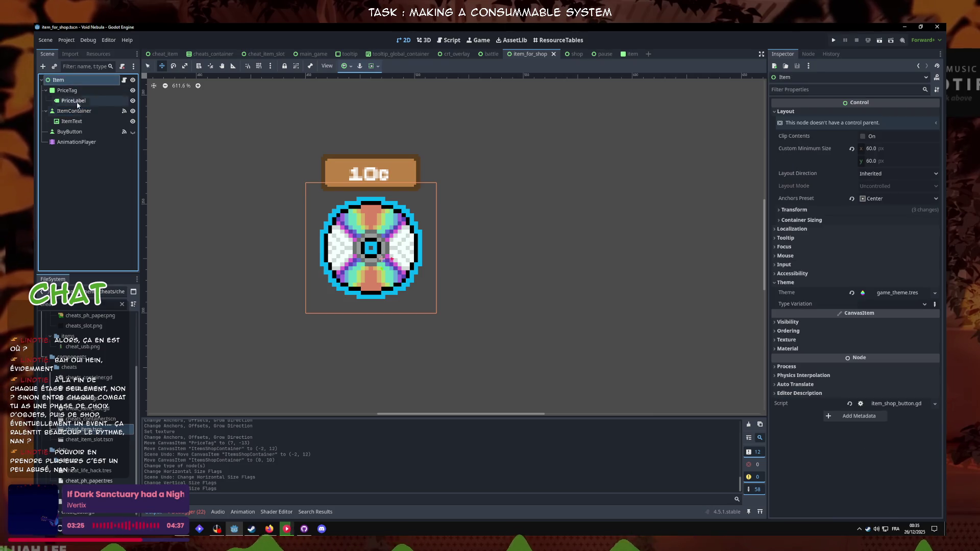
Move the disc ItemContainer down slightly and compare it against the shop scene.
left_click(67, 90)
left_click(80, 102)
left_click(74, 110)
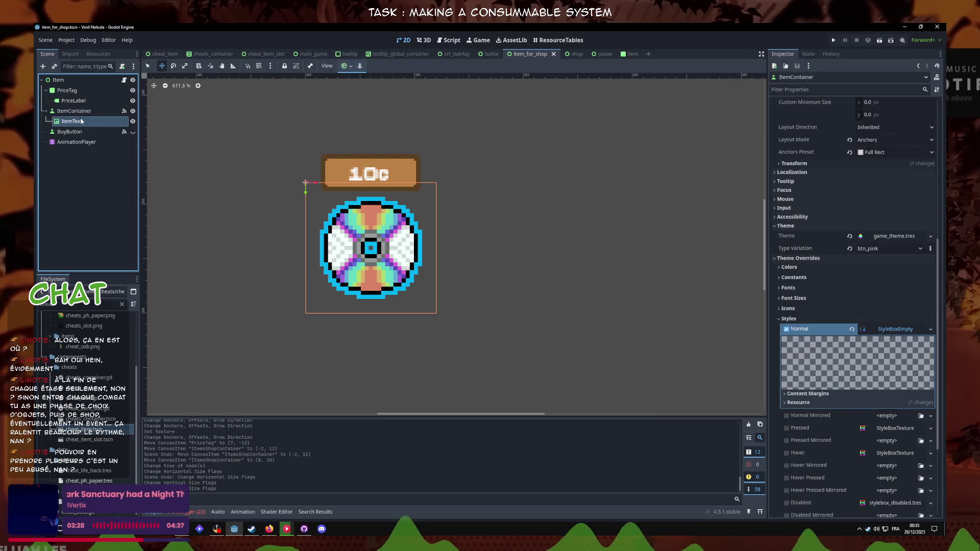
left_click(72, 121)
left_click(81, 112)
left_click(72, 121)
left_click(74, 110)
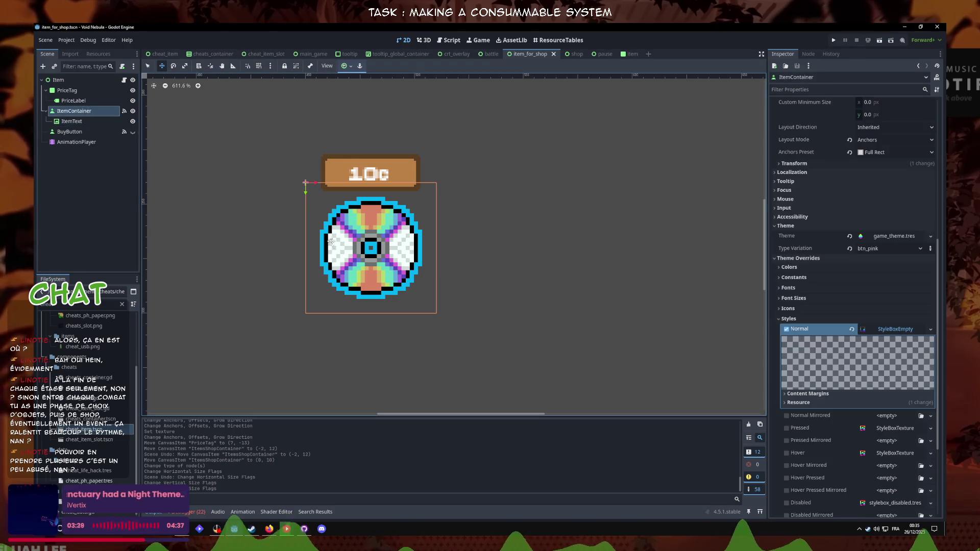
left_click_drag(367, 252, 368, 258)
right_click(367, 255)
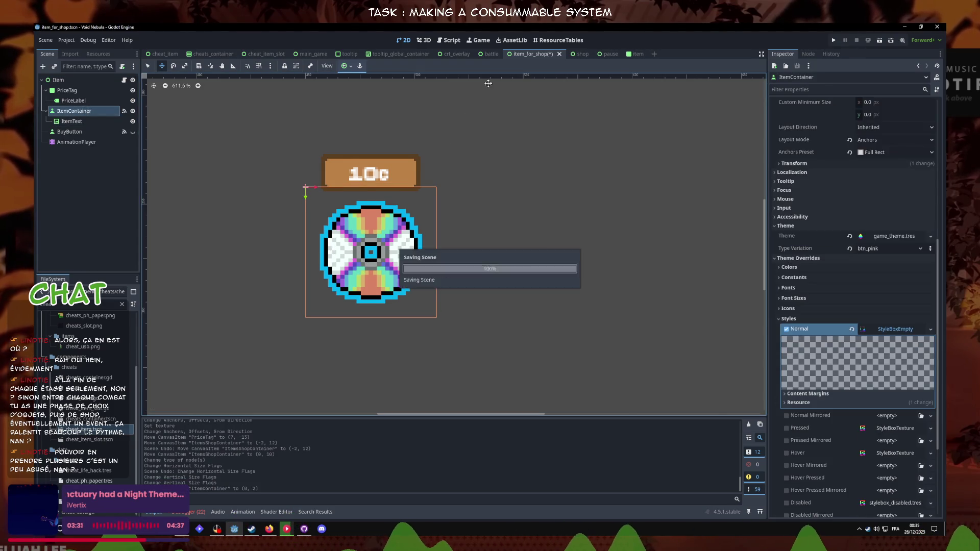
left_click(576, 55)
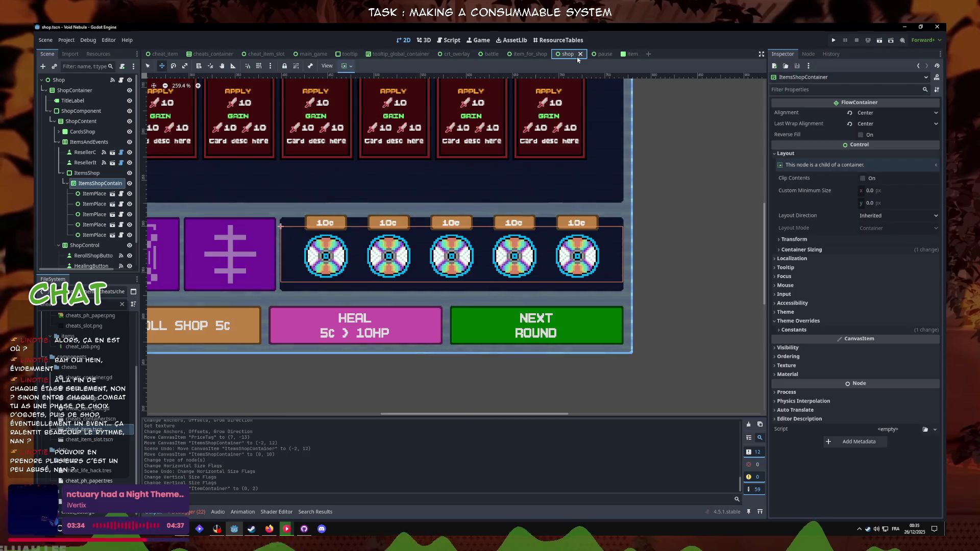
left_click(527, 58)
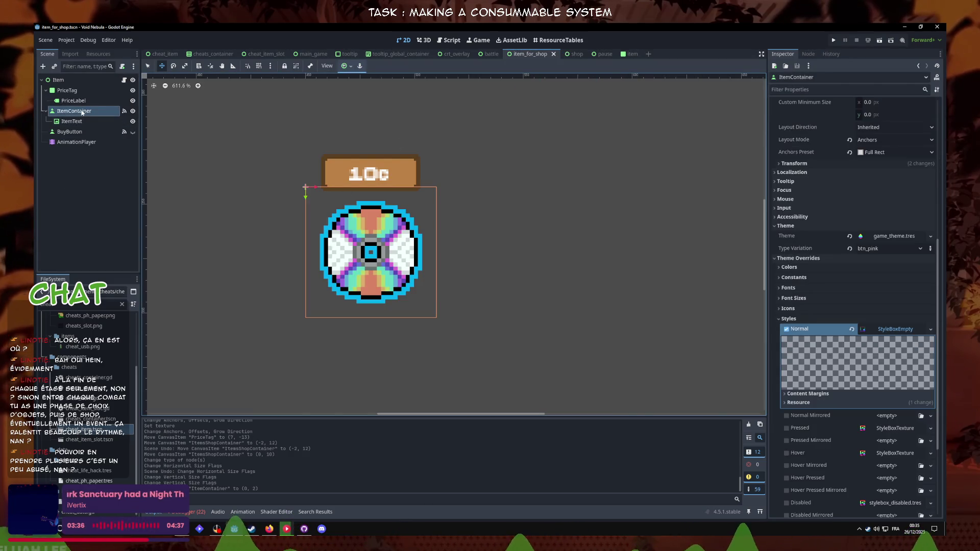
Nudge the price tag nodes down and the ItemContainer back up with arrow keys.
left_click(67, 90, "shift")
key("Down")
key("Down")
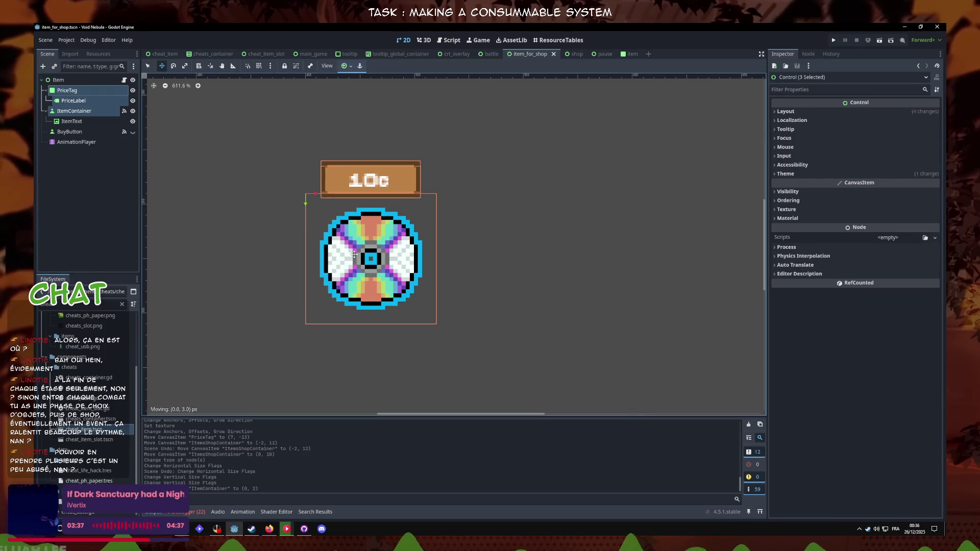
left_click(361, 229)
key("Up")
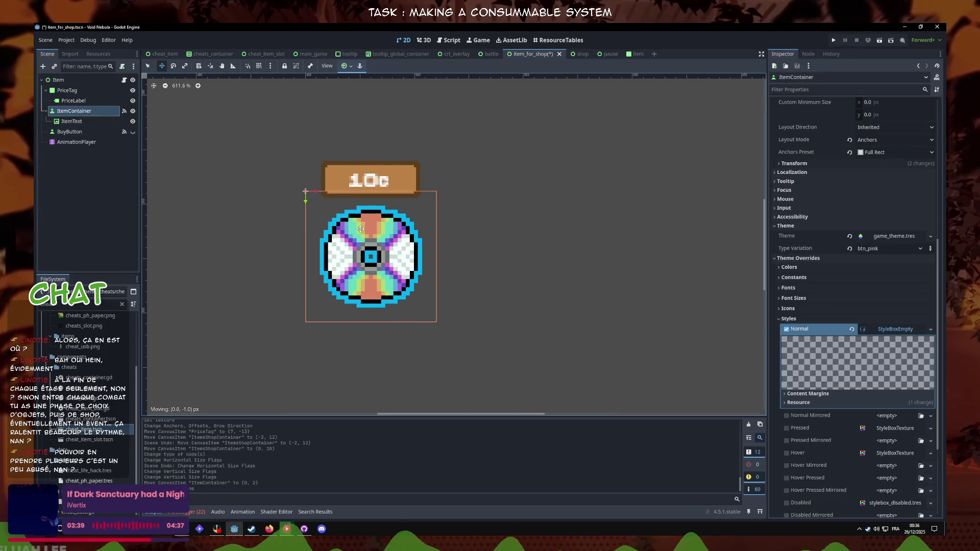
left_click(575, 54)
mouse_move(523, 54)
left_mouse_down()
mouse_move(516, 61)
mouse_move(528, 54)
left_mouse_up()
left_click(72, 80)
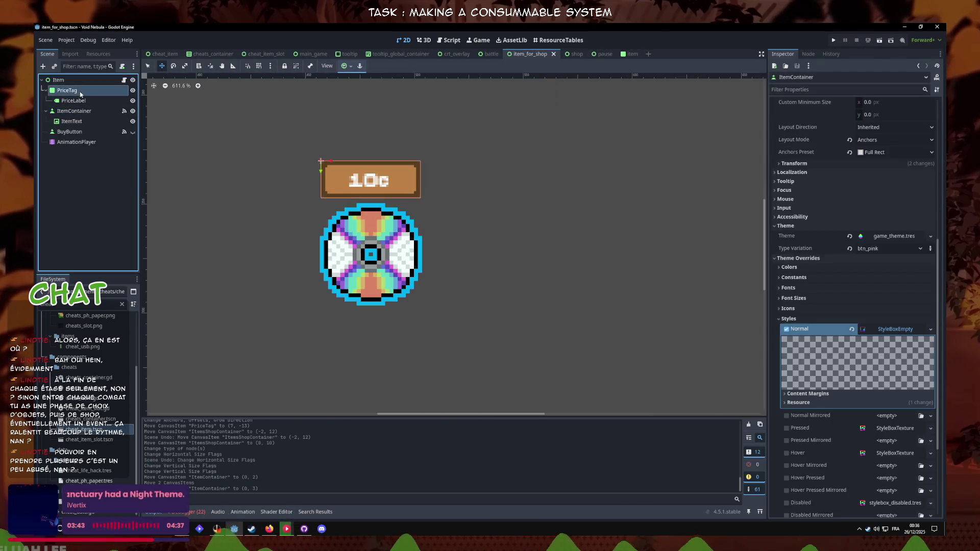
Set ItemContainer anchors to Full Rect, drag PriceTag up to (7, -12), and save.
left_click(74, 111)
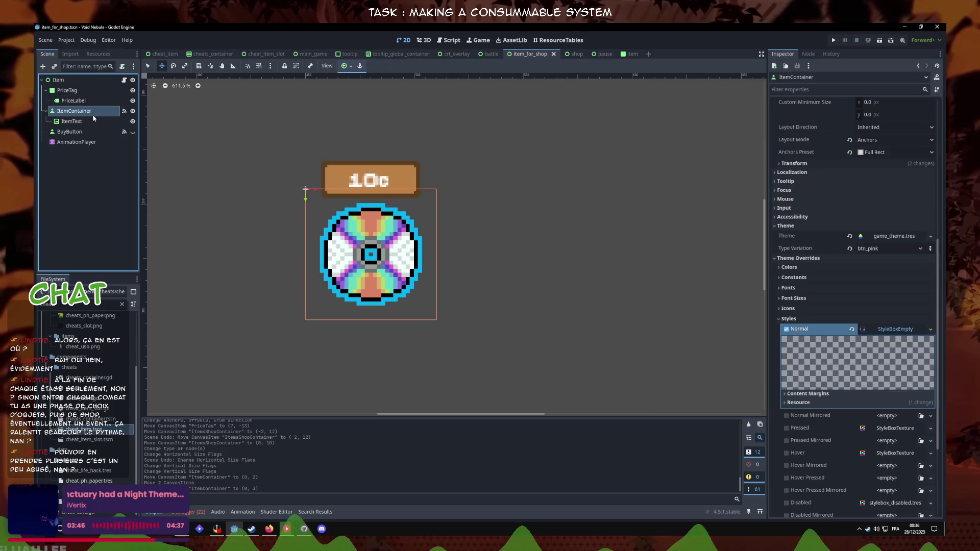
left_click(346, 66)
left_click(387, 132)
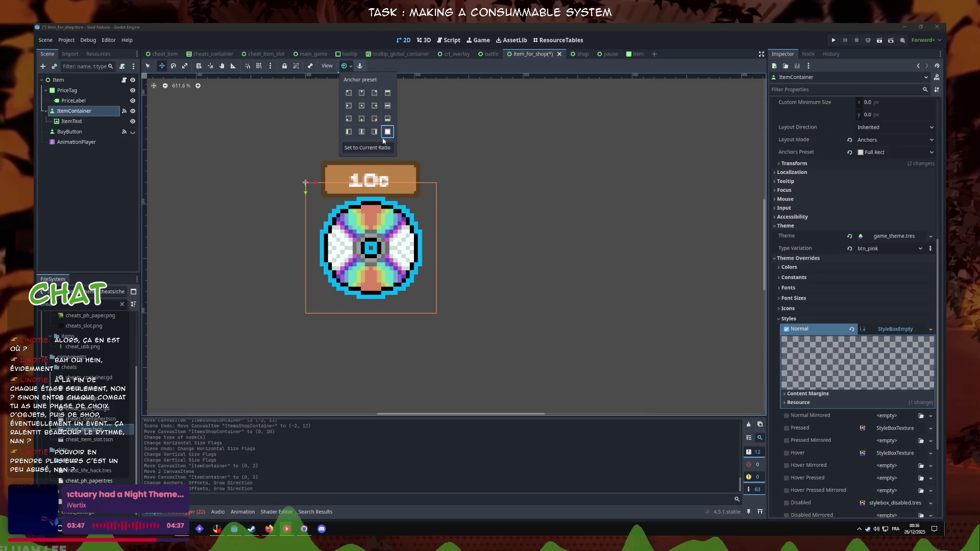
left_click(396, 182)
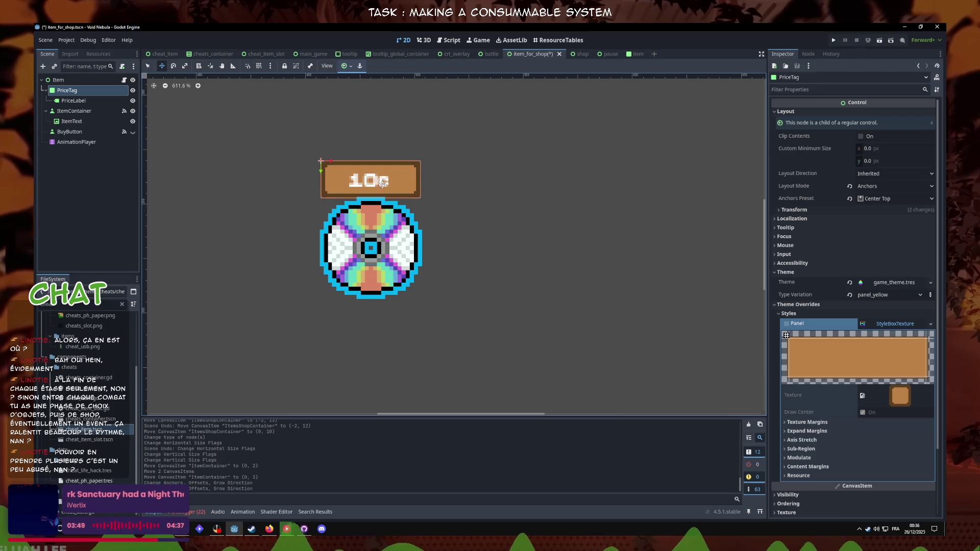
left_click_drag(383, 184, 383, 176)
key("ctrl+s")
left_click(568, 53)
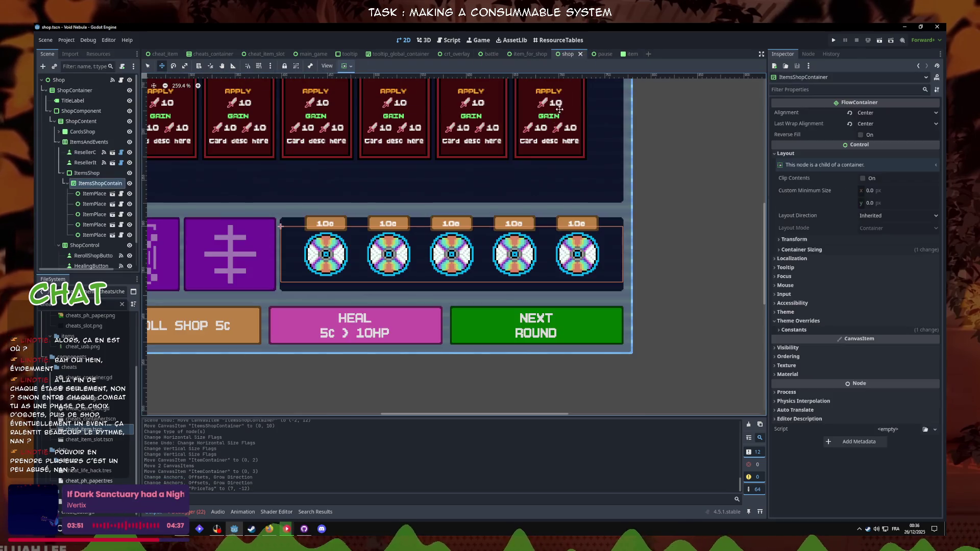
Try bottom and fill vertical sizing on ItemsShopContainer, then undo it.
left_click(80, 173)
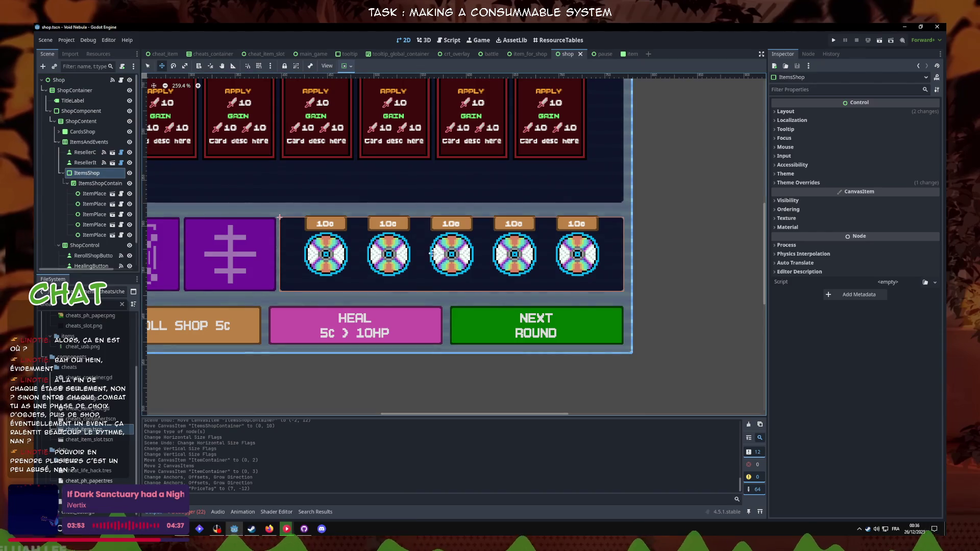
left_click(97, 183)
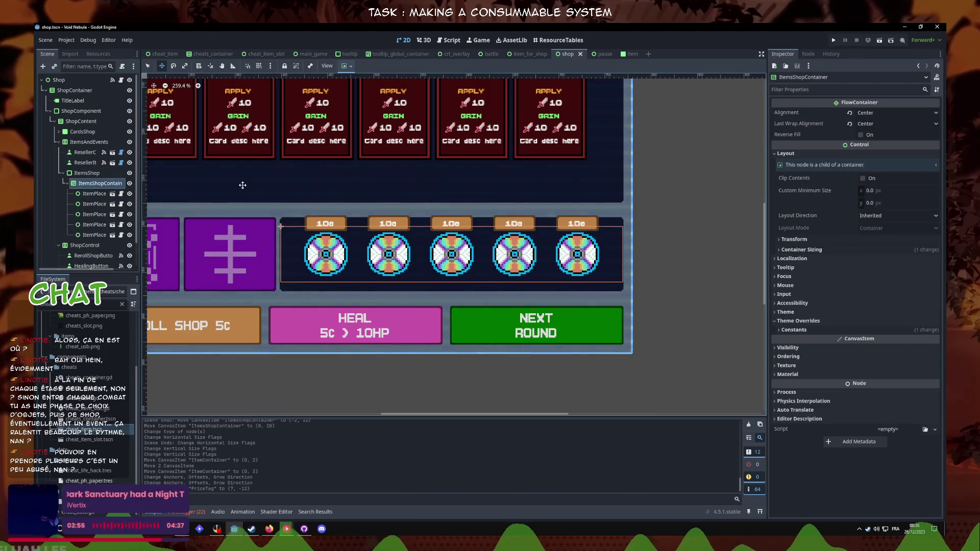
left_click(347, 66)
left_click(374, 134)
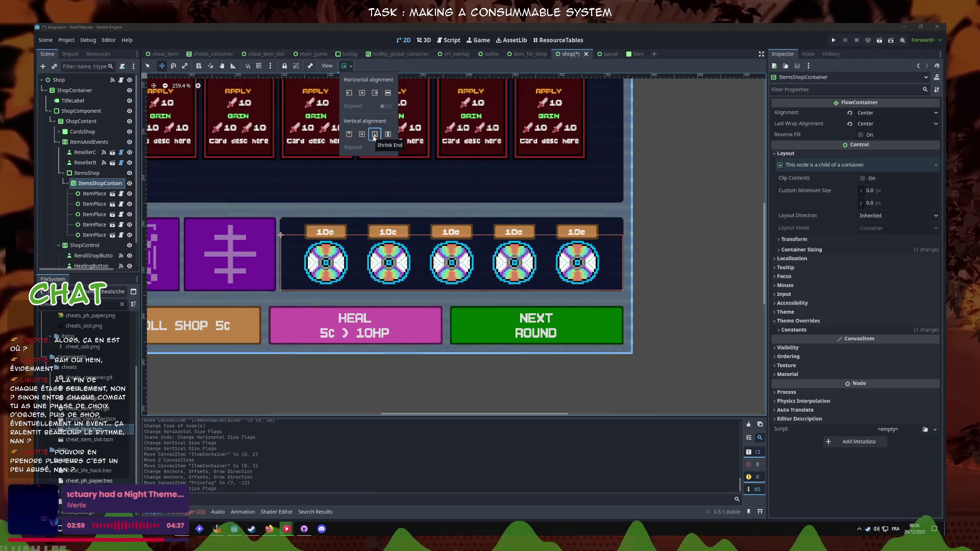
left_click(386, 135)
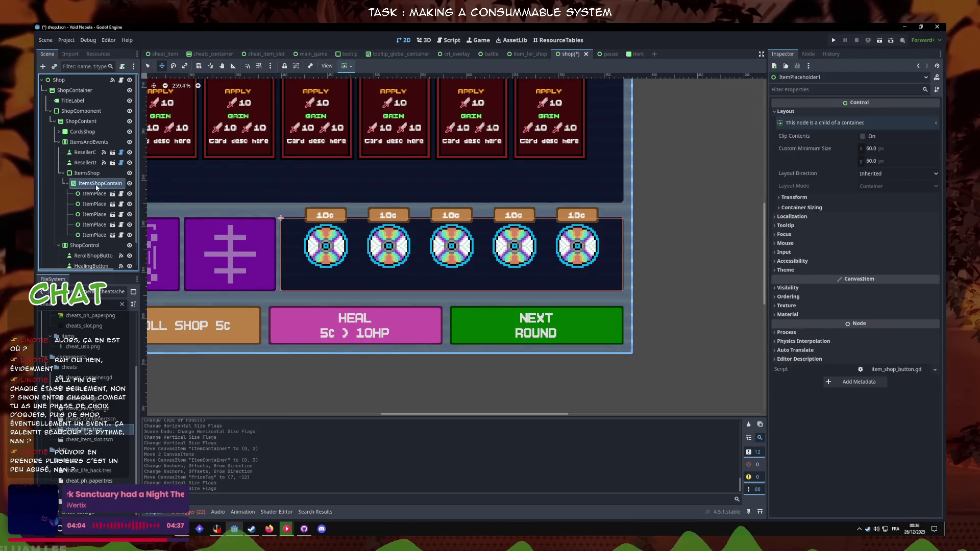
left_click(880, 113)
left_click(881, 134)
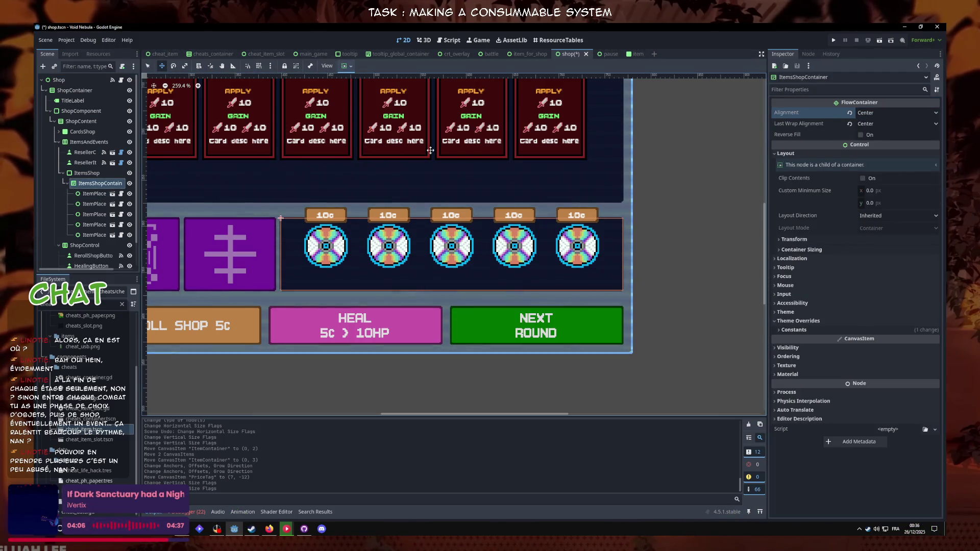
left_click(87, 173)
key("ctrl+z")
key("ctrl+z")
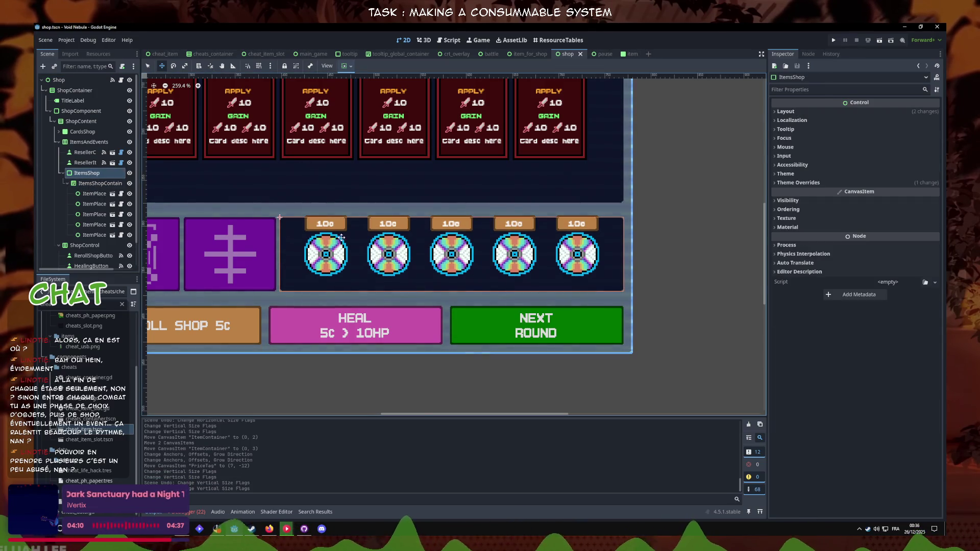
Change ItemsShop into a Panel and nudge the item row down a few pixels.
right_click(94, 173)
left_click(122, 262)
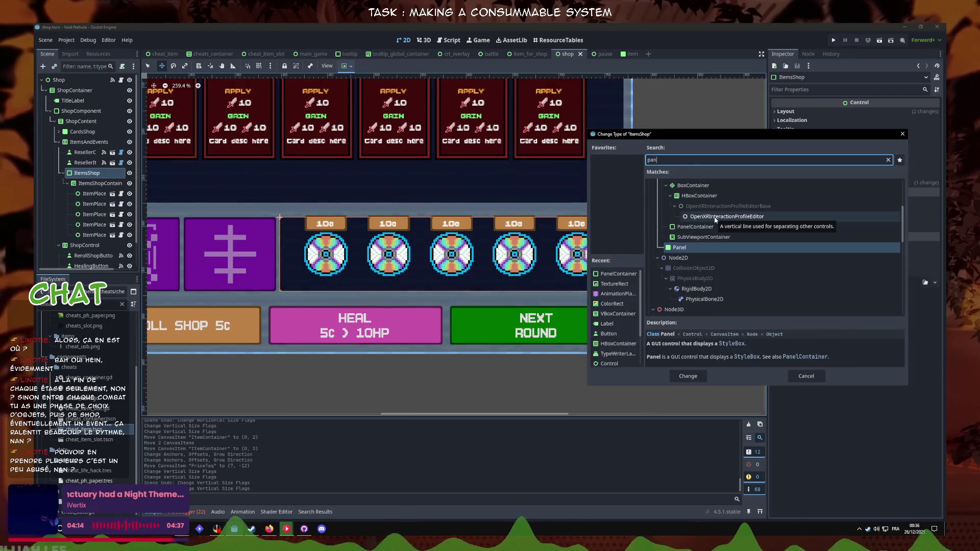
double_click(695, 226)
left_click(92, 183)
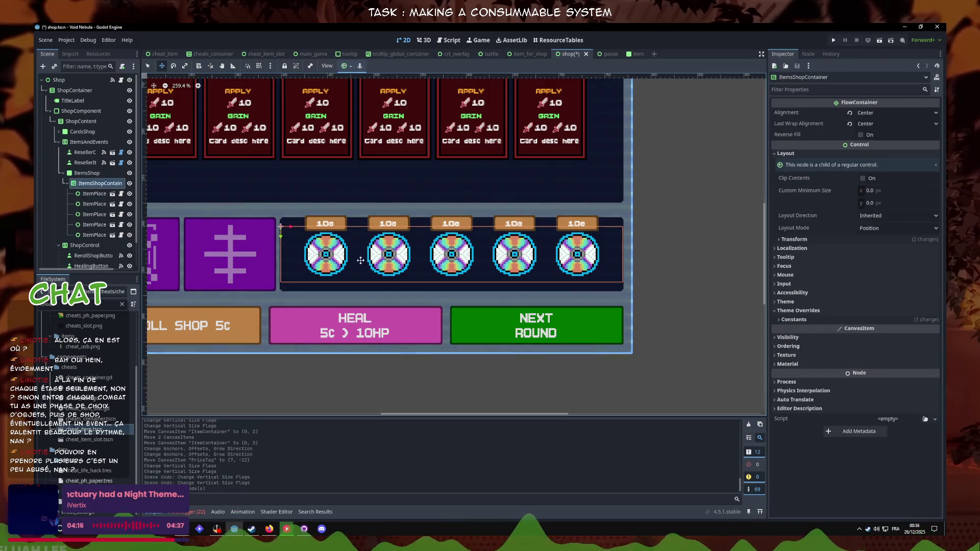
key("Down")
key("Down")
key("Down")
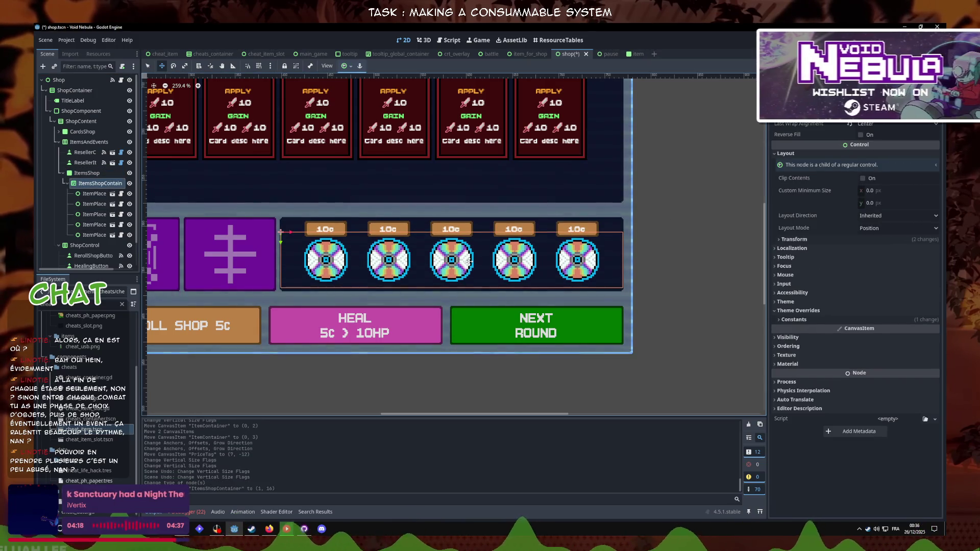
key("Up")
key("Down")
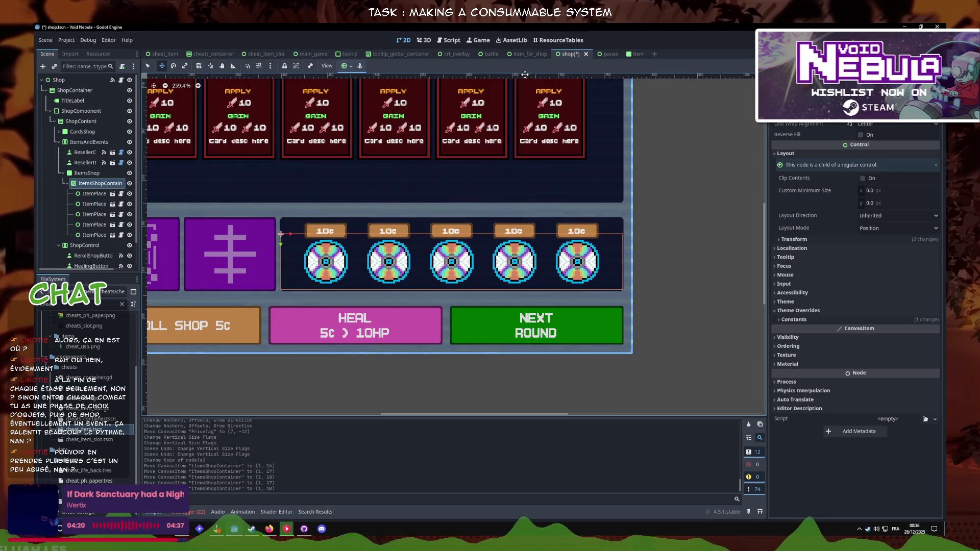
Raise the item_for_shop price tag to (7, -15) and save the scene.
right_click(399, 249)
left_click(429, 268)
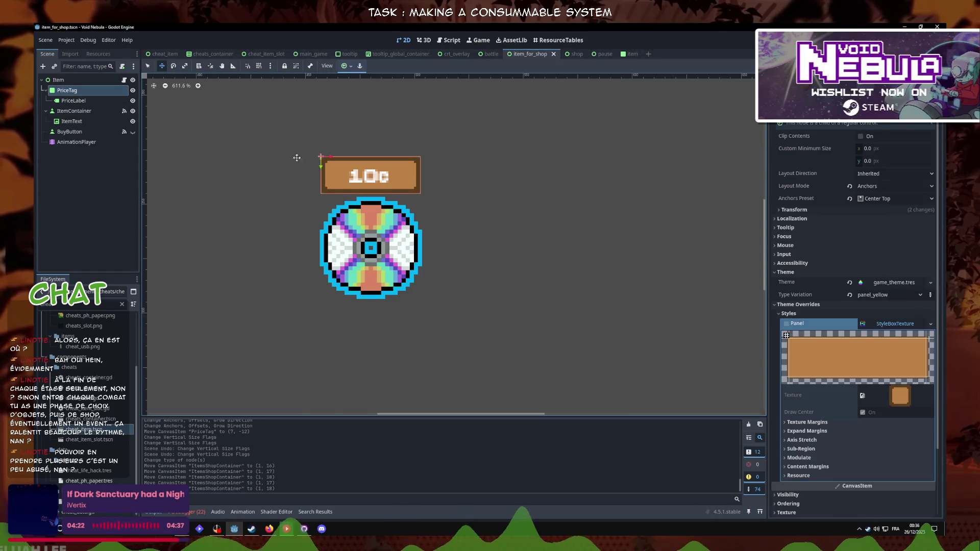
left_click_drag(369, 177, 369, 167)
key("ctrl+s")
Nudge the shop's item row down one unit and save the shop scene.
left_click(569, 54)
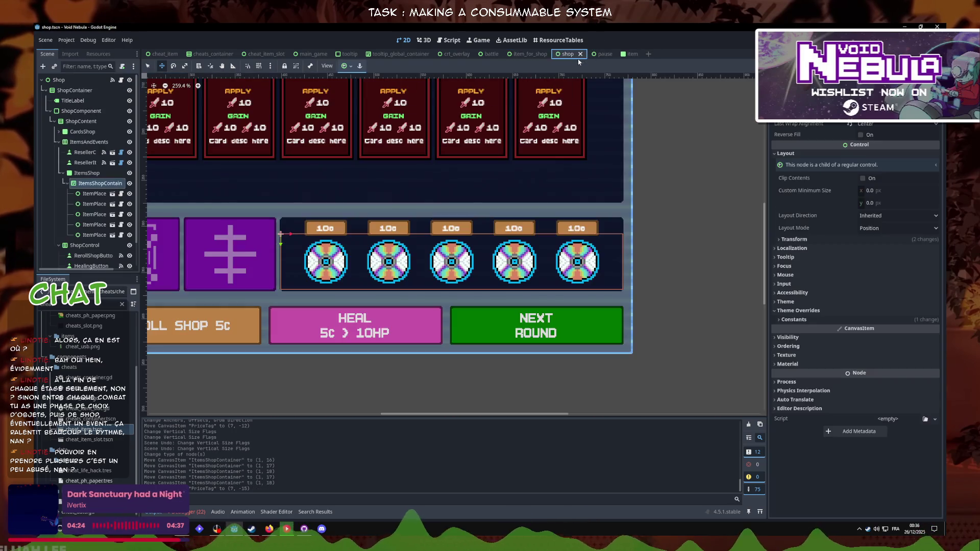
key("Down")
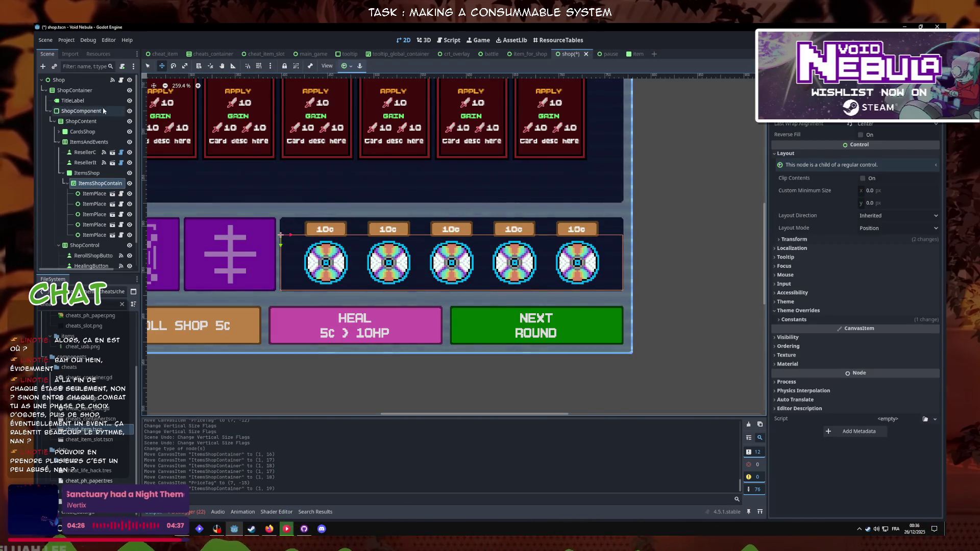
left_click(59, 80)
key("ctrl+s")
scroll(576, 329, "down", 5)
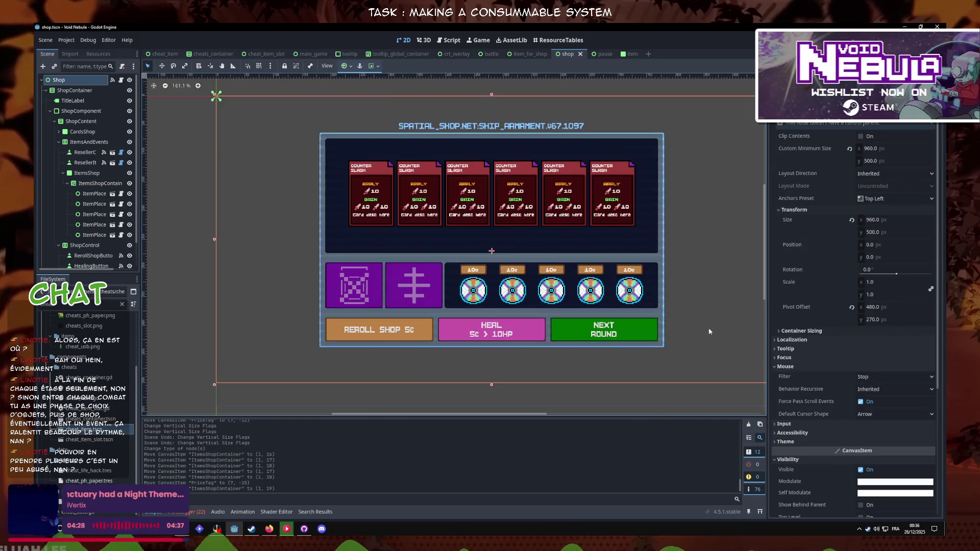
Start a debug run of the Void Nebula project from the shop scene.
scroll(576, 330, "up", 2)
left_click(576, 329)
scroll(562, 332, "down", 5)
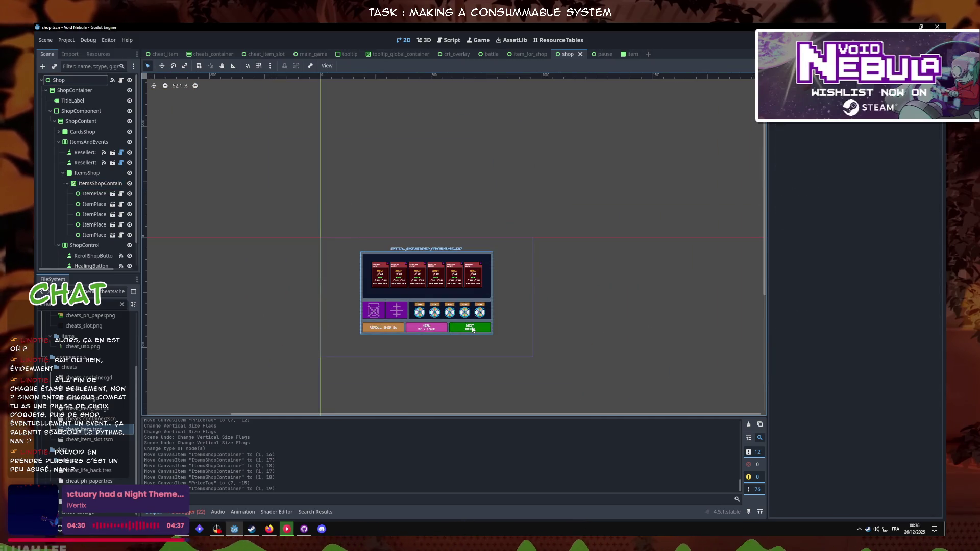
scroll(452, 316, "up", 4)
scroll(403, 301, "up", 5)
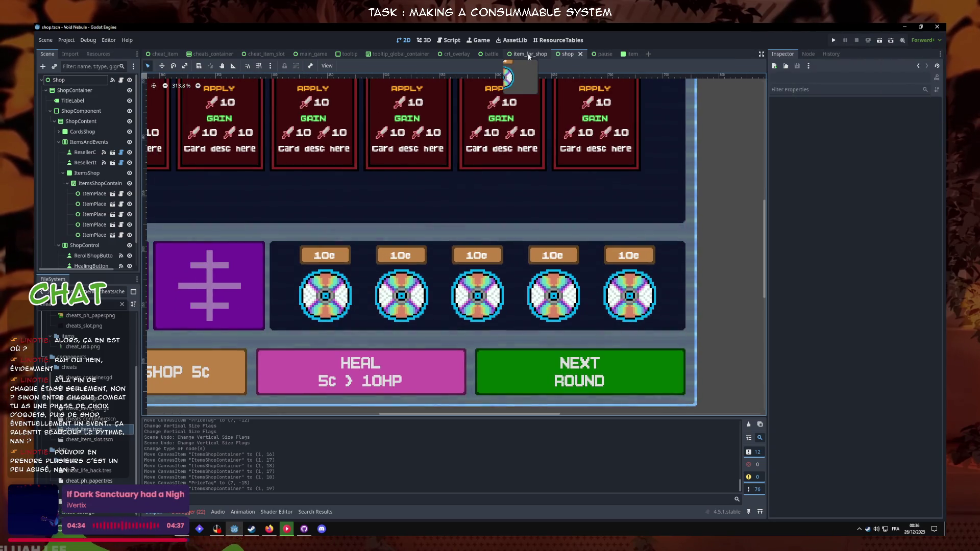
left_click(834, 43)
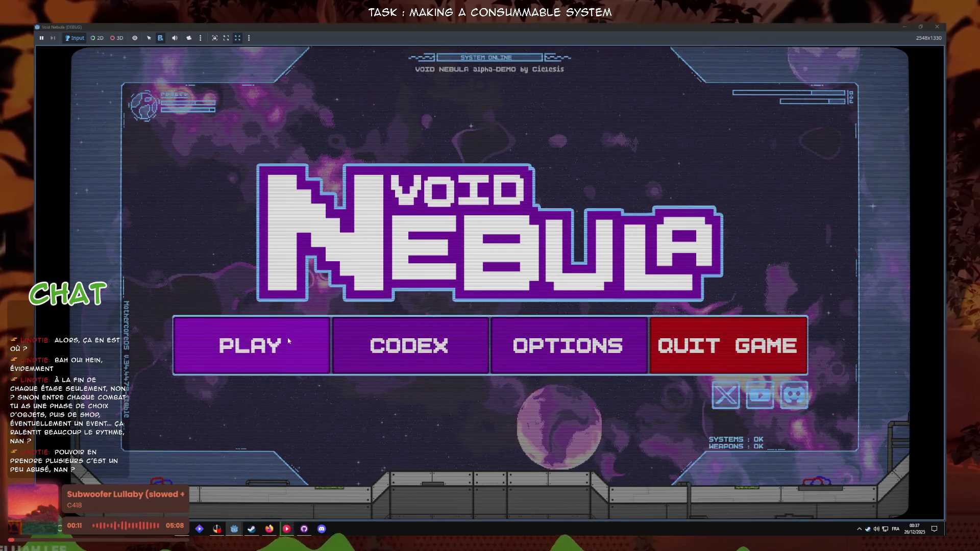
Start a Faceless run, inspect the shop's item slots, and close the debug window.
left_click(233, 341)
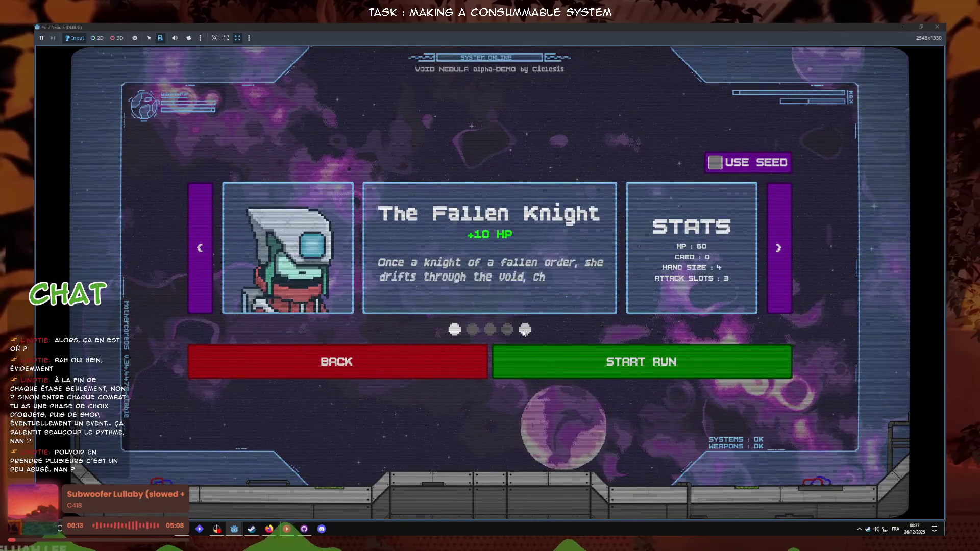
left_click(507, 329)
left_click(508, 366)
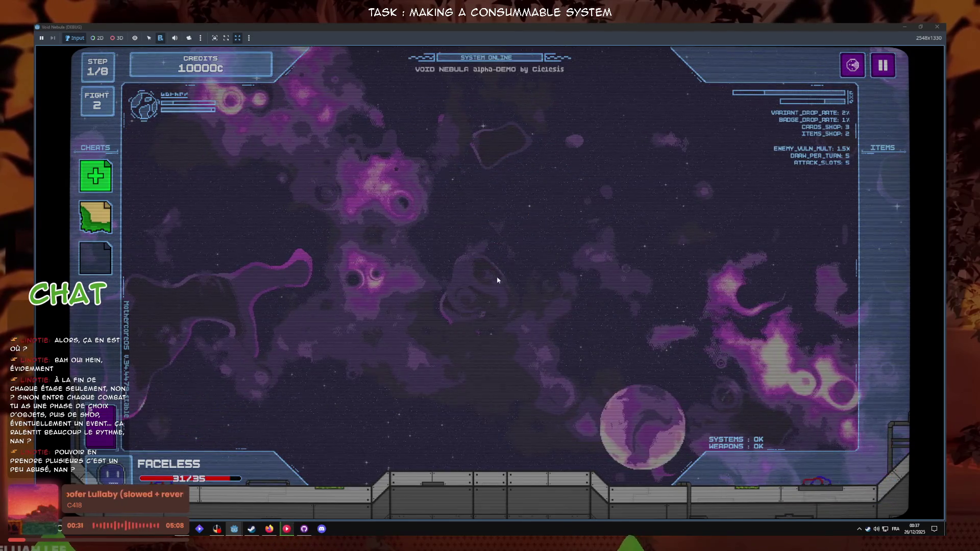
mouse_move(614, 355)
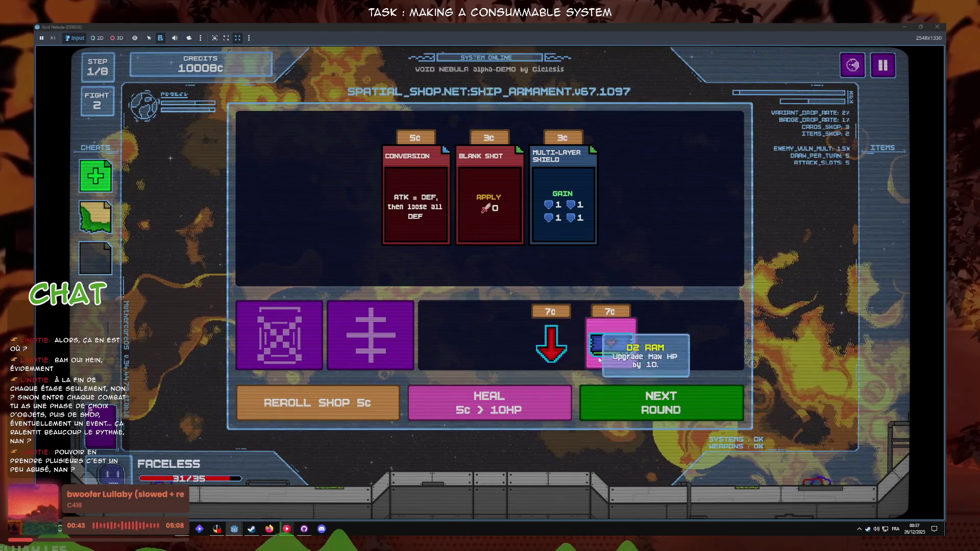
left_click(944, 26)
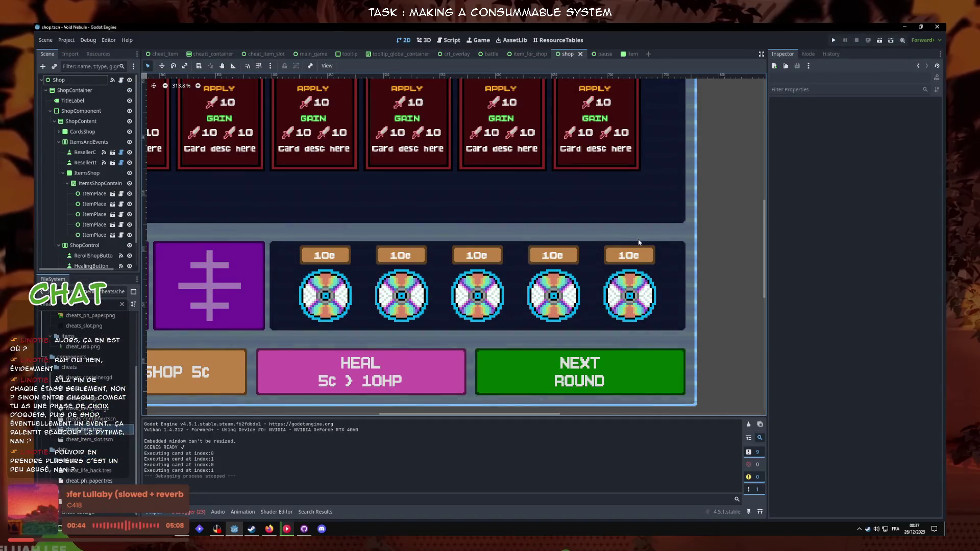
Close all open scene tabs from the shop tab's context menu.
left_click(528, 54)
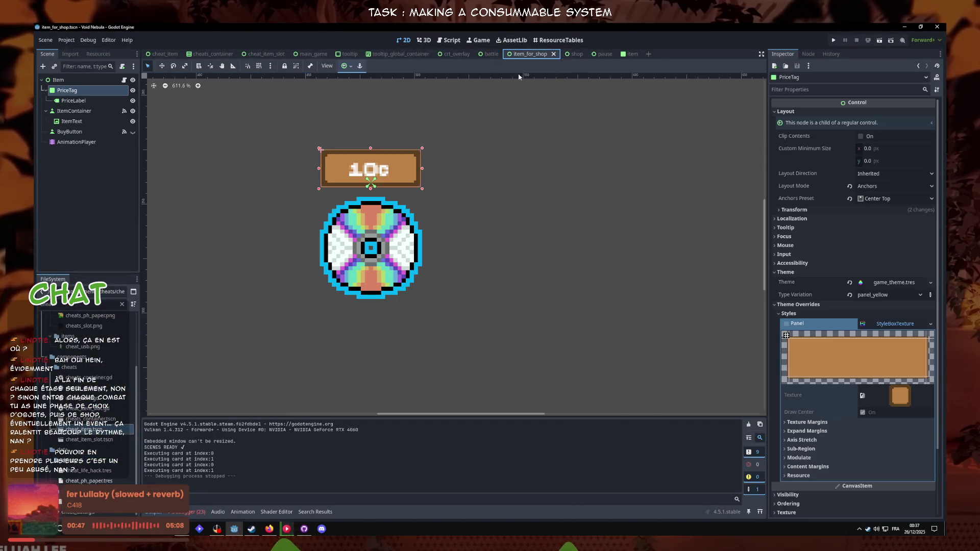
left_click(575, 54)
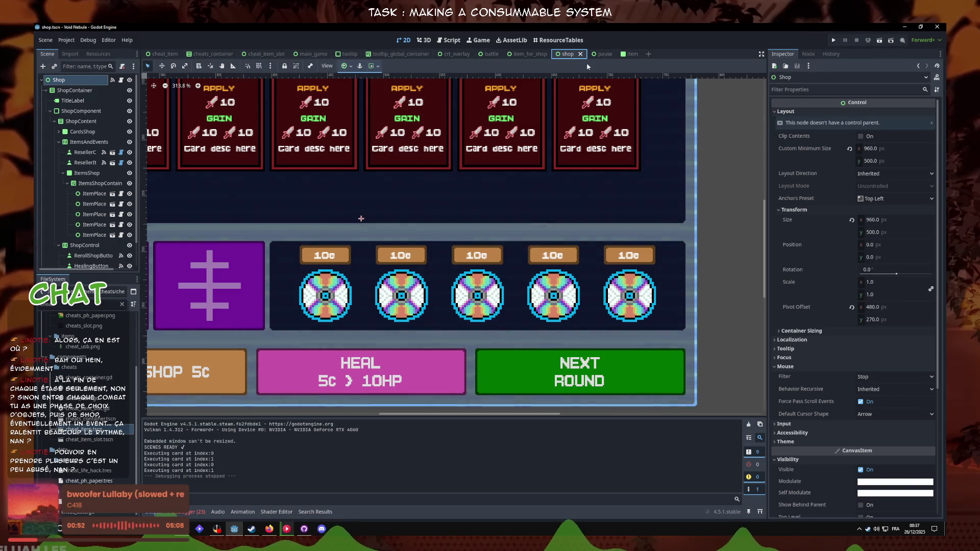
right_click(557, 58)
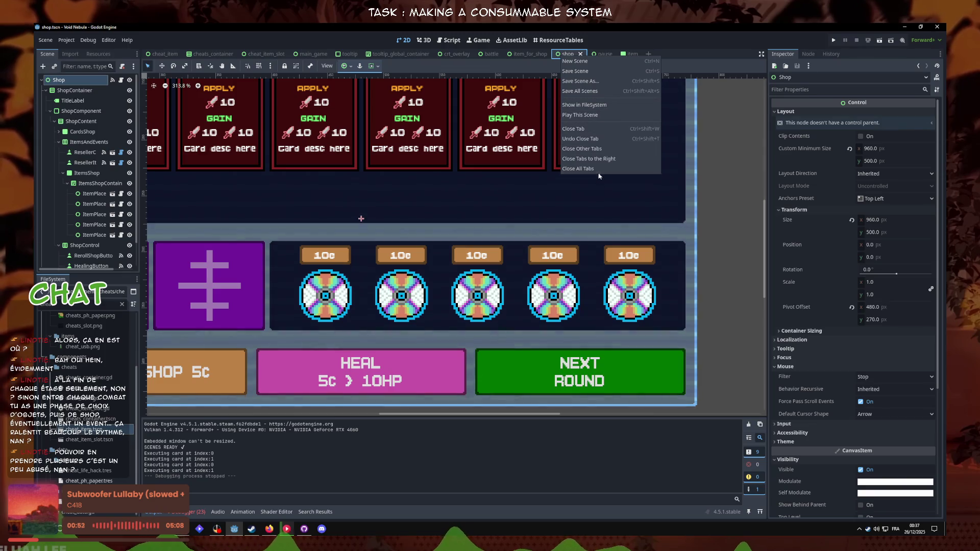
left_click(566, 124)
Filter the FileSystem for 'shop' and open shop.tscn.
double_click(77, 305)
type("shop")
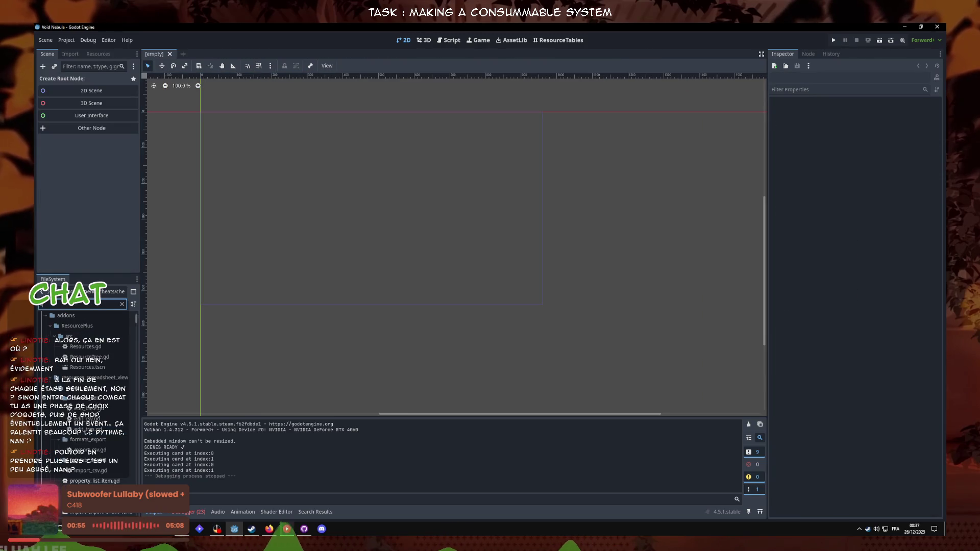
double_click(77, 426)
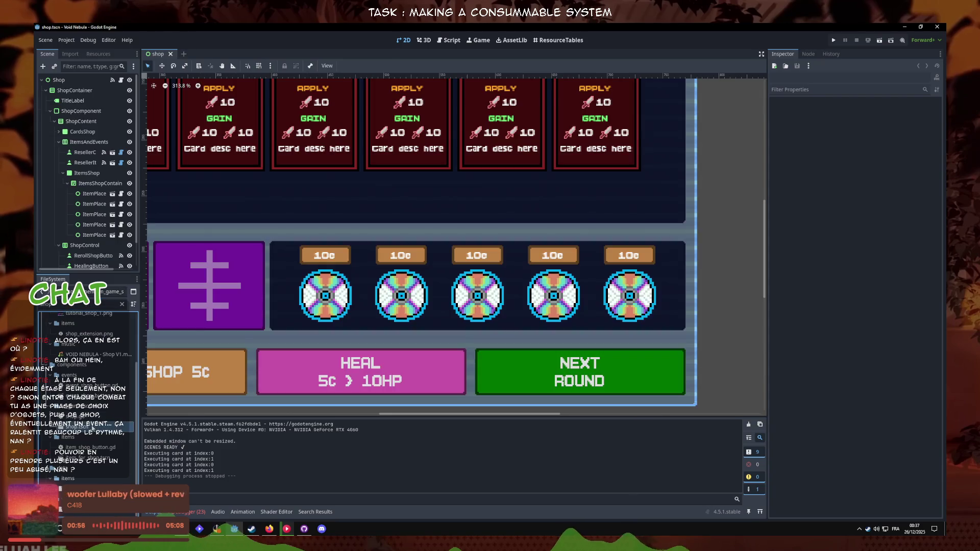
Filter the FileSystem for 'item' and open item_for_shop.tscn and item.tscn.
left_click(114, 204)
left_click(113, 204)
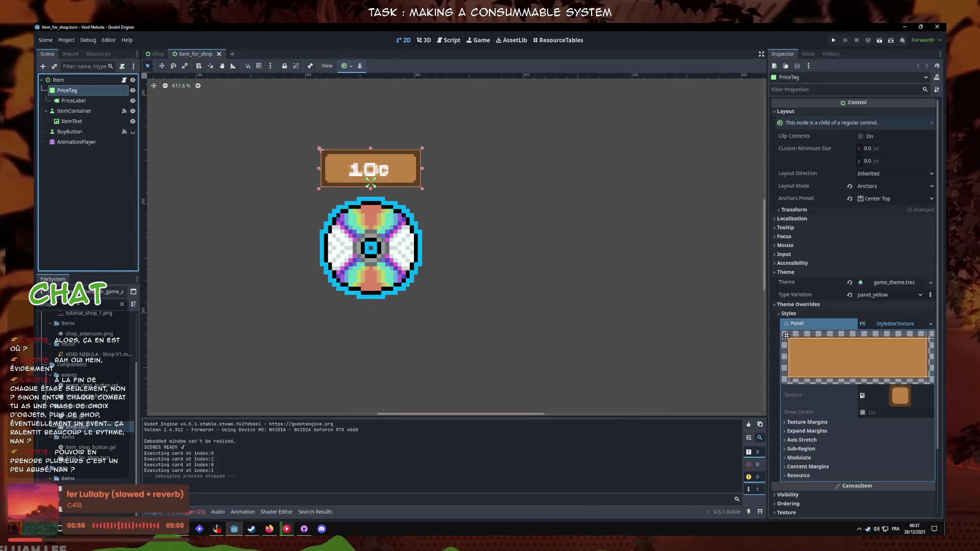
double_click(77, 305)
type("item")
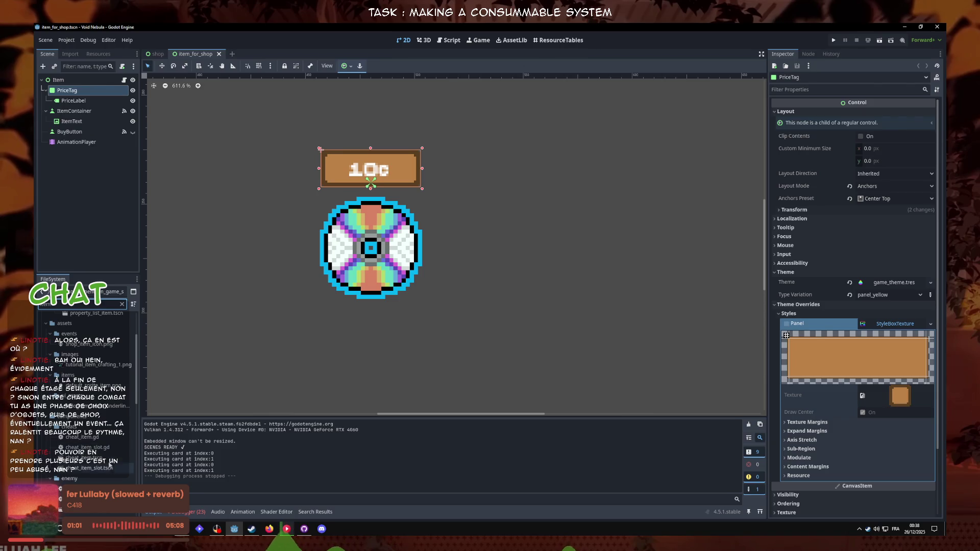
scroll(106, 468, "down", 5)
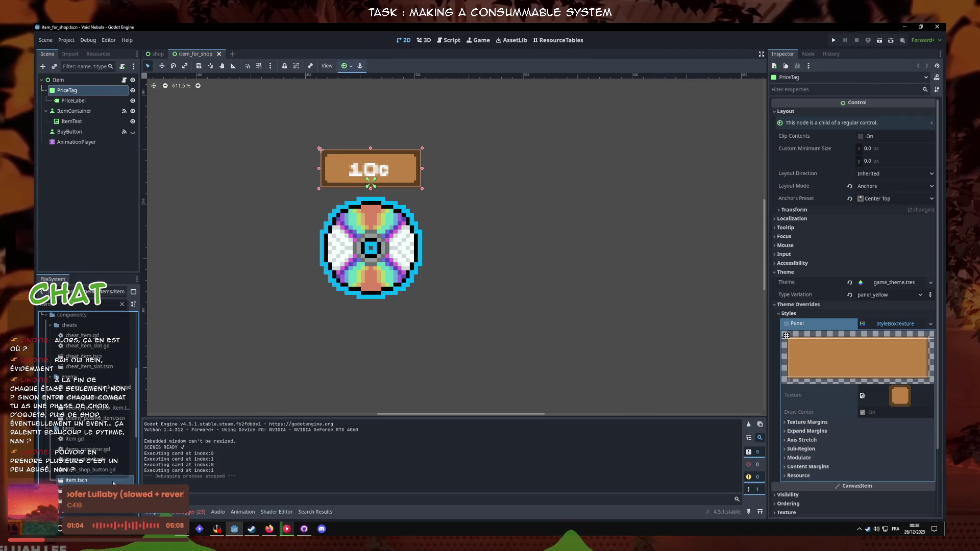
double_click(114, 482)
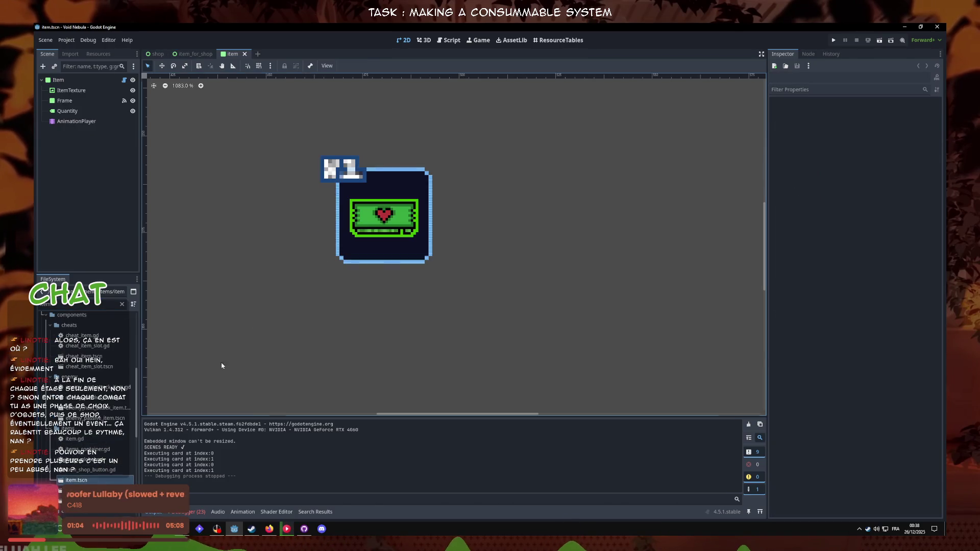
Inspect the item scene's Frame style, then select ItemContainer in item_for_shop.
left_click(79, 100)
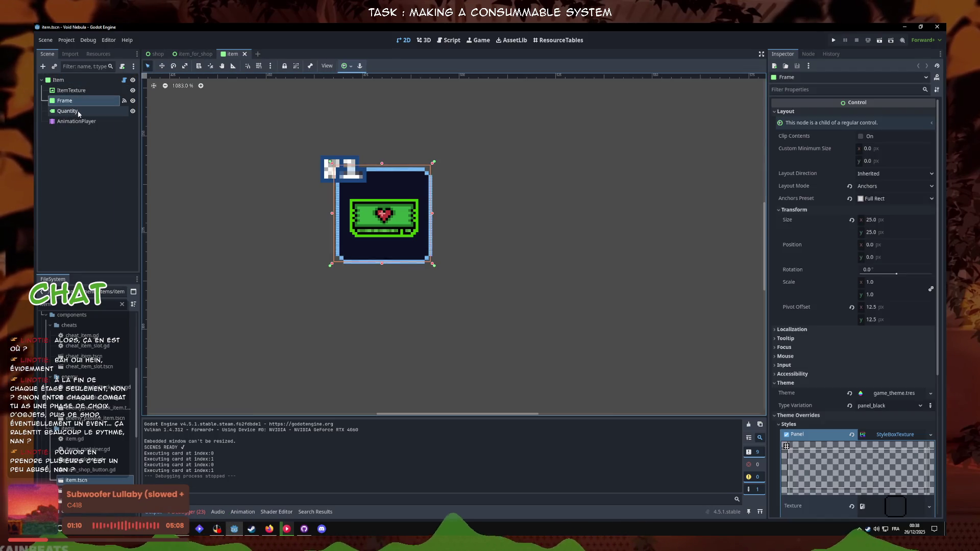
left_click(195, 54)
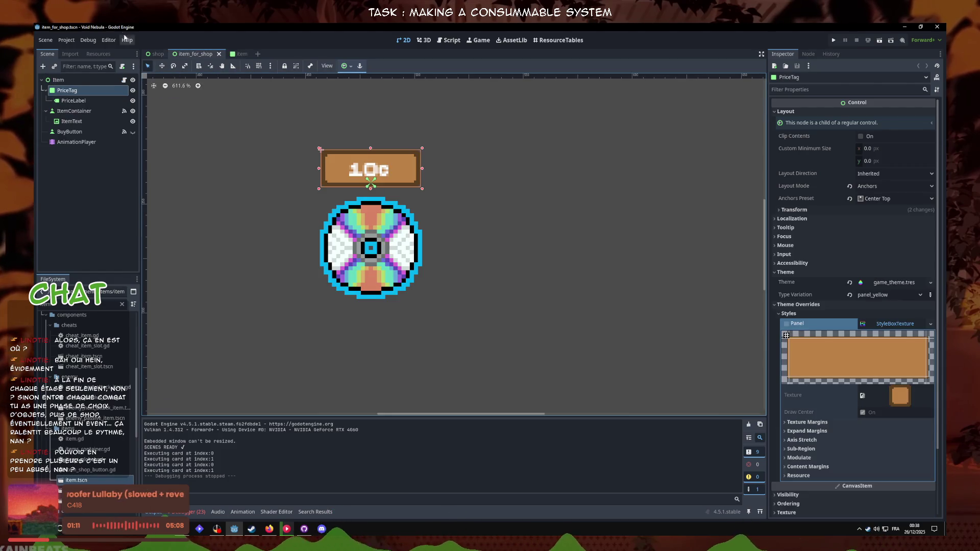
left_click(74, 111)
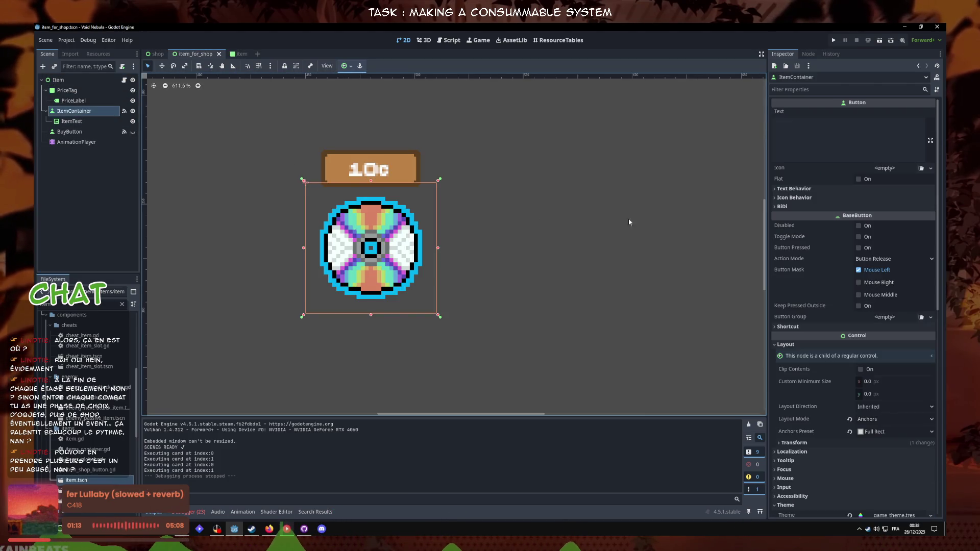
scroll(927, 363, "down", 10)
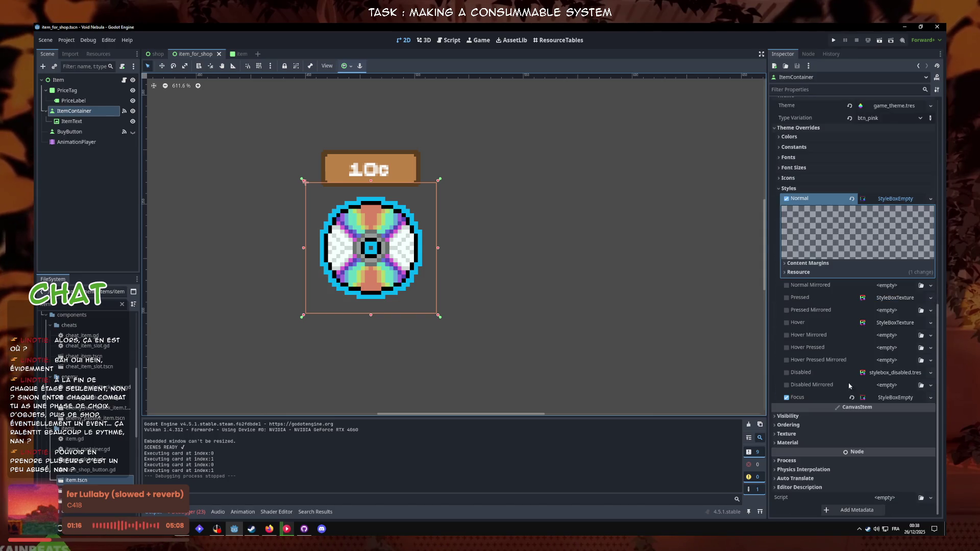
Set ItemContainer's type variation to btn_black and revert its Normal style to default.
left_click(929, 199)
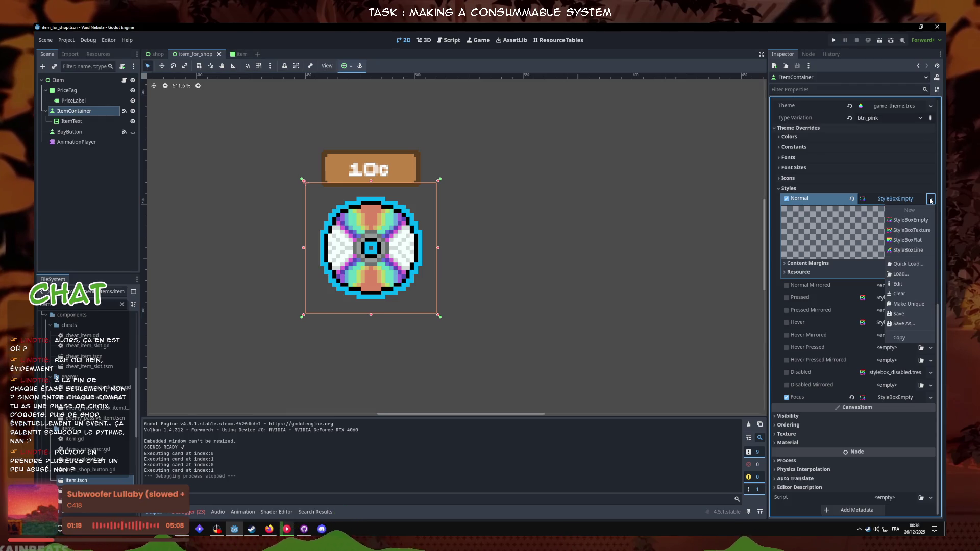
left_click(920, 117)
left_click(920, 118)
left_click(887, 159)
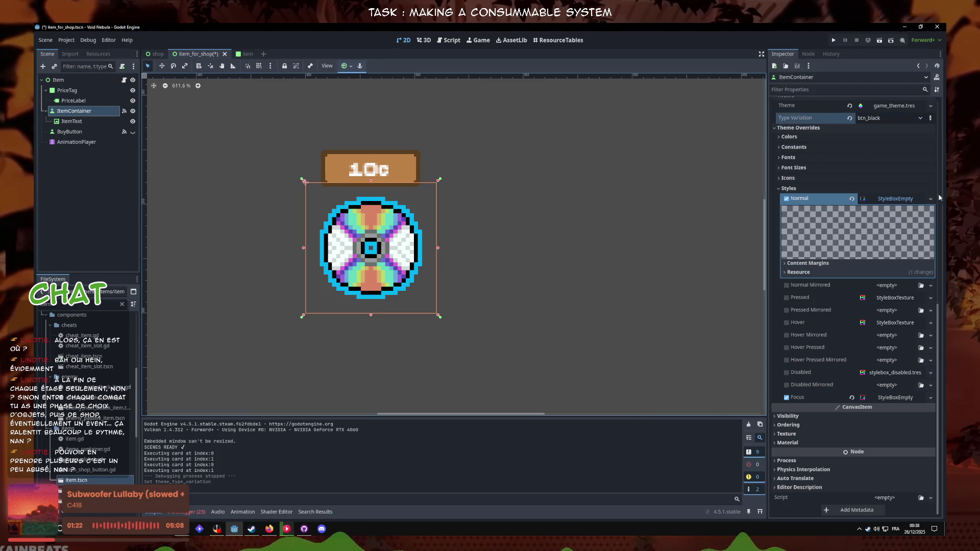
left_click(850, 199)
Paste the copied Frame node and move it into ItemContainer directly below ItemText.
left_click(555, 254)
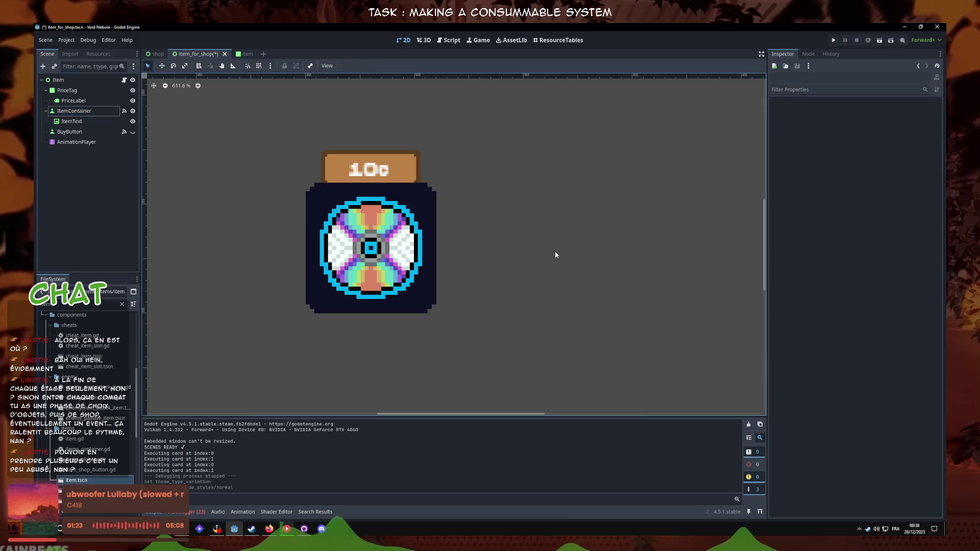
left_click(88, 114)
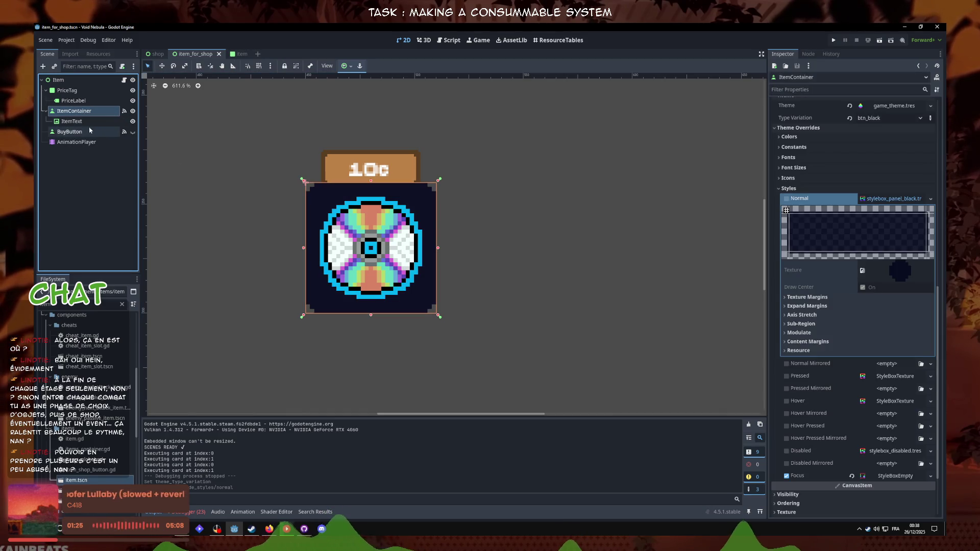
key("ctrl+v")
left_click(211, 201)
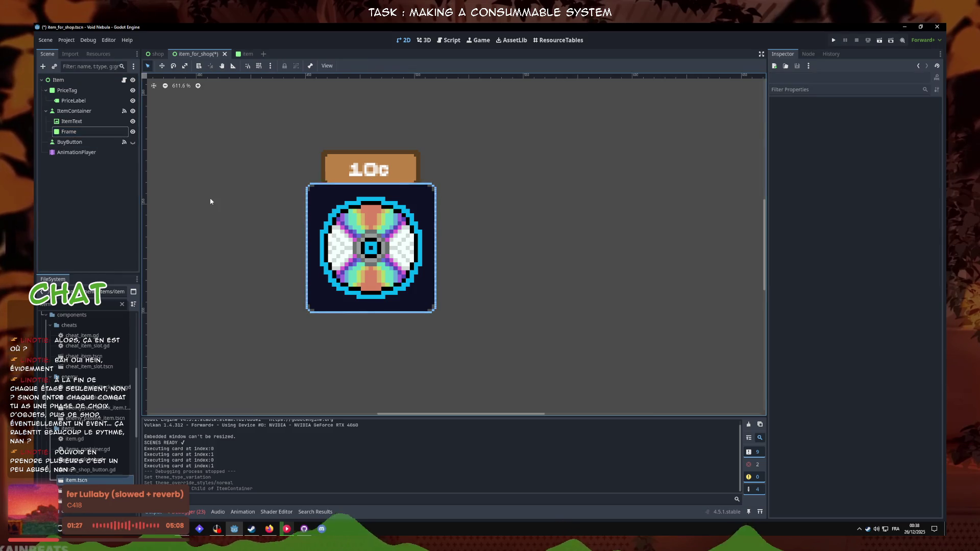
left_click(71, 131)
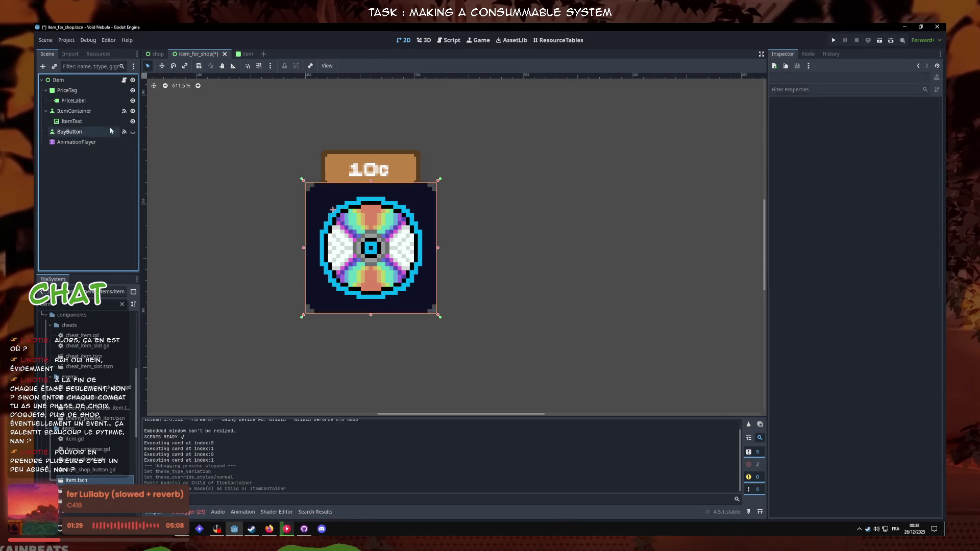
key("ctrl+z")
key("ctrl+v")
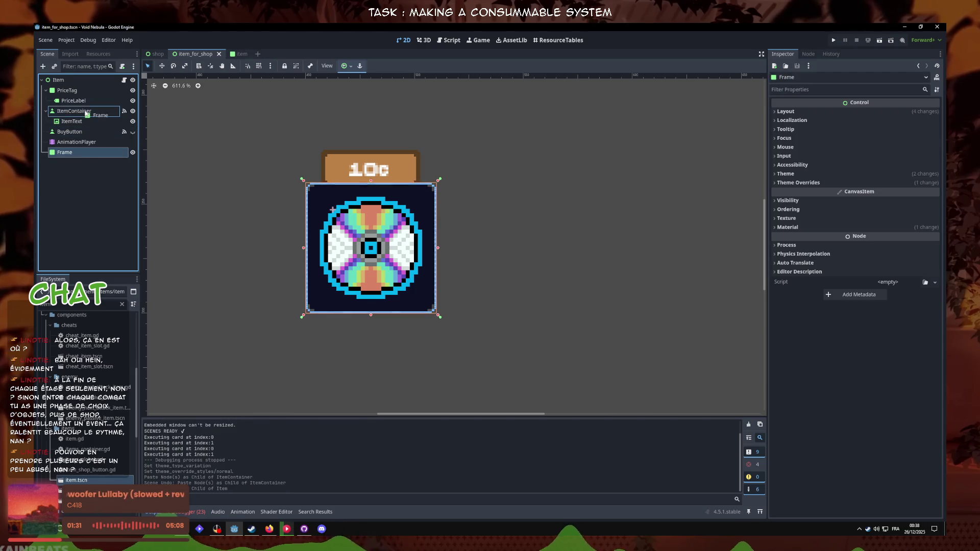
left_click_drag(87, 113, 85, 112)
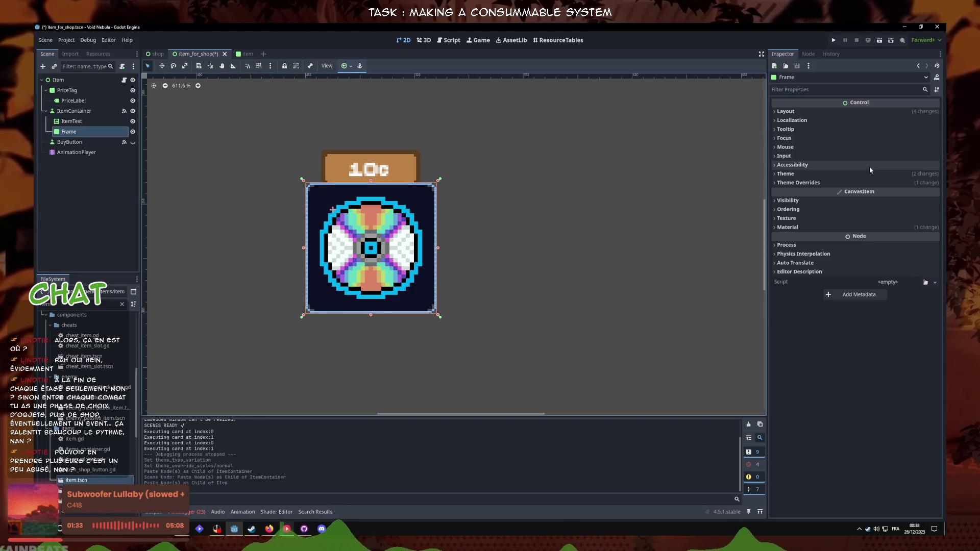
Review ItemText's properties, then bring up ItemContainer's Normal stylebox options.
left_click(77, 121)
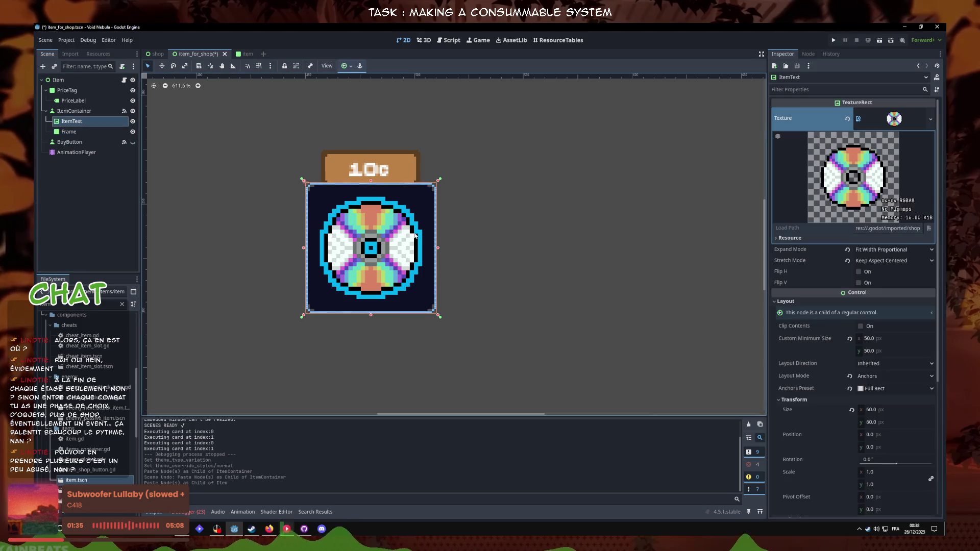
scroll(879, 340, "down", 5)
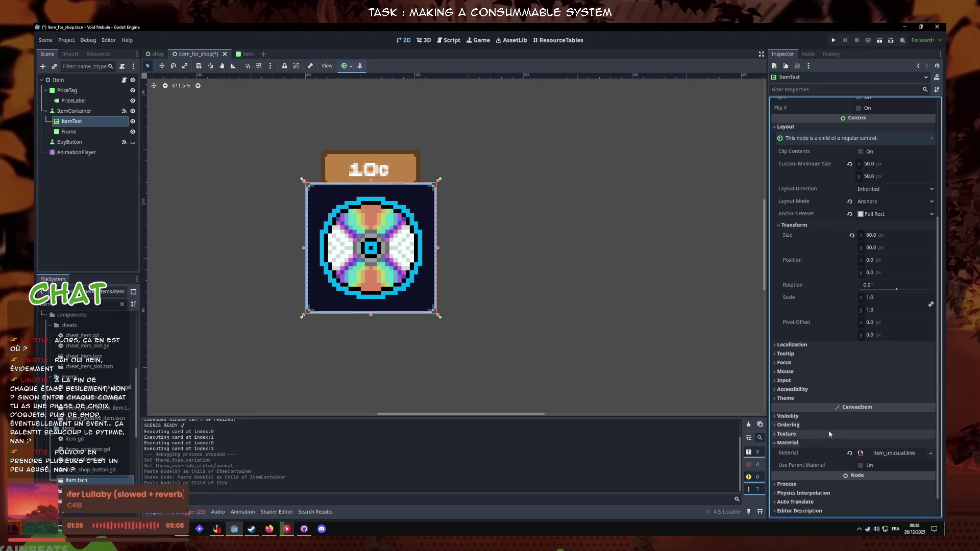
left_click(793, 390)
left_click(793, 390)
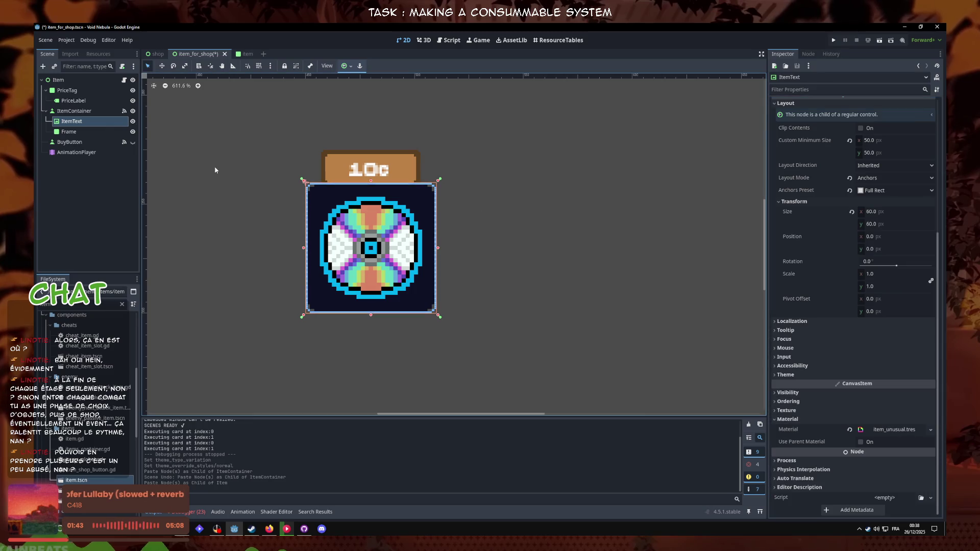
left_click(74, 111)
scroll(854, 360, "down", 3)
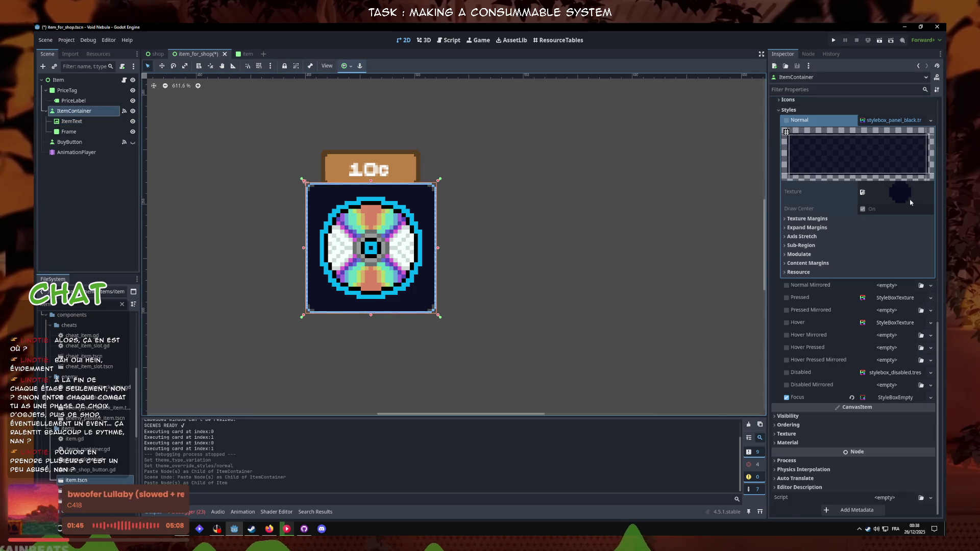
left_click(931, 123)
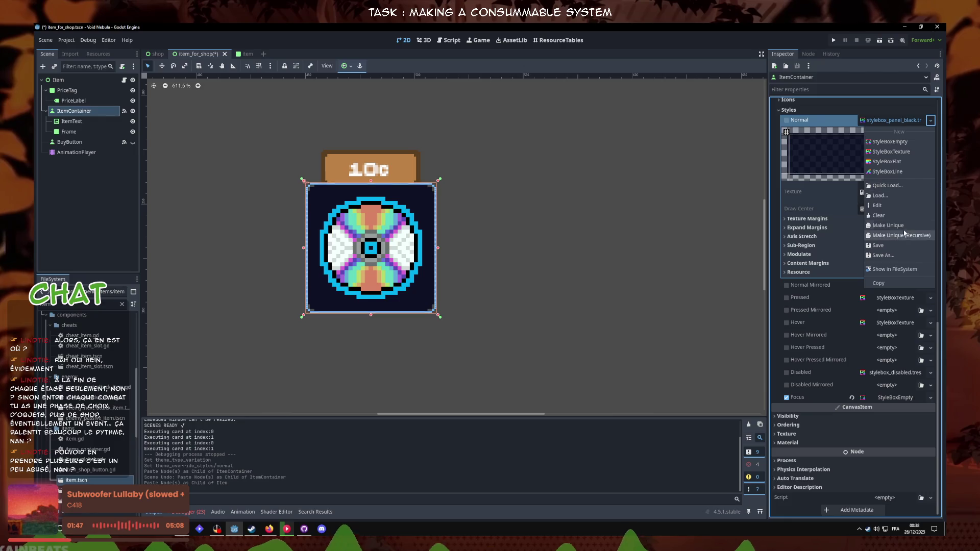
Make ItemContainer's Normal style unique, give it the ninerect_bg texture, and save.
left_click(901, 228)
left_click(928, 193)
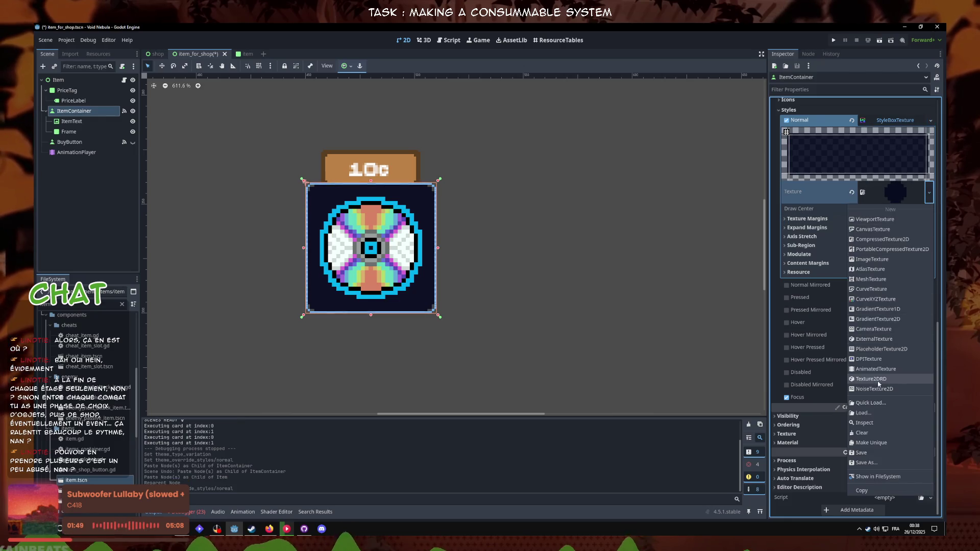
left_click(891, 404)
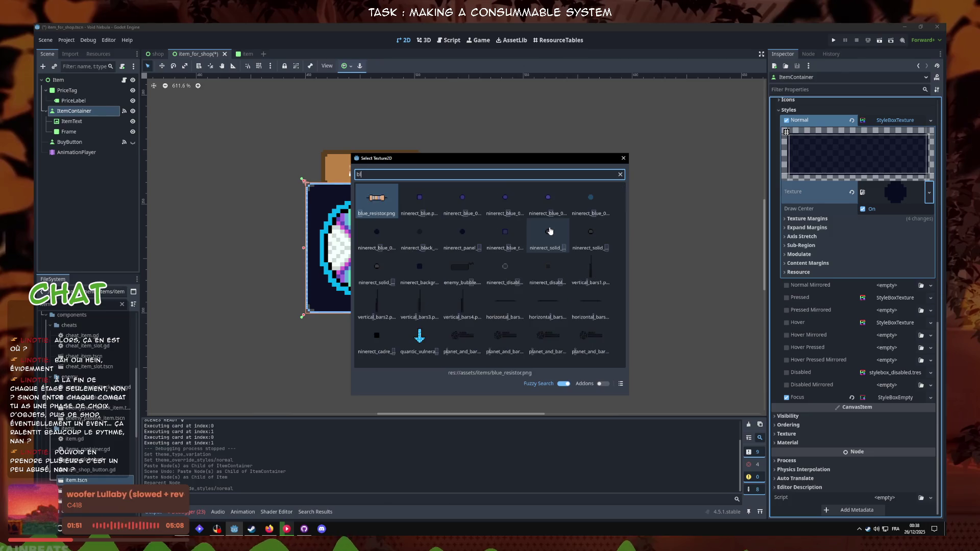
type("blac")
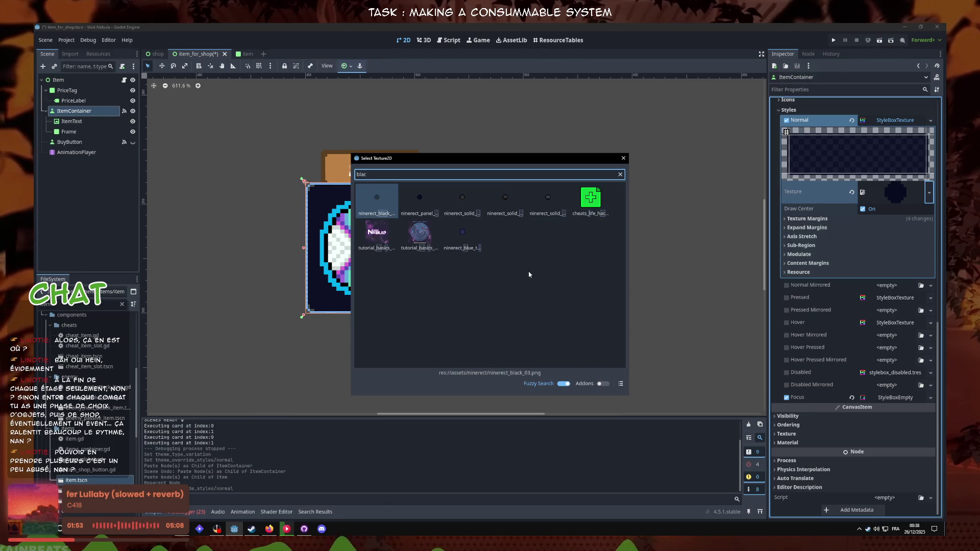
key("BackSpace")
key("BackSpace")
key("BackSpace")
type("nineret")
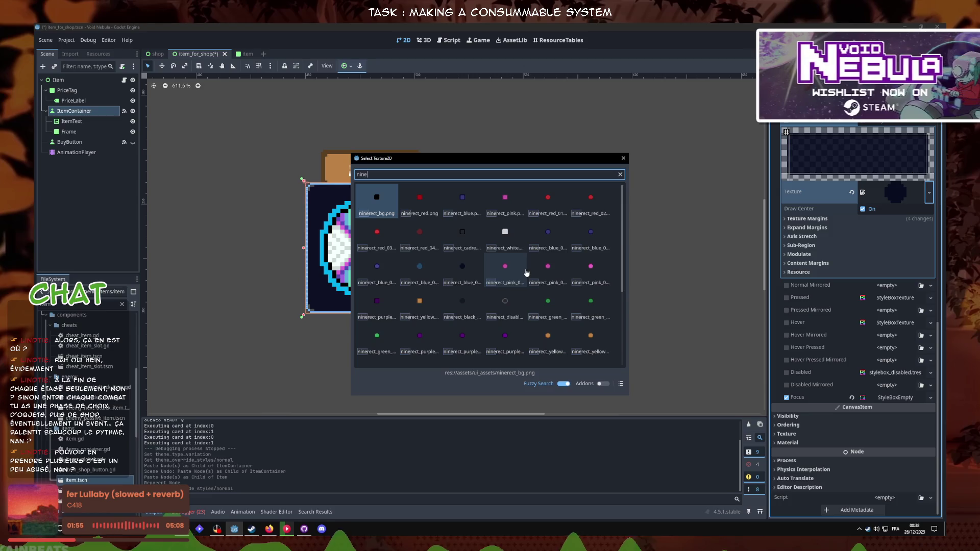
double_click(358, 193)
key("ctrl+s")
Replace the Normal style texture with the dark navy ninerect variant and save again.
left_click(228, 264)
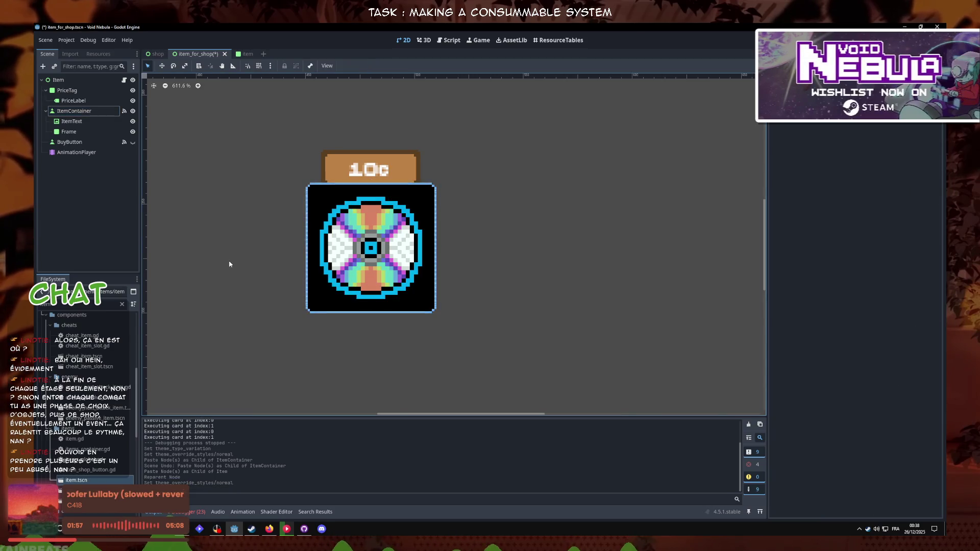
left_click(87, 111)
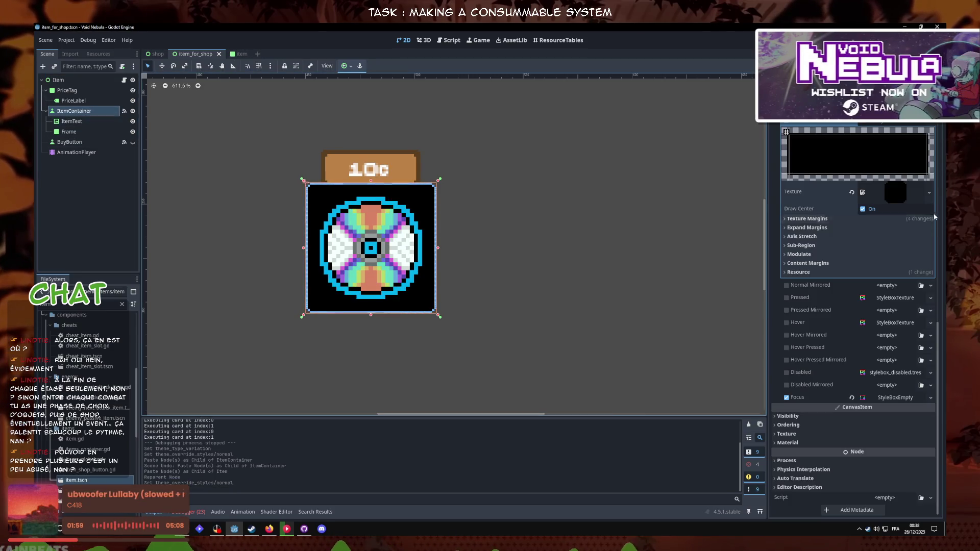
left_click(914, 201)
left_click(929, 192)
left_click(878, 403)
type("ninerect")
scroll(583, 286, "down", 2)
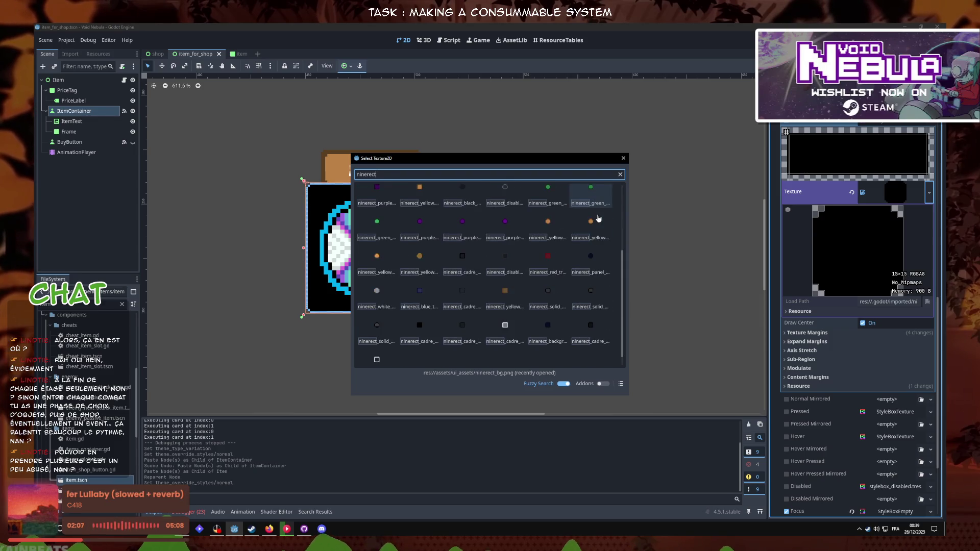
left_click(558, 321)
key("ctrl+s")
Check the item scene, return to item_for_shop, and select the PriceTag node.
left_click(237, 54)
left_click(194, 54)
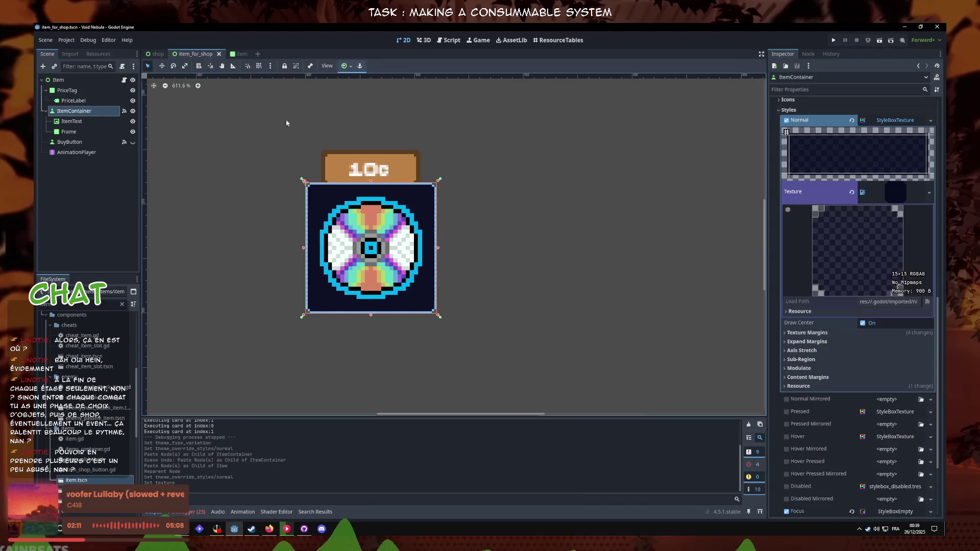
left_click(711, 256)
scroll(562, 237, "down", 5)
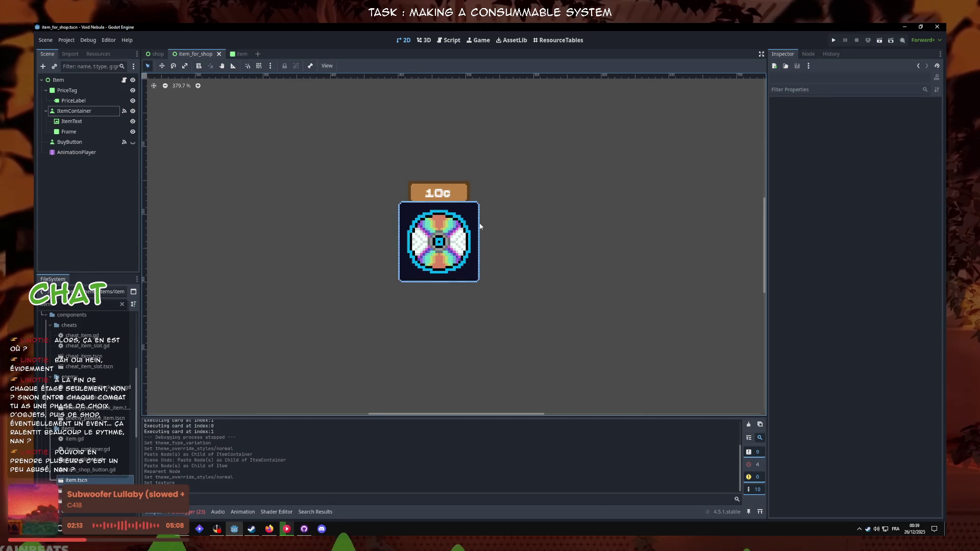
scroll(512, 242, "up", 7)
left_click(421, 176)
left_click(394, 201)
left_click(388, 174)
left_click(394, 191)
Stretch PriceTag down over the item frame and nudge PriceLabel one unit down to (8, 5).
mouse_move(377, 193)
left_mouse_down()
mouse_move(378, 214)
mouse_move(378, 183)
mouse_move(380, 408)
mouse_move(377, 189)
left_mouse_up()
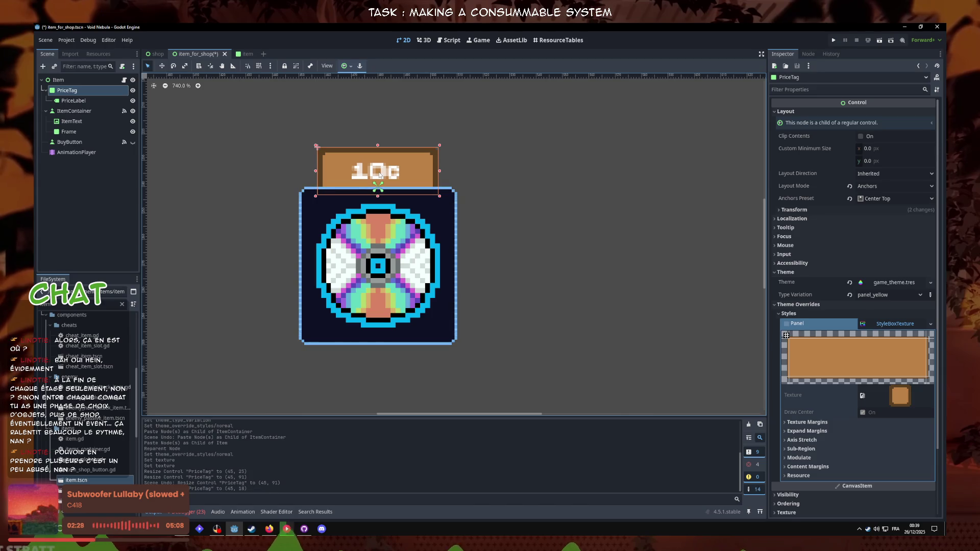
left_click(380, 176)
left_click(520, 186)
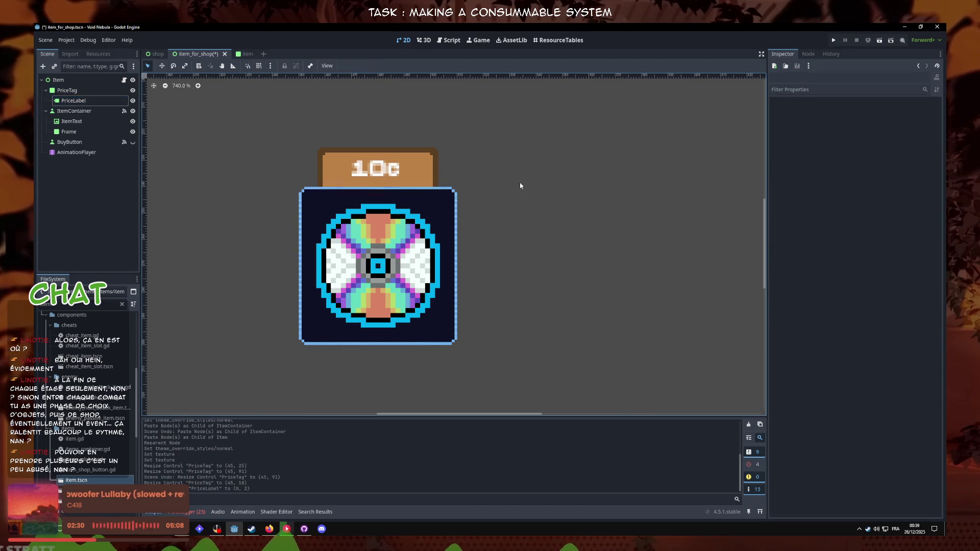
scroll(401, 181, "up", 7)
scroll(312, 205, "down", 5)
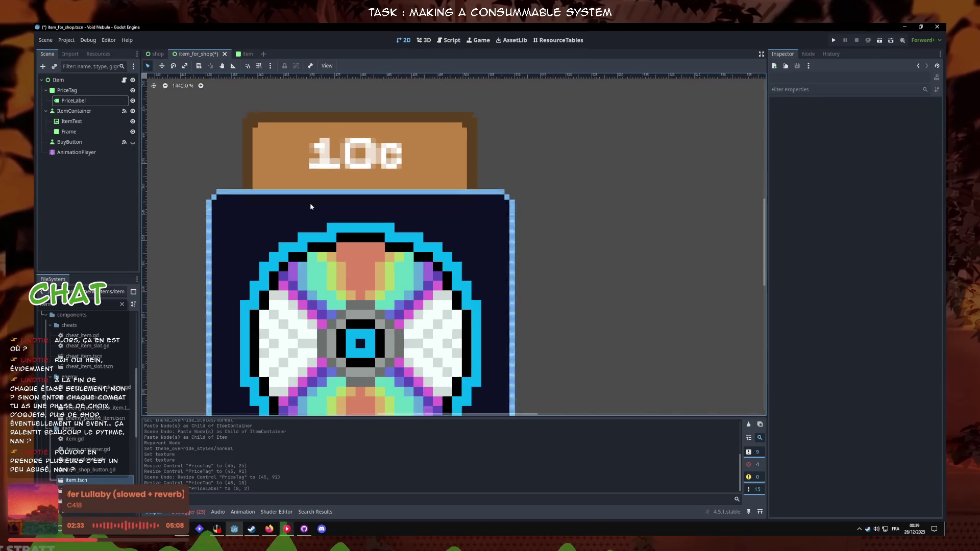
left_click_drag(337, 162, 337, 168)
Switch to the shop scene.
left_click(520, 186)
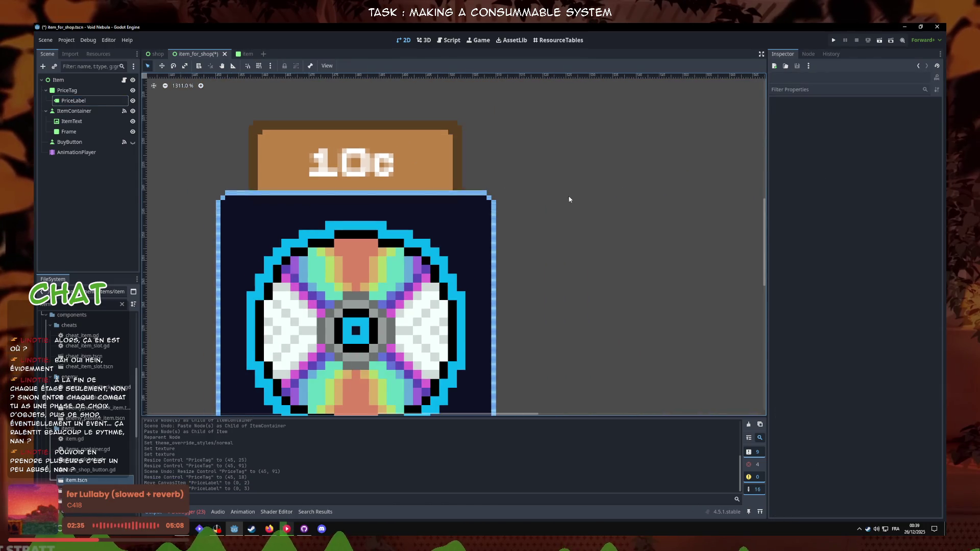
scroll(572, 202, "down", 5)
scroll(525, 210, "down", 4)
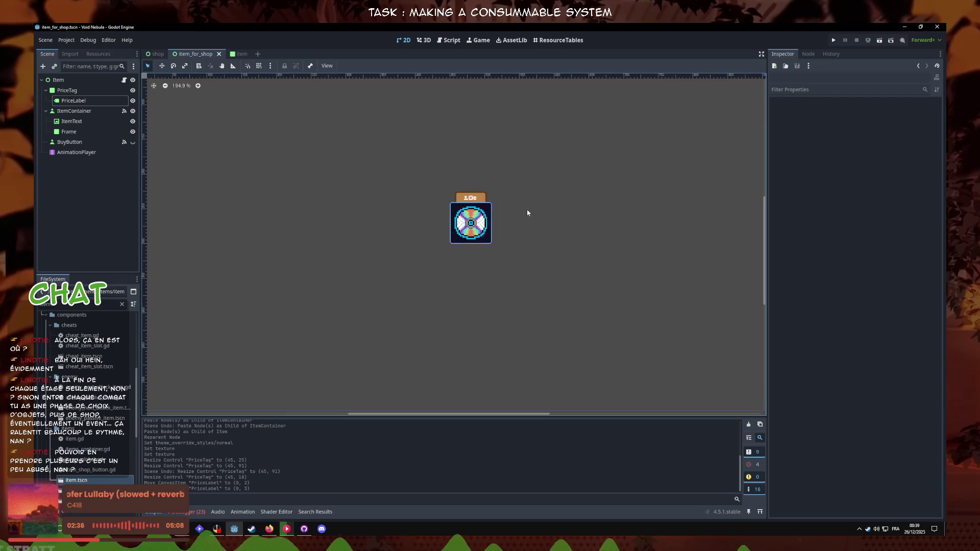
scroll(519, 212, "up", 3)
left_click(156, 54)
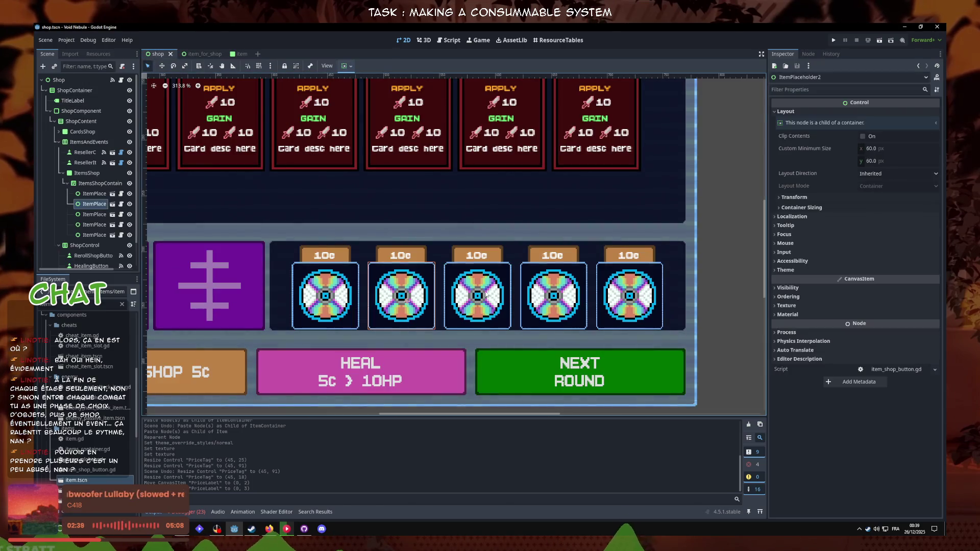
Move the ItemsShopContainer row of five shop items slightly up.
left_click(746, 272)
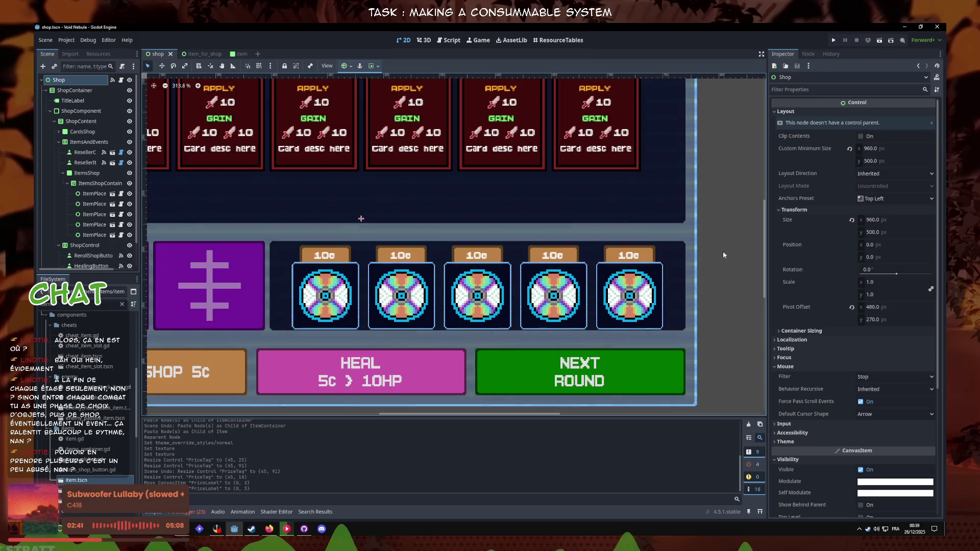
scroll(722, 254, "right", 2)
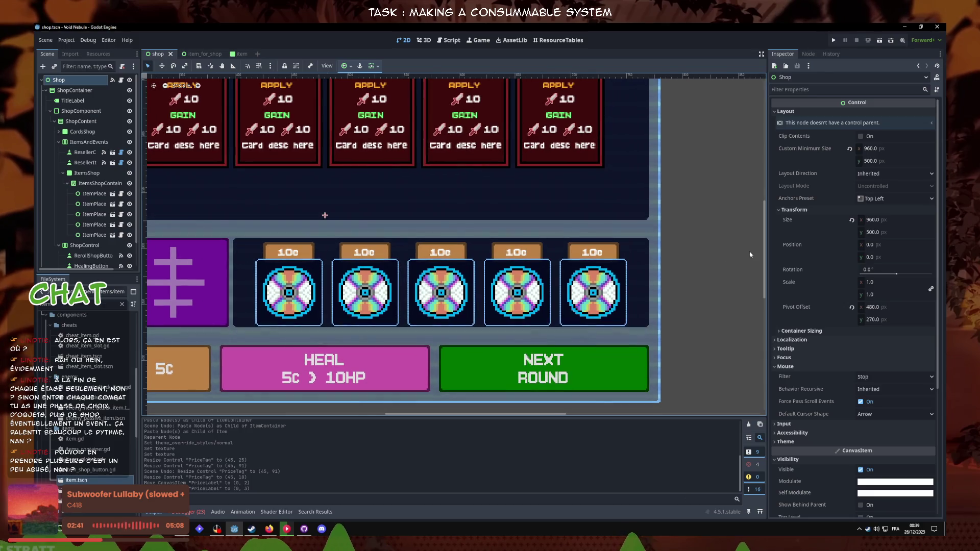
left_click(99, 185)
key("w")
left_click_drag(324, 291, 319, 267)
Anchor the item row with a centred, horizontally wide preset.
left_click(349, 66)
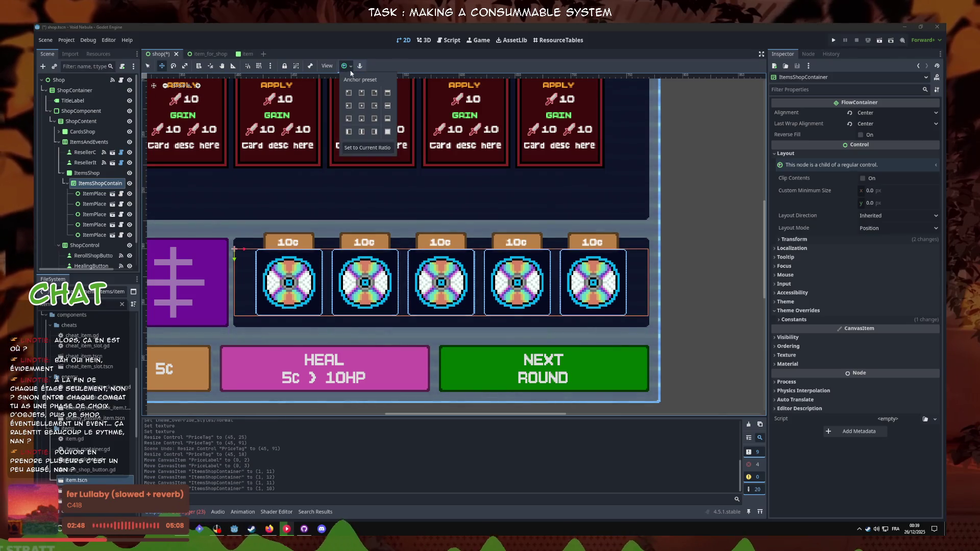
left_click(361, 107)
left_click(388, 109)
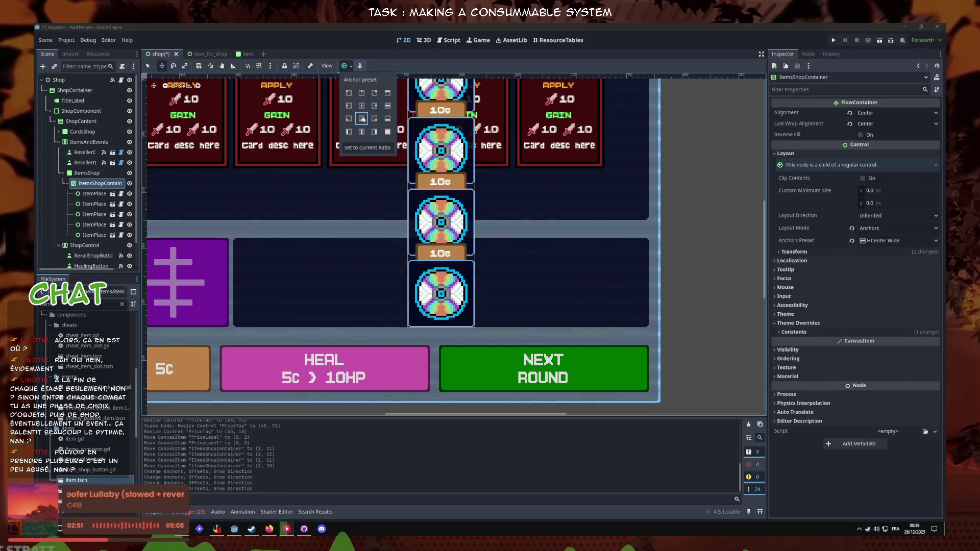
left_click(360, 107)
left_click(374, 106)
left_click(387, 107)
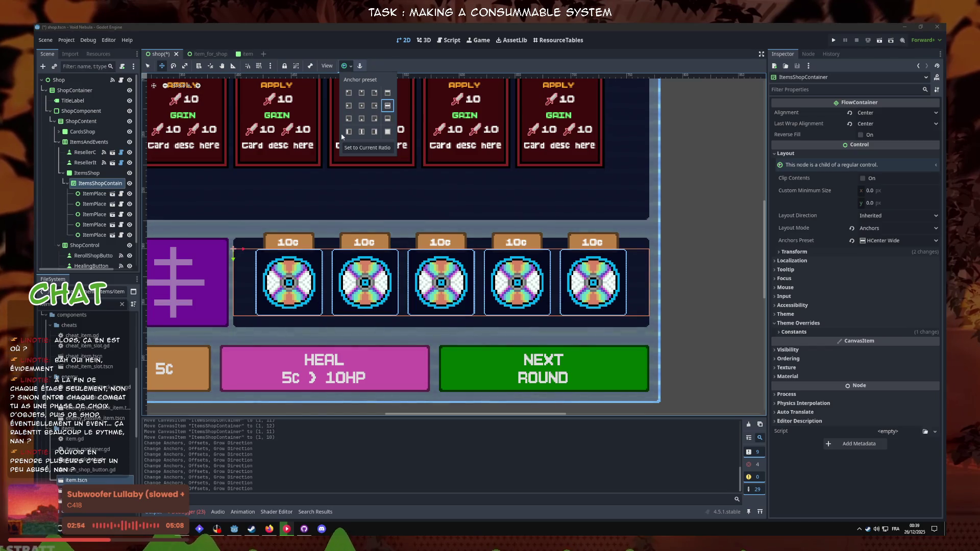
left_click(716, 316)
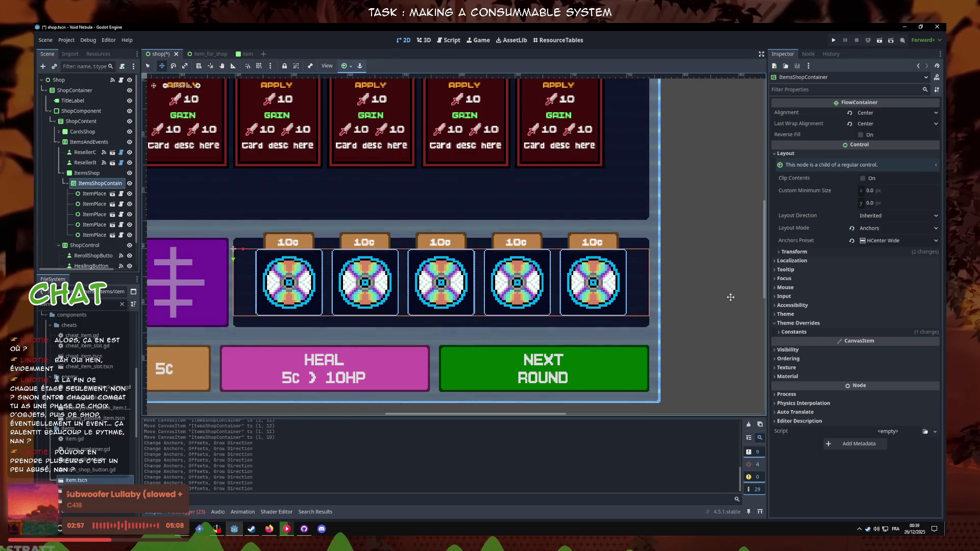
Save the shop scene, look over the item slots, and switch to the item scene.
left_click(304, 214)
key("ctrl+s")
scroll(715, 278, "down", 5)
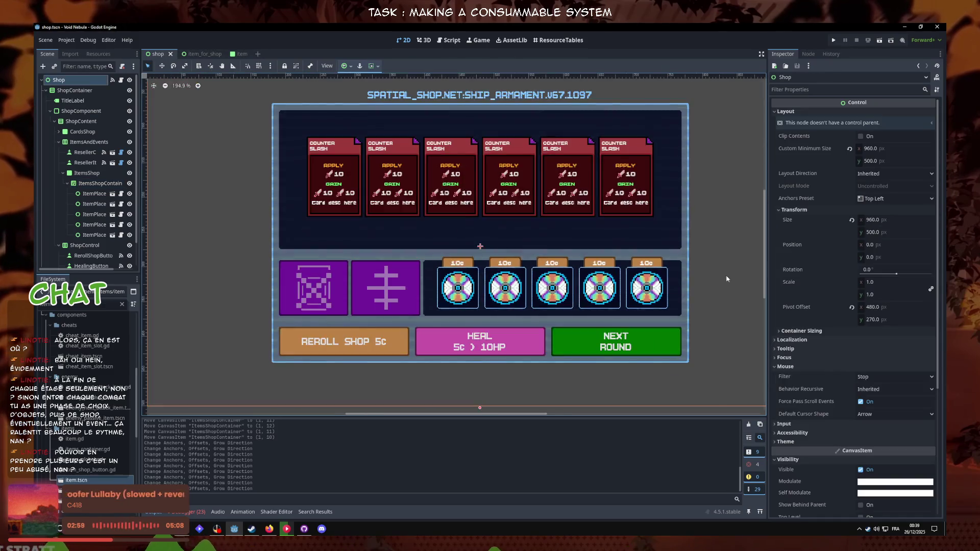
scroll(714, 278, "up", 5)
left_click(605, 414)
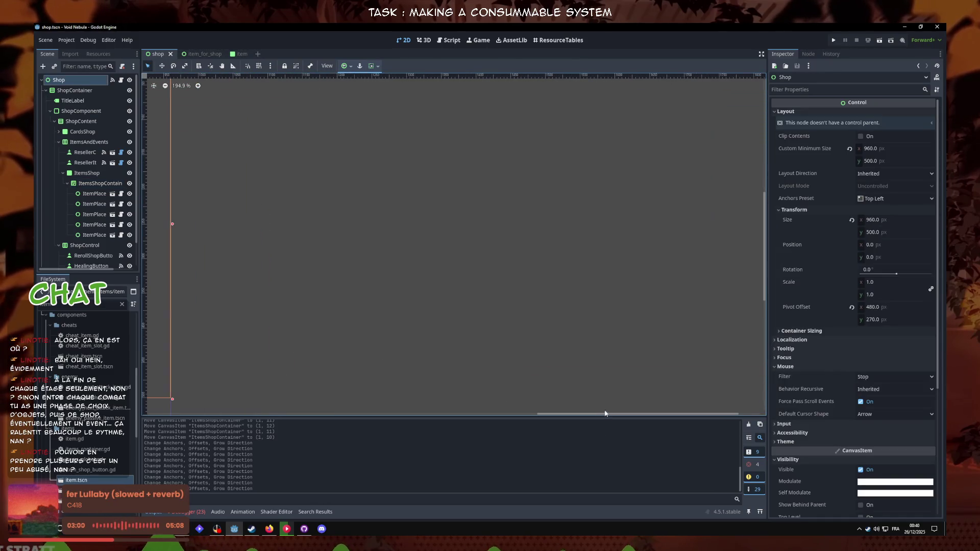
scroll(595, 313, "down", 7)
left_click(590, 317)
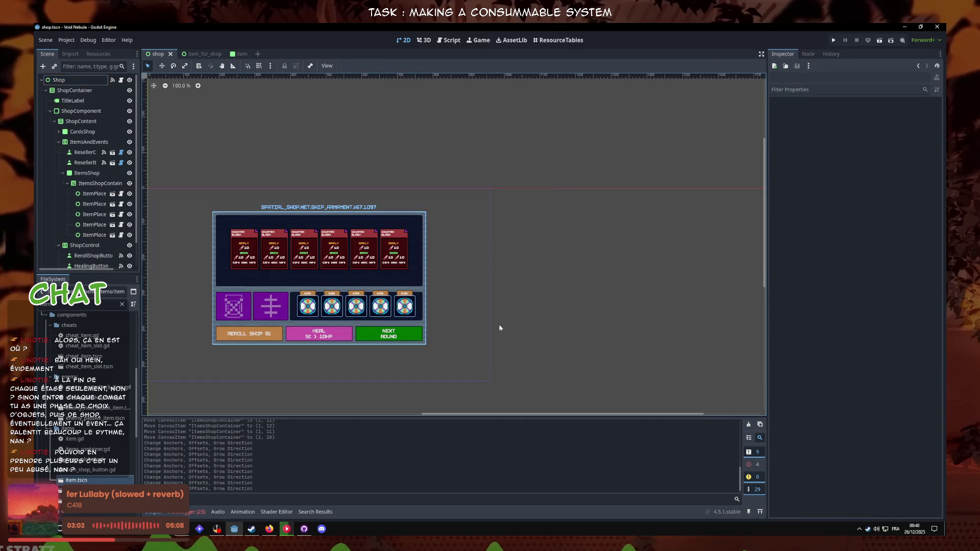
scroll(283, 326, "up", 7)
scroll(371, 245, "down", 3)
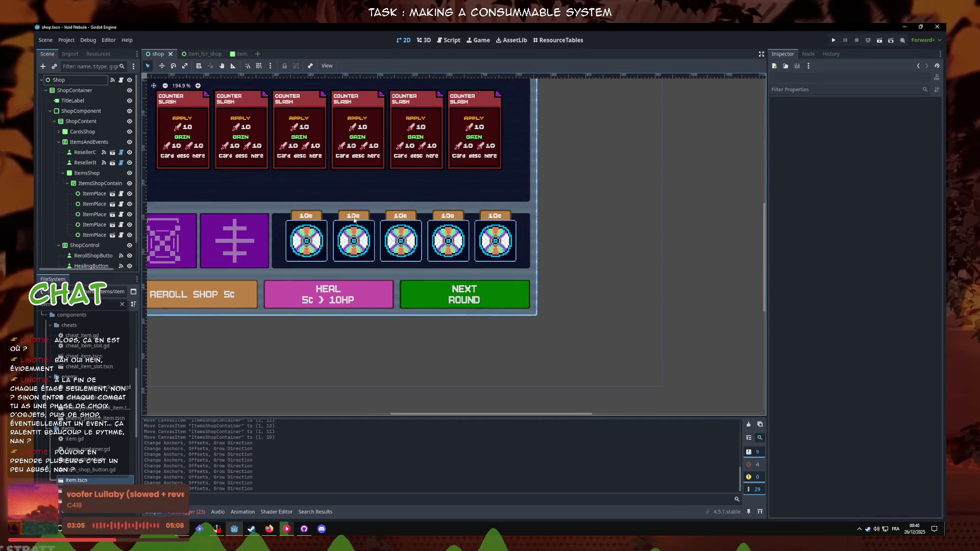
left_click(240, 54)
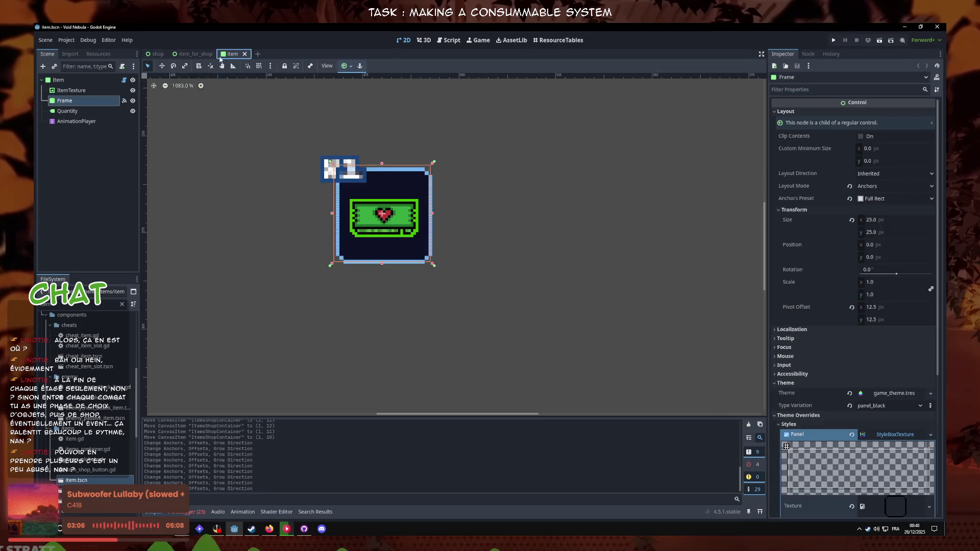
Copy ItemContainer's Normal style into unique Pressed and Hover styles in item_for_shop.
left_click(195, 54)
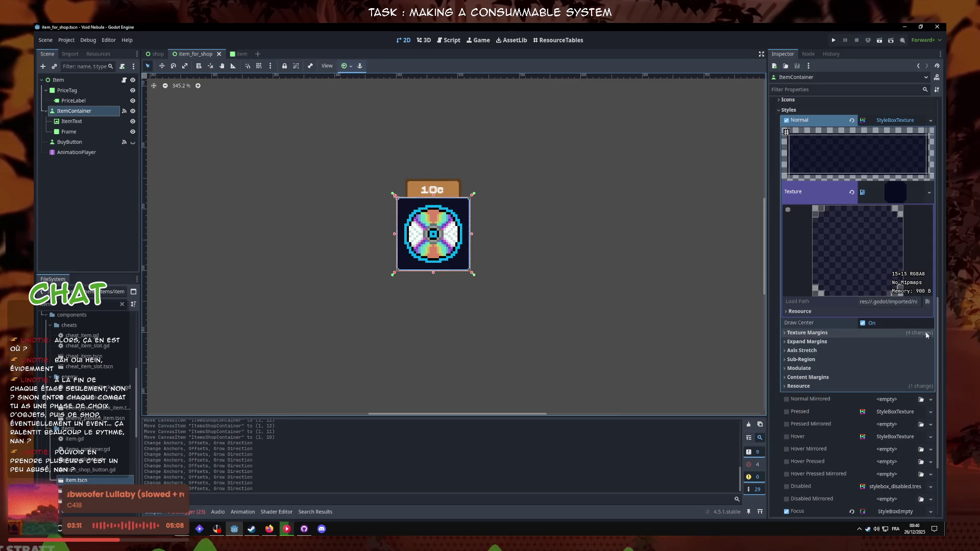
left_click(890, 121)
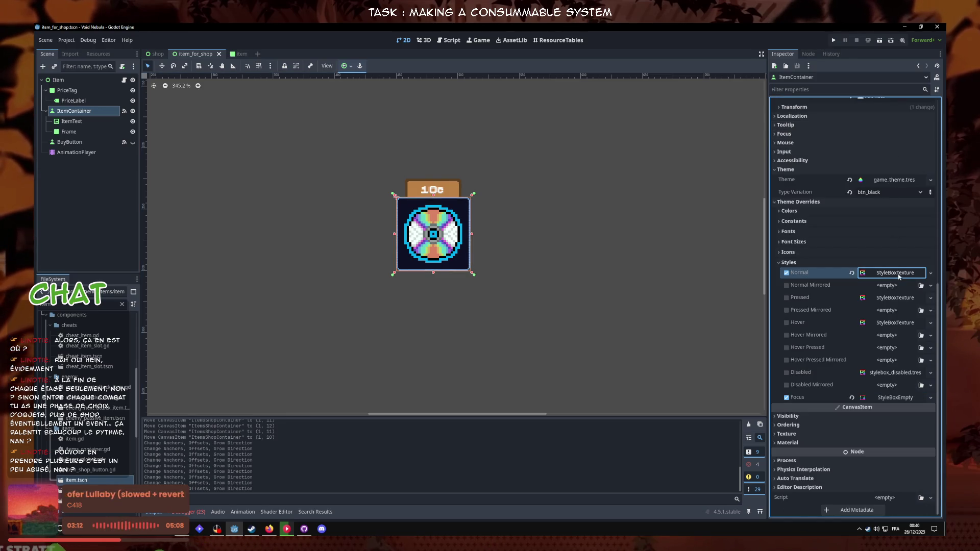
left_click_drag(895, 278, 897, 328)
left_click(930, 322)
left_click(901, 426)
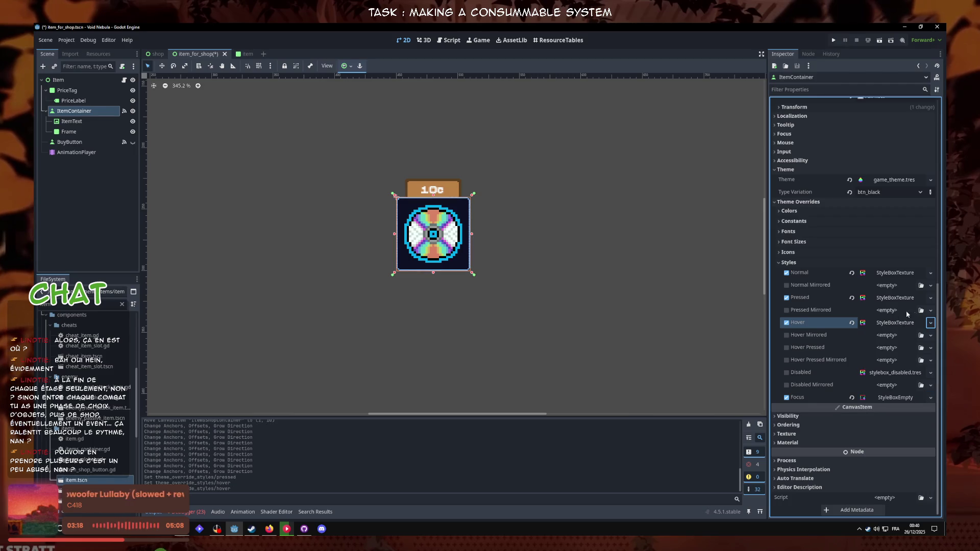
left_click(930, 298)
left_click(901, 402)
left_click_drag(895, 297, 895, 323)
Raise the Pressed style's Modulate intensity for a brighter tint and save the scene.
left_click(901, 298)
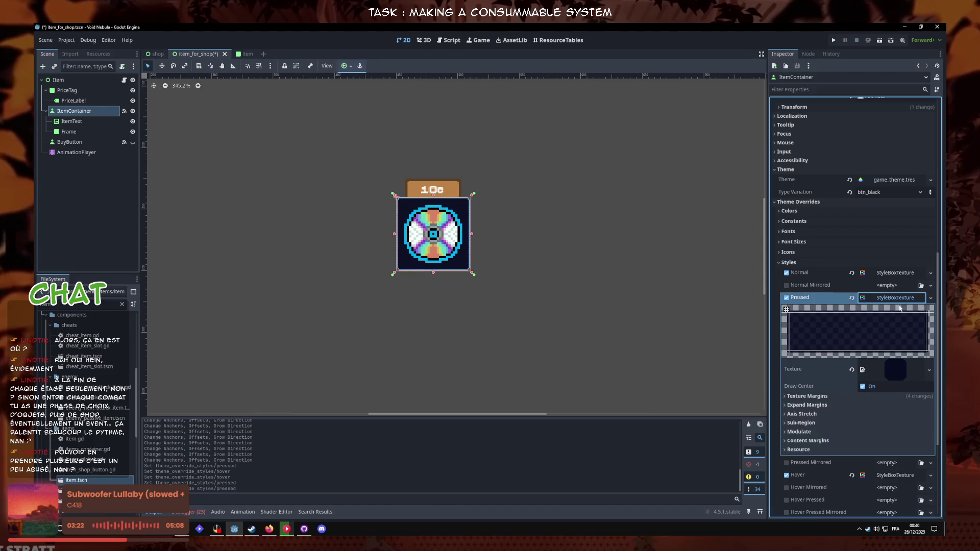
left_click(799, 432)
left_click(886, 442)
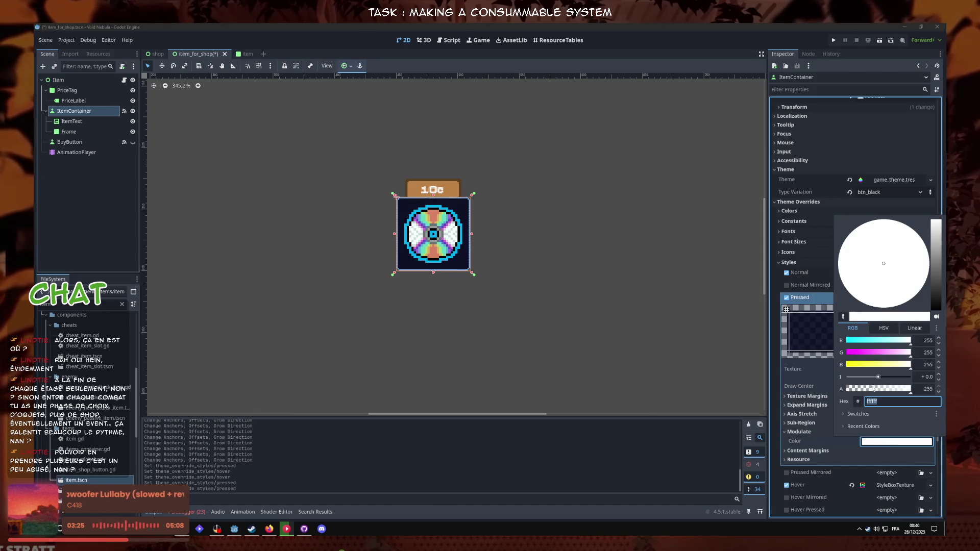
left_click_drag(878, 377, 892, 382)
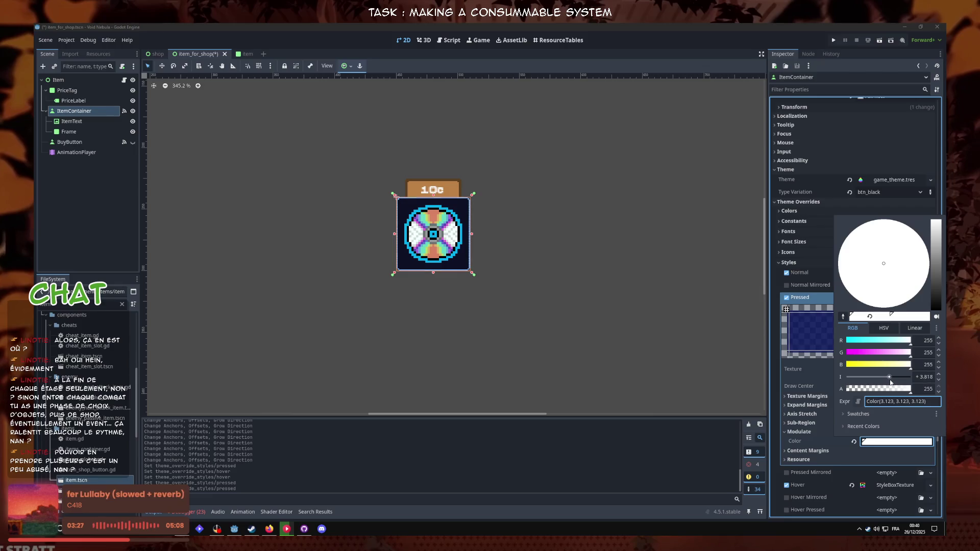
left_click(793, 298)
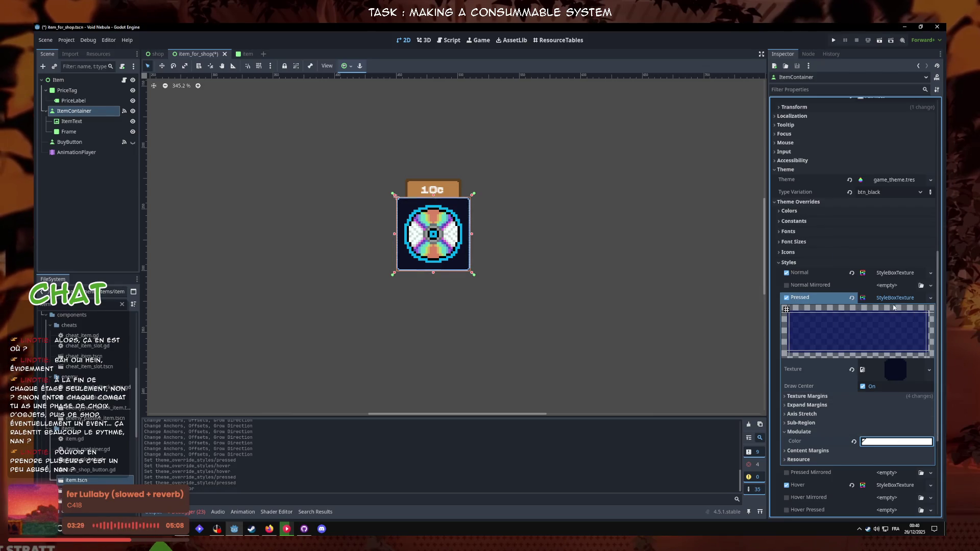
left_click(895, 298)
left_click(894, 273)
left_click(659, 264)
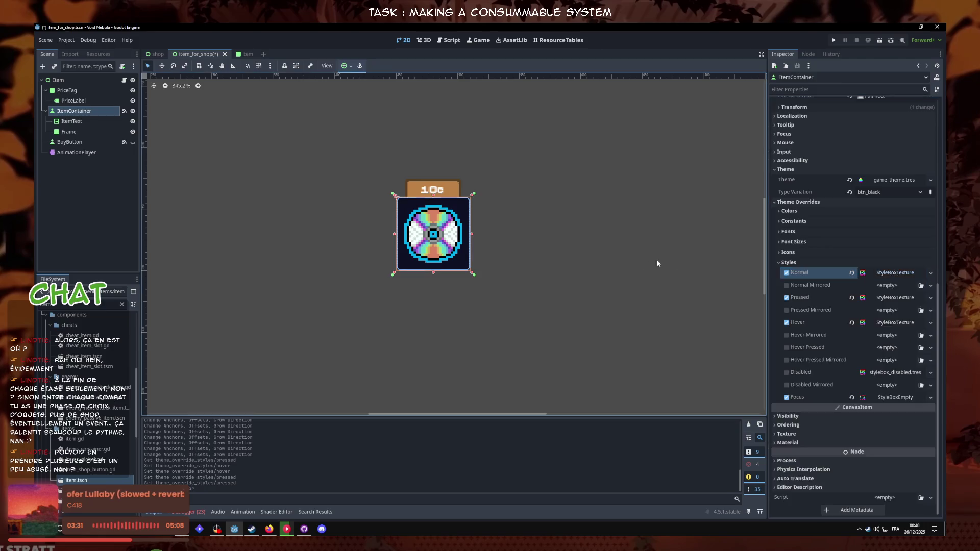
key("ctrl+s")
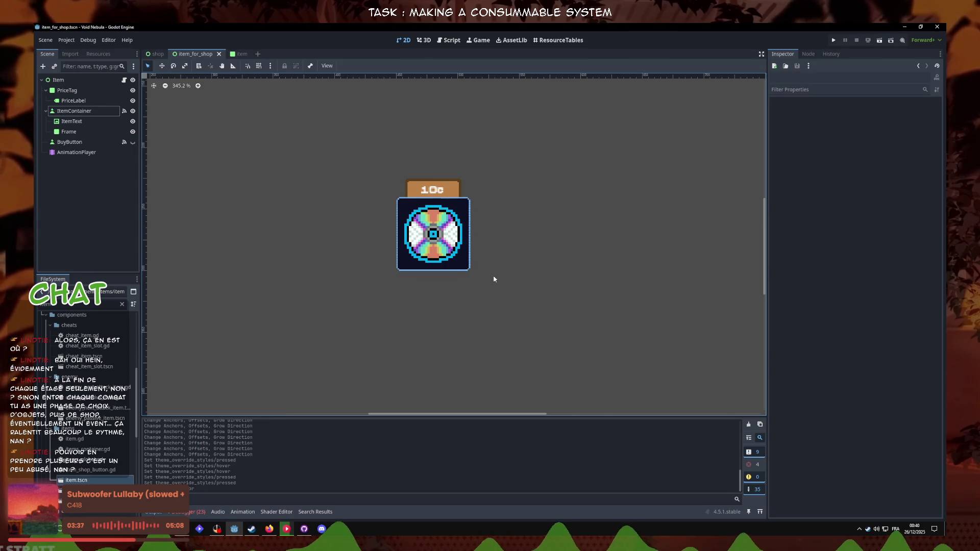
Quick Load the map texture into the ItemText icon.
left_click(465, 263)
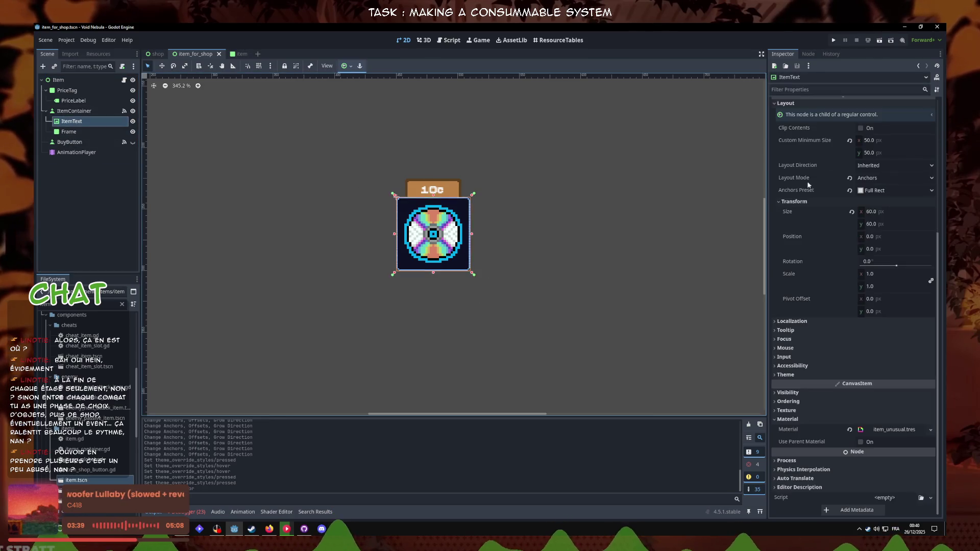
scroll(807, 185, "up", 5)
left_click(931, 118)
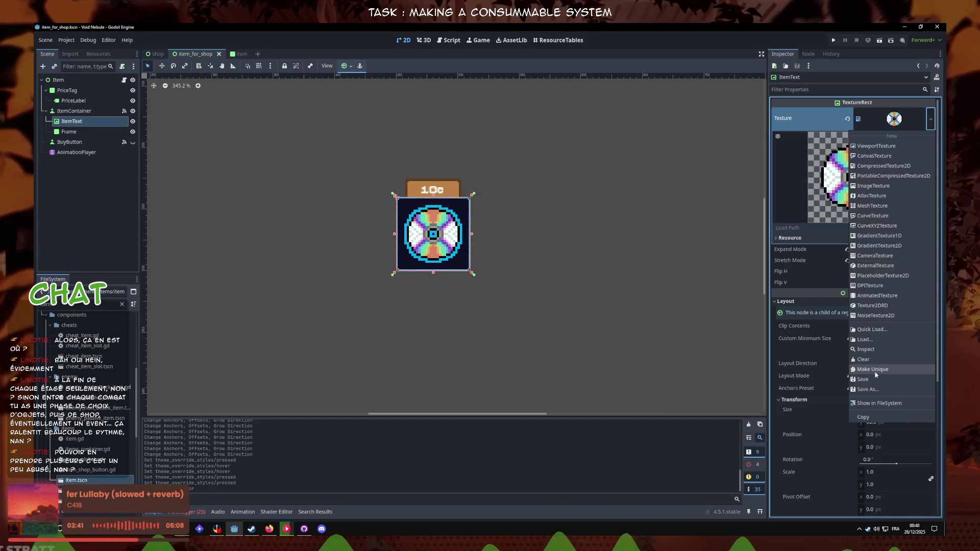
left_click(872, 329)
double_click(444, 199)
left_click(322, 291)
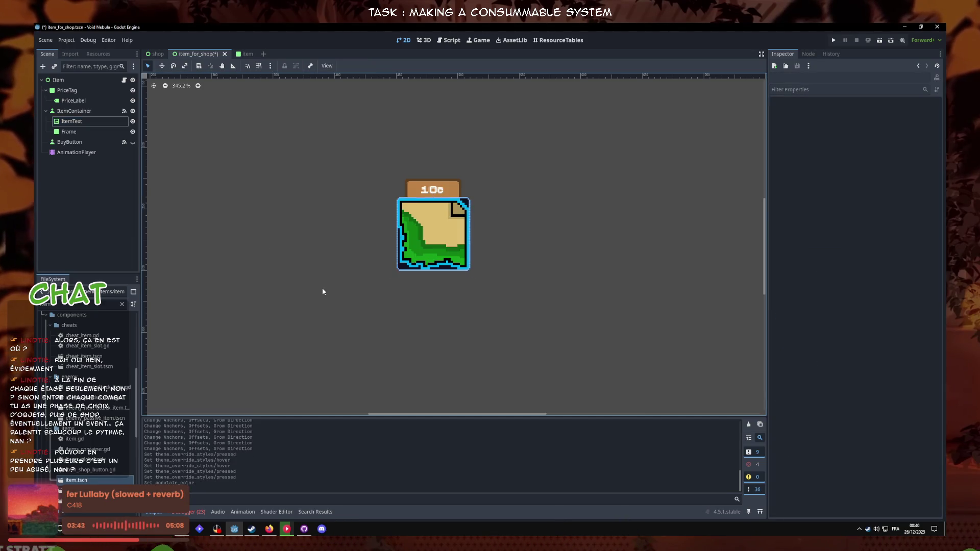
left_click(71, 121)
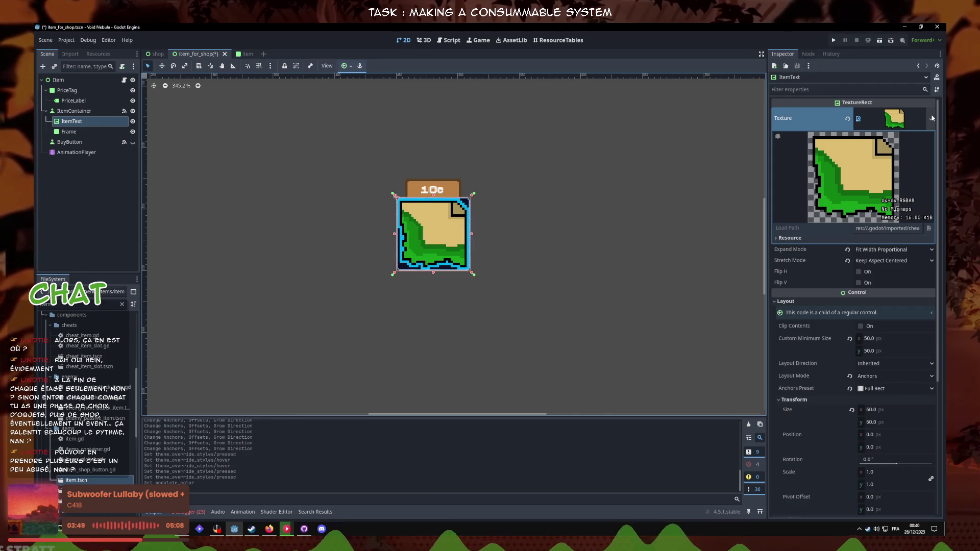
Size the icon to 50 × 50 px and apply the Center anchor preset.
left_click(883, 422)
type("50")
key("Return")
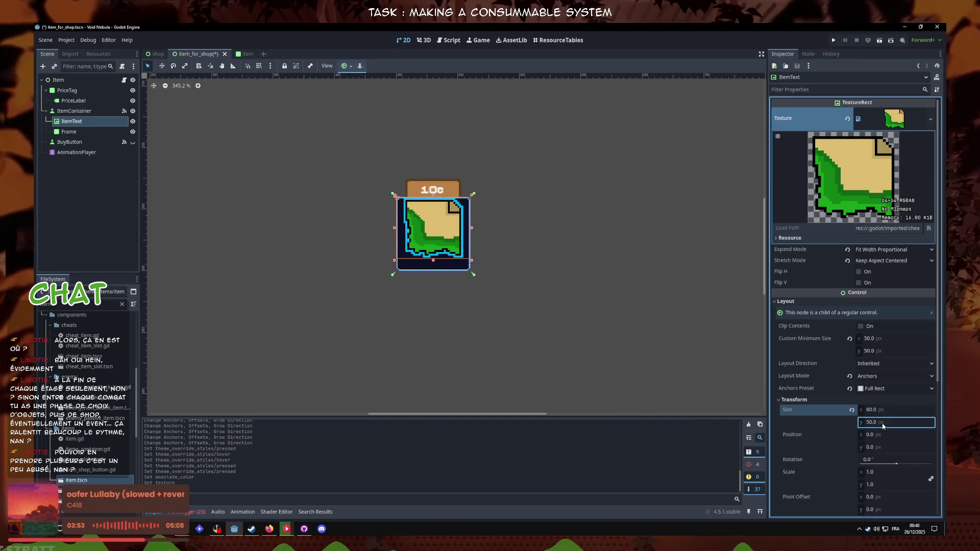
left_click(873, 409)
type("50")
key("Return")
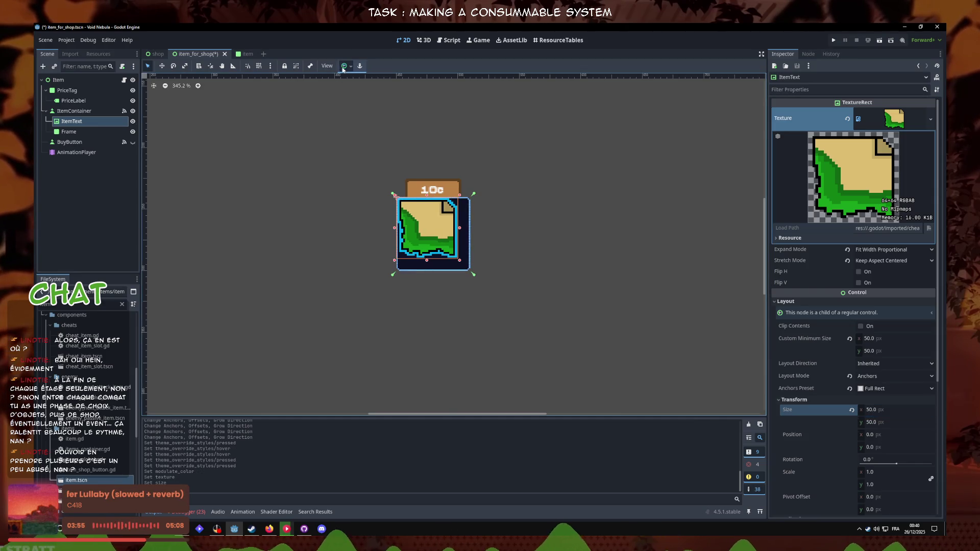
left_click(343, 68)
left_click(361, 105)
left_click(329, 226)
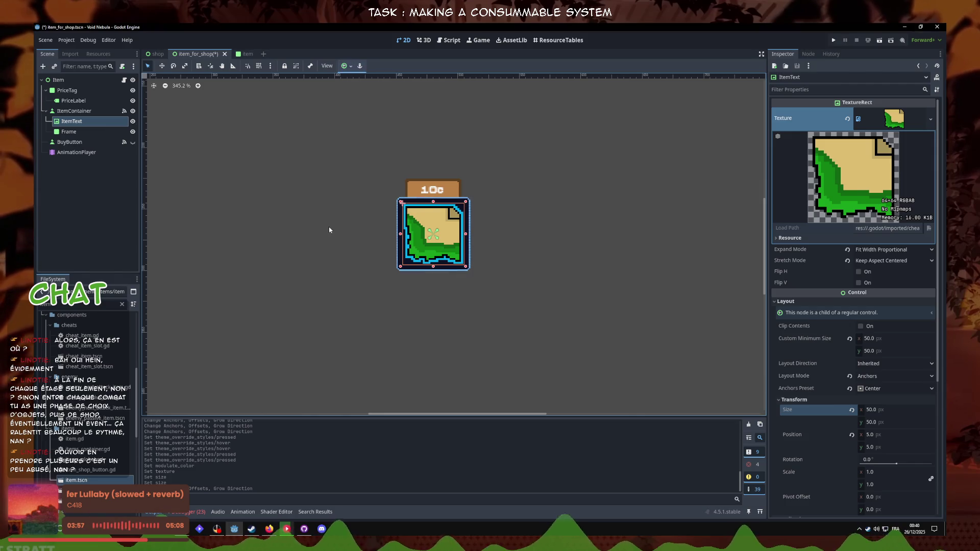
left_click(329, 227)
scroll(329, 227, "down", 4)
scroll(505, 281, "down", 1)
scroll(510, 247, "up", 8)
Go back to the shop scene and zoom to see all five slots showing the map icon.
left_click(233, 54)
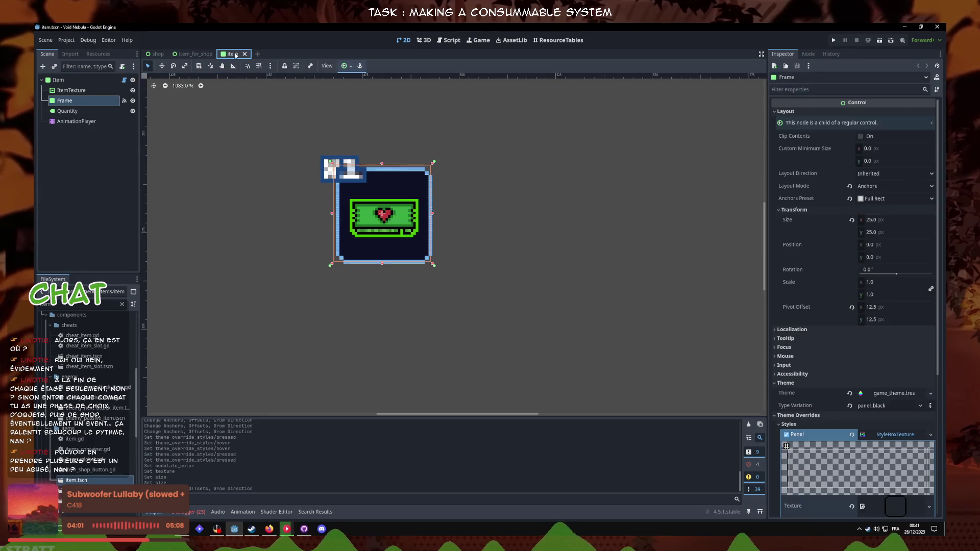
left_click(156, 54)
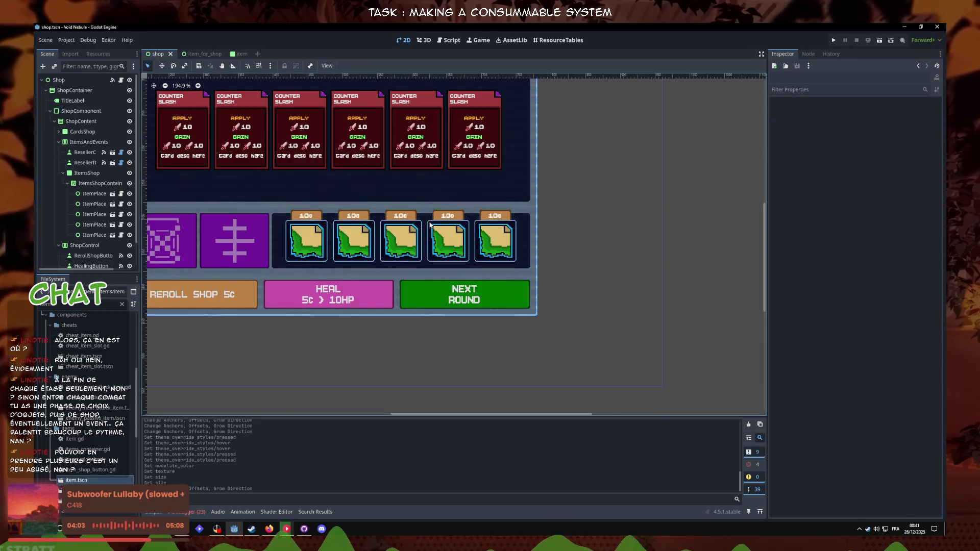
scroll(428, 221, "down", 2)
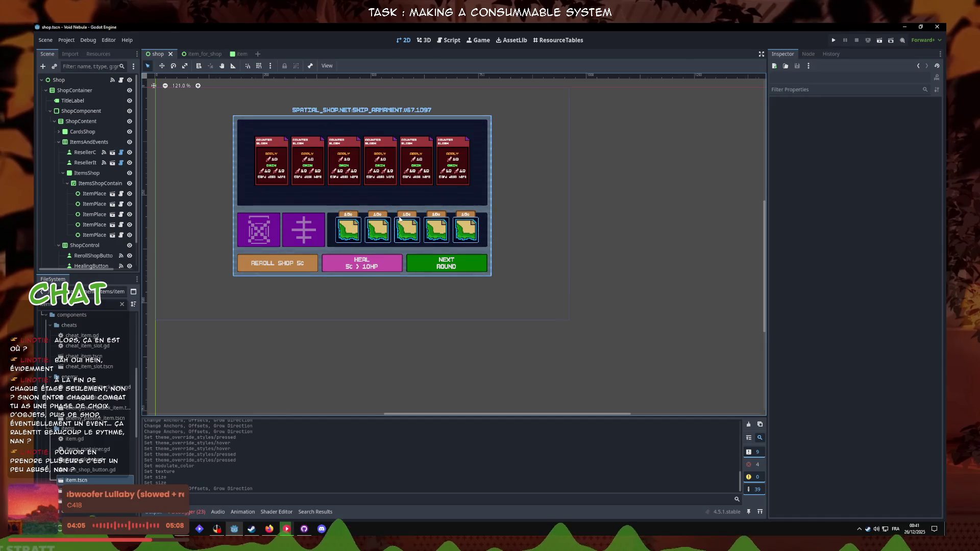
scroll(400, 219, "up", 1)
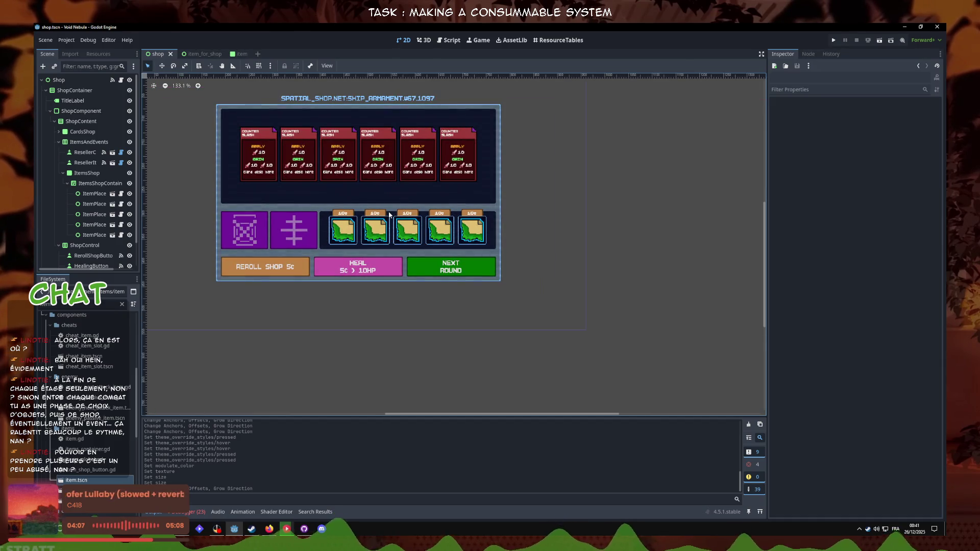
scroll(389, 213, "up", 3)
scroll(382, 210, "down", 3)
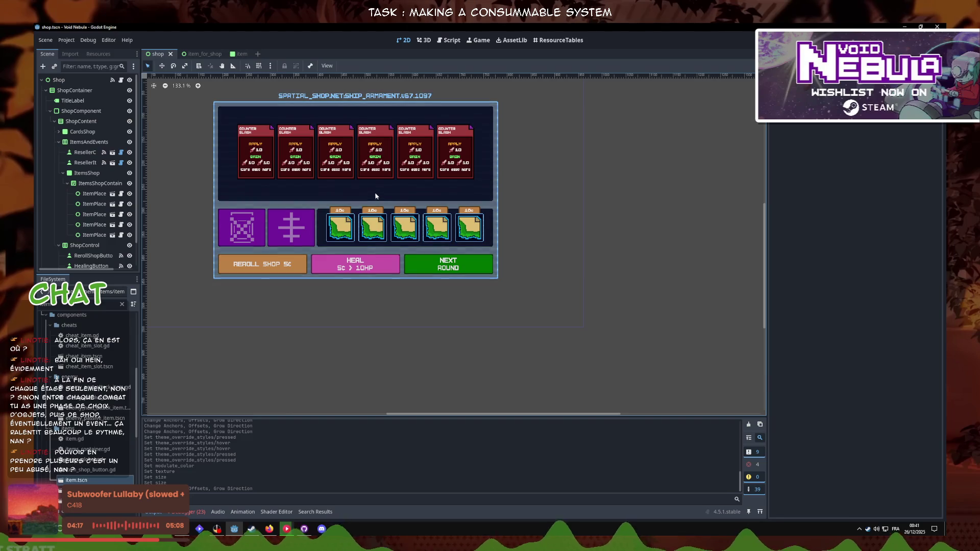
Return to the item_for_shop scene and undo the recent icon and pressed-style edits.
left_click(233, 54)
left_click(194, 54)
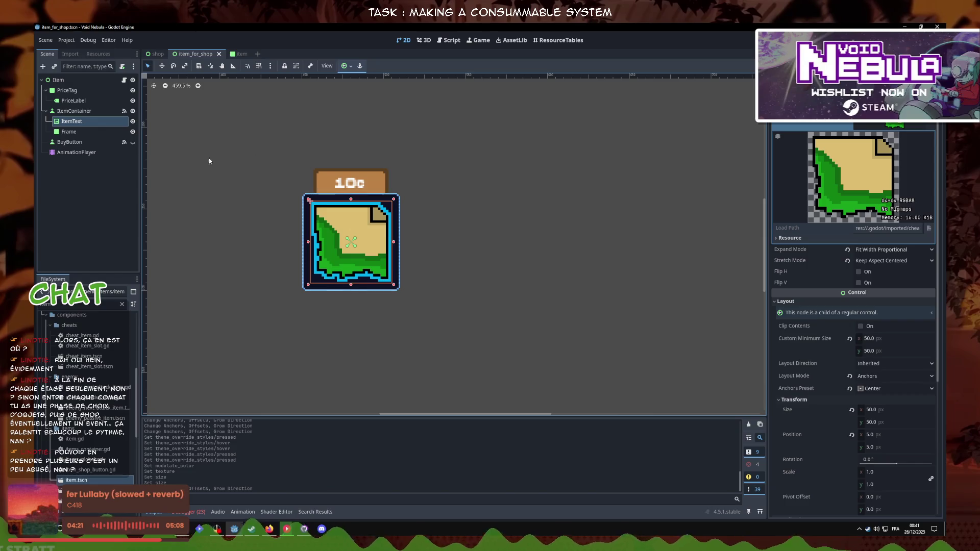
left_click(244, 182)
key("ctrl+z")
key("ctrl+z")
key("ctrl+z")
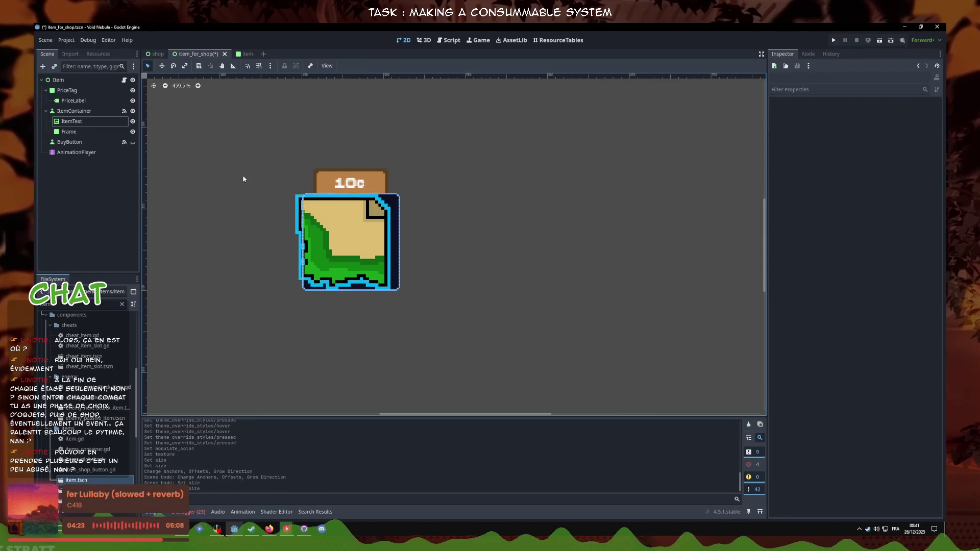
key("ctrl+z")
key("ctrl+z")
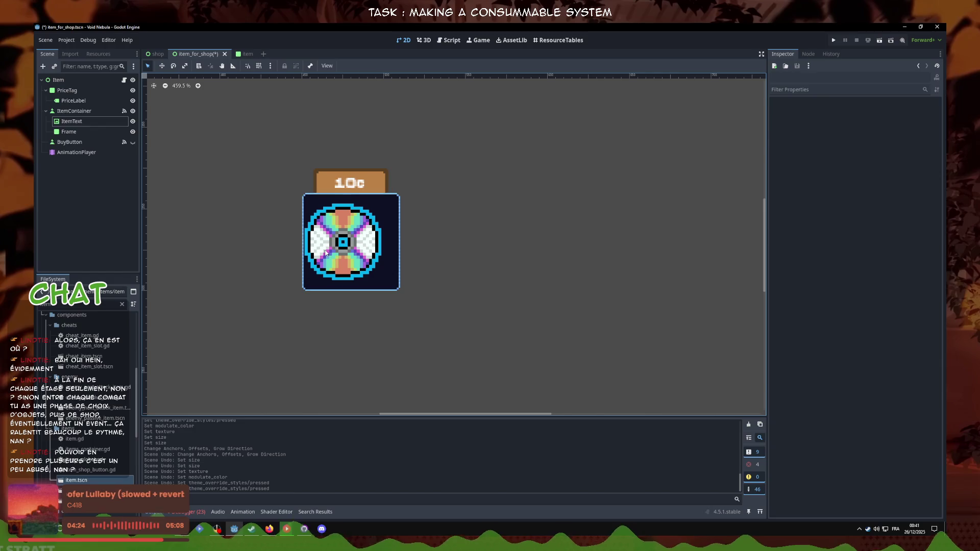
Re-apply the Full Rect anchor preset to ItemText so the image fills its frame.
left_click(326, 253)
left_click(71, 120)
left_click(90, 135)
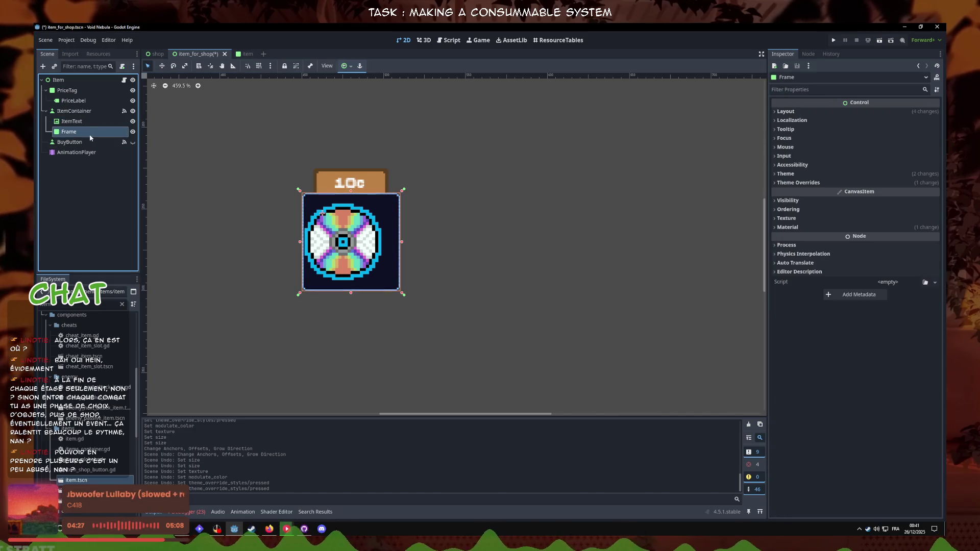
left_click(72, 120)
left_click(346, 65)
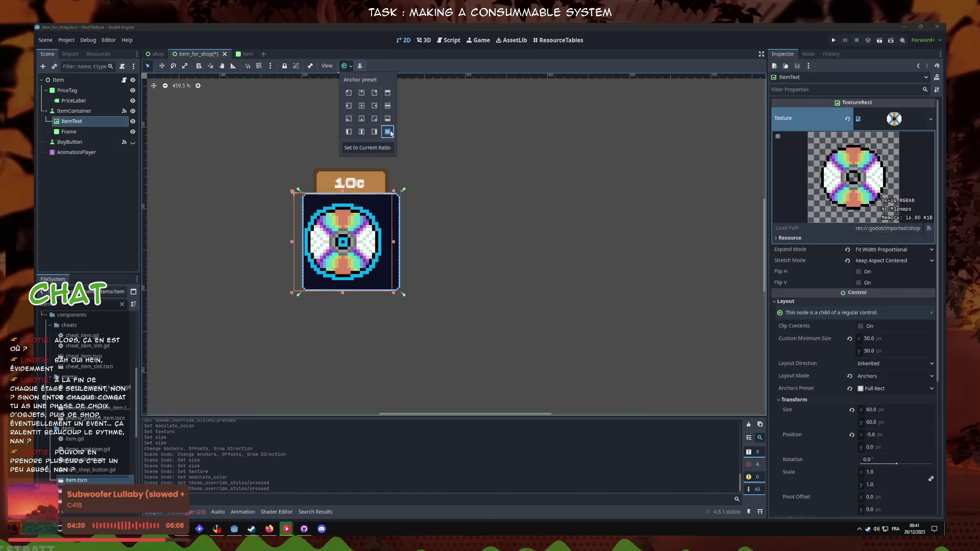
left_click(388, 132)
Make the ItemContainer's Pressed StyleBoxTexture unique to this node.
left_click(271, 196)
left_click(87, 135)
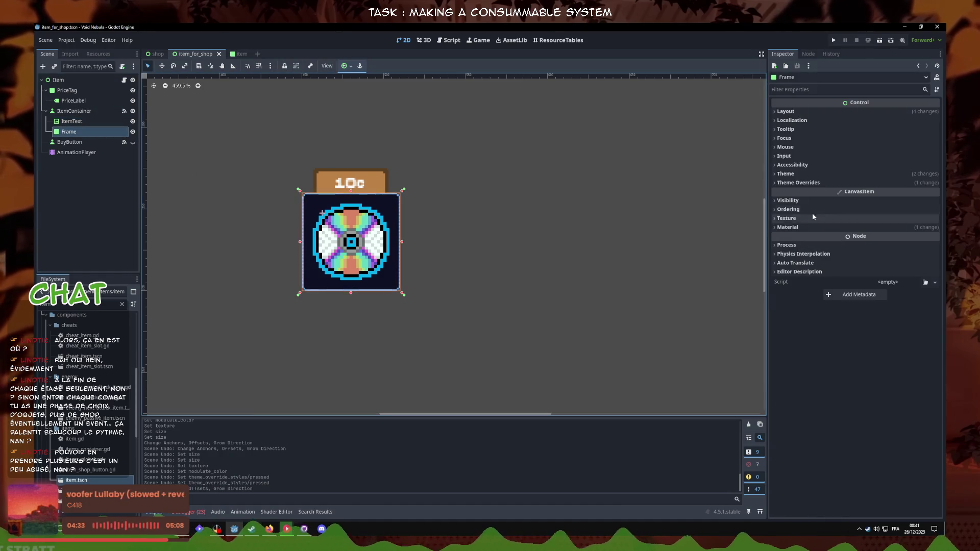
left_click(798, 183)
left_click(74, 111)
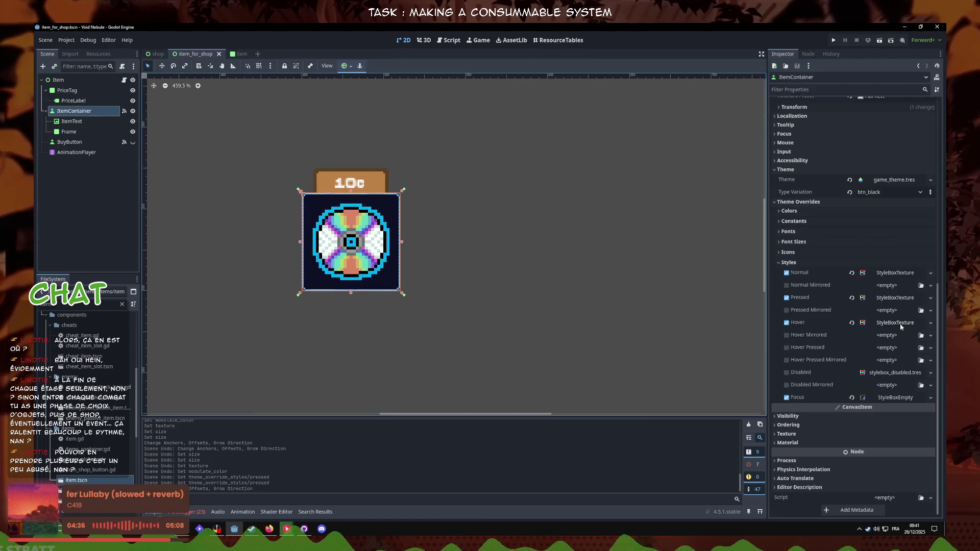
left_click(900, 324)
left_click(901, 299)
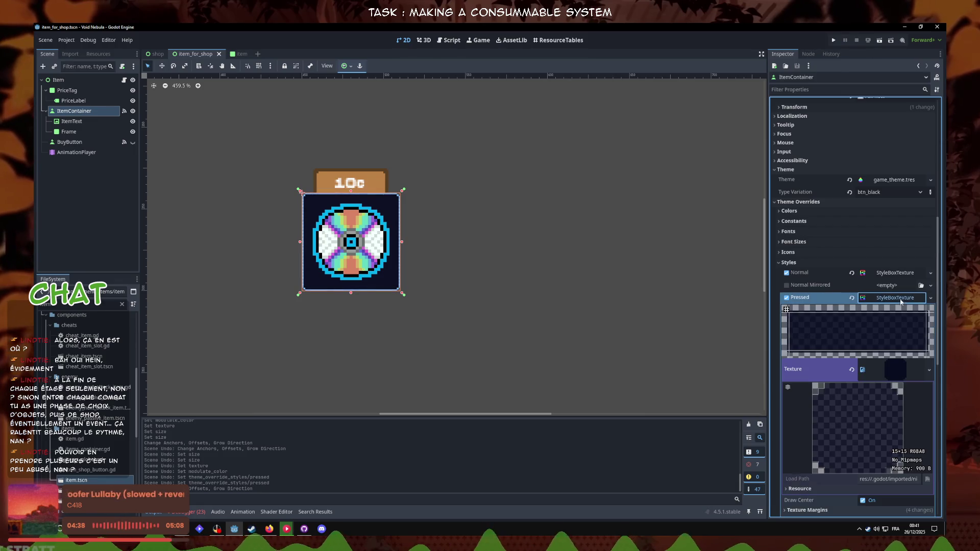
left_click(903, 300)
right_click(908, 299)
left_click(930, 298)
left_click(930, 297)
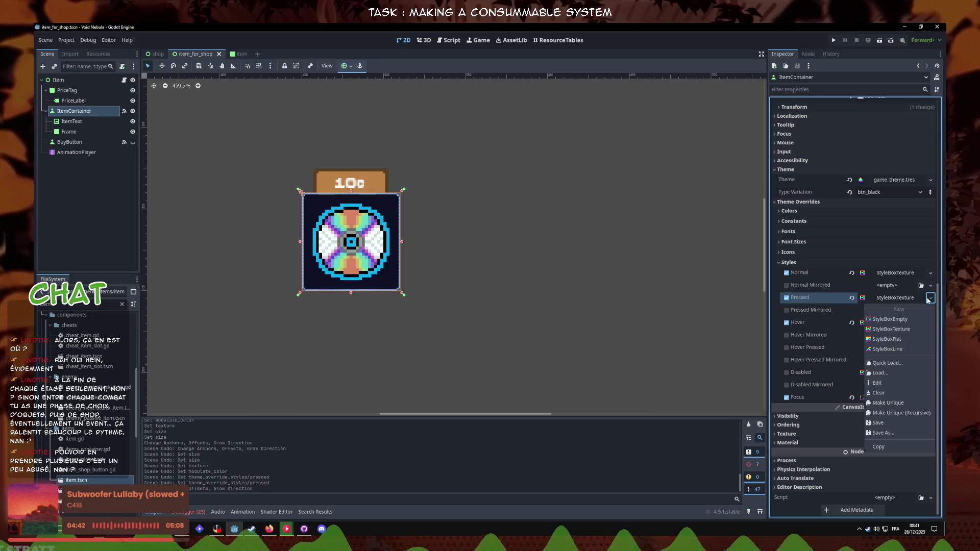
left_click(890, 403)
Brighten the Pressed style's Modulate colour and save item_for_shop.
left_click(895, 298)
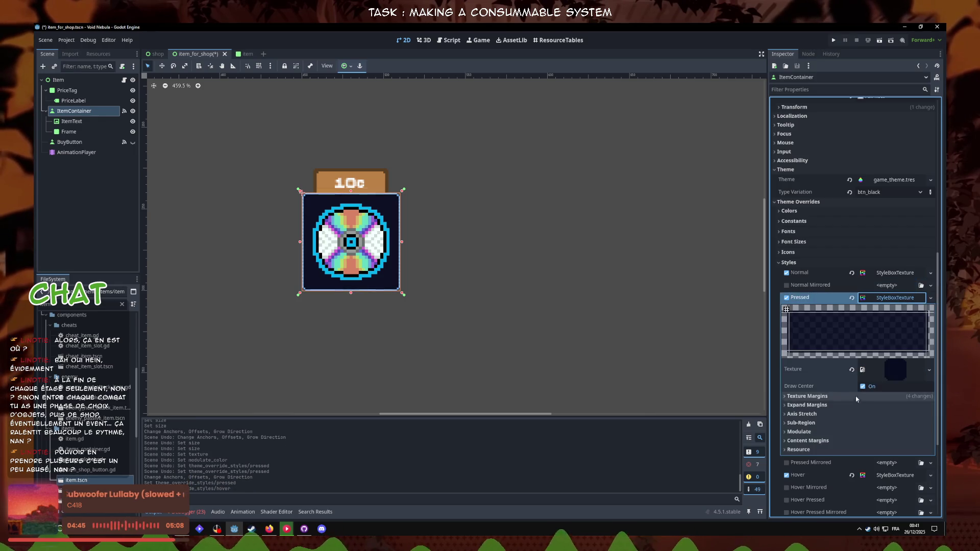
left_click(808, 441)
left_click(799, 431)
left_click(895, 441)
left_click_drag(883, 380, 891, 377)
left_click(899, 300)
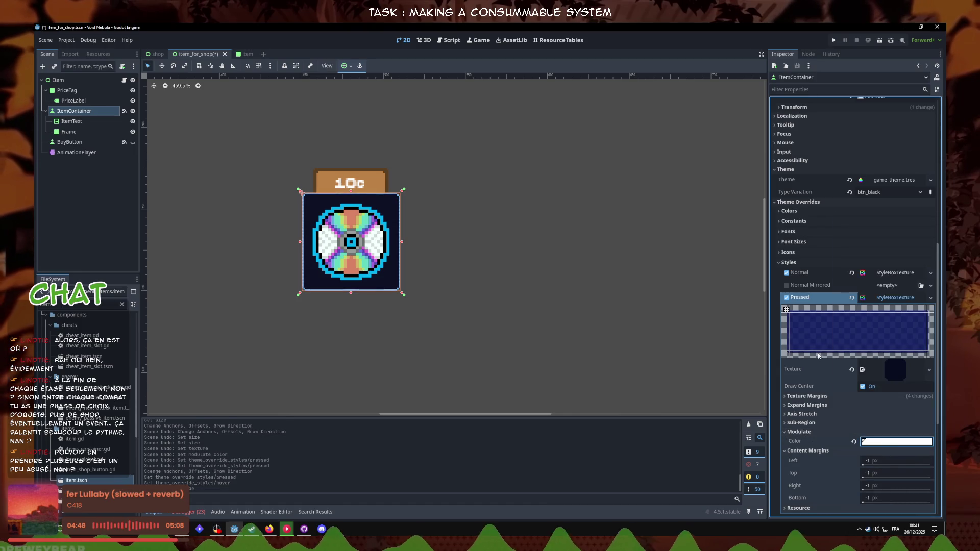
left_click(899, 300)
left_click(898, 322)
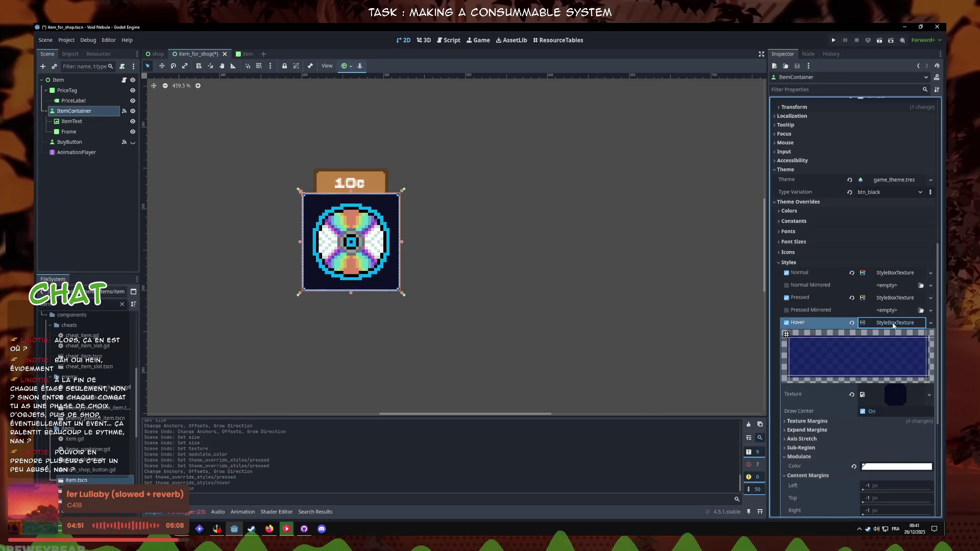
left_click(673, 285)
key("ctrl+s")
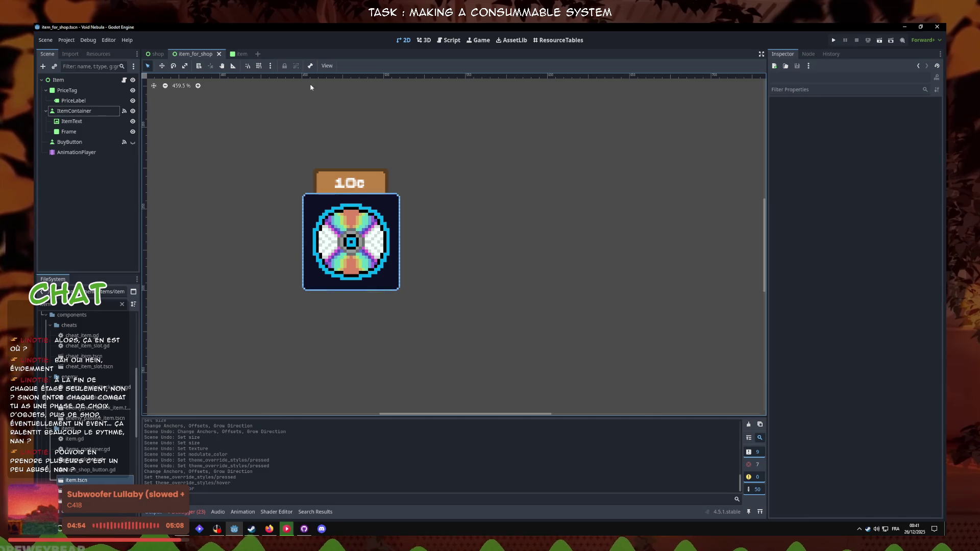
Duplicate item_for_shop.tscn in FileSystem as cheat_for_shop.tscn.
left_click(109, 470)
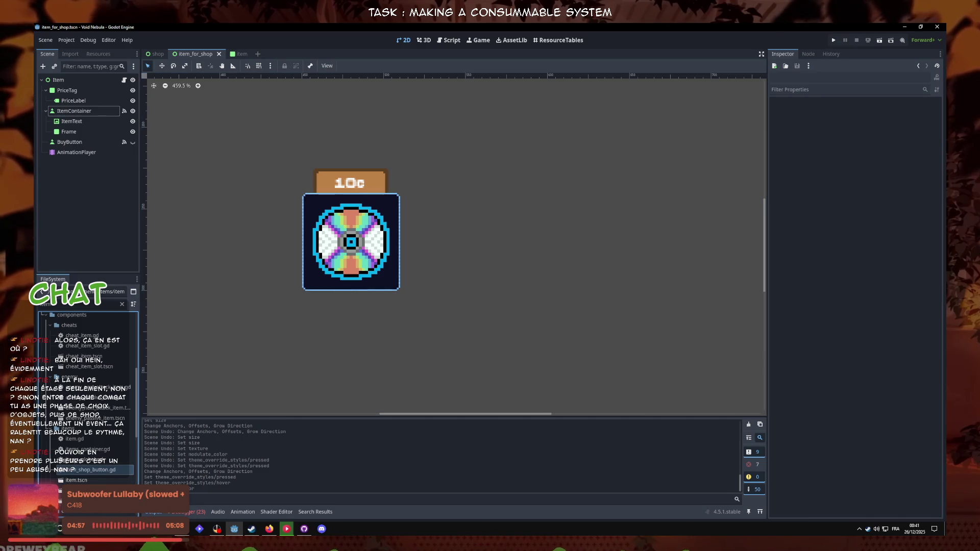
left_click(492, 94)
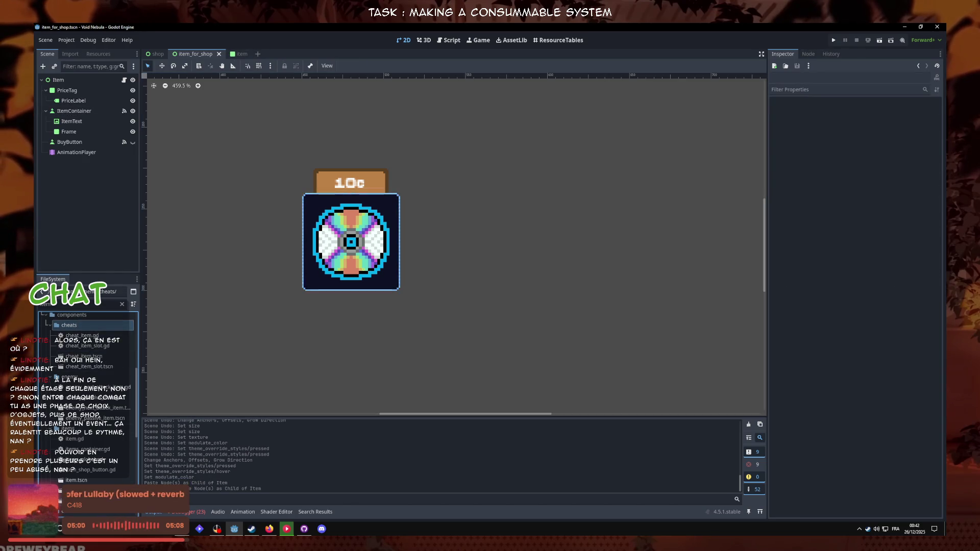
right_click(100, 323)
left_click(121, 449)
type("cheat.tscn")
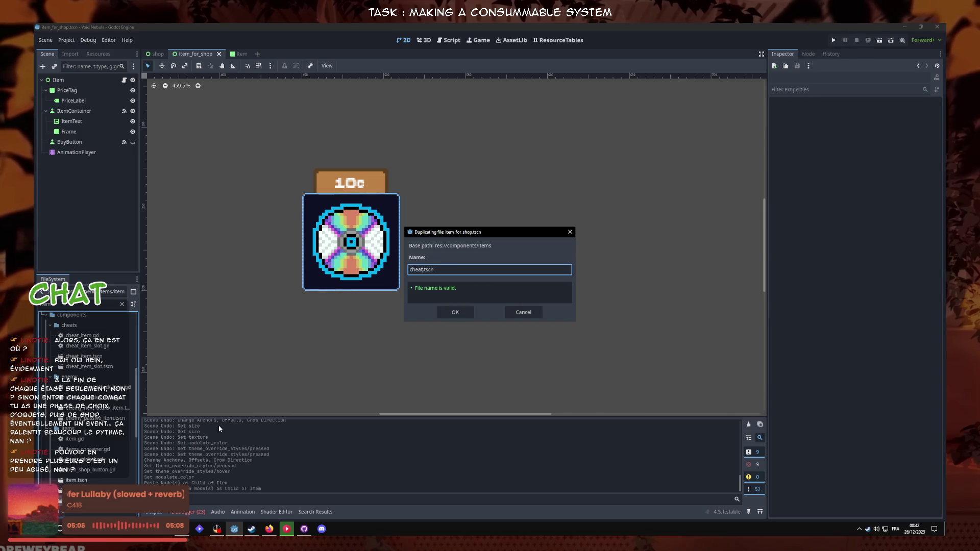
type("hop")
key("Return")
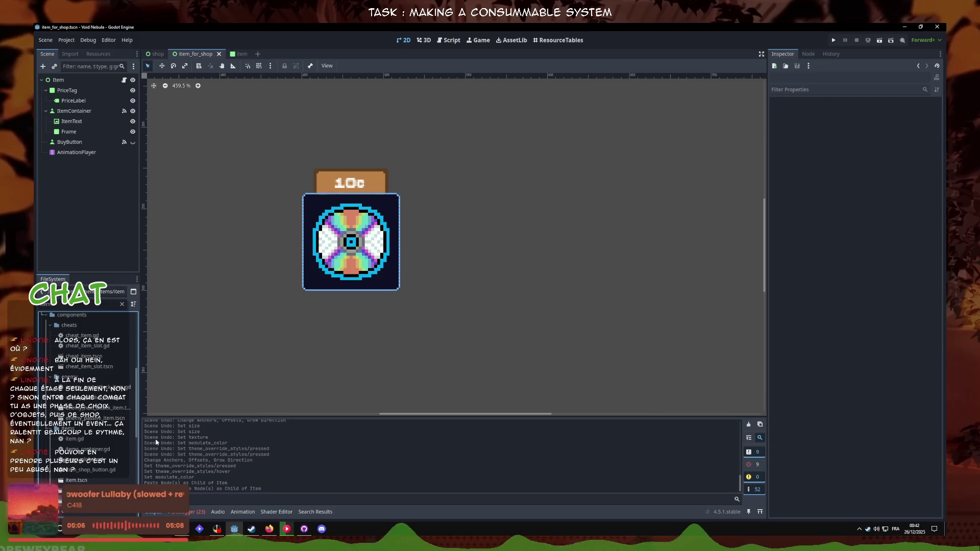
Find cheat_for_shop.tscn in the cheats folder and open it in its own tab.
scroll(102, 458, "down", 2)
left_click(122, 303)
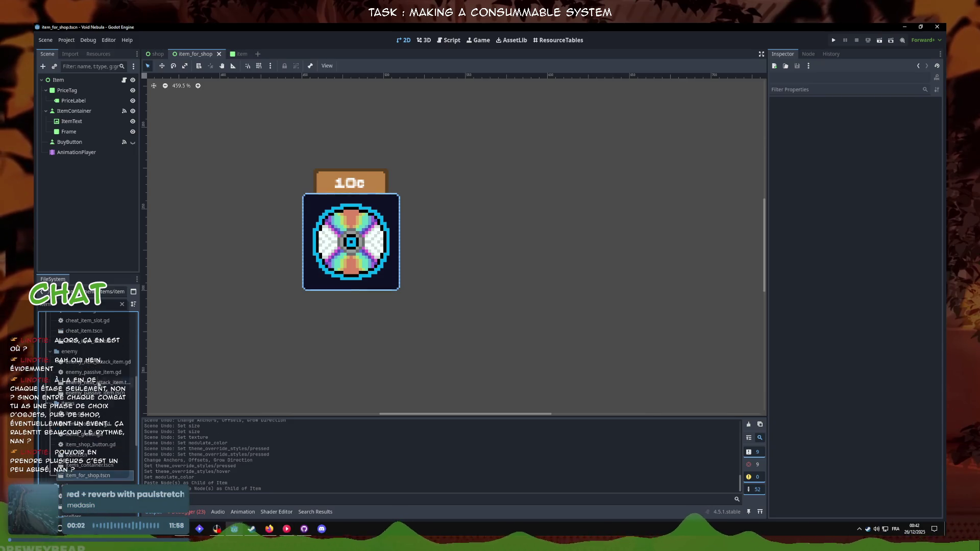
type("shop")
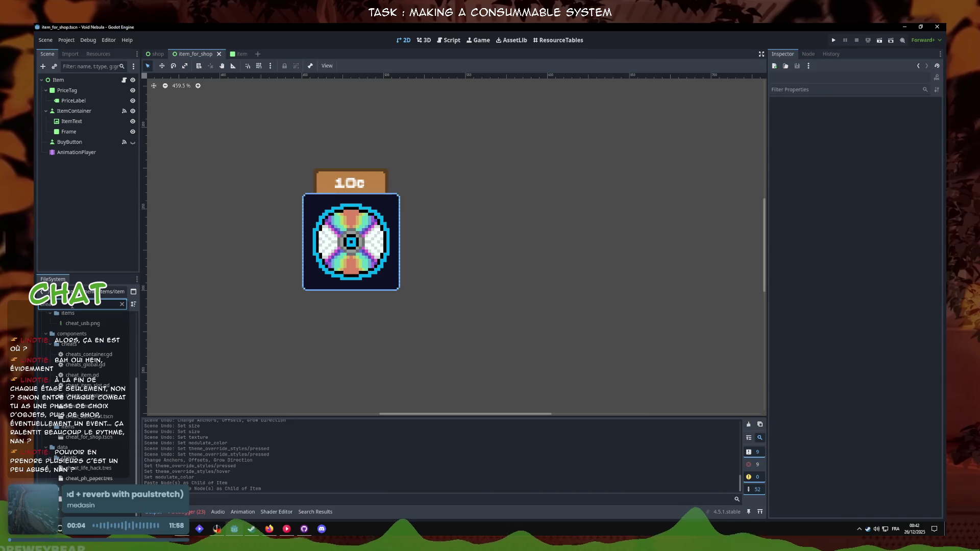
key("BackSpace")
key("BackSpace")
key("BackSpace")
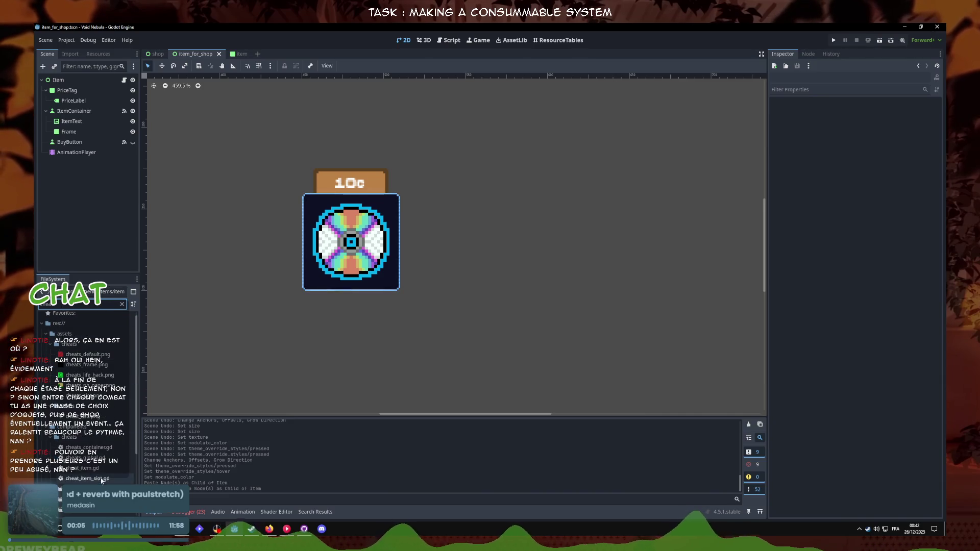
left_click(69, 355)
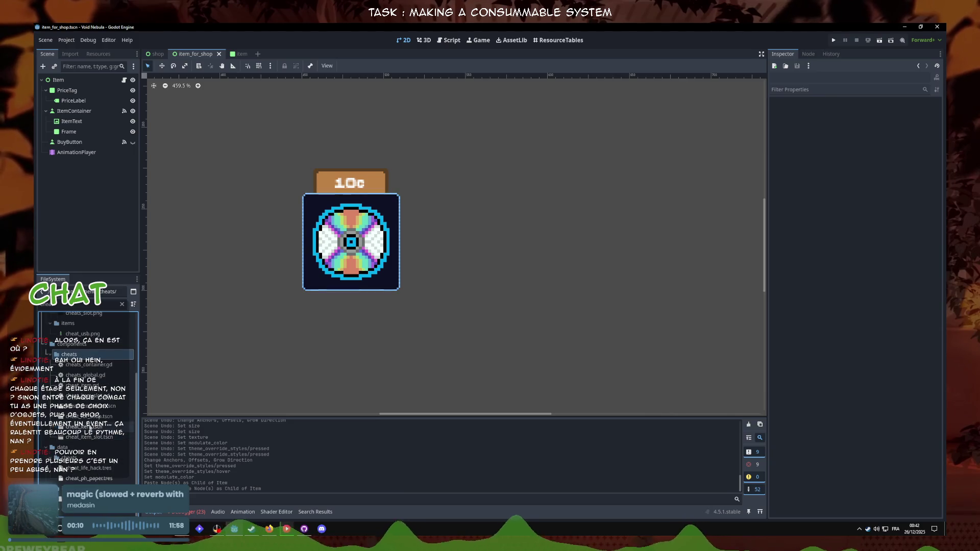
double_click(87, 416)
right_click(99, 88)
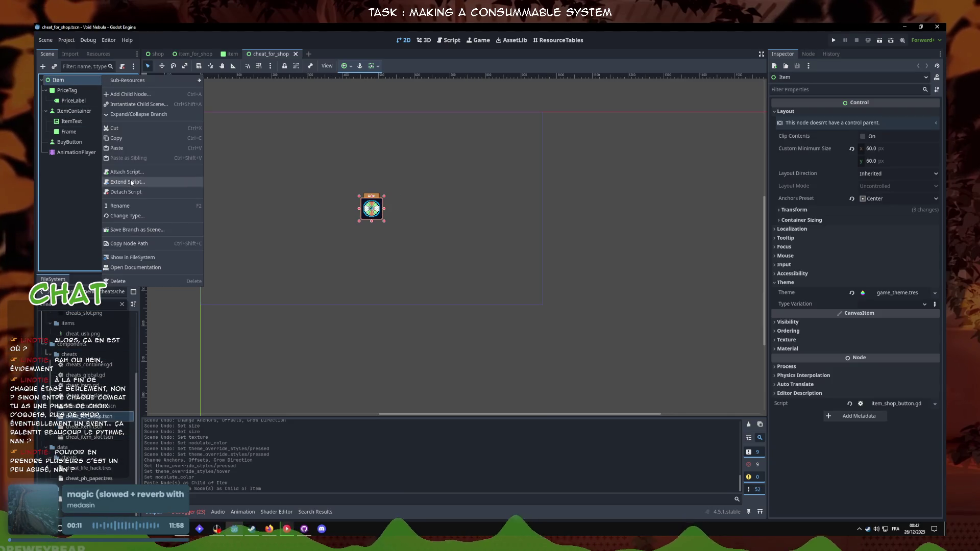
Detach the script from the cheat_for_shop root Item node and save.
left_click(167, 193)
left_click(164, 159)
key("ctrl+s")
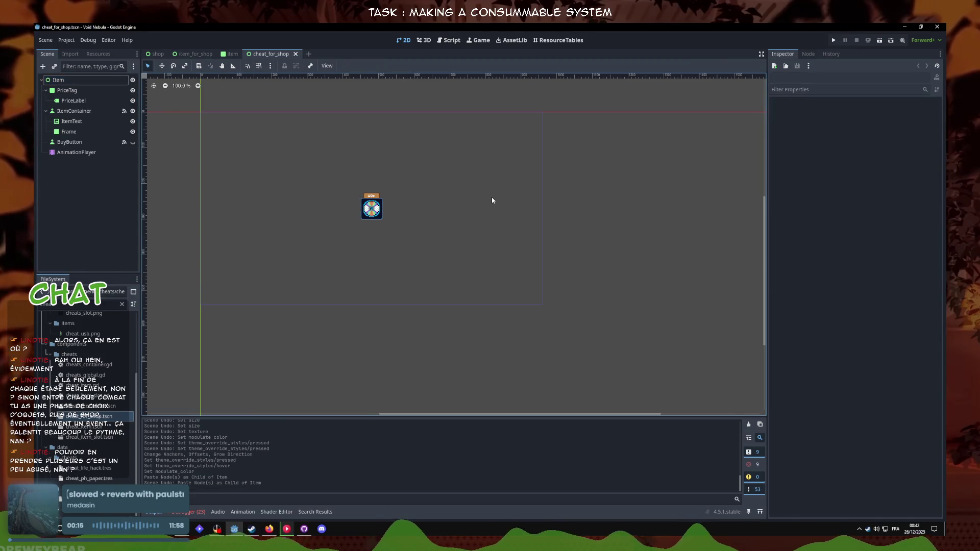
Change the PriceLabel text to 5c and save the scene.
scroll(408, 174, "up", 10)
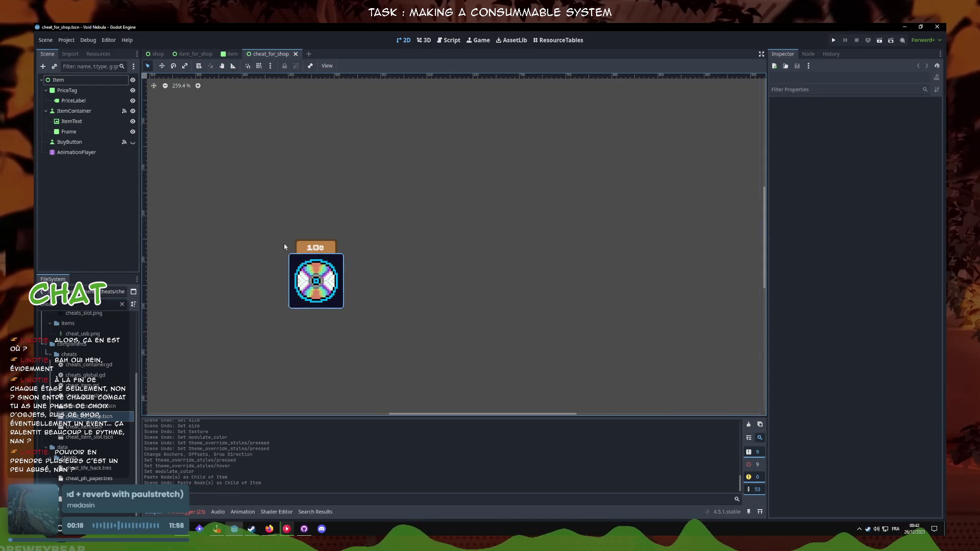
left_click(315, 247)
left_click(825, 136)
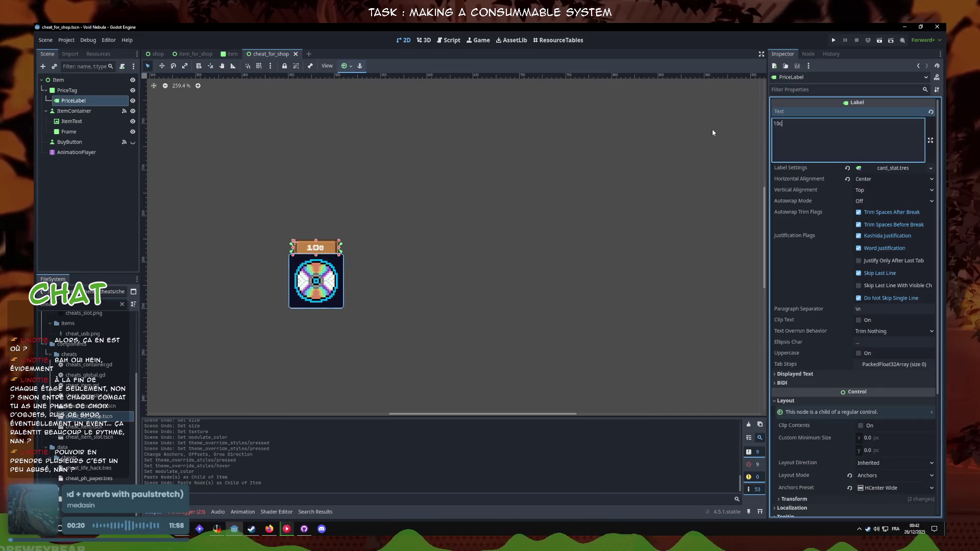
key("BackSpace")
left_click(566, 192)
key("ctrl+s")
Check the updated price tag on the canvas, then switch to another window.
scroll(384, 230, "down", 2)
scroll(347, 250, "up", 5)
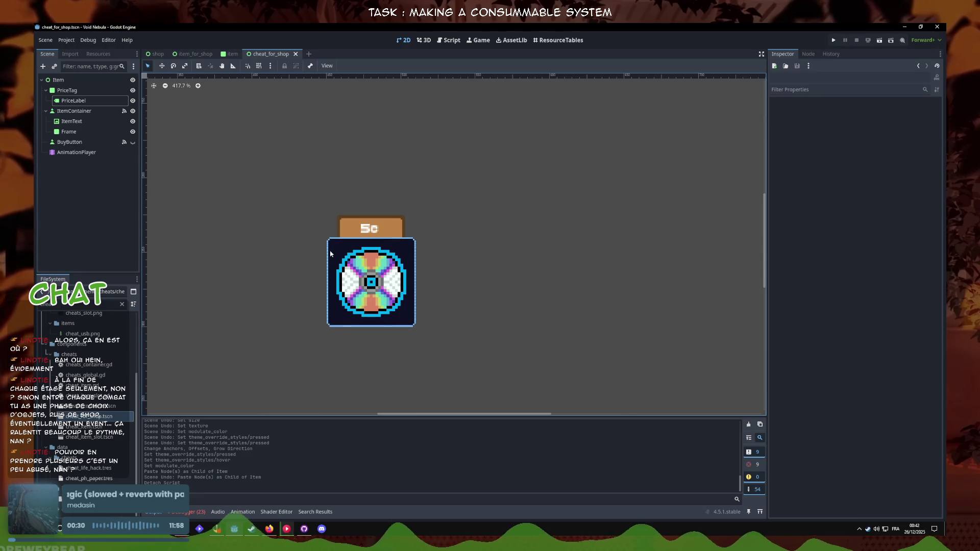
left_click(393, 226)
left_click(473, 216)
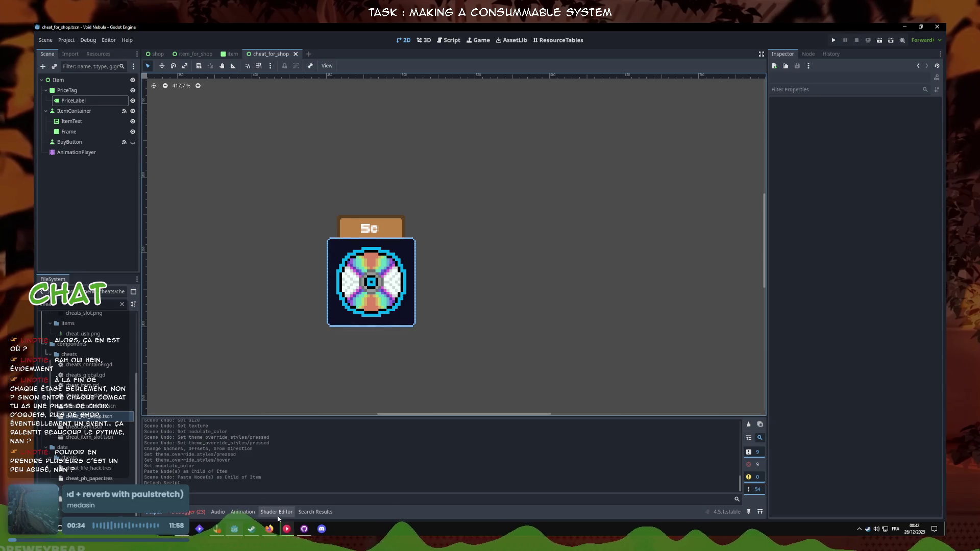
left_click(285, 530)
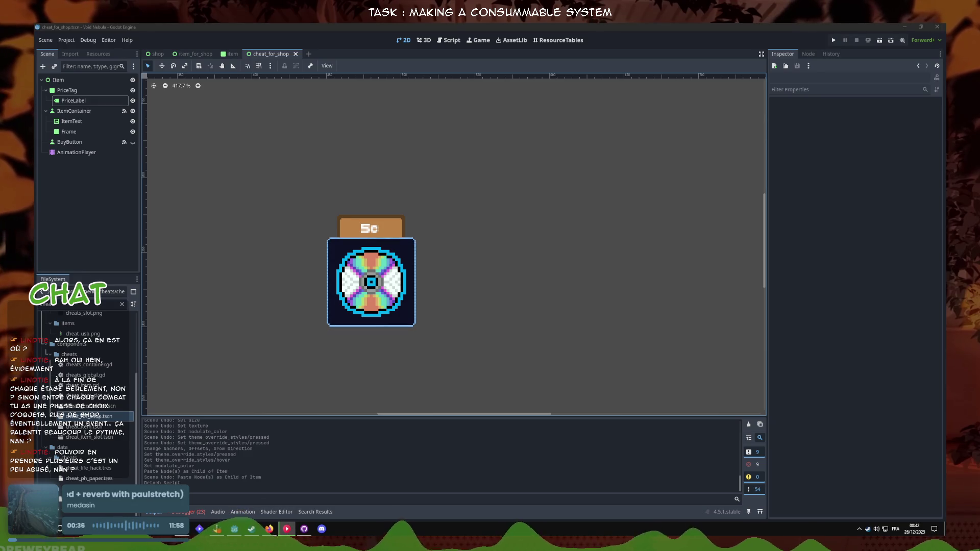
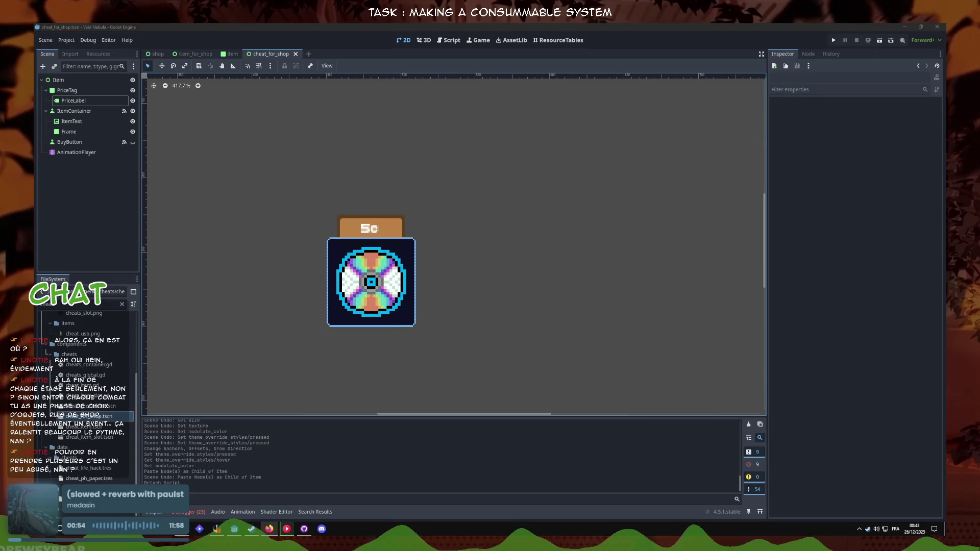
Change the cheat item's PriceLabel text from 5 to 4.
left_click(382, 234)
left_click(820, 148)
key("BackSpace")
type("4c")
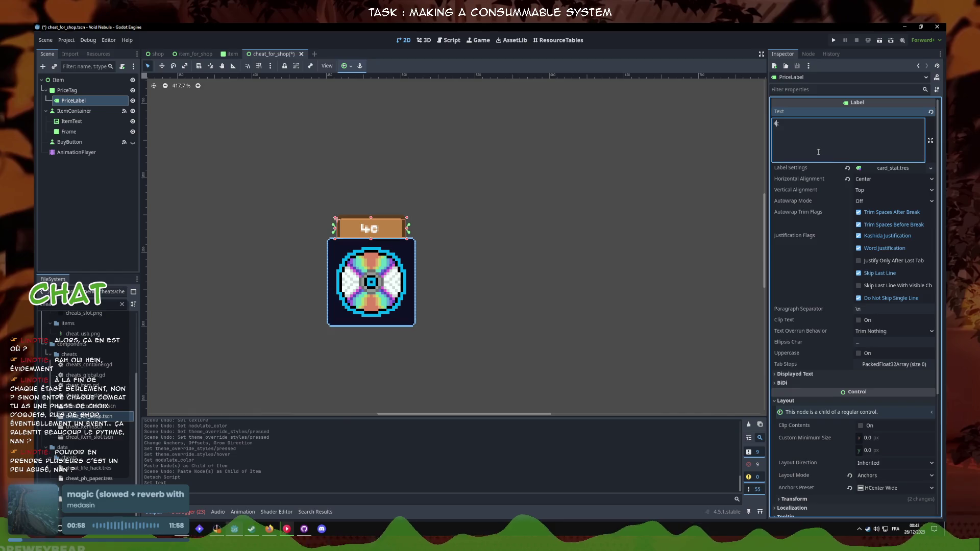
left_click(603, 271)
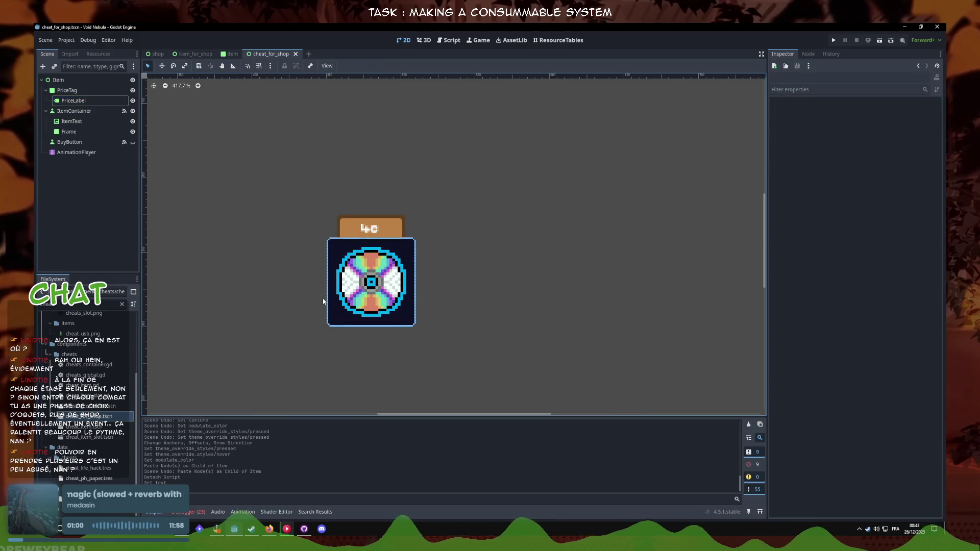
Select the ItemText icon node and bring up its Texture quick-load picker.
left_click(384, 269)
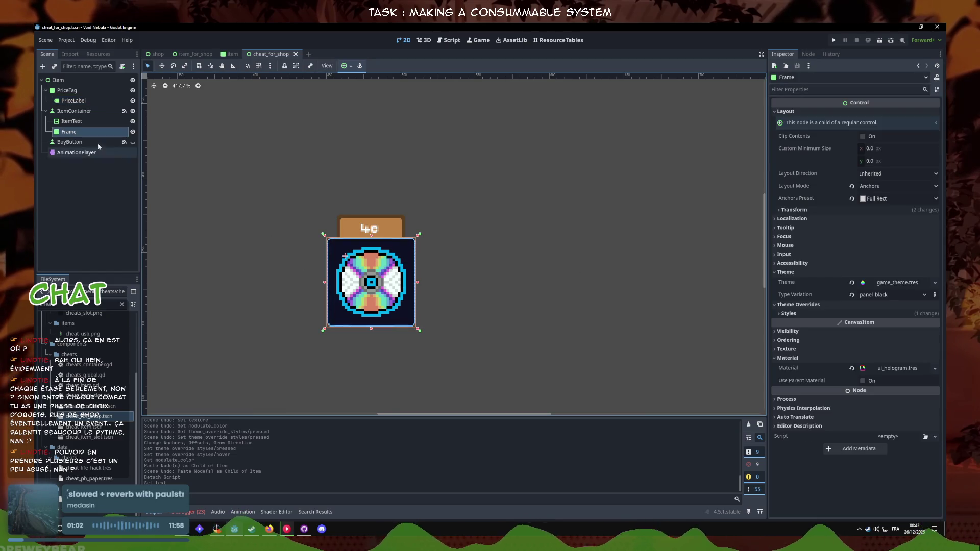
left_click(117, 121)
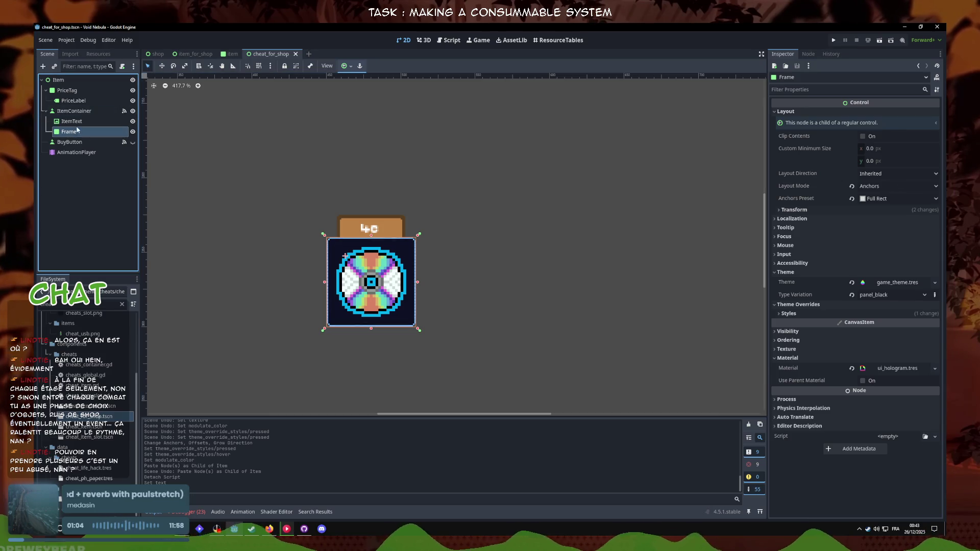
left_click(935, 119)
left_click(896, 340)
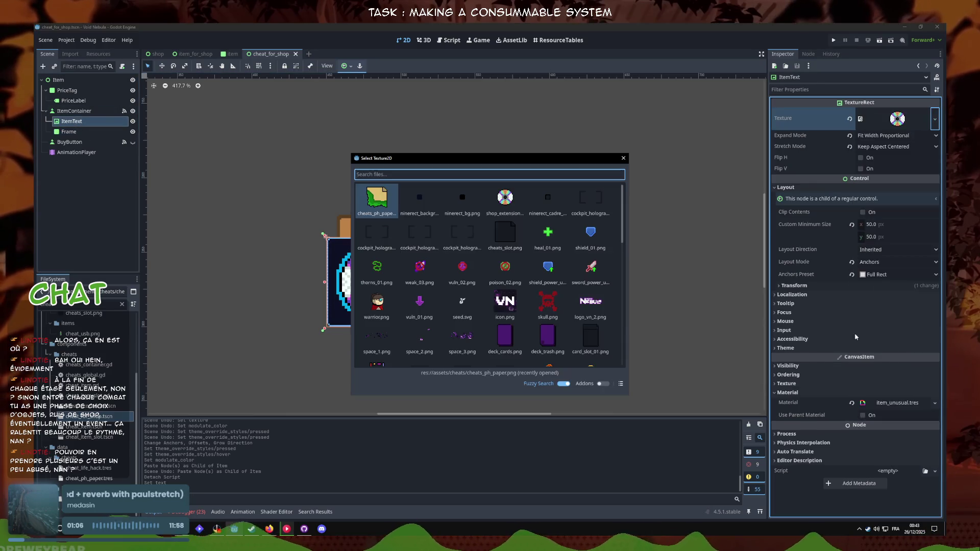
Give the ItemText icon the cheats_ph_paper.png texture and a hologram material.
double_click(367, 197)
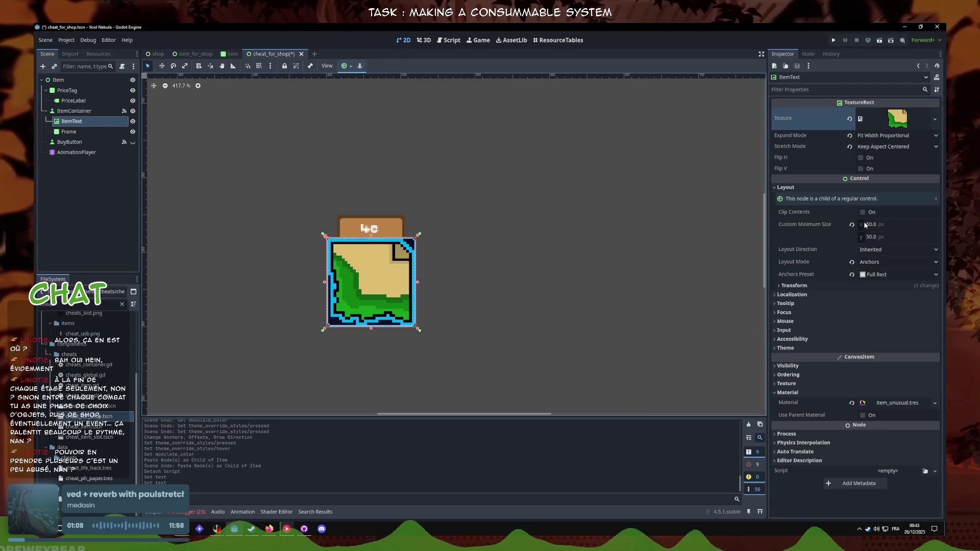
left_click(934, 403)
left_click(891, 418)
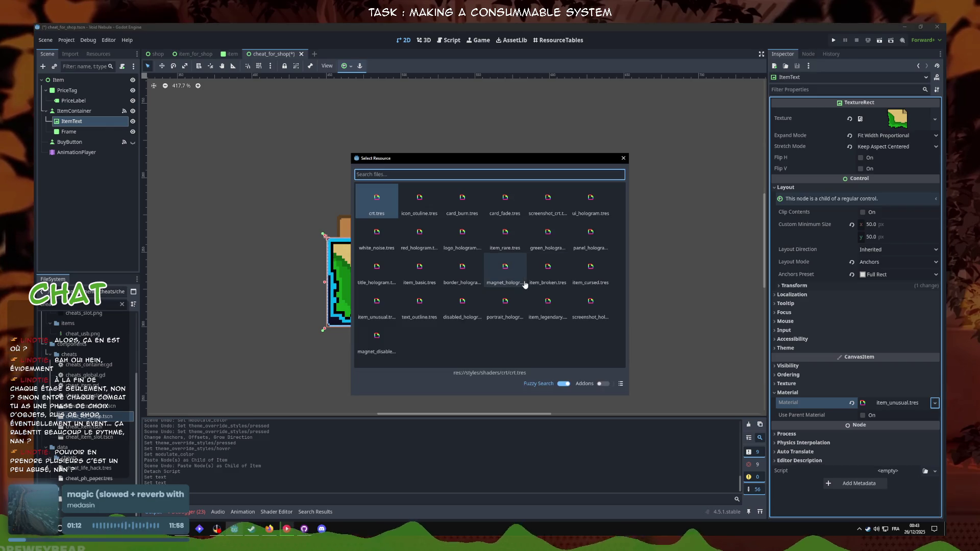
type("holo")
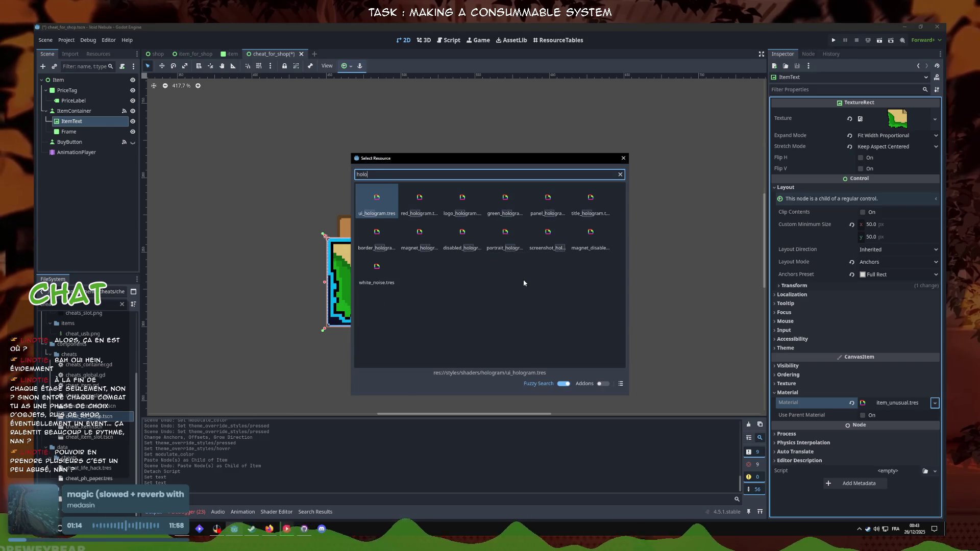
double_click(370, 206)
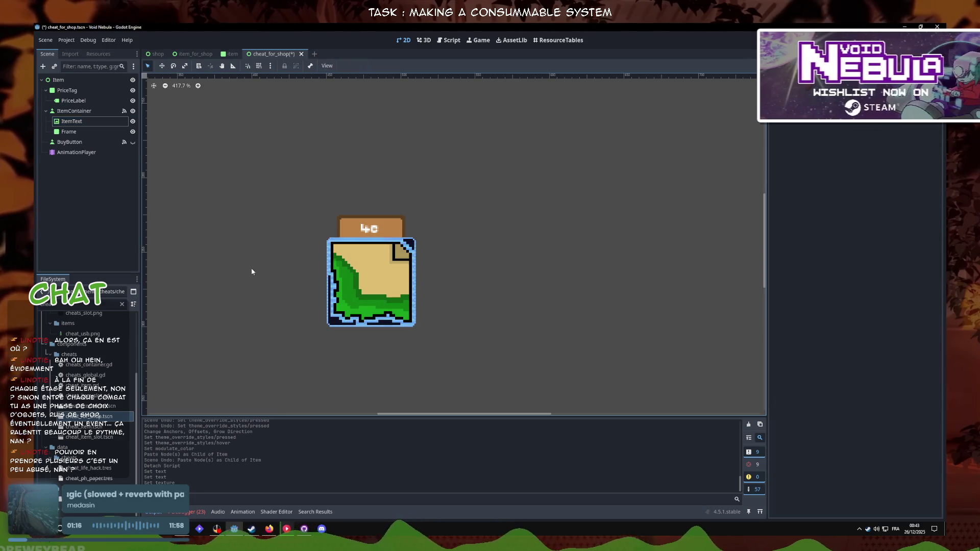
Give ItemContainer texture style overrides for its Normal, Pressed and Hover states.
left_click(121, 134)
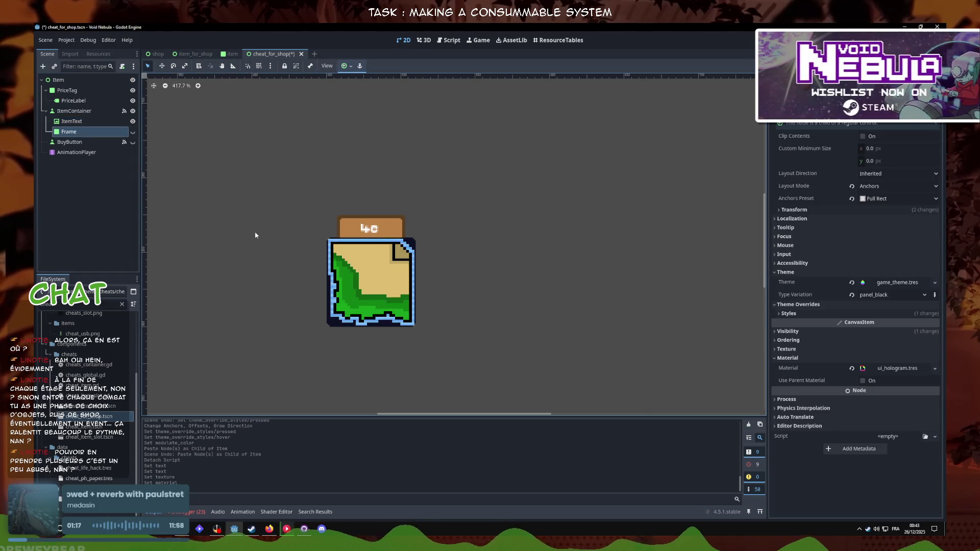
left_click(80, 112)
scroll(845, 357, "down", 5)
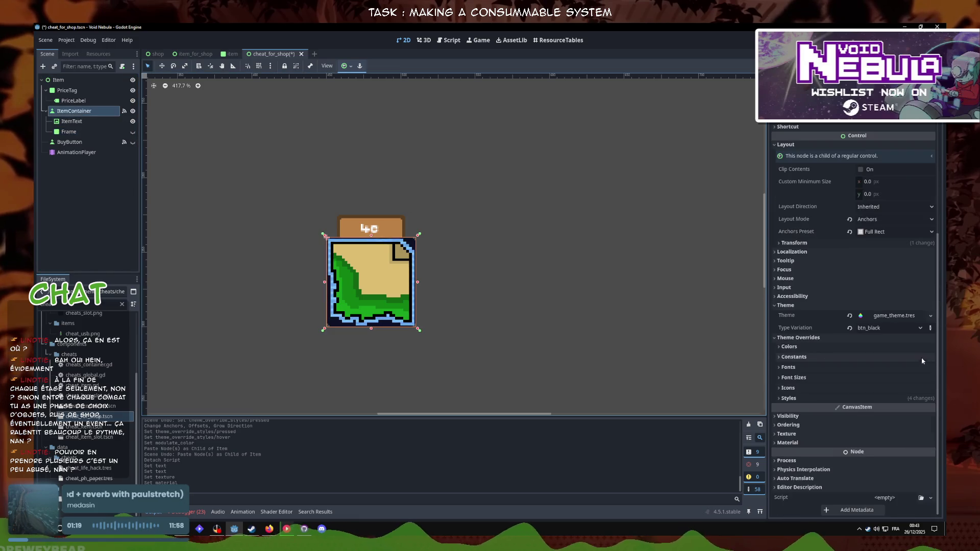
left_click(816, 398)
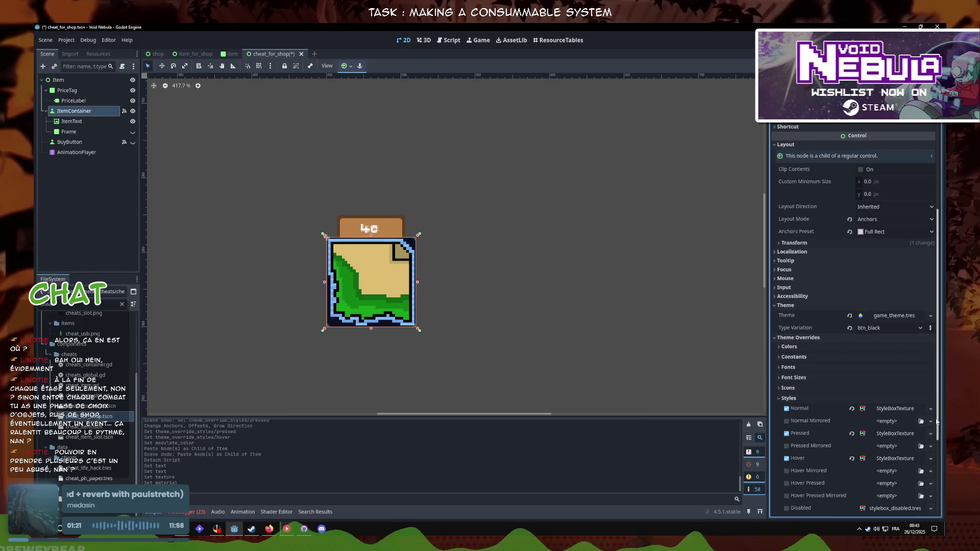
left_click(899, 409)
left_click(889, 388)
left_click(861, 433)
left_click(889, 389)
left_click(861, 458)
left_click(889, 389)
Resize the icon to 60×53, anchor it to the centre, save, and view the shop scene.
left_click(362, 279)
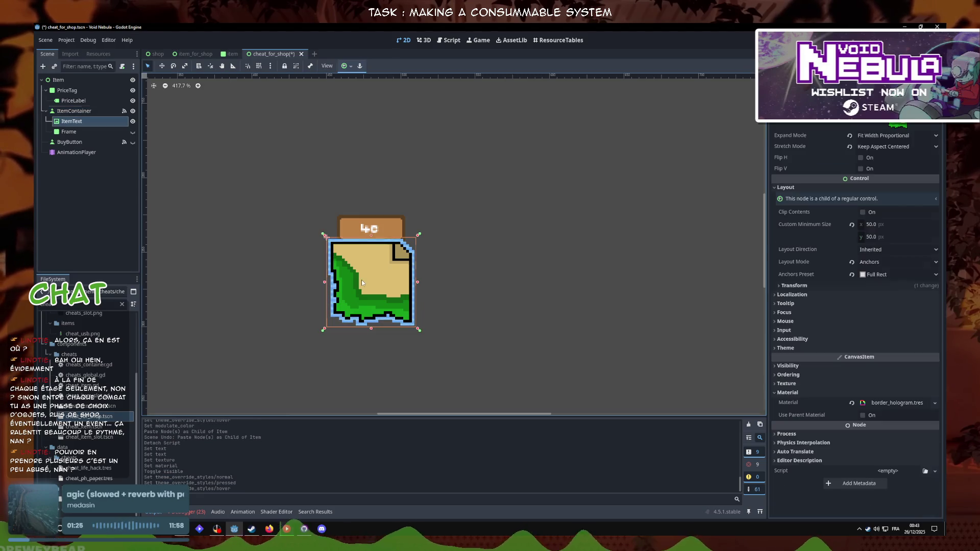
left_click_drag(371, 237, 377, 265)
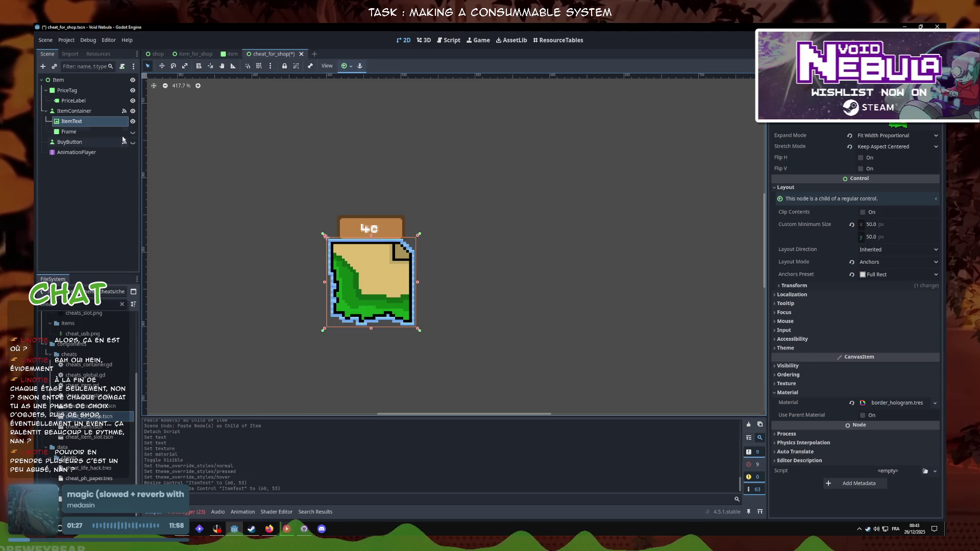
left_click(347, 65)
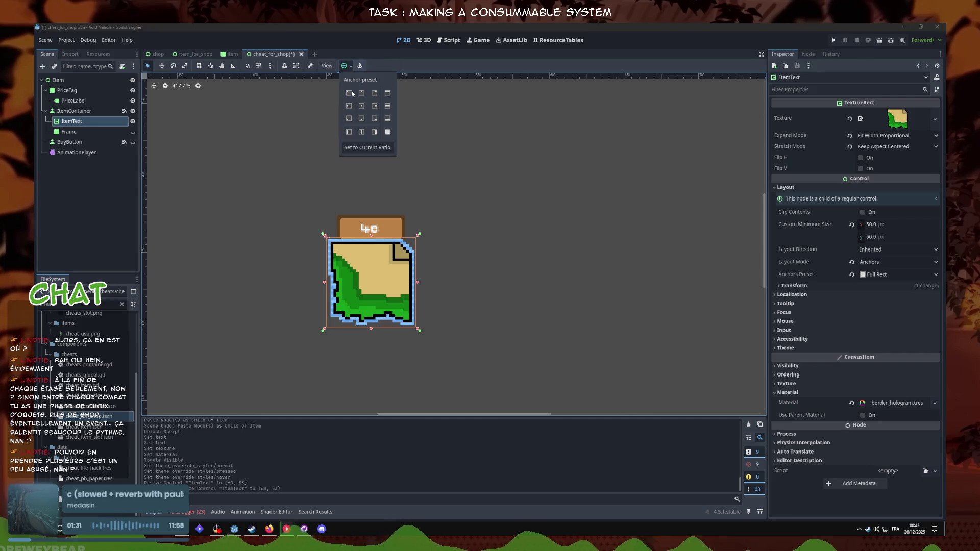
left_click(361, 106)
left_click(266, 204)
key("ctrl+s")
left_click(195, 54)
left_click(155, 53)
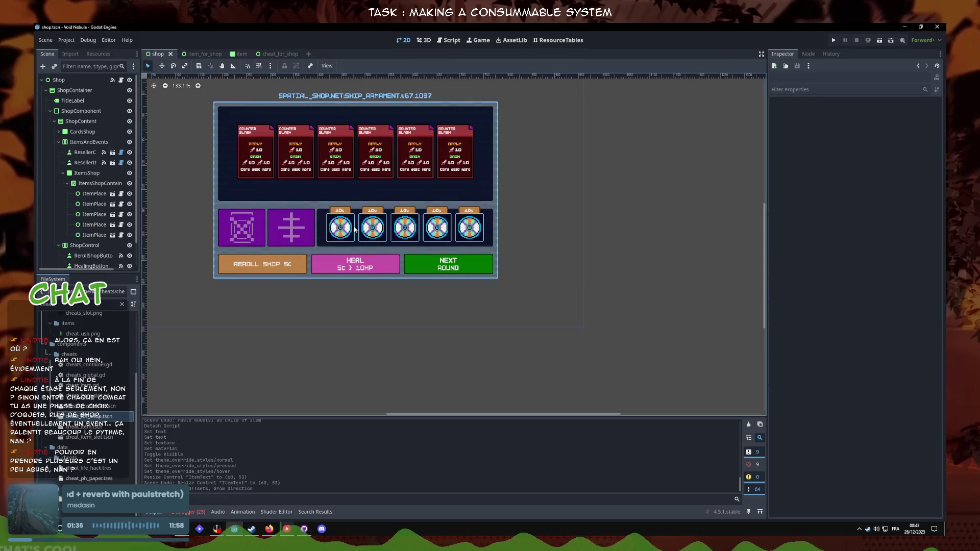
Swap an ItemPlaceholder for a cheat_for_shop.tscn instance, save the shop, and return to cheat_for_shop.
left_click(94, 194)
key("Delete")
key("Return")
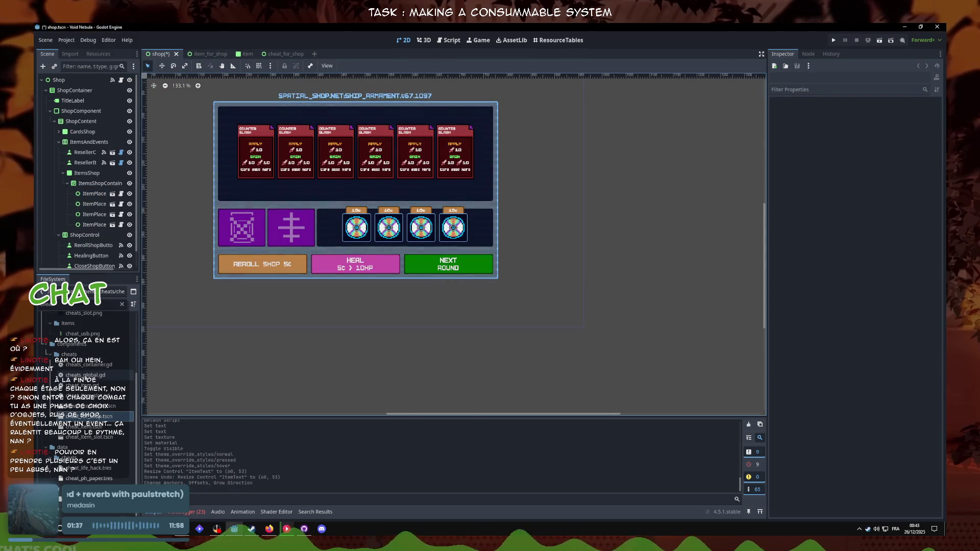
left_click_drag(115, 375, 100, 183)
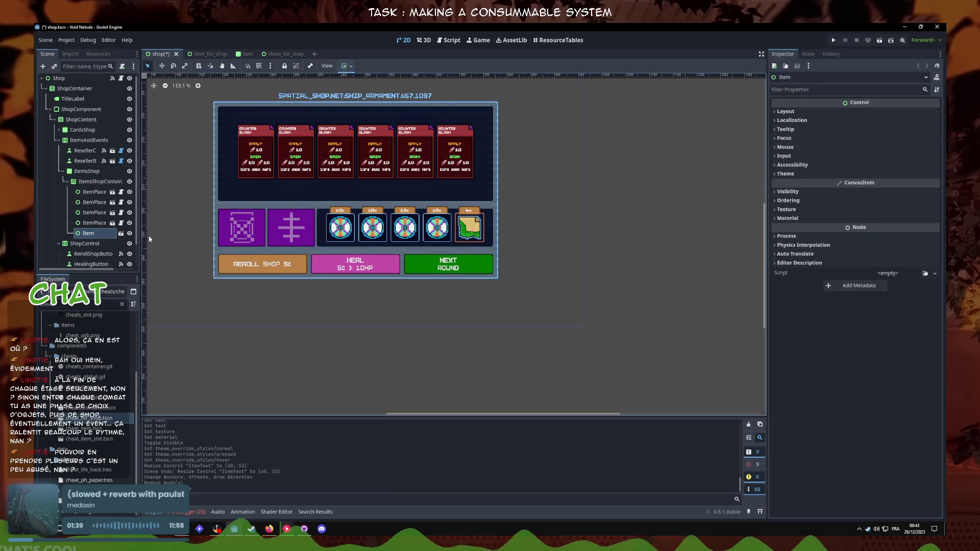
left_click(597, 234)
key("ctrl+s")
scroll(446, 223, "up", 2)
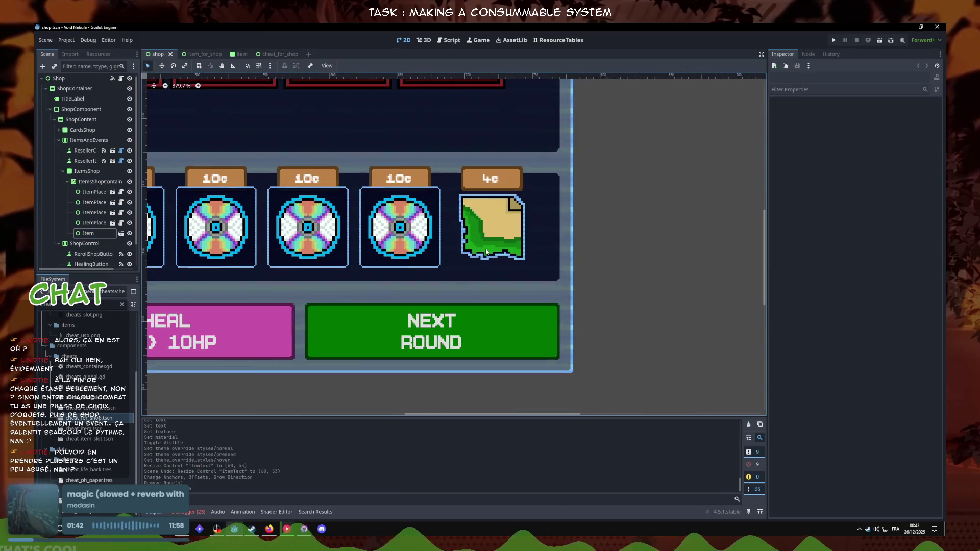
scroll(490, 232, "down", 2)
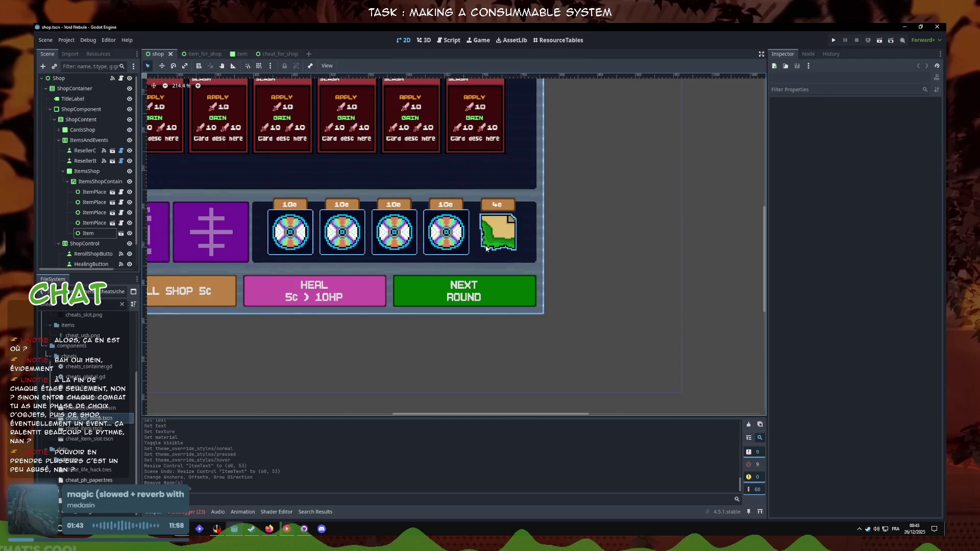
scroll(486, 248, "up", 2)
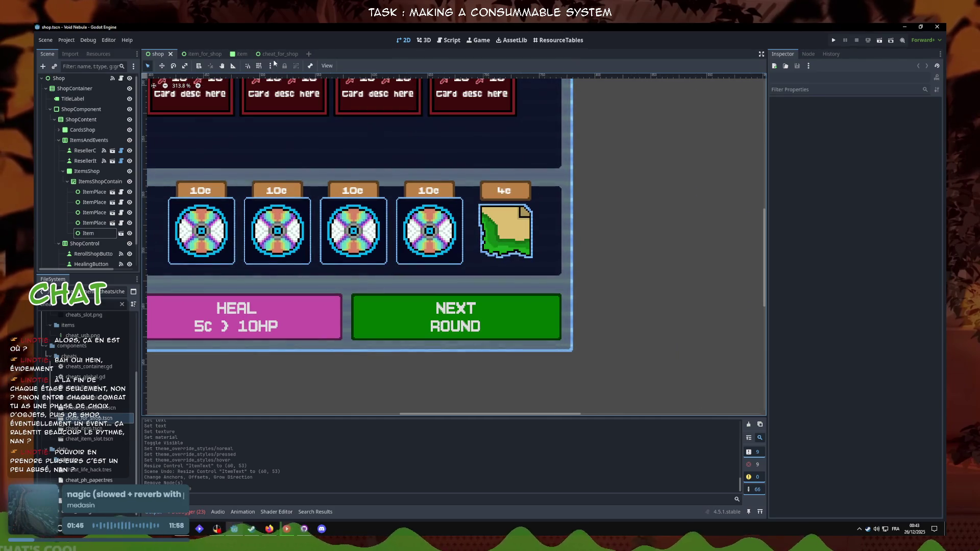
left_click(274, 56)
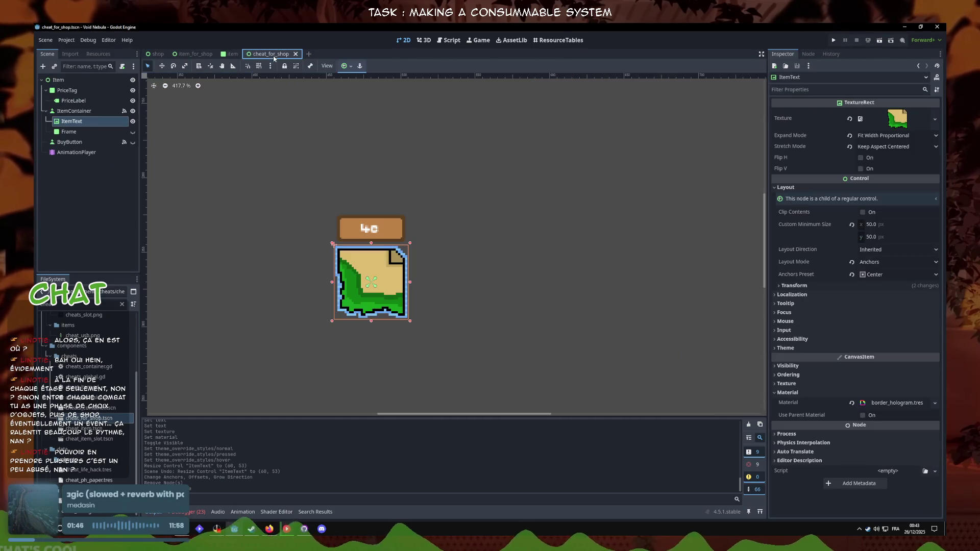
Check the Frame and ItemContainer nodes and undo the two most recent changes.
left_click(69, 132)
left_click(74, 111)
left_click(82, 133)
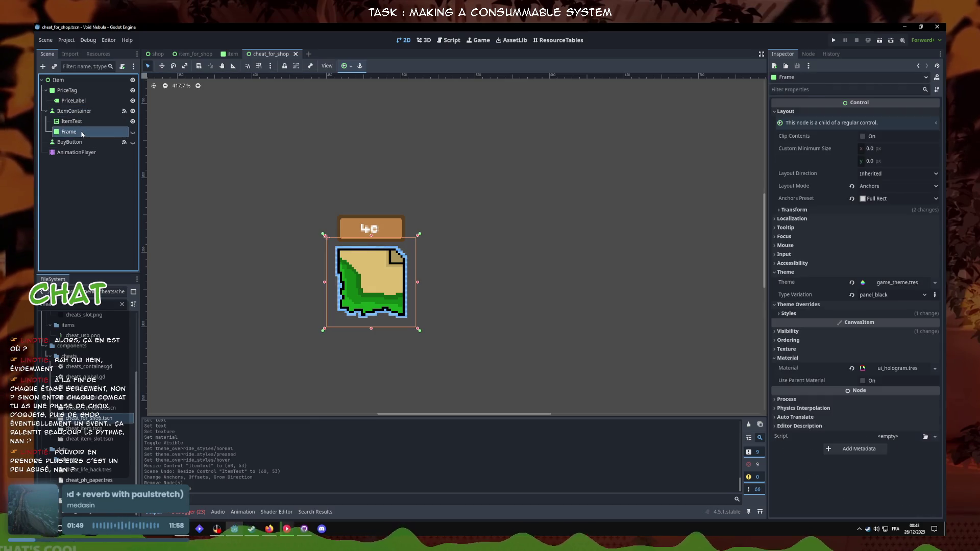
left_click(233, 195)
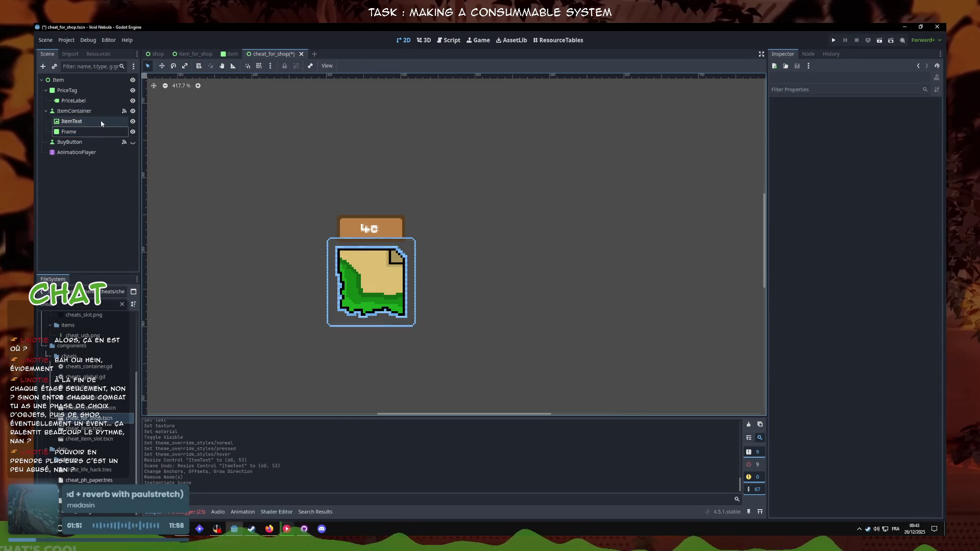
left_click(76, 110)
scroll(872, 337, "down", 5)
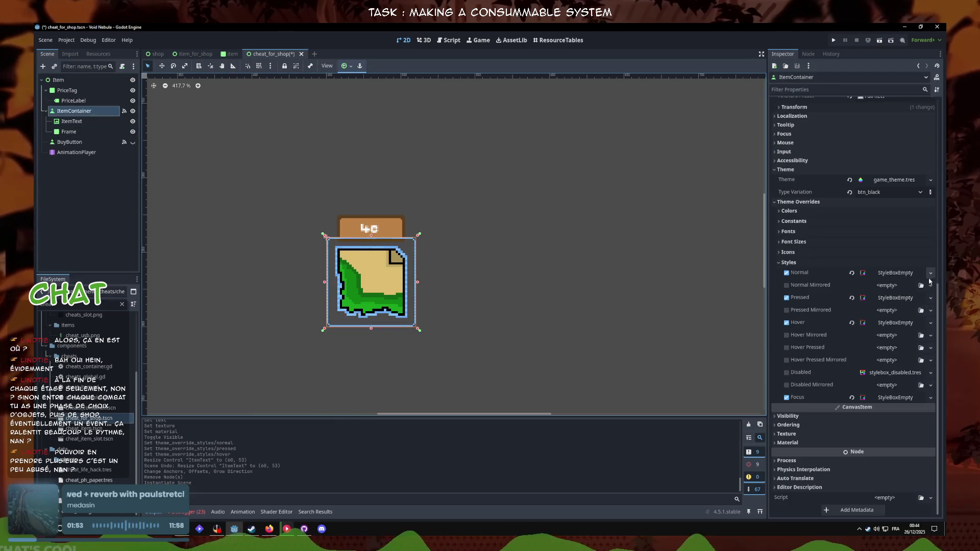
key("ctrl+z")
key("ctrl+z")
key("ctrl+z")
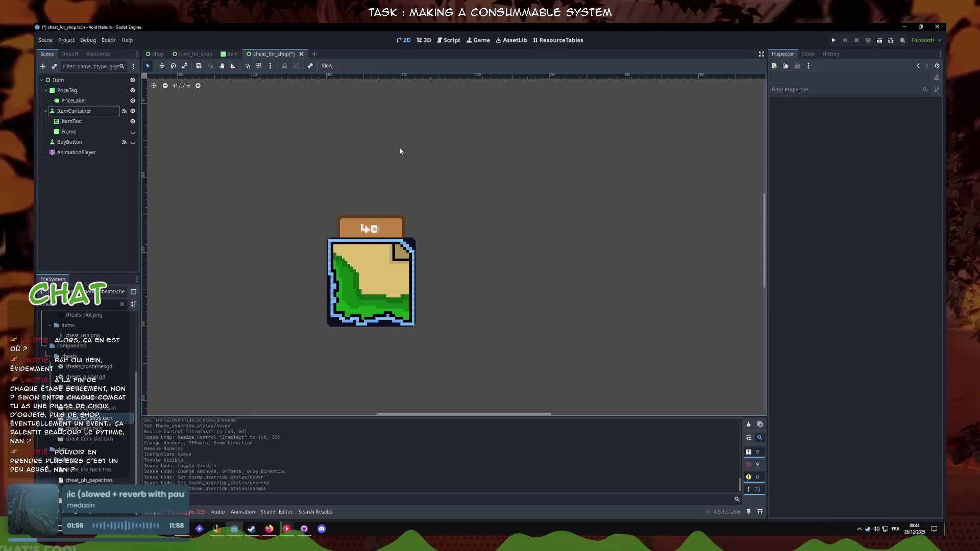
key("ctrl+z")
Re-apply the Center anchor preset to ItemText and save the scene.
left_click(72, 121)
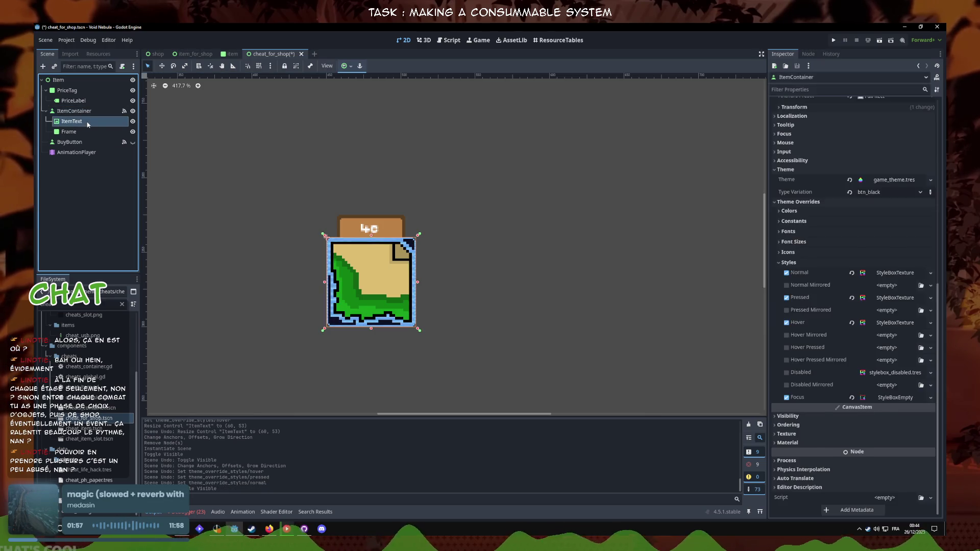
left_click(347, 65)
left_click(353, 100)
key("ctrl+s")
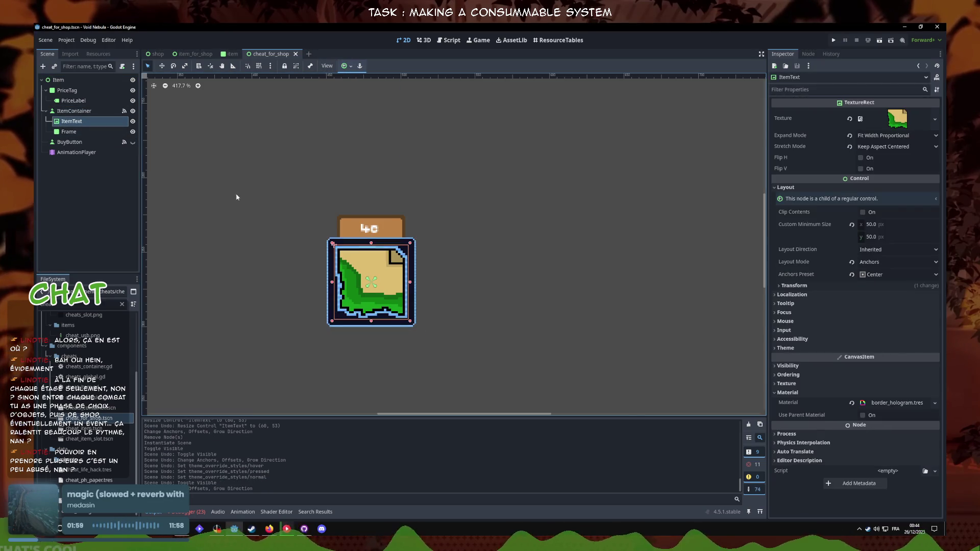
Load a dark slot texture into ItemContainer's Normal style and make Frame visible again.
left_click(88, 112)
left_click(913, 275)
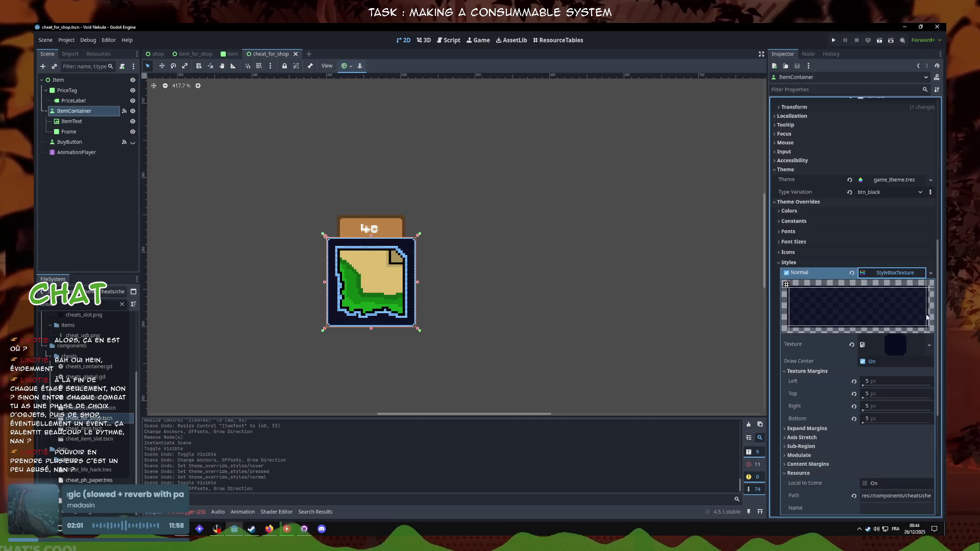
left_click(930, 345)
left_click(891, 429)
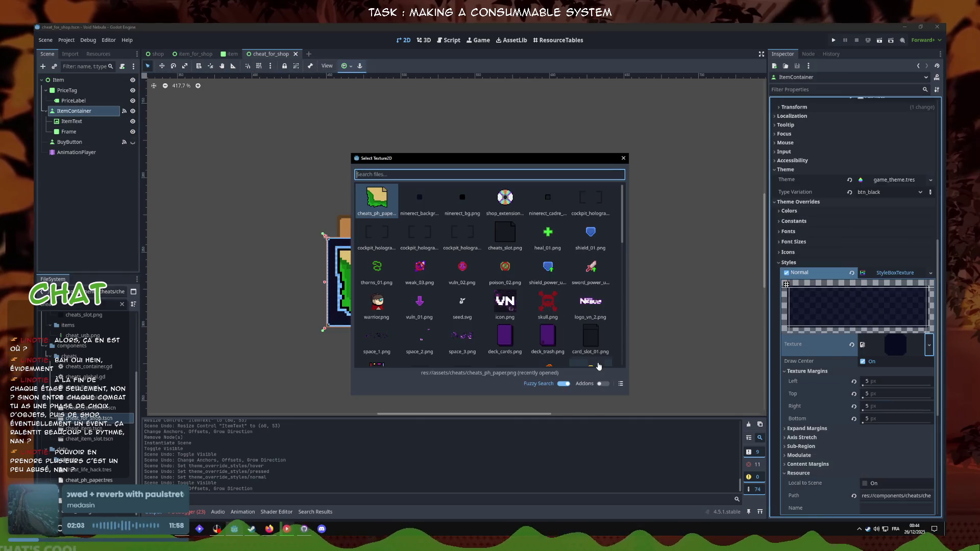
double_click(548, 200)
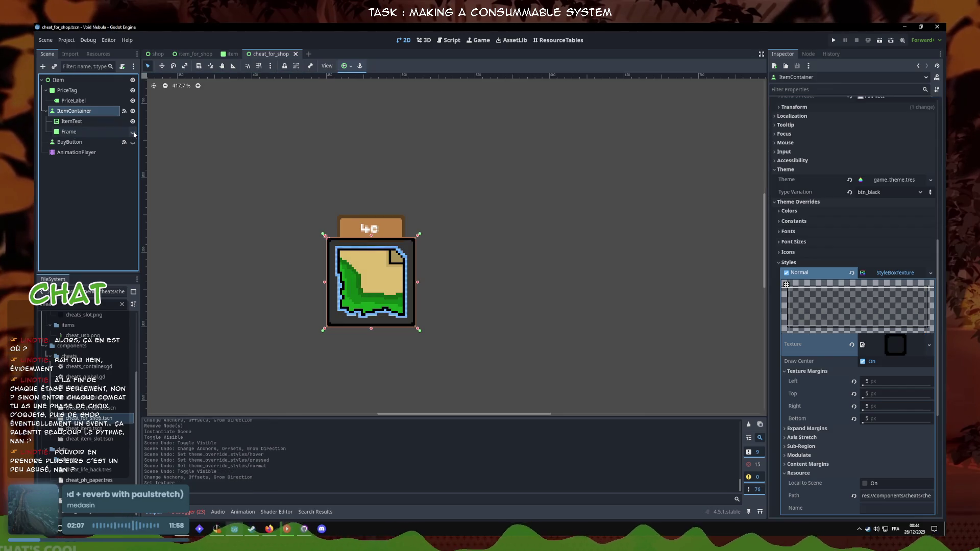
left_click(245, 181)
left_click(133, 132)
left_click(72, 132)
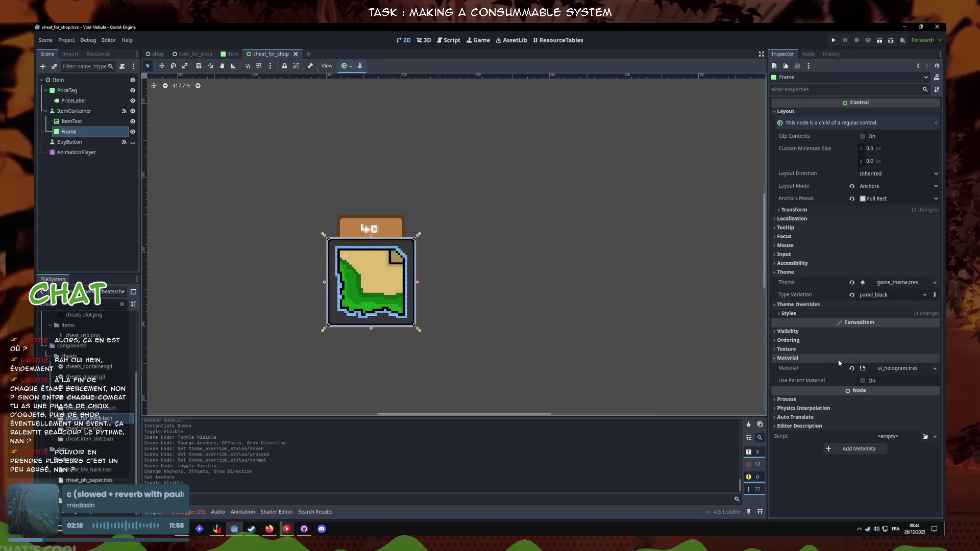
In cheat_for_shop, give Frame's Panel style a border ninerect texture.
left_click(801, 314)
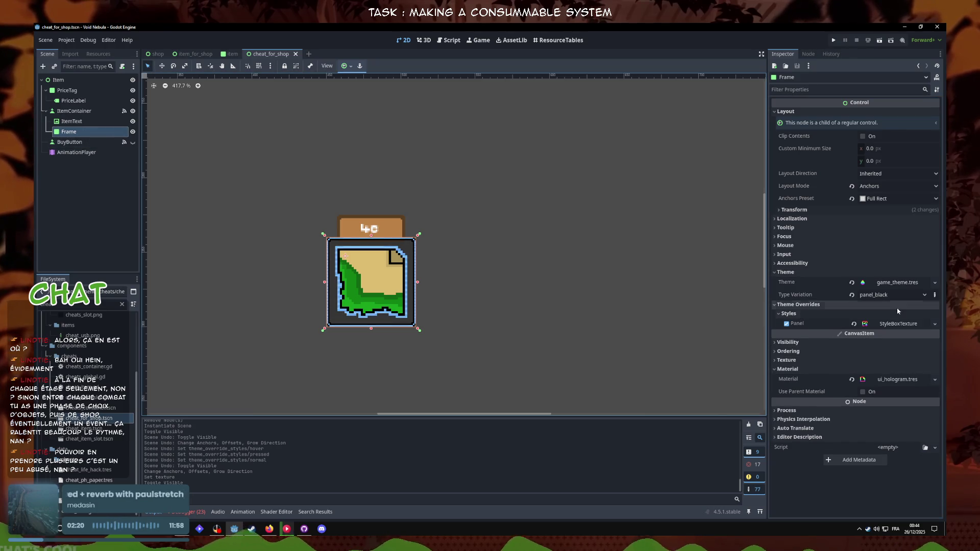
left_click(934, 324)
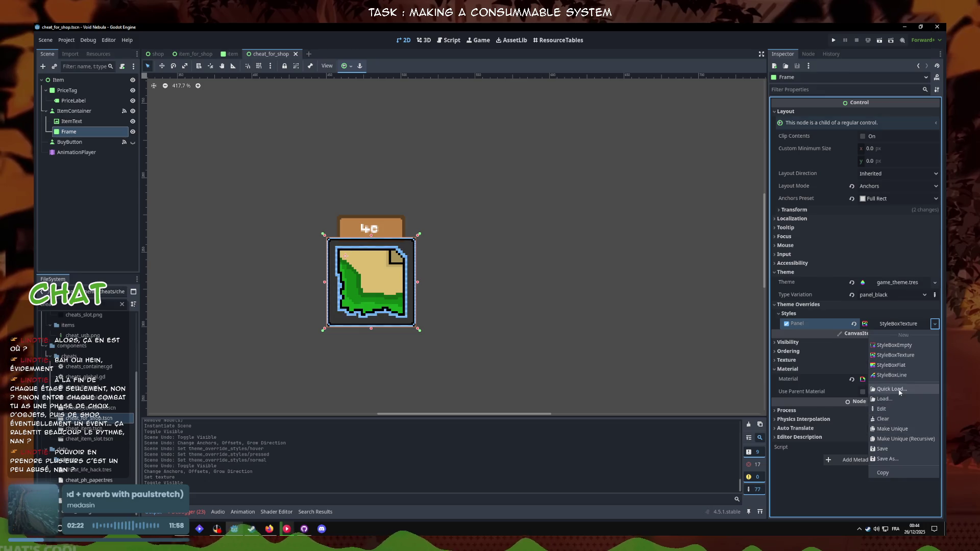
left_click(892, 389)
left_click(623, 161)
left_click(902, 323)
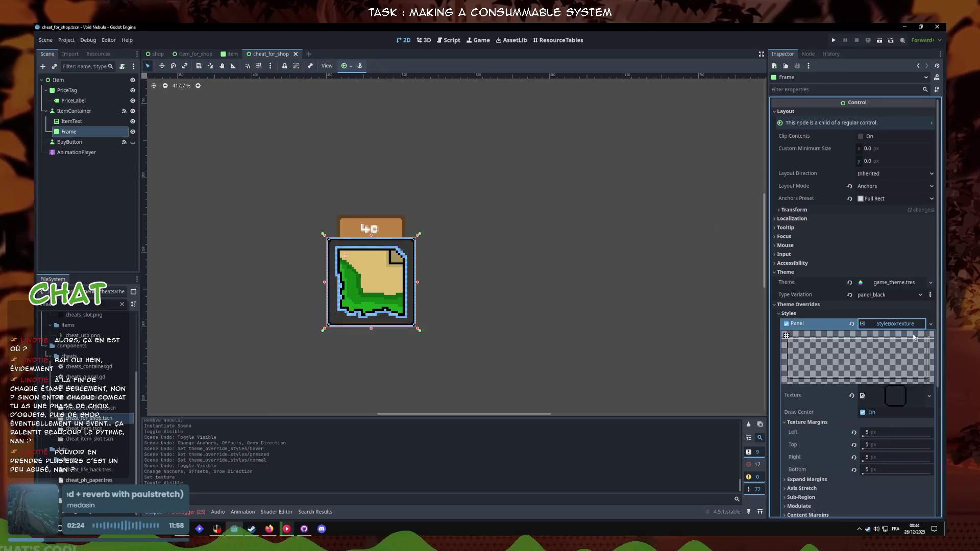
left_click(930, 397)
left_click(816, 449)
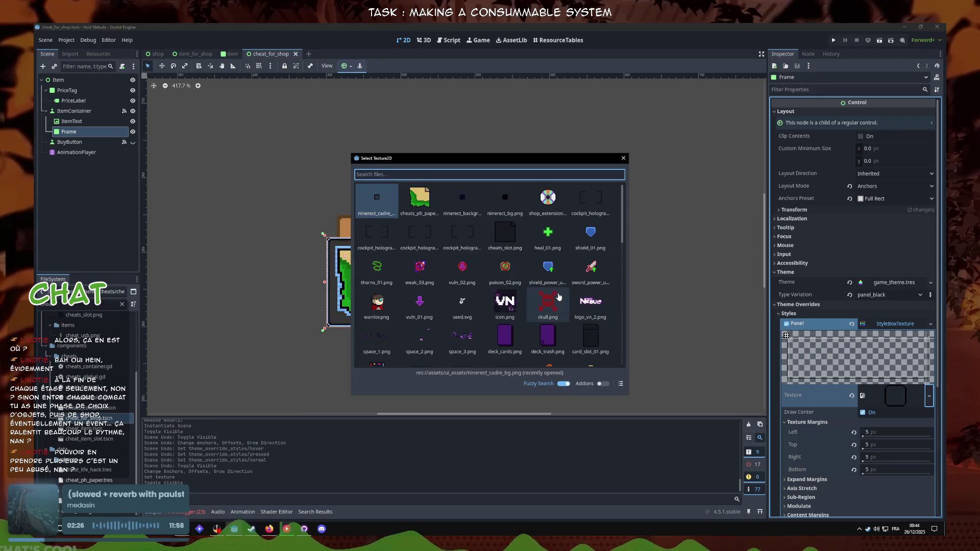
type("bor")
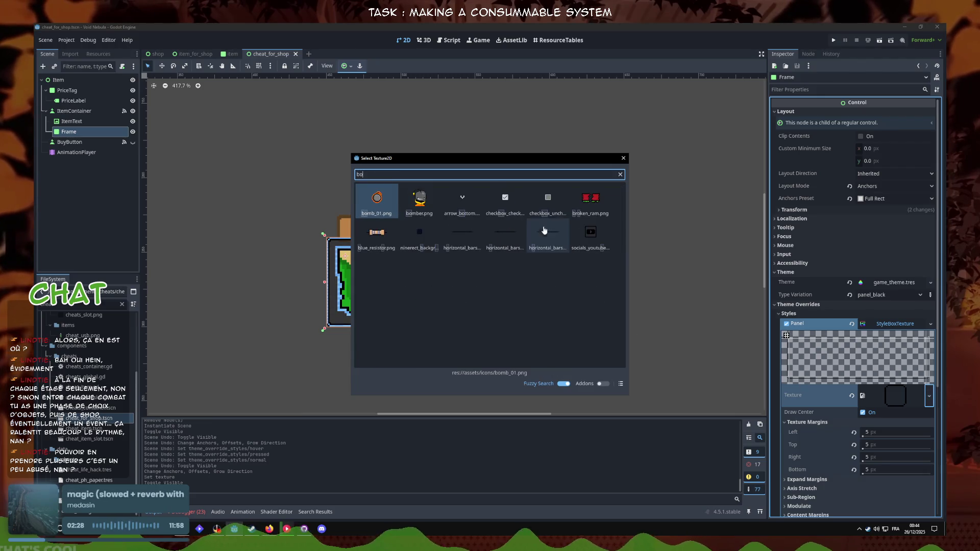
type("der")
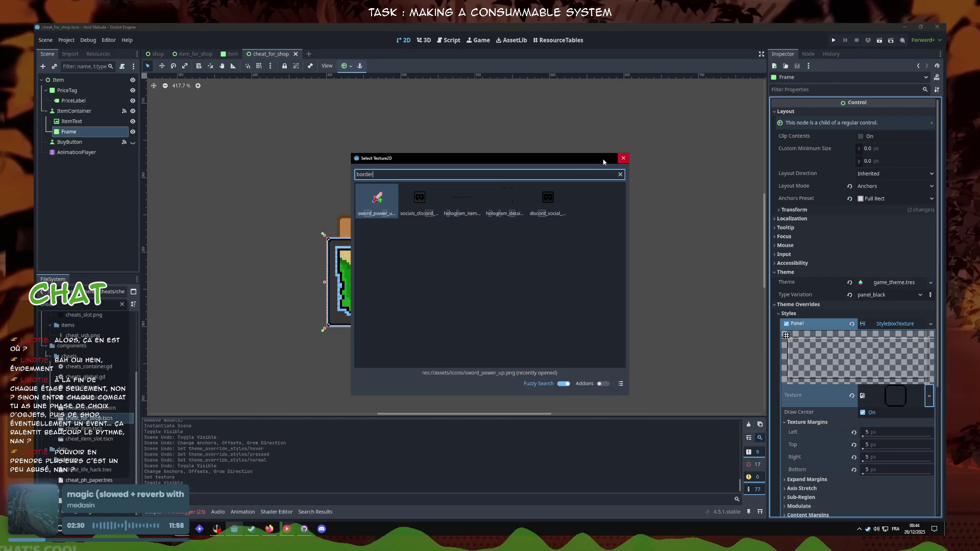
type("ninerec")
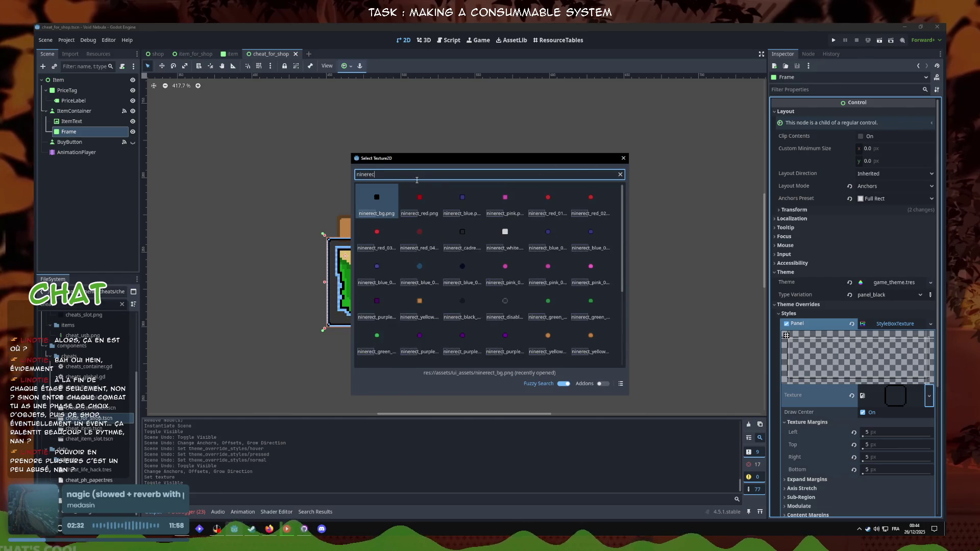
double_click(470, 240)
left_click(470, 240)
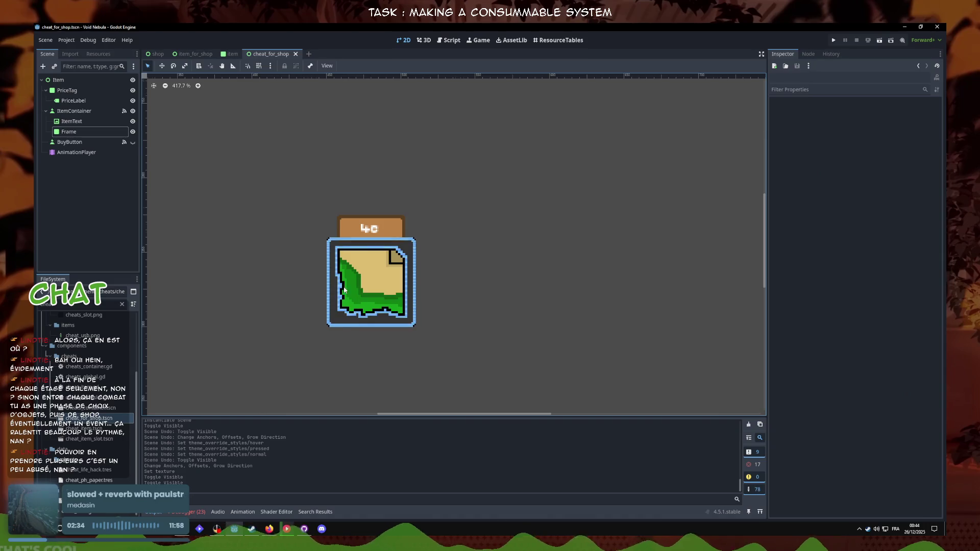
scroll(425, 311, "up", 2)
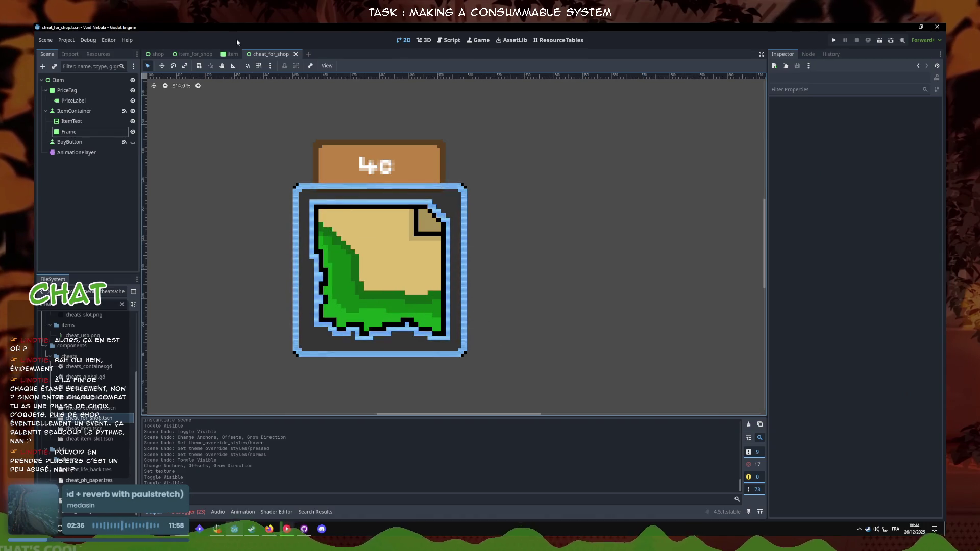
Apply the same ninerect texture to item_for_shop's Frame Panel style and save.
left_click(224, 55)
left_click(195, 55)
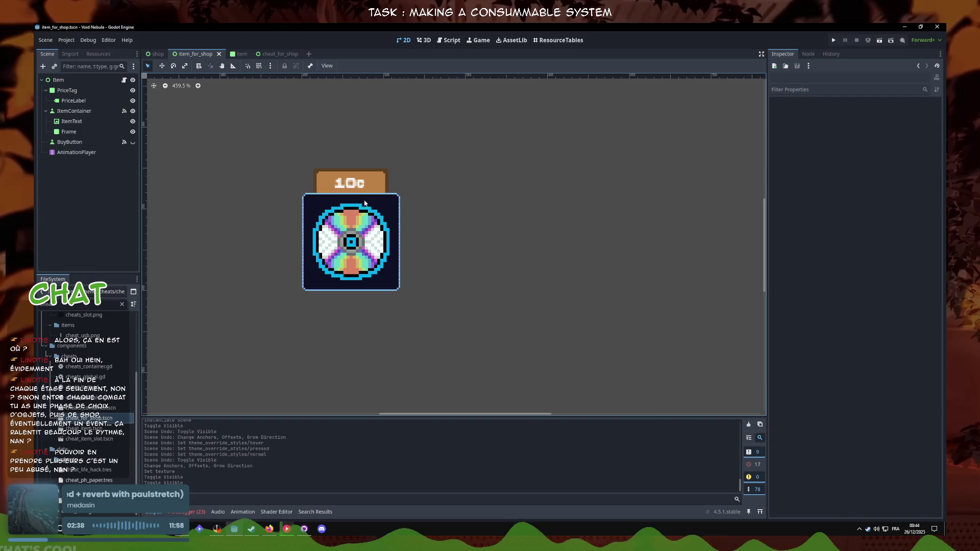
left_click(68, 131)
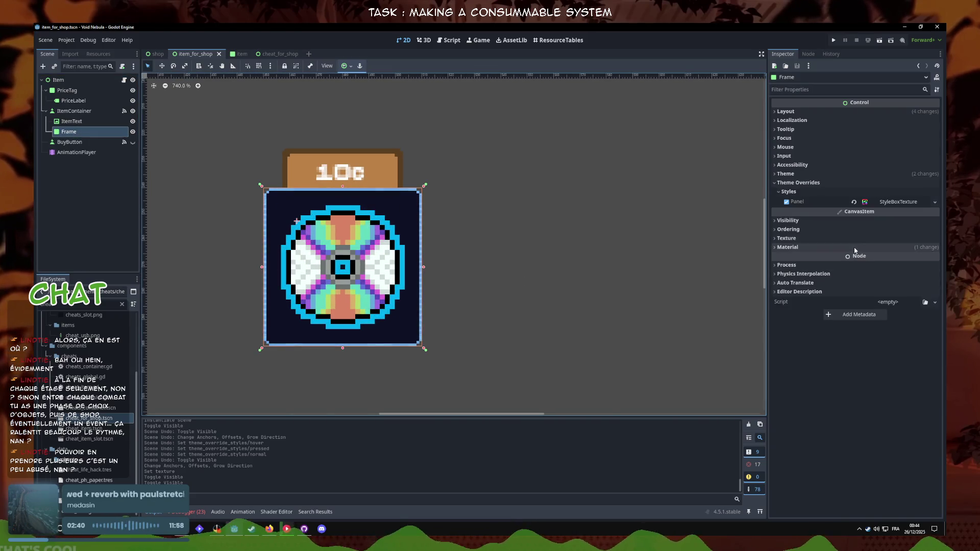
left_click(934, 201)
left_click(898, 268)
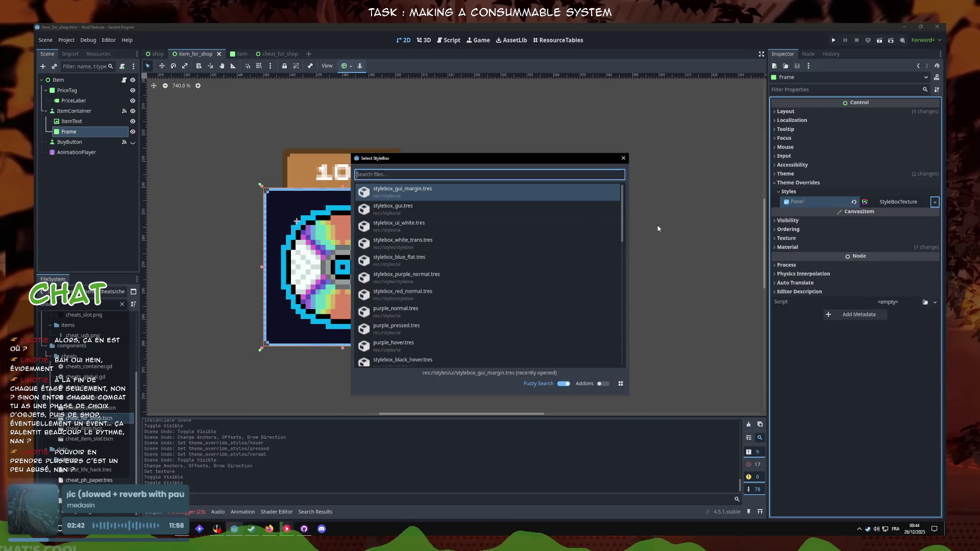
left_click(623, 158)
left_click(898, 202)
left_click(937, 274)
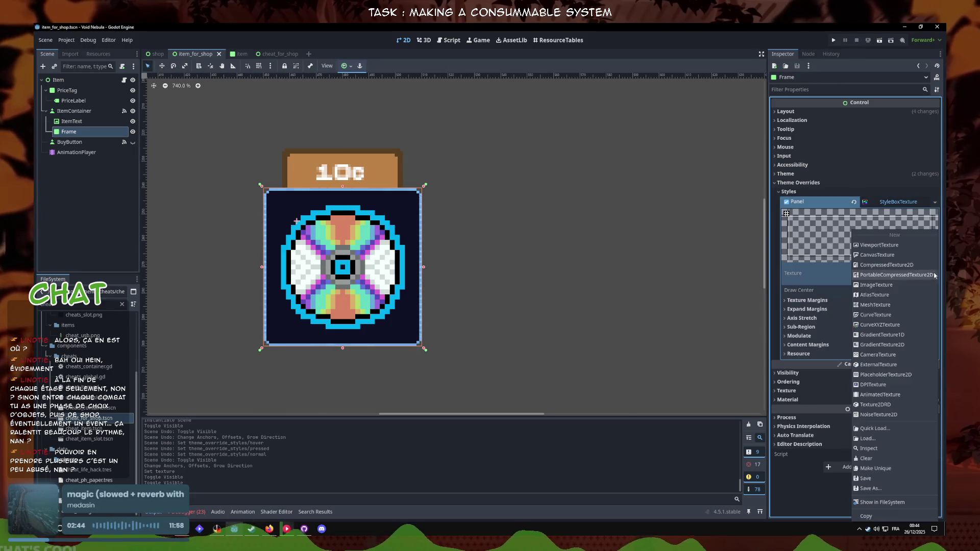
left_click(874, 429)
type("ninerect")
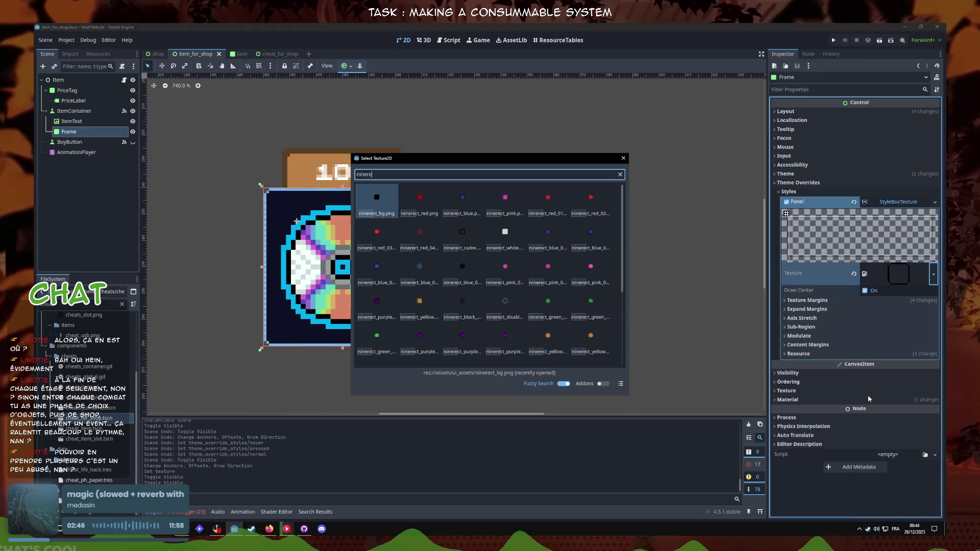
left_click(483, 272)
key("ctrl+s")
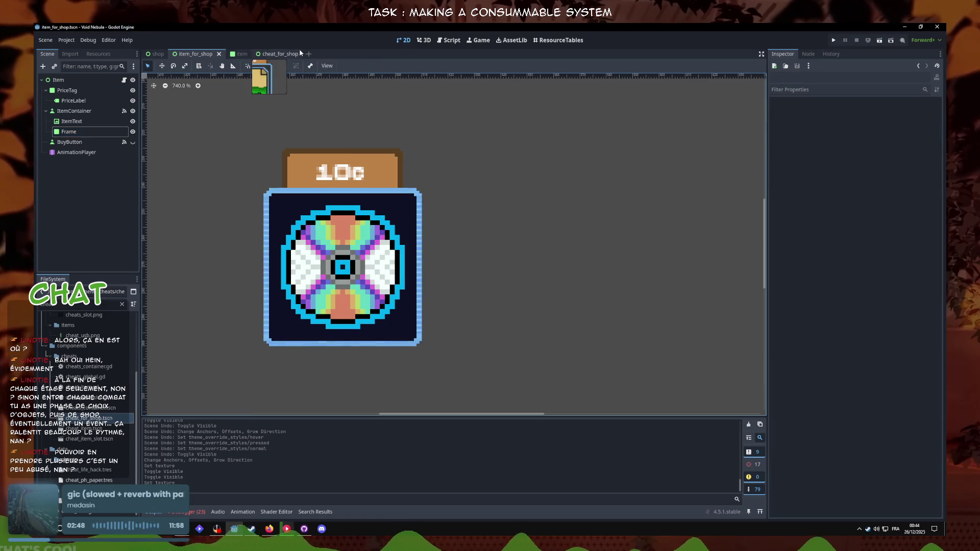
Save cheat_for_shop and compare the items across the item_for_shop and shop scenes.
left_click(270, 53)
left_click(275, 225)
key("ctrl+s")
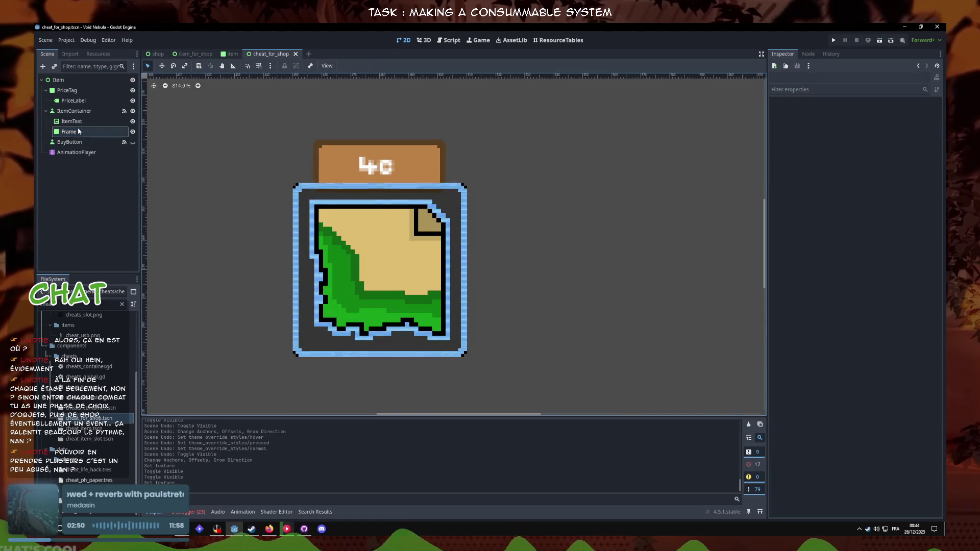
left_click(195, 54)
left_click(156, 53)
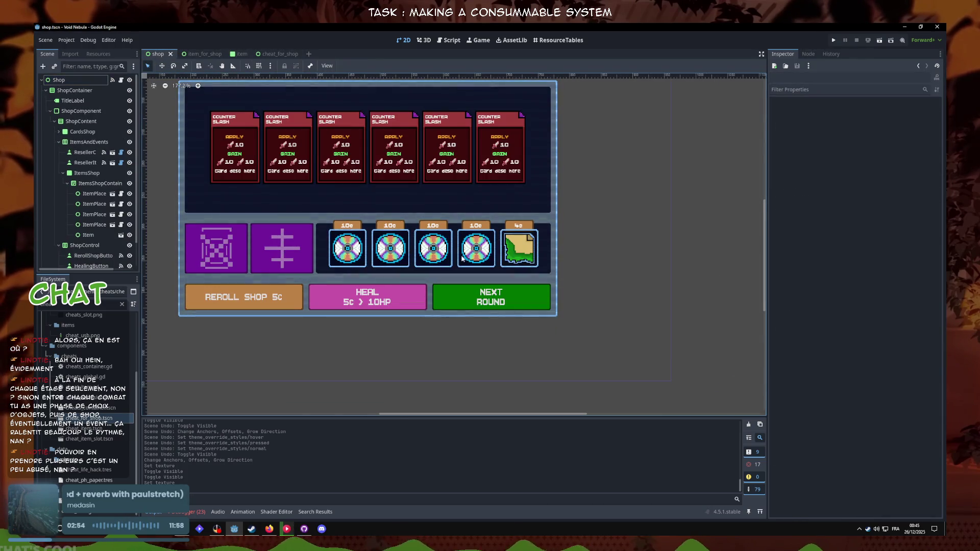
scroll(462, 270, "up", 4)
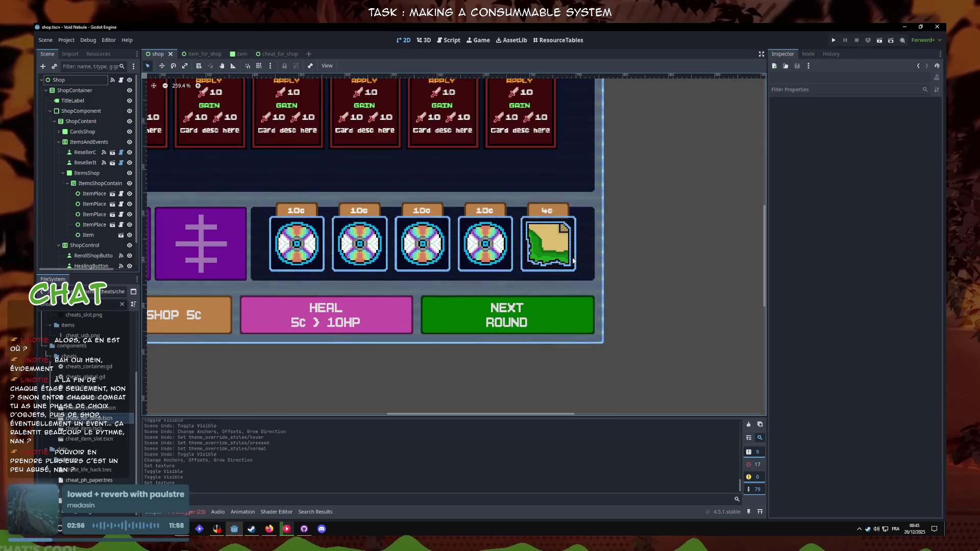
double_click(549, 244)
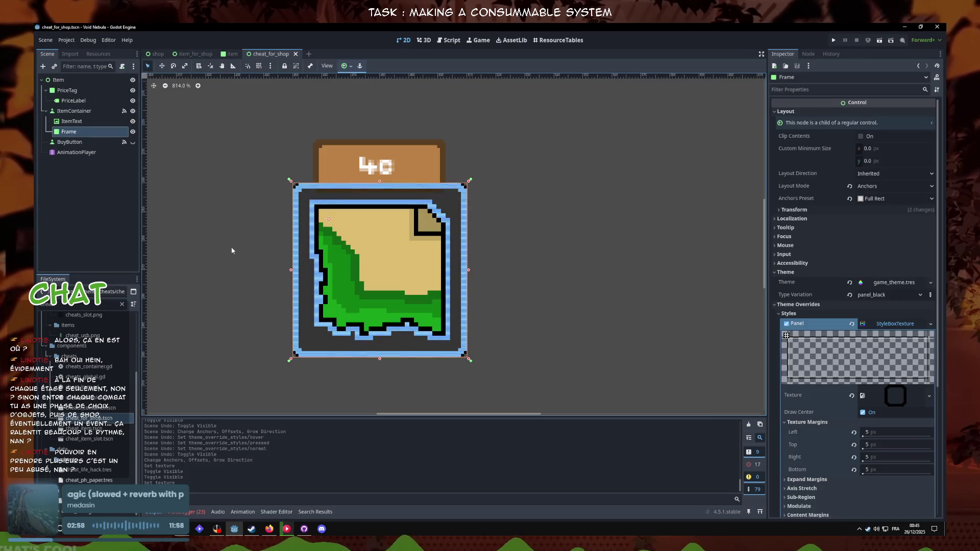
left_click(225, 182)
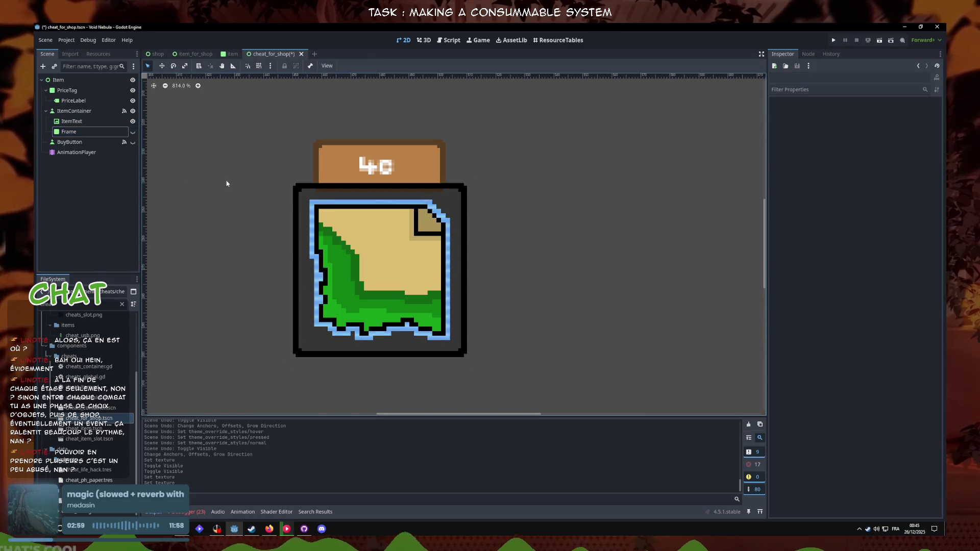
left_click(197, 54)
left_click(156, 54)
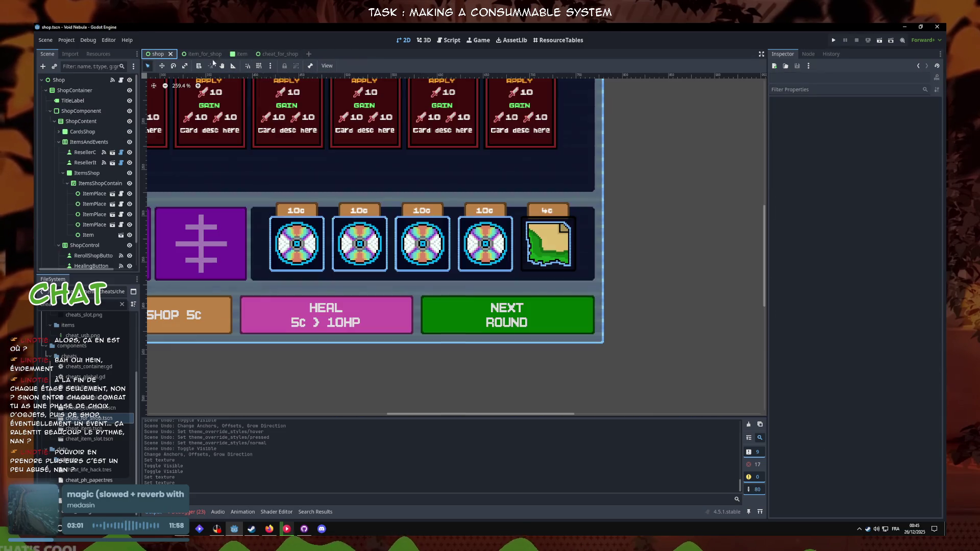
left_click(278, 56)
left_click(223, 221)
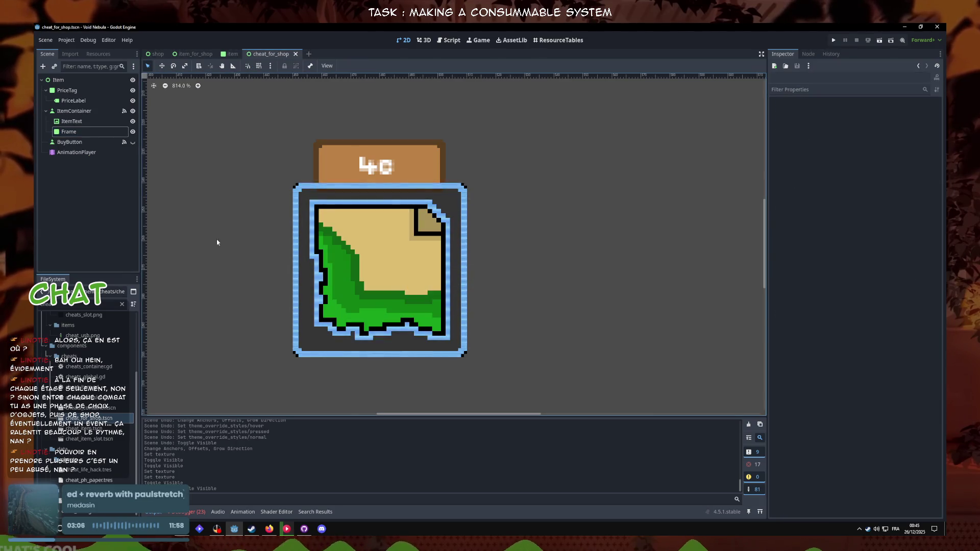
Set ninerect_bg.png as ItemContainer's Normal background texture and save the scene.
left_click(90, 120)
left_click(94, 113)
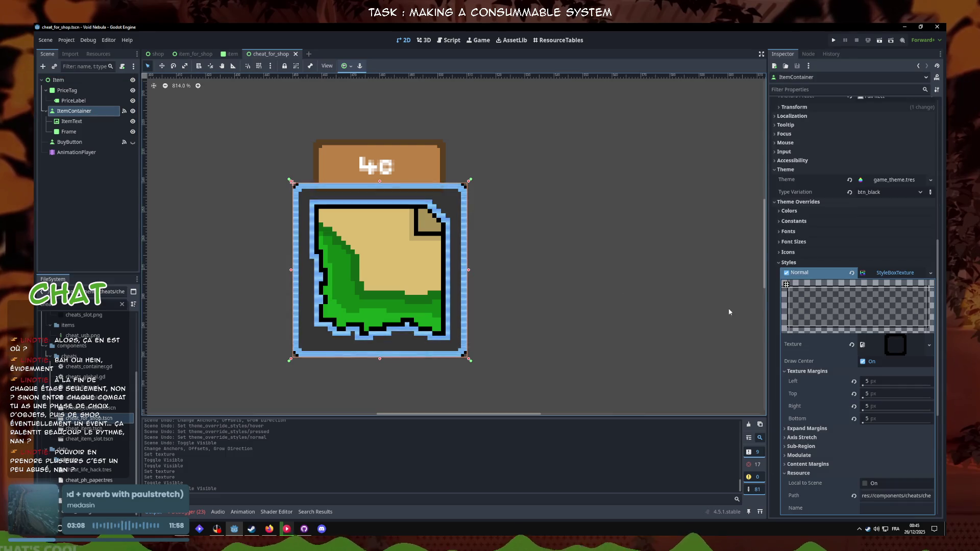
left_click(929, 345)
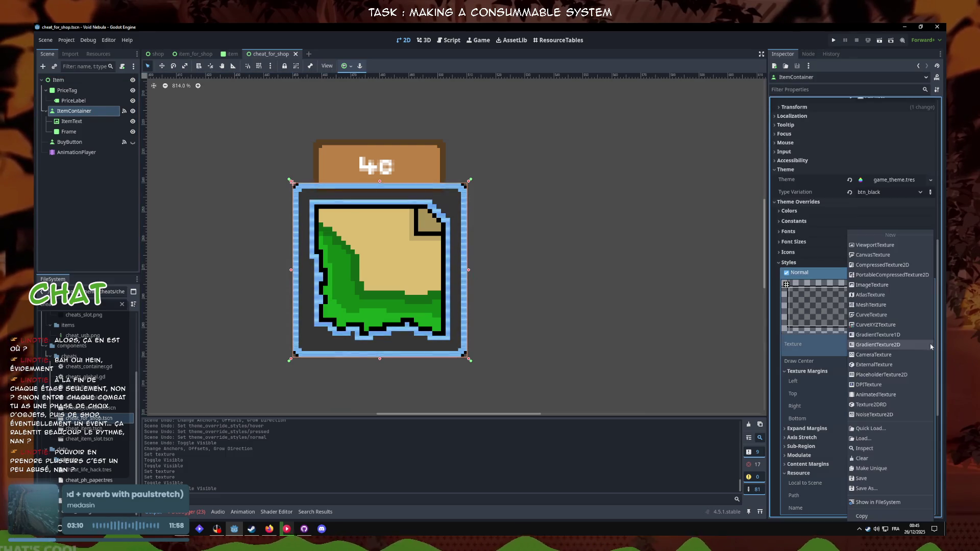
left_click(858, 431)
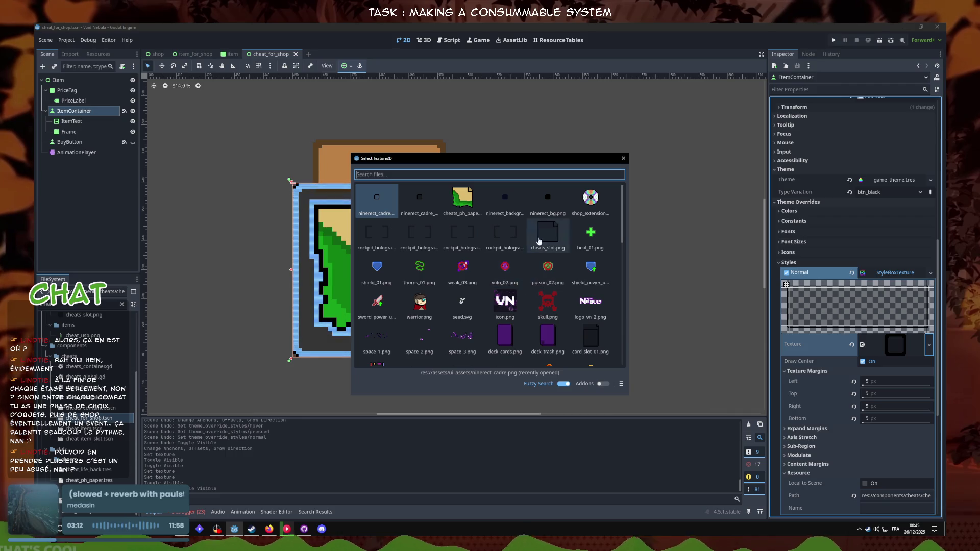
double_click(547, 214)
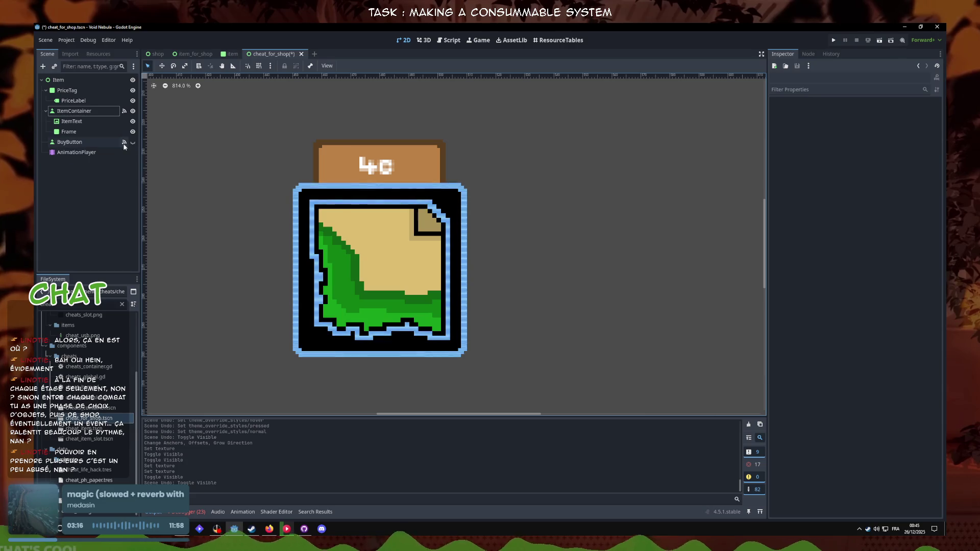
left_click(133, 131)
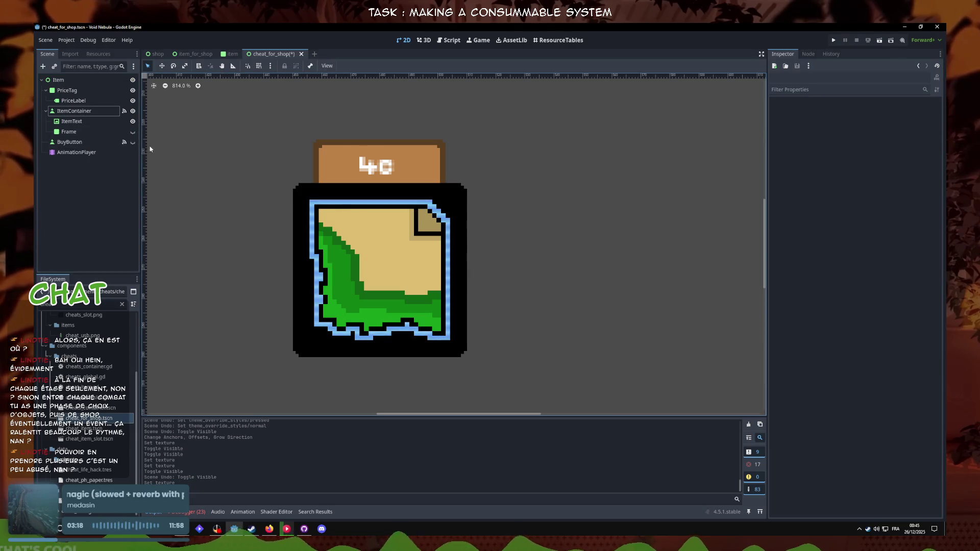
left_click(132, 131)
key("ctrl+s")
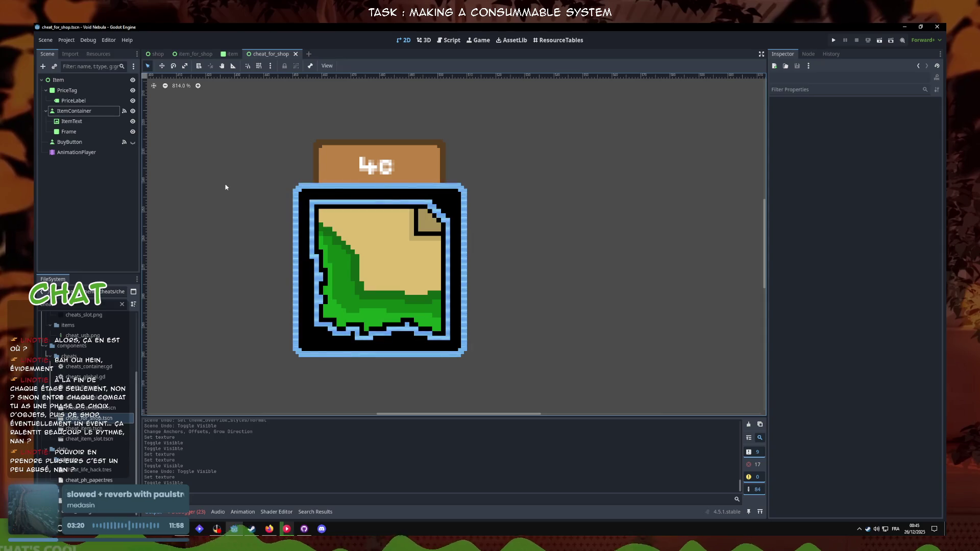
Toggle Frame and ItemContainer visibility to compare the look, then select ItemContainer.
left_click(87, 123)
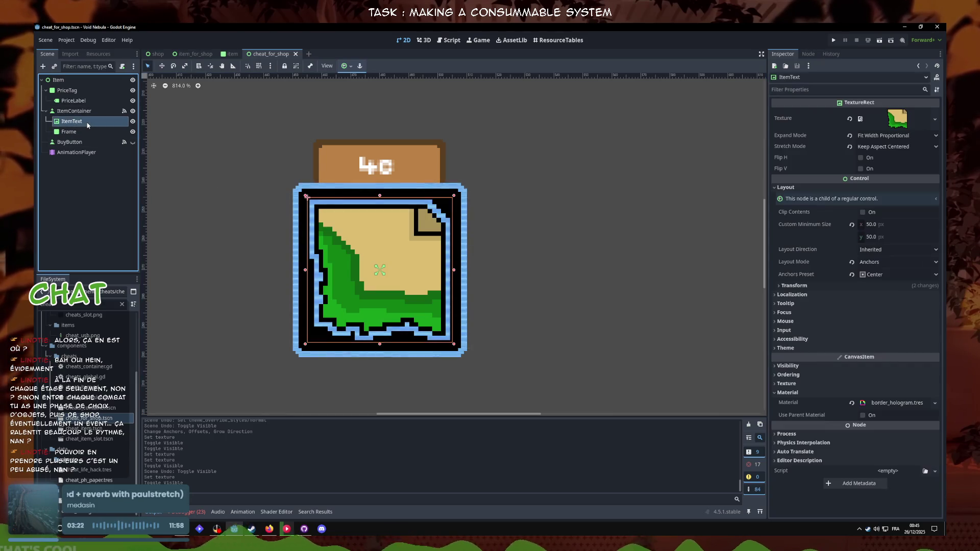
left_click(195, 54)
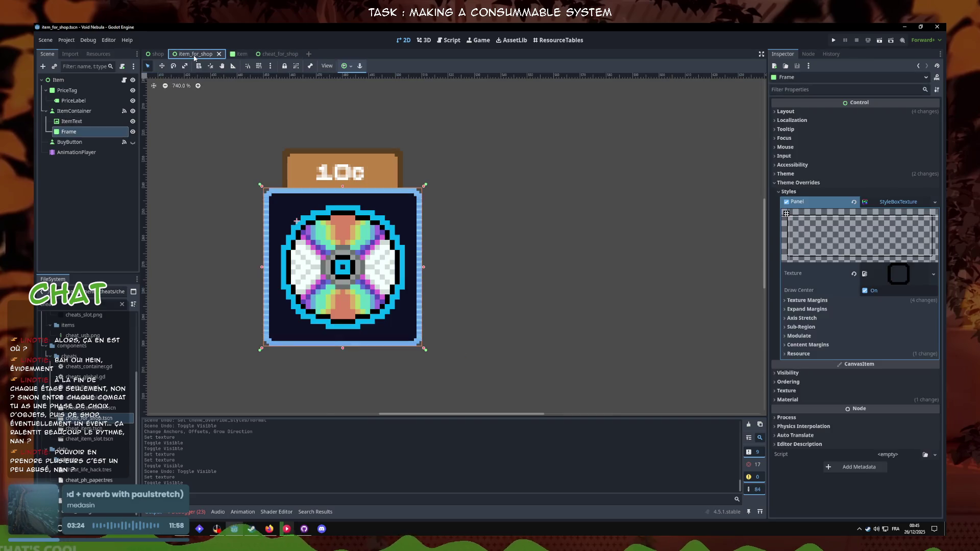
left_click(157, 55)
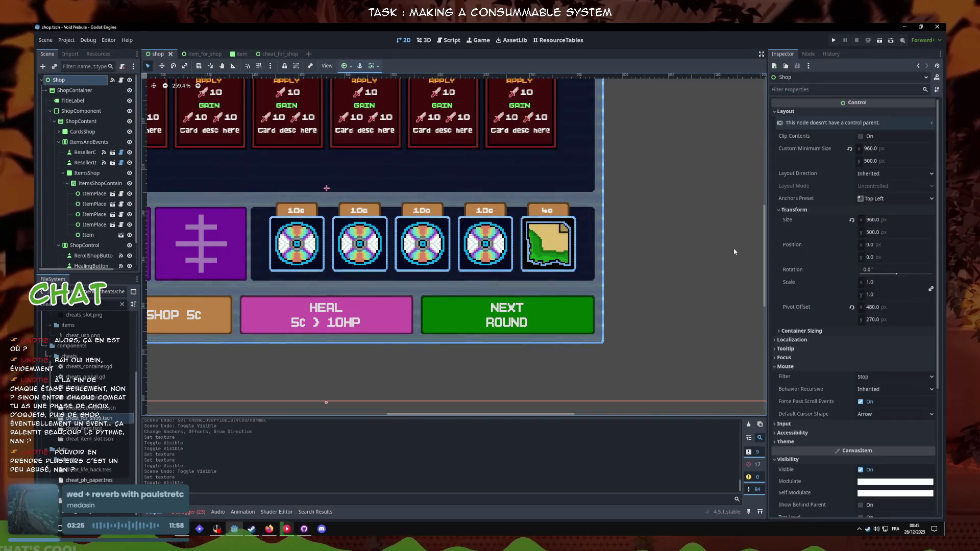
left_click(271, 53)
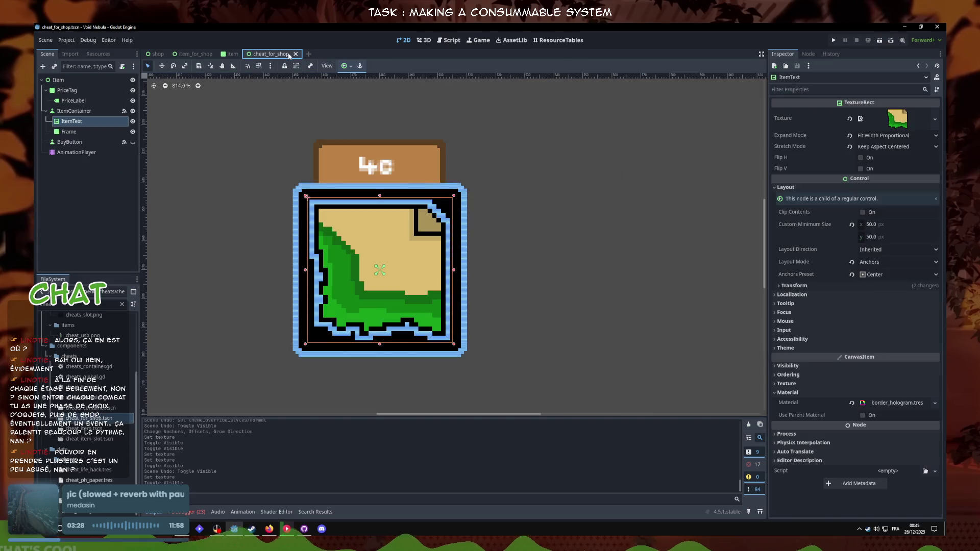
left_click(233, 207)
left_click(133, 132)
left_click(133, 132)
left_click(133, 110)
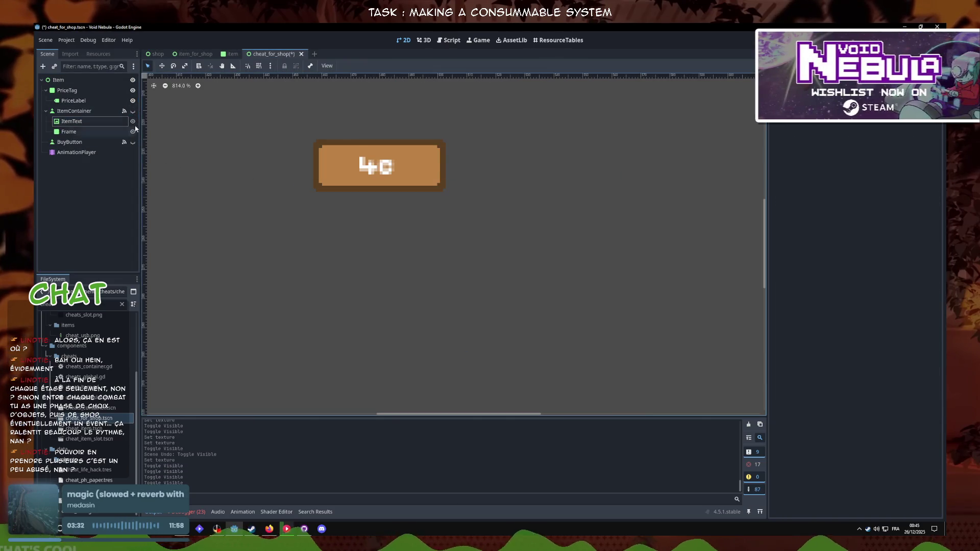
left_click(132, 111)
left_click(74, 111)
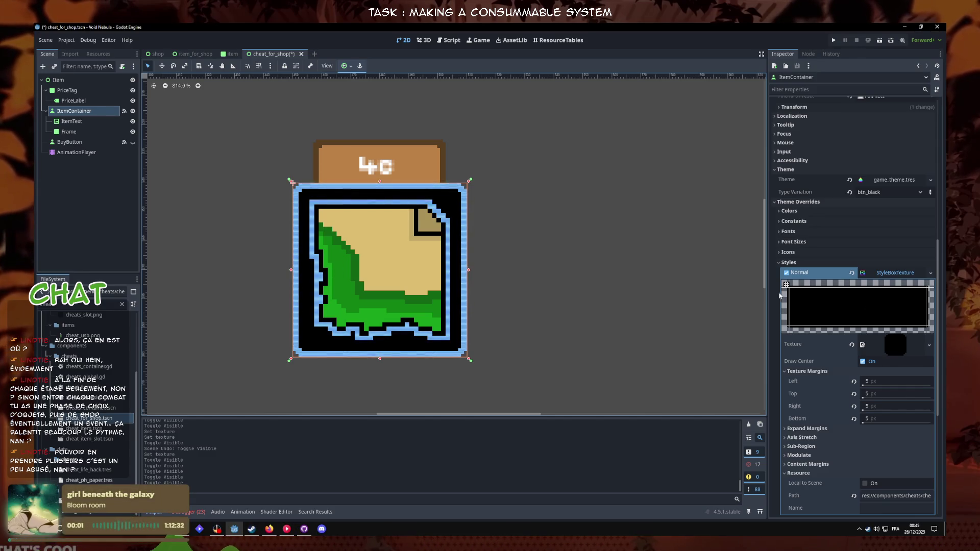
Replace ItemContainer's Normal style with a fresh StyleBoxTexture, removing the dark background, and save.
left_click(928, 346)
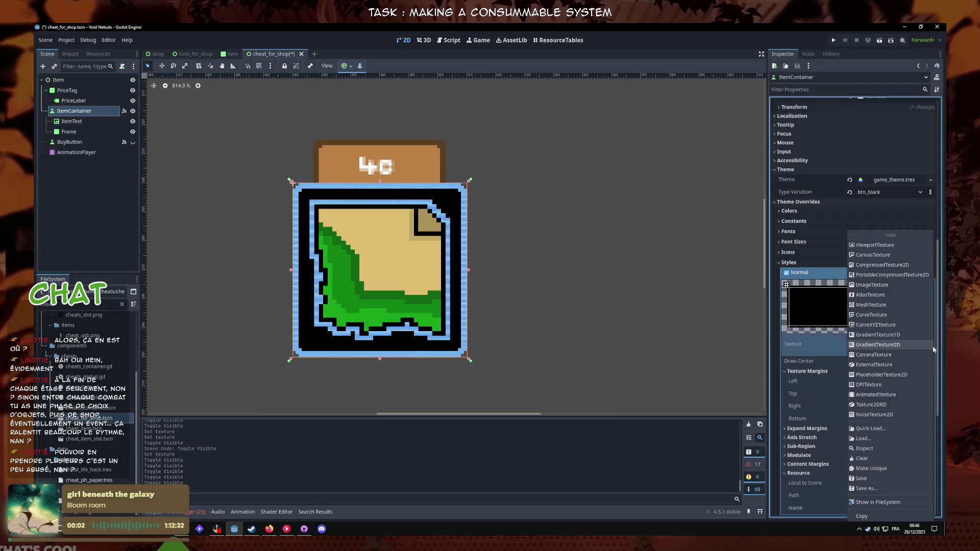
left_click(912, 371)
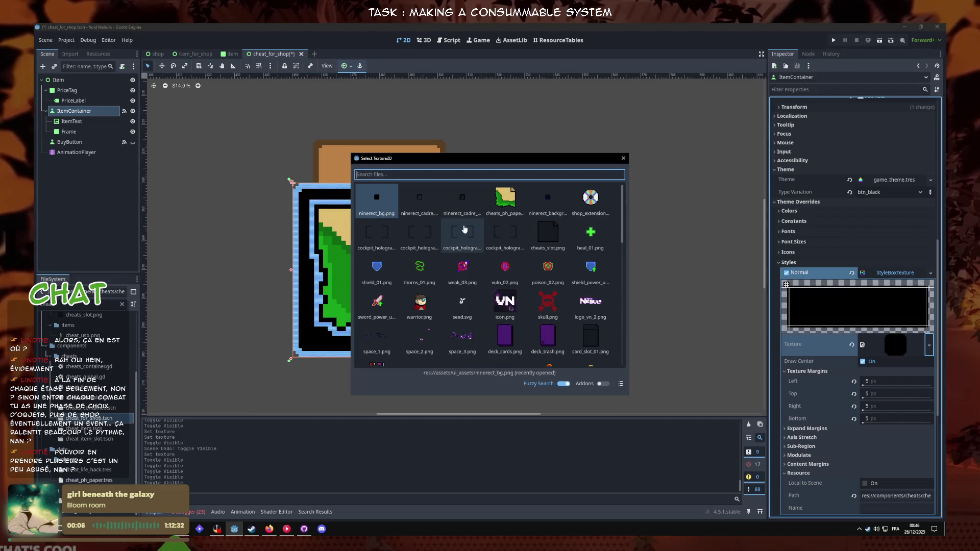
left_click(623, 158)
left_click(931, 273)
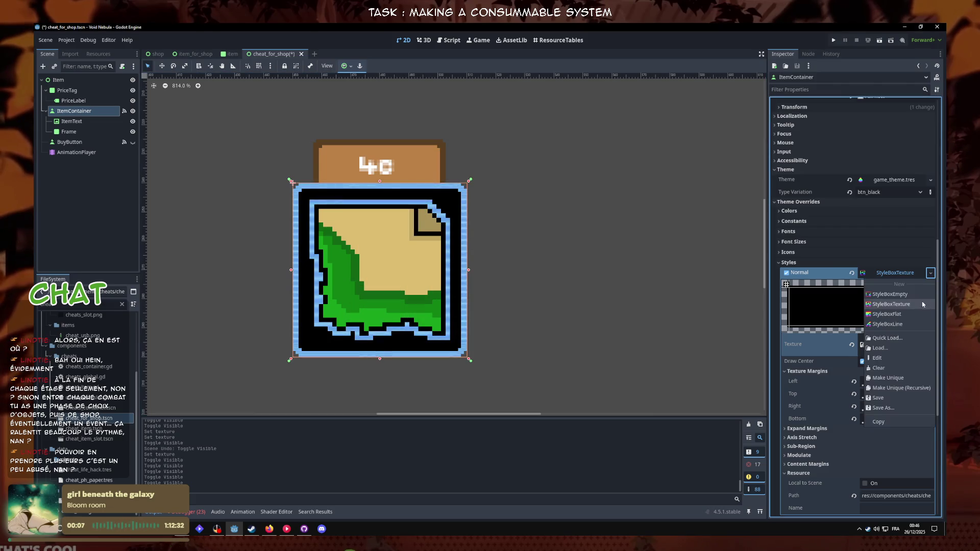
left_click(922, 305)
left_click(628, 281)
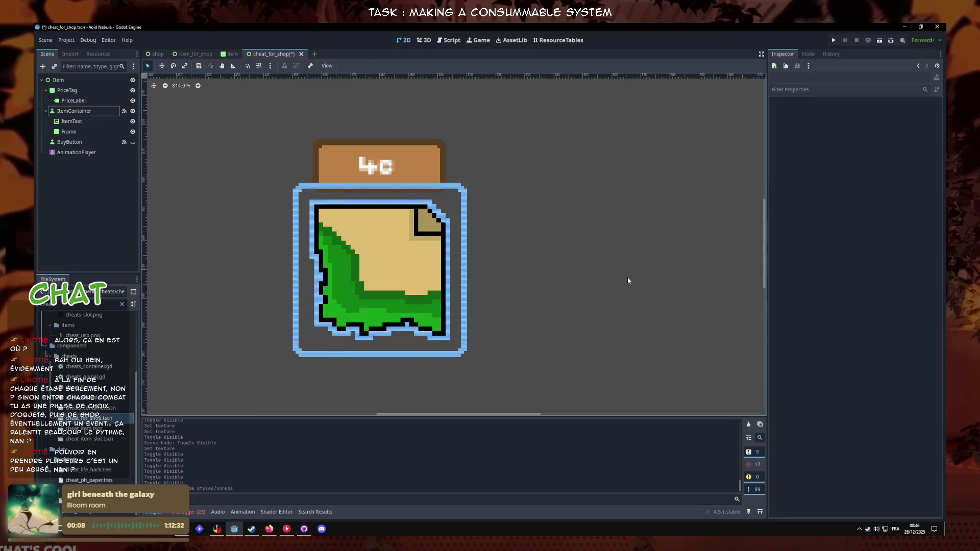
left_click(412, 163)
key("ctrl+s")
Move the PriceTag to (45, 17), save, and view the shop scene.
left_click(67, 90)
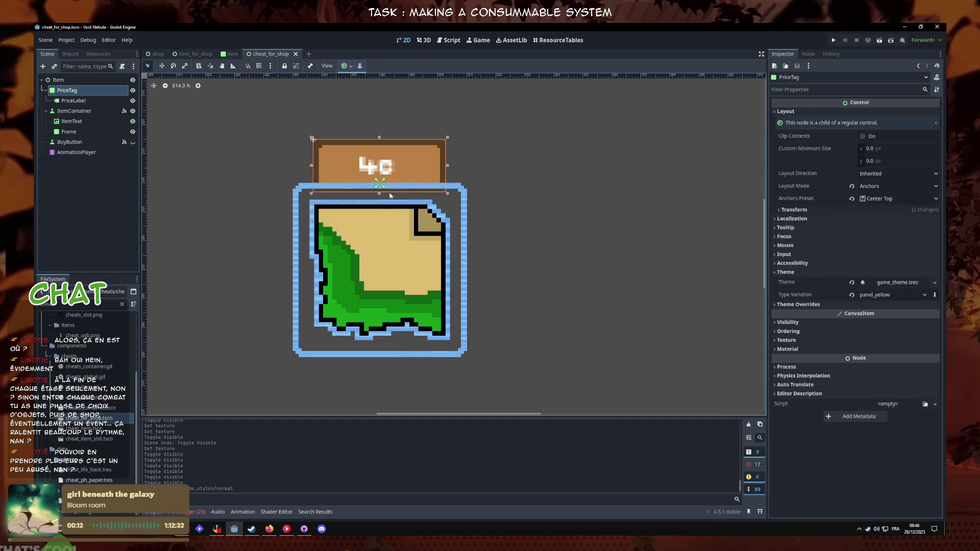
left_click_drag(379, 195, 380, 196)
left_click(532, 203)
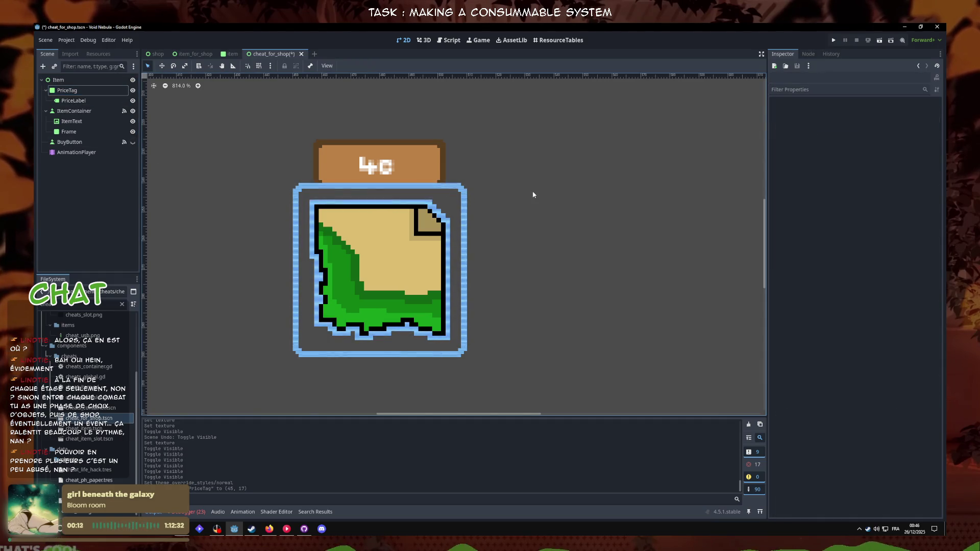
key("ctrl+s")
left_click(155, 54)
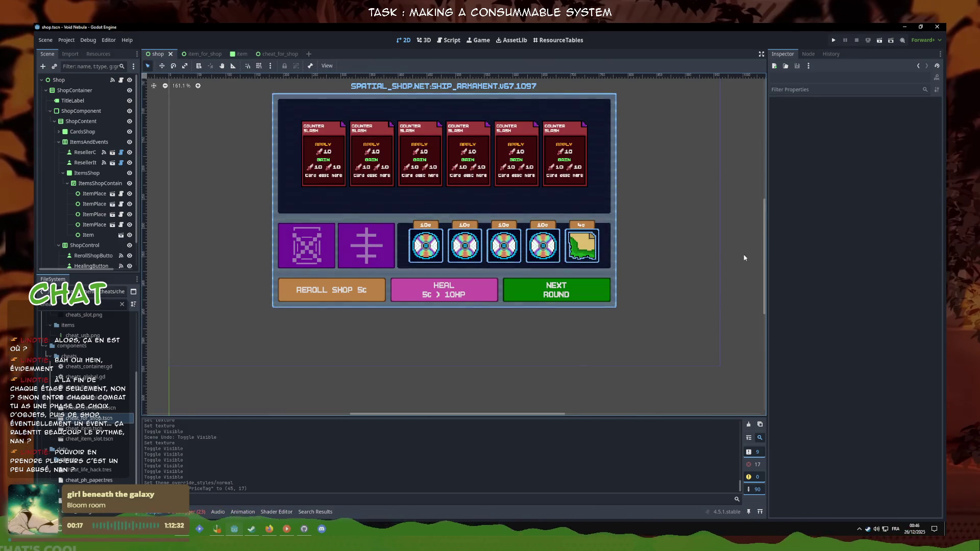
Return to cheat_for_shop and undo the Frame hiding, back to the black background style.
scroll(504, 249, "up", 2)
scroll(504, 248, "up", 1)
scroll(470, 256, "down", 2)
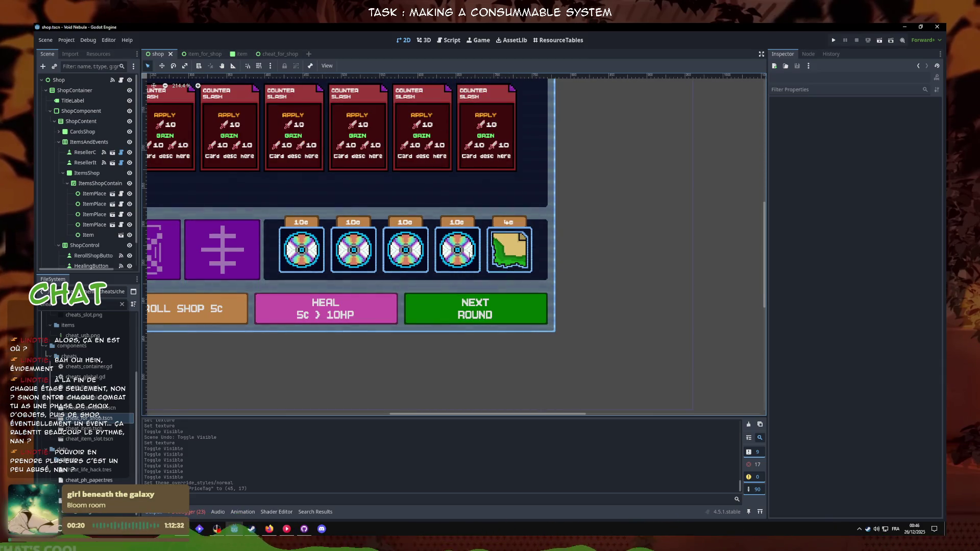
scroll(470, 256, "down", 2)
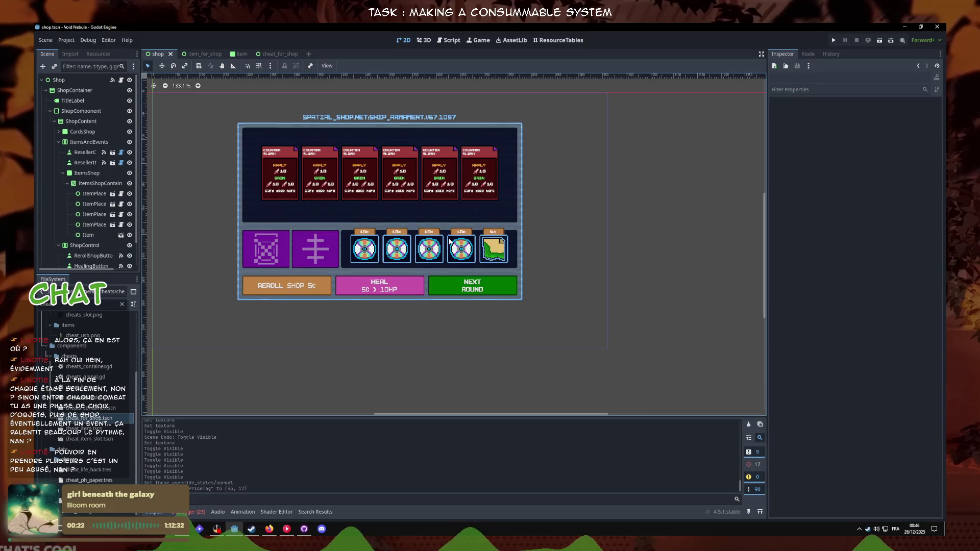
scroll(471, 240, "up", 3)
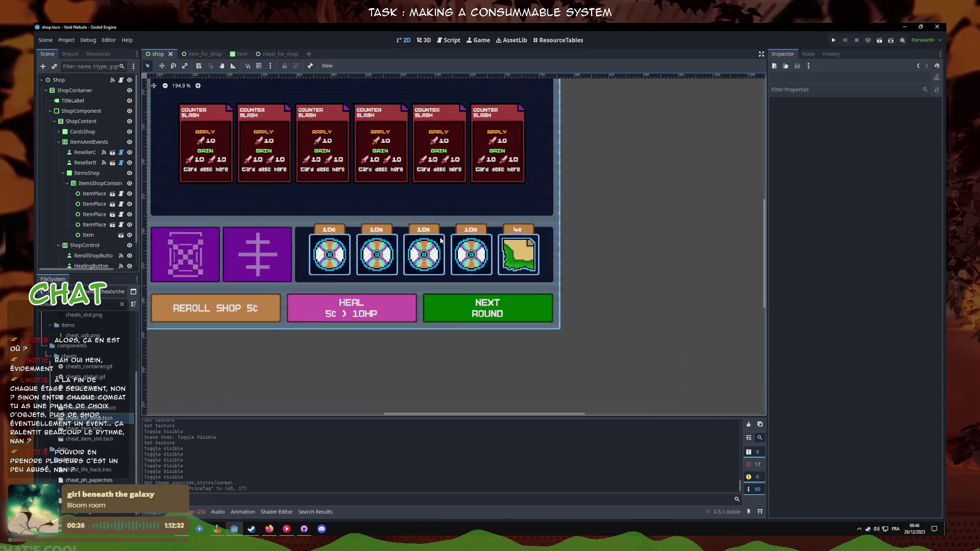
left_click_drag(527, 260, 272, 53)
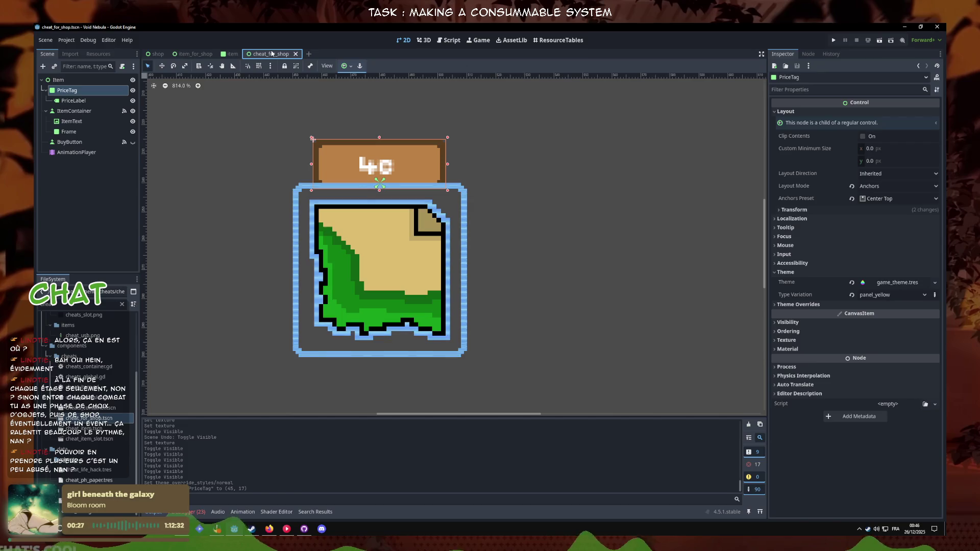
left_click(299, 206)
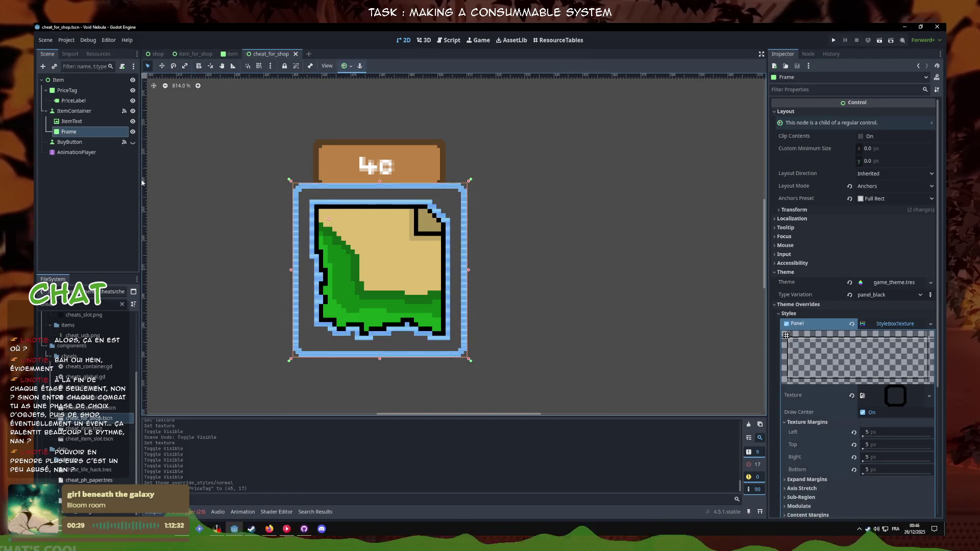
left_click(133, 132)
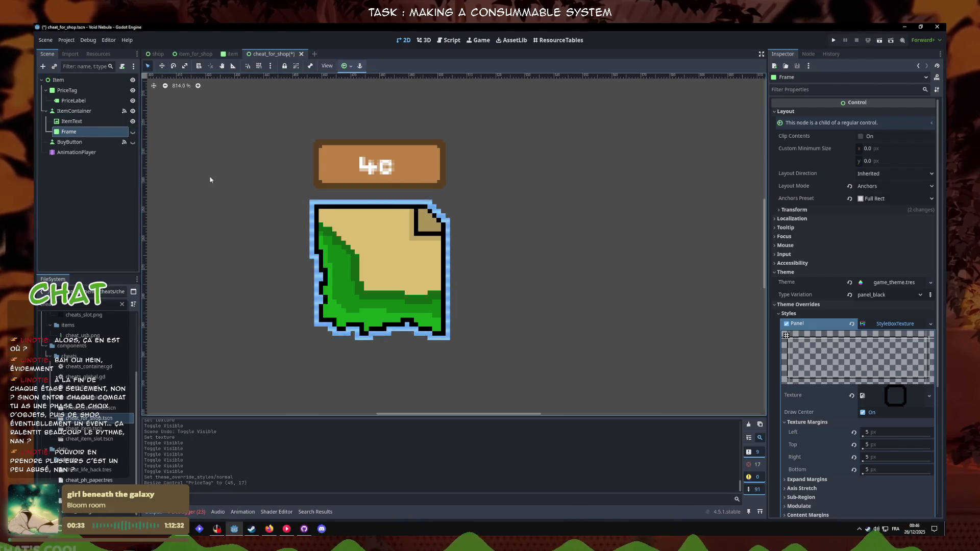
key("ctrl+z")
key("ctrl+z")
key("ctrl+z")
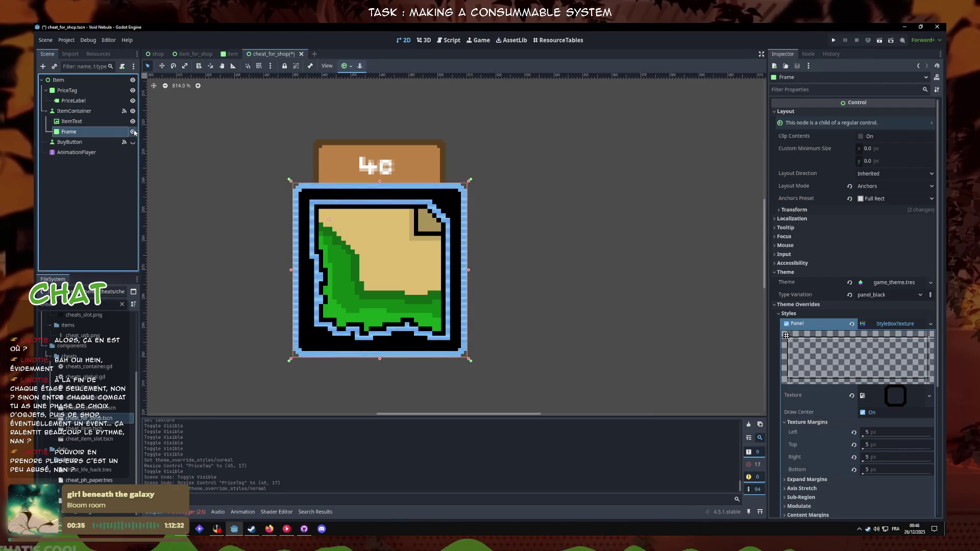
key("ctrl+z")
Quick Load the grey framed texture into ItemContainer's Normal style and preview it in the shop scene.
left_click(898, 345)
left_click(929, 345)
left_click(890, 431)
double_click(459, 199)
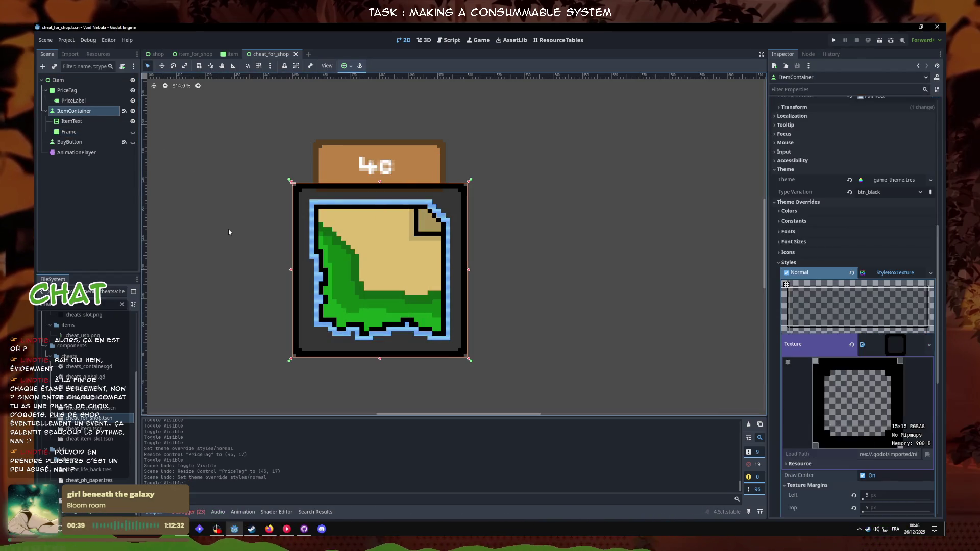
left_click(229, 232)
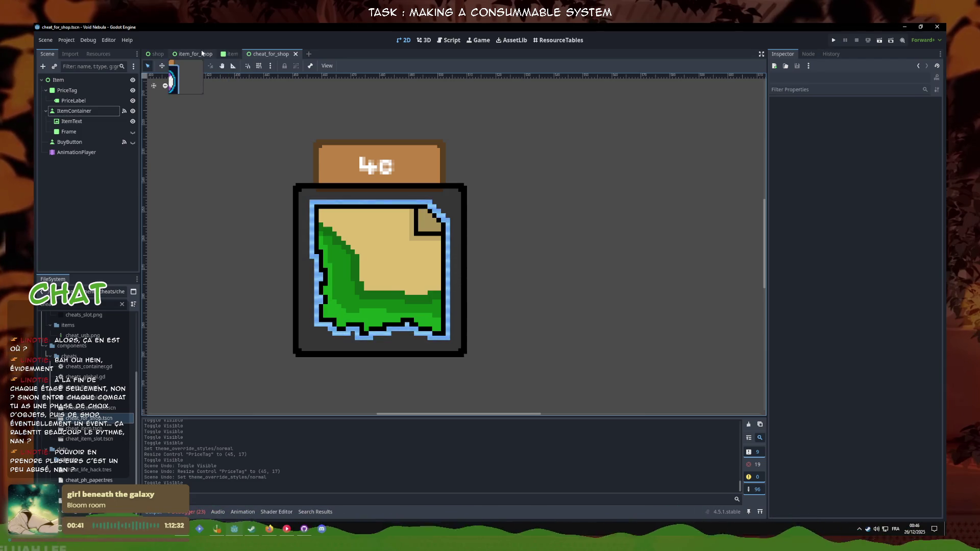
left_click(201, 53)
left_click(155, 53)
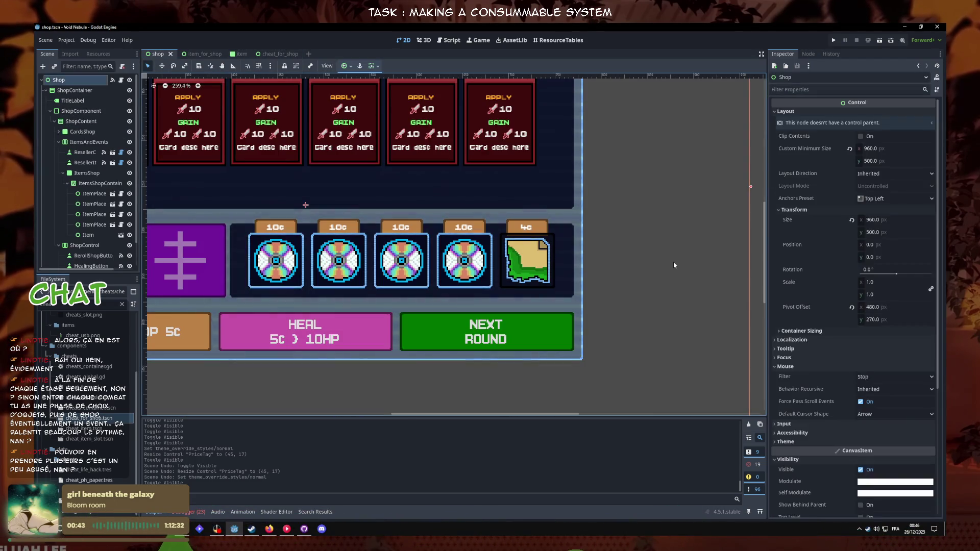
scroll(674, 264, "down", 5)
left_click(270, 54)
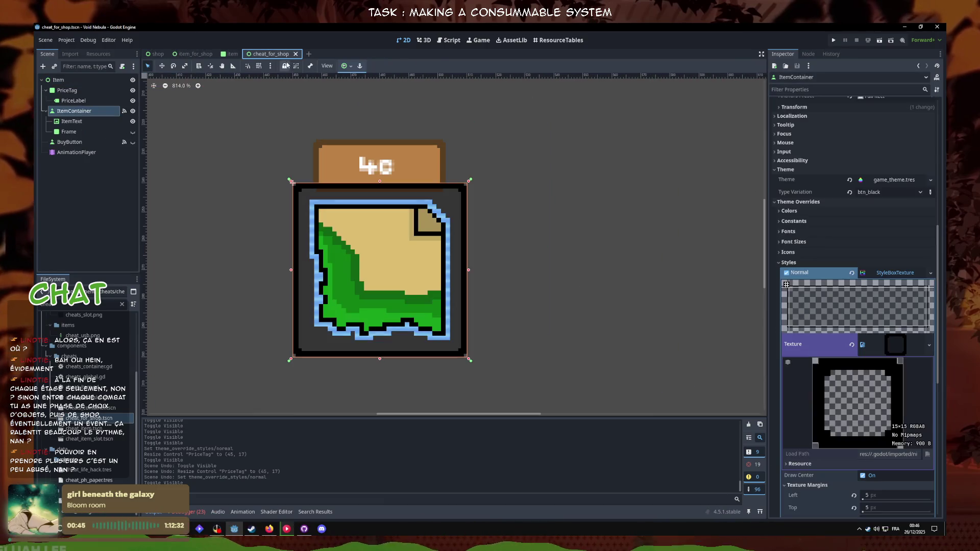
Expand the Normal style's Modulate settings and bring up its Color picker.
scroll(841, 410, "down", 3)
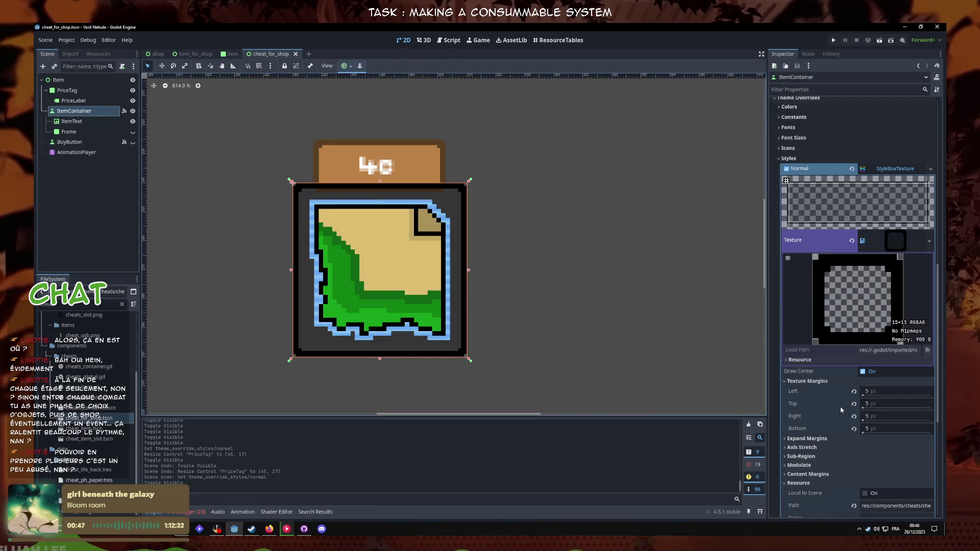
left_click(817, 465)
left_click(872, 473)
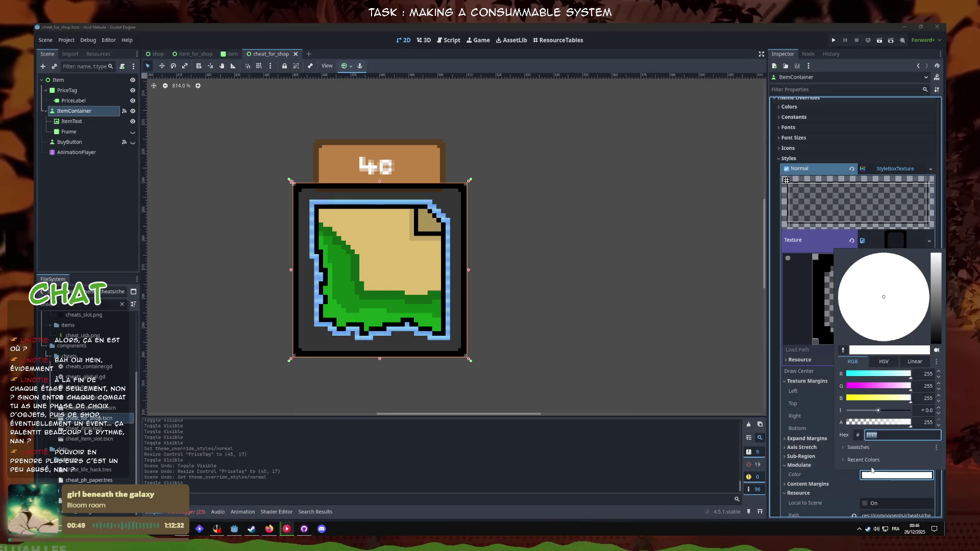
Try a boosted magenta ff00ff modulate tint, then revert the slot's Modulate colour to white.
type("ff00ff")
key("Return")
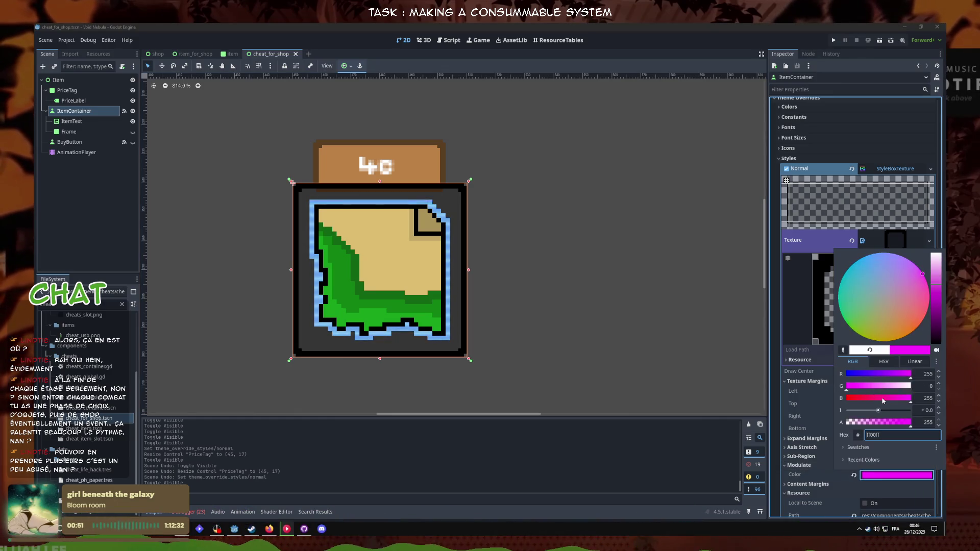
left_click(878, 398)
mouse_move(890, 410)
left_mouse_down()
mouse_move(907, 409)
mouse_move(889, 398)
mouse_move(911, 410)
left_mouse_up()
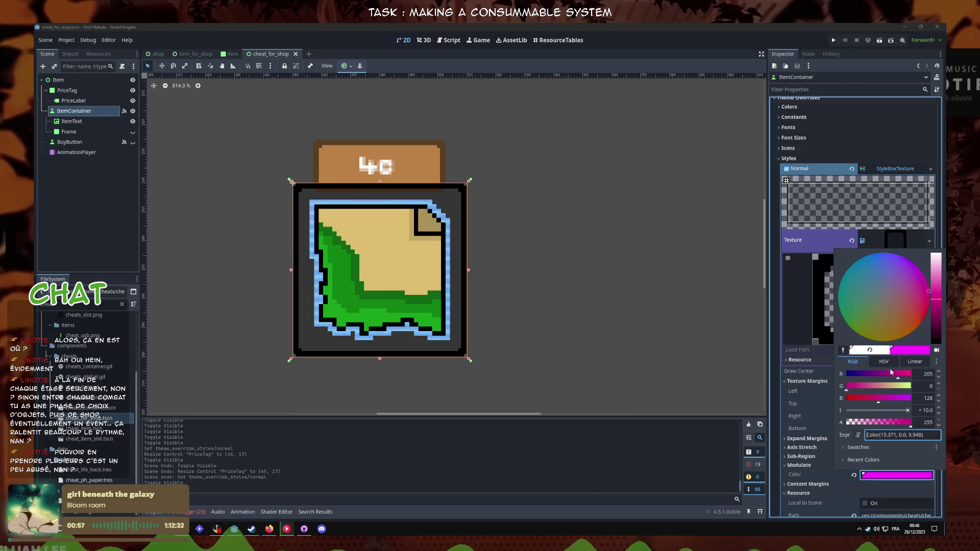
left_click(783, 318)
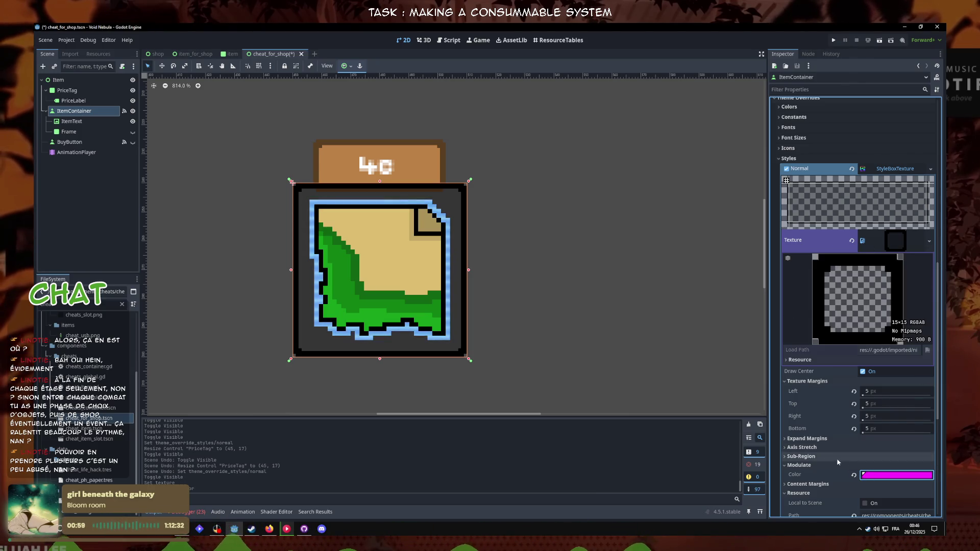
left_click(853, 475)
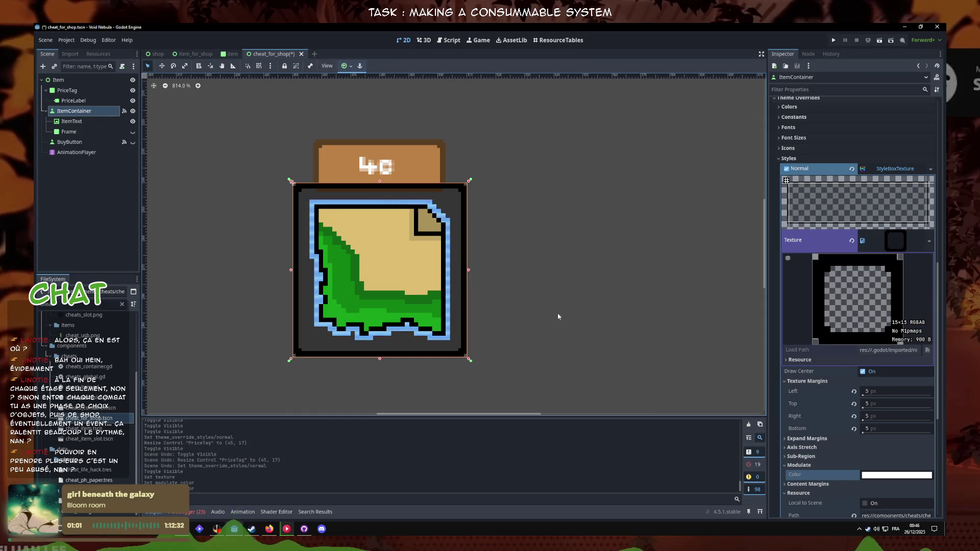
Quick Load red_hologram.tres as the slot's Material and save the cheat_for_shop scene.
scroll(543, 300, "down", 2)
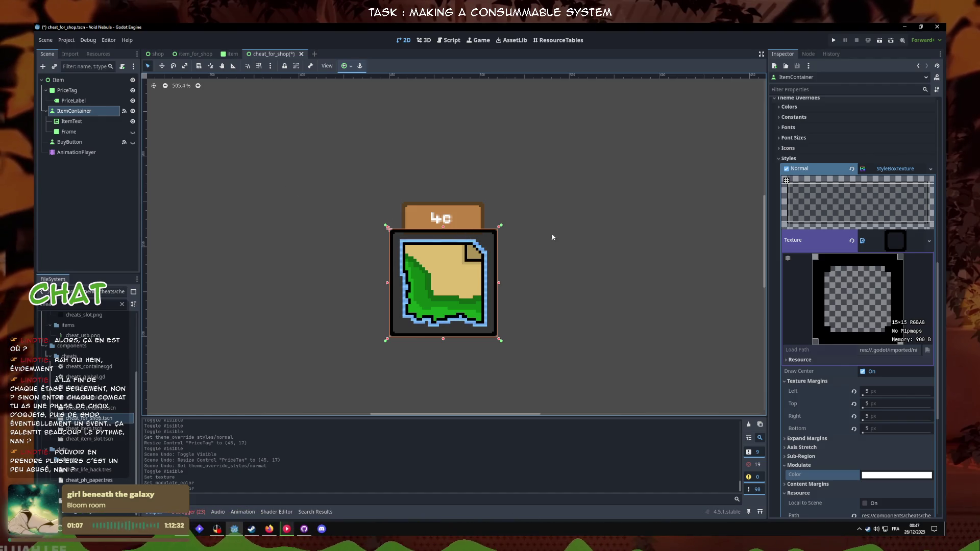
scroll(853, 313, "down", 5)
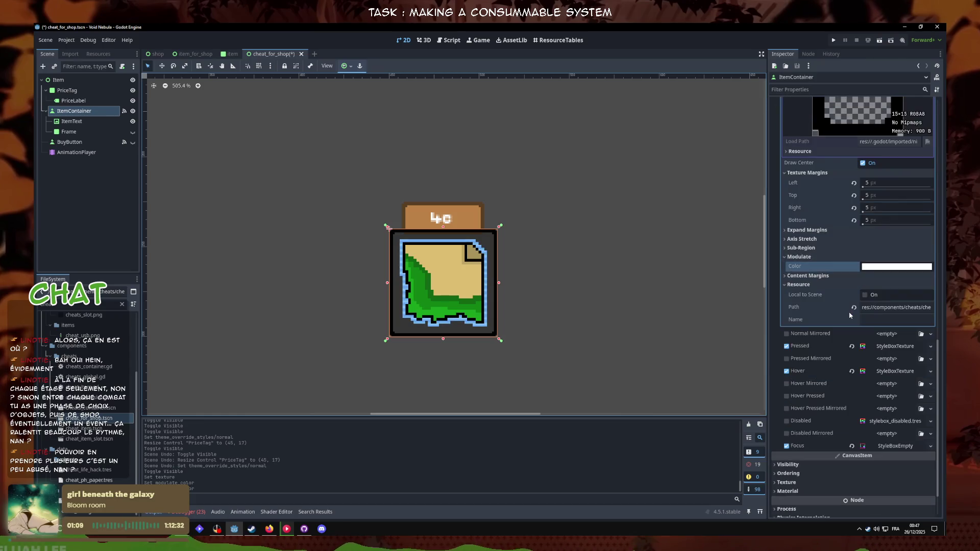
left_click(787, 442)
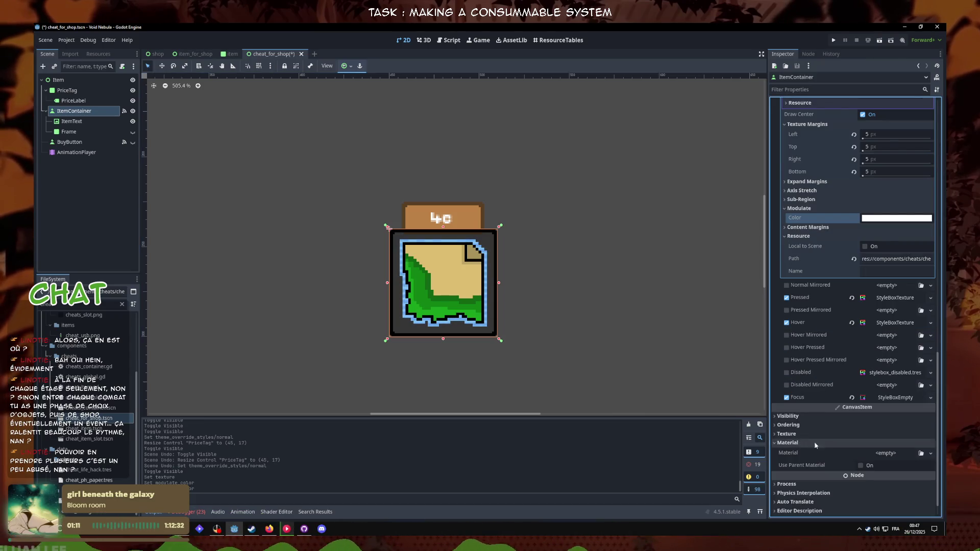
left_click(931, 453)
left_click(906, 497)
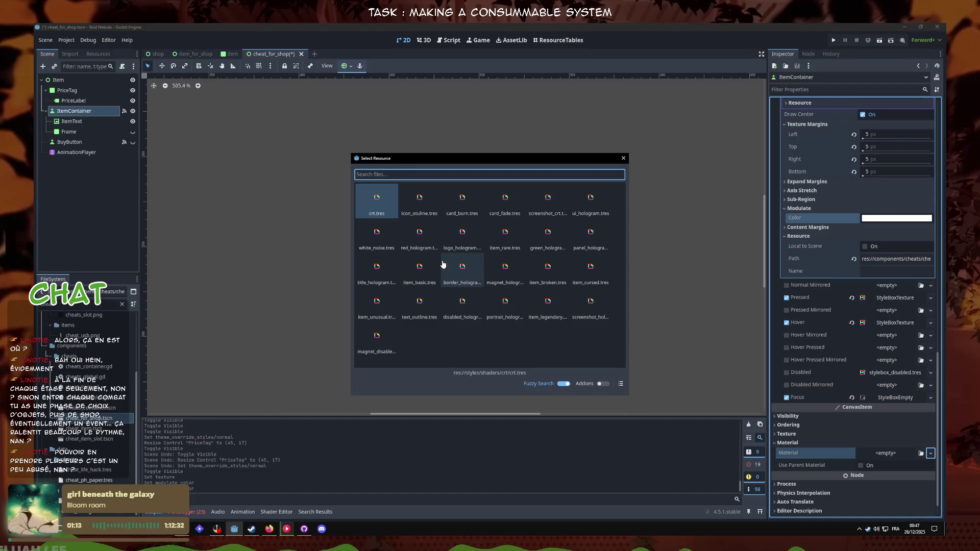
key("Escape")
key("ctrl+s")
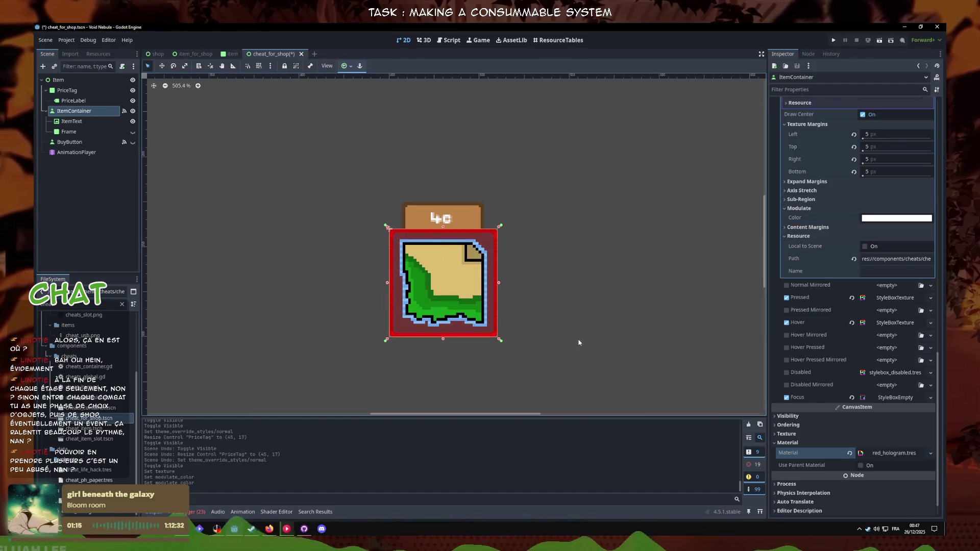
left_click(200, 55)
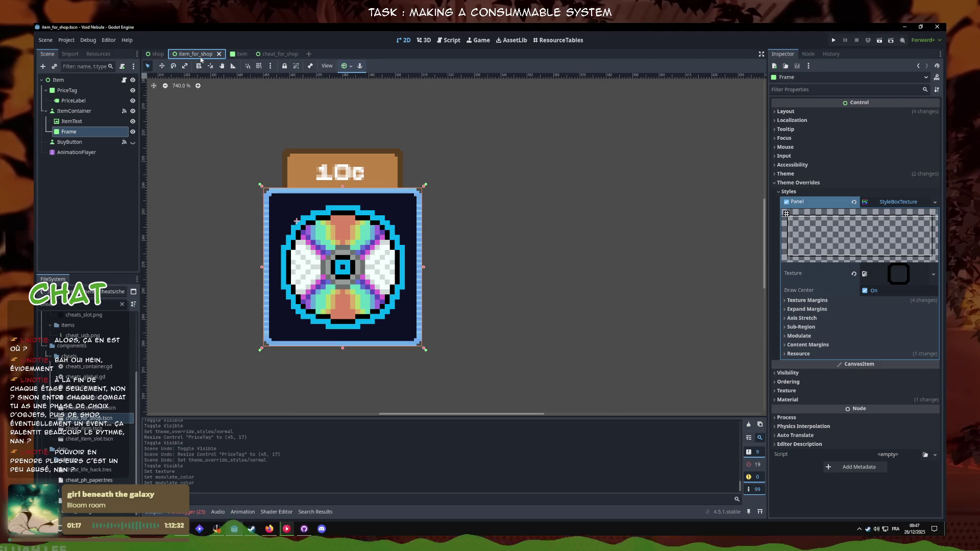
Preview the red hologram slot in the shop scene, then zoom in on it and reselect ItemContainer in cheat_for_shop.
left_click(157, 54)
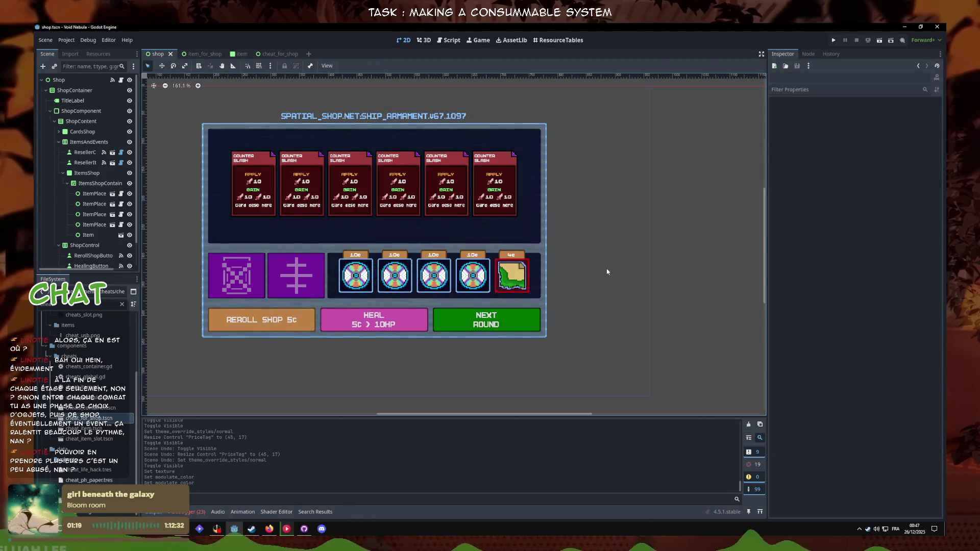
scroll(506, 278, "up", 6)
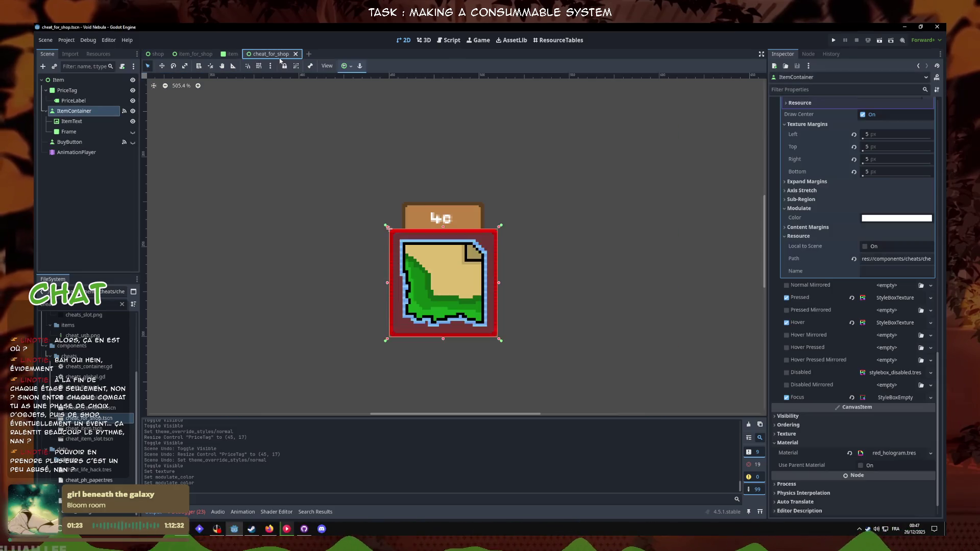
left_click(280, 54)
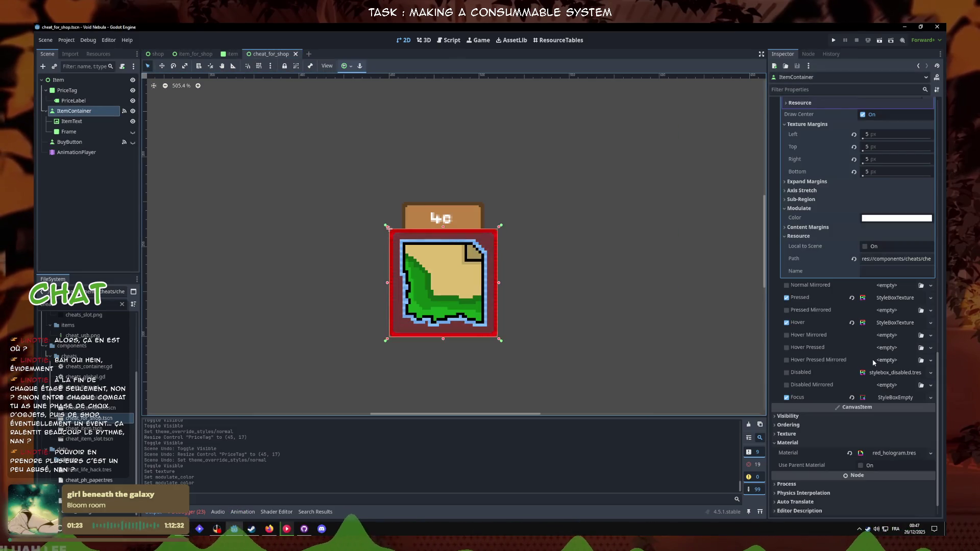
left_click(588, 321)
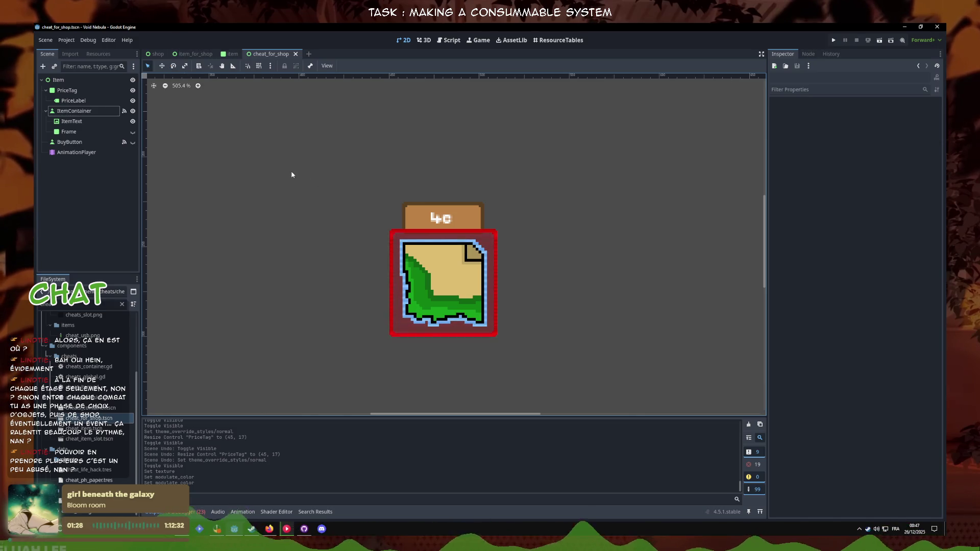
left_click(391, 236)
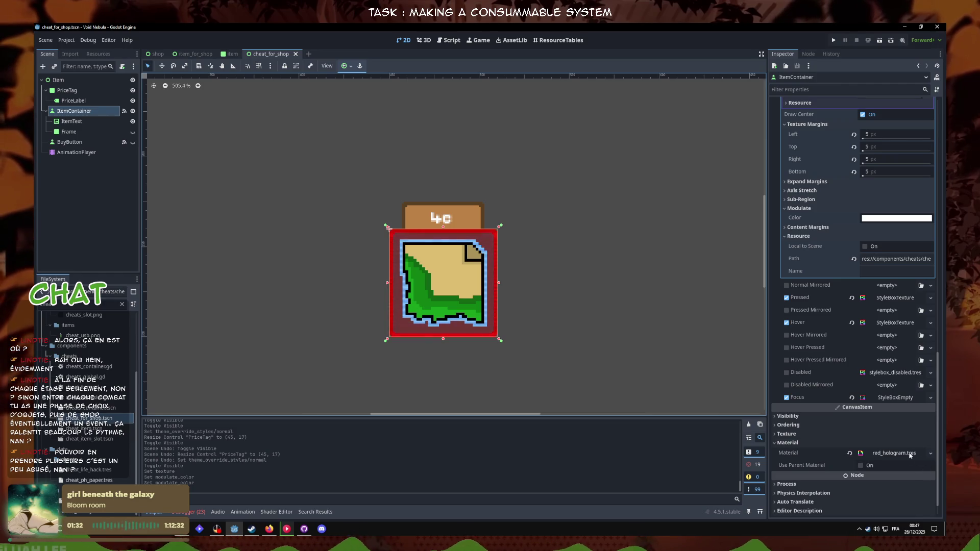
left_click(502, 313)
scroll(511, 313, "up", 2)
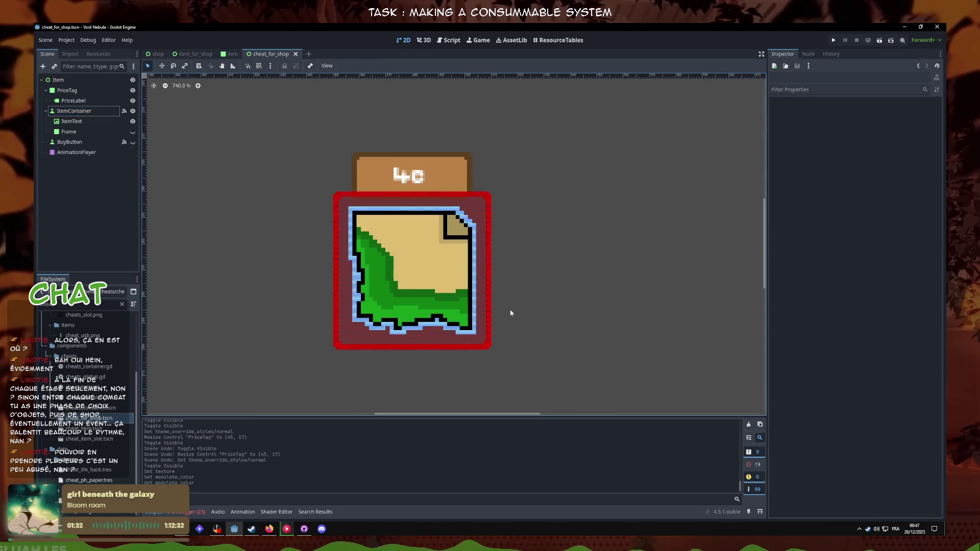
scroll(511, 313, "up", 1)
scroll(372, 173, "up", 6)
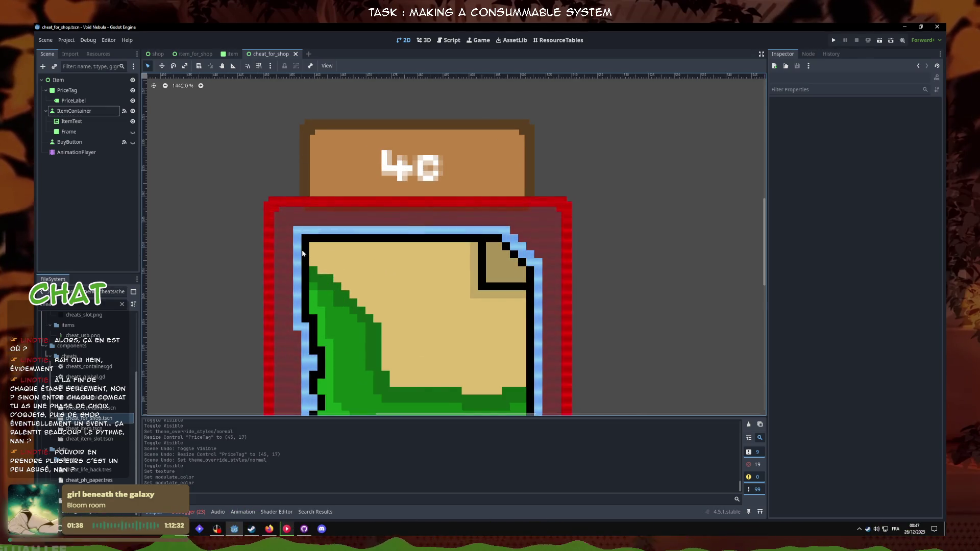
scroll(275, 243, "down", 13)
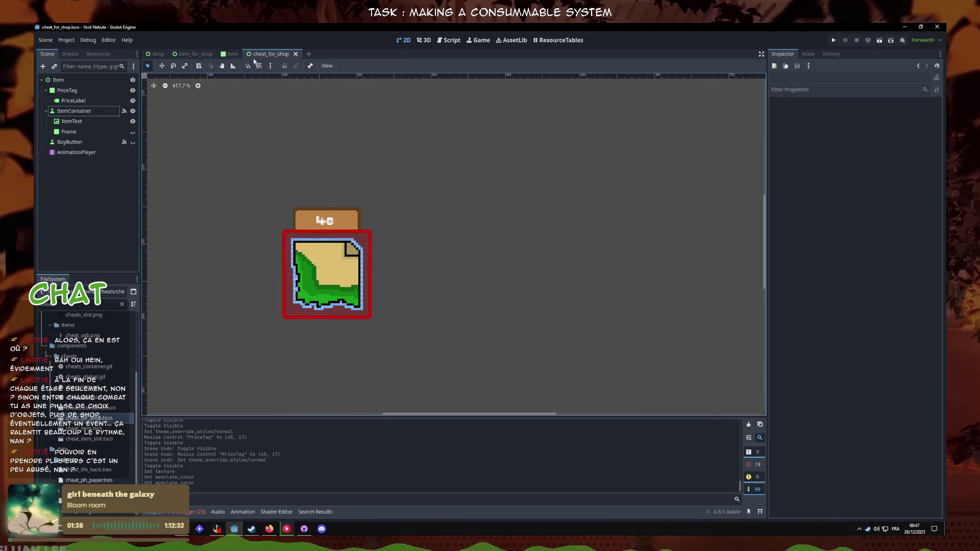
left_click(67, 108)
Make the slot's hologram material unique and recolour its Color 1 and Color 2 to purples.
scroll(908, 370, "down", 4)
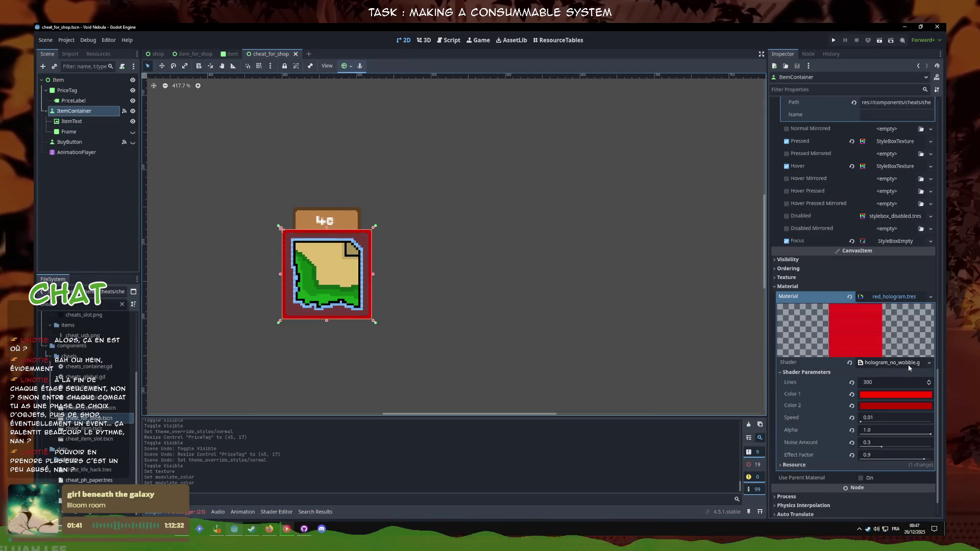
left_click(930, 297)
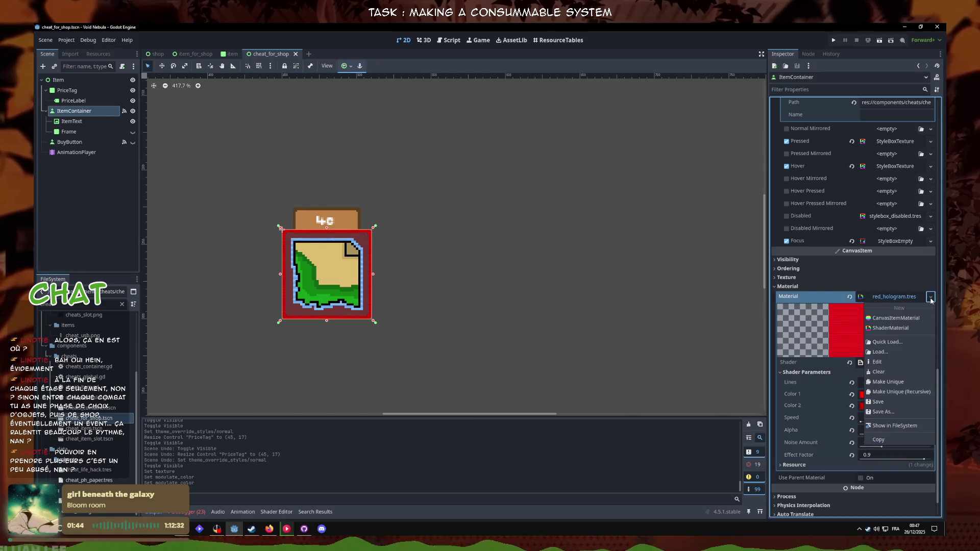
left_click(906, 383)
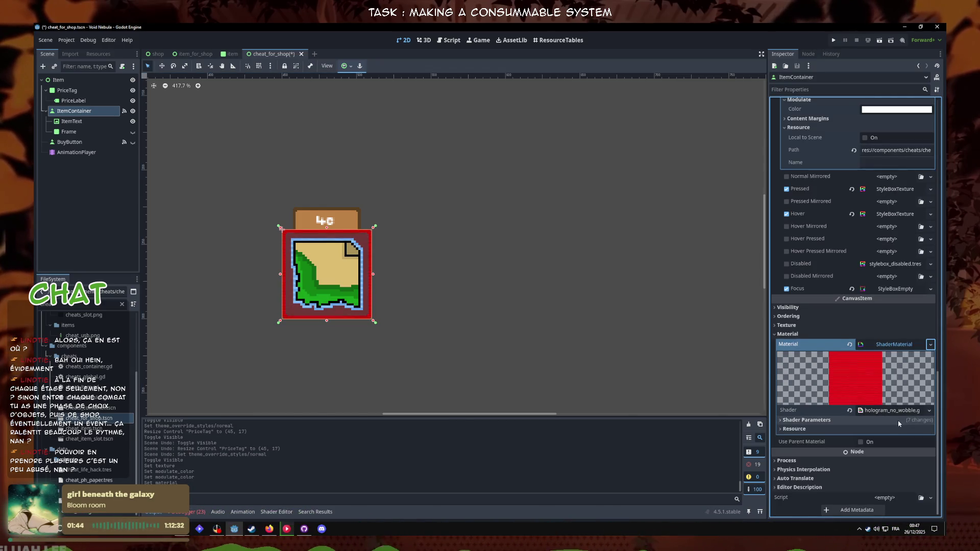
left_click(888, 391)
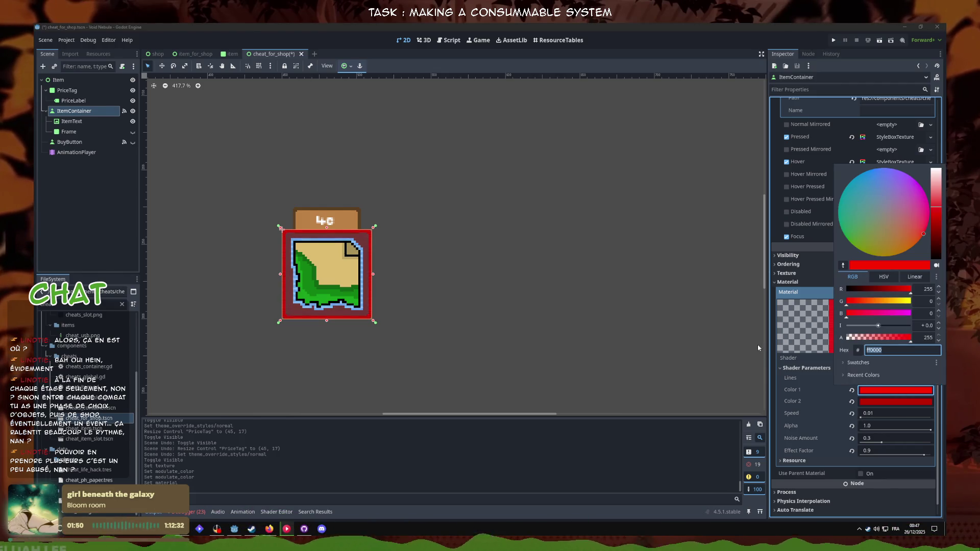
mouse_move(865, 224)
left_mouse_down()
mouse_move(893, 209)
mouse_move(889, 231)
mouse_move(908, 198)
mouse_move(937, 230)
mouse_move(943, 211)
mouse_move(940, 255)
mouse_move(943, 207)
mouse_move(943, 235)
mouse_move(938, 213)
left_mouse_up()
left_click(896, 401)
left_click(896, 401)
left_click(910, 188)
left_click(895, 390)
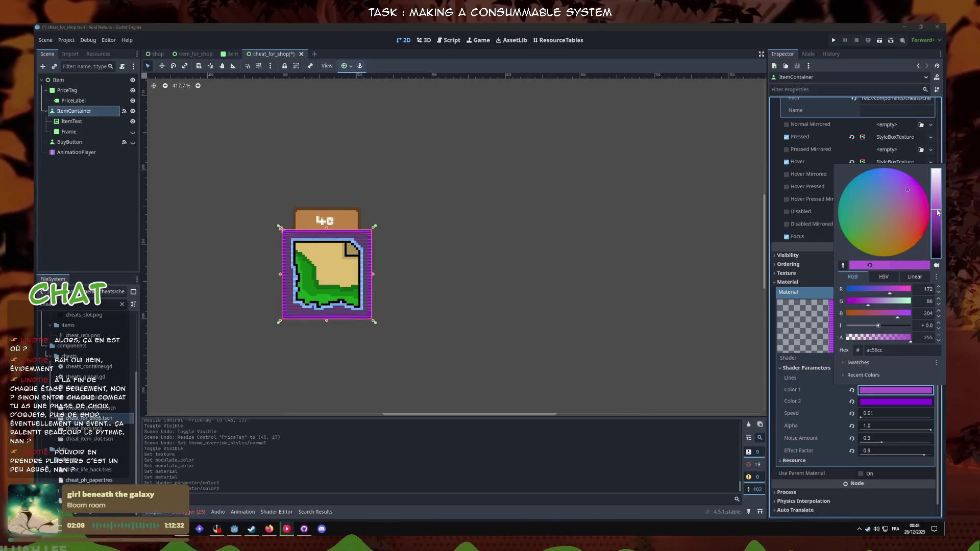
left_click(586, 230)
Save cheat_for_shop and view the purple-framed slot in the shop scene.
key("ctrl+s")
left_click(232, 54)
left_click(156, 54)
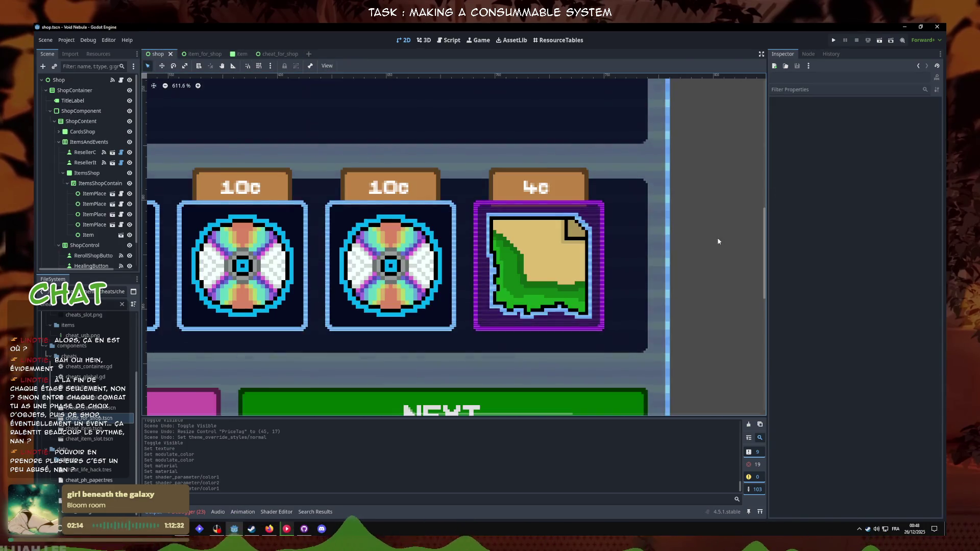
Return to cheat_for_shop and make the Frame node visible again.
scroll(718, 242, "down", 8)
scroll(527, 288, "up", 5)
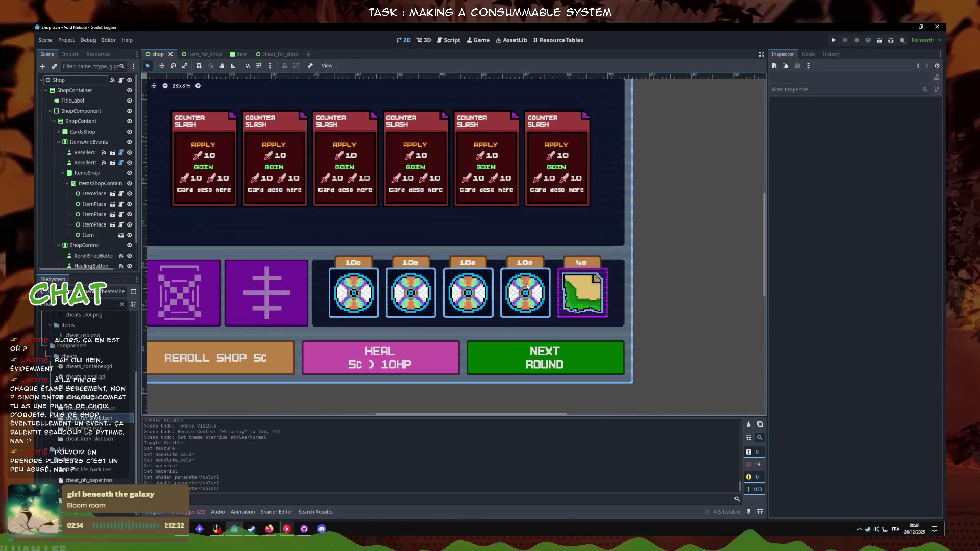
scroll(582, 311, "up", 3)
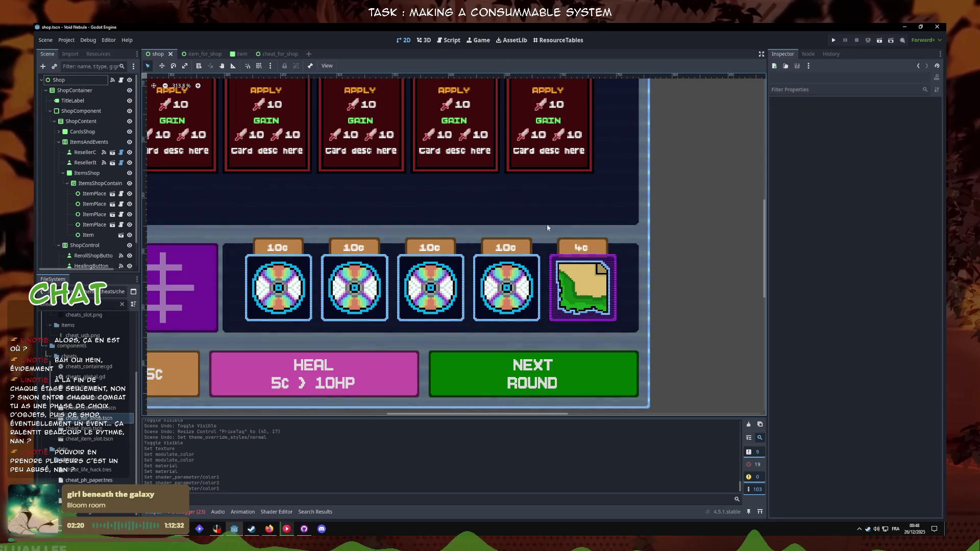
left_click(278, 53)
left_click(230, 278)
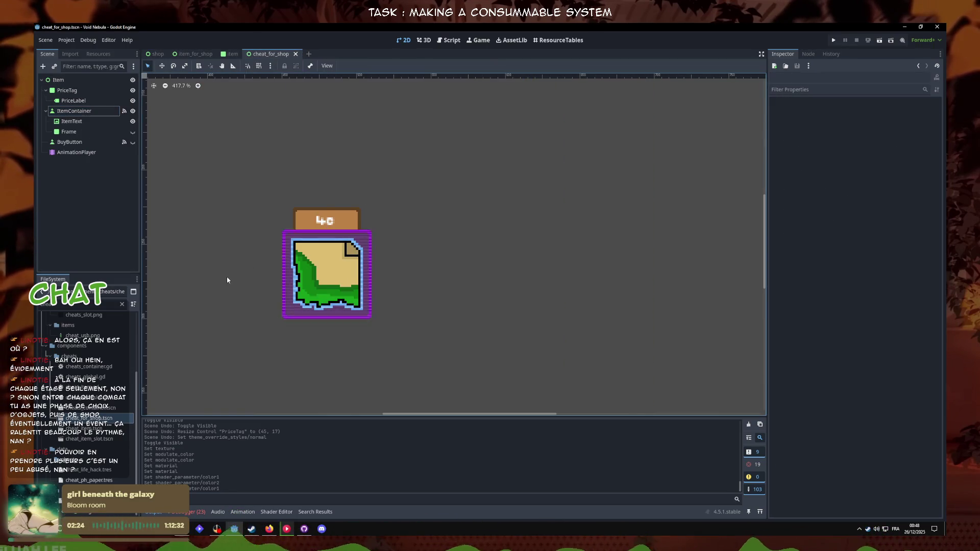
left_click(81, 132)
left_click(133, 132)
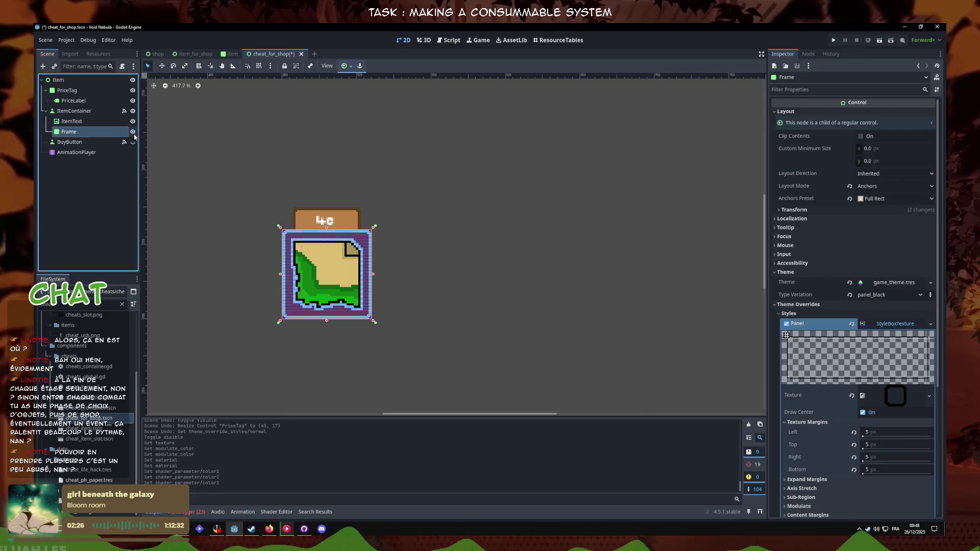
Browse saved styleboxes for ItemContainer's Normal style, leaving it unchanged.
left_click(92, 111)
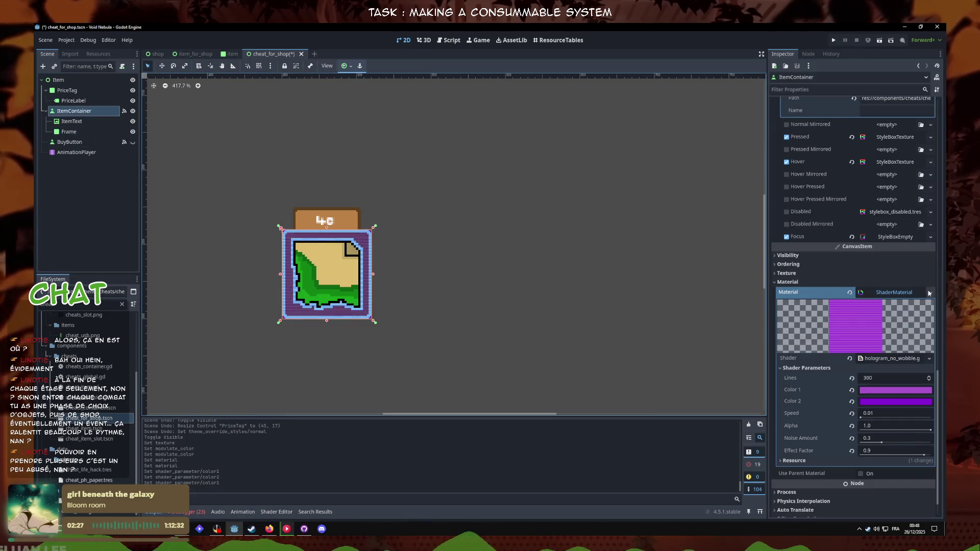
scroll(915, 278, "down", 3)
scroll(915, 278, "up", 5)
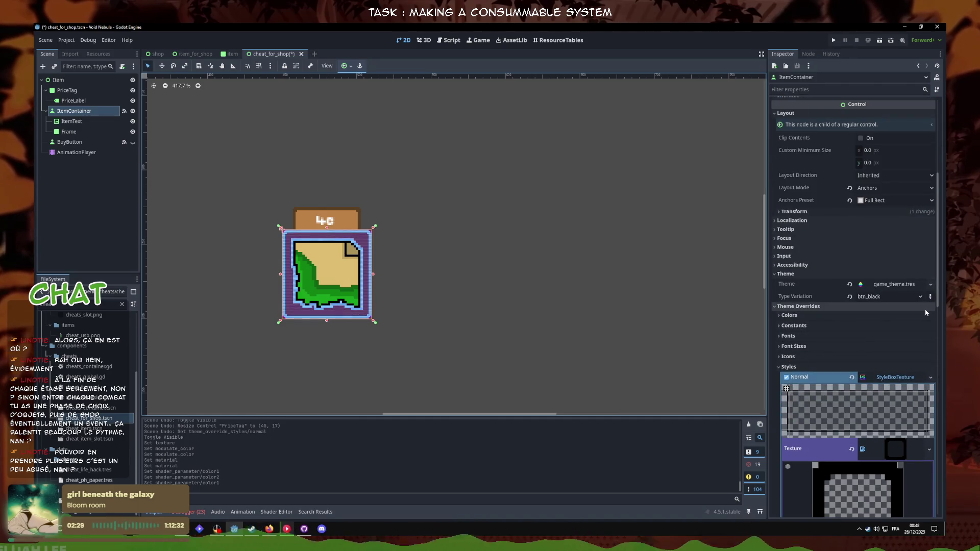
left_click(931, 379)
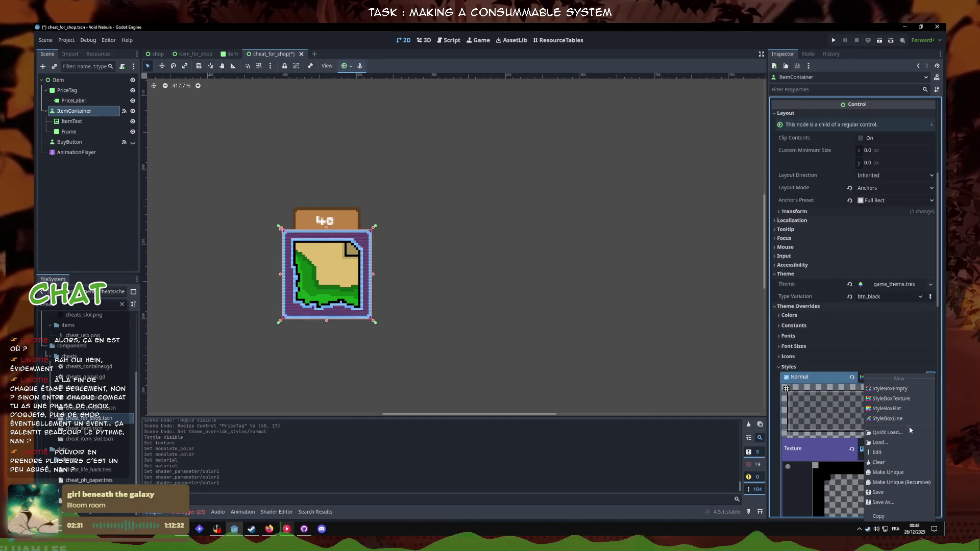
left_click(898, 393)
key("Escape")
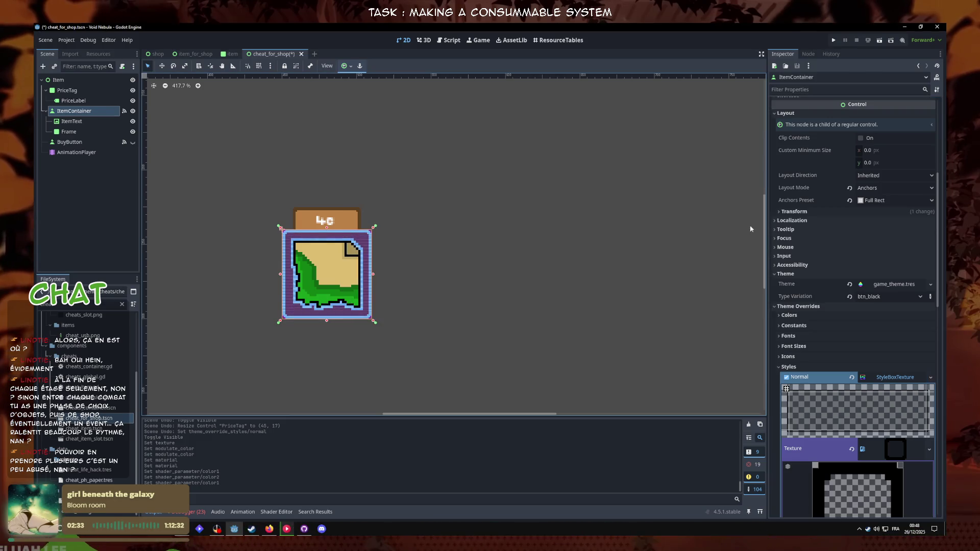
Load the dark navy background image as the Normal style's texture and save the scene.
scroll(899, 440, "down", 5)
scroll(925, 182, "up", 4)
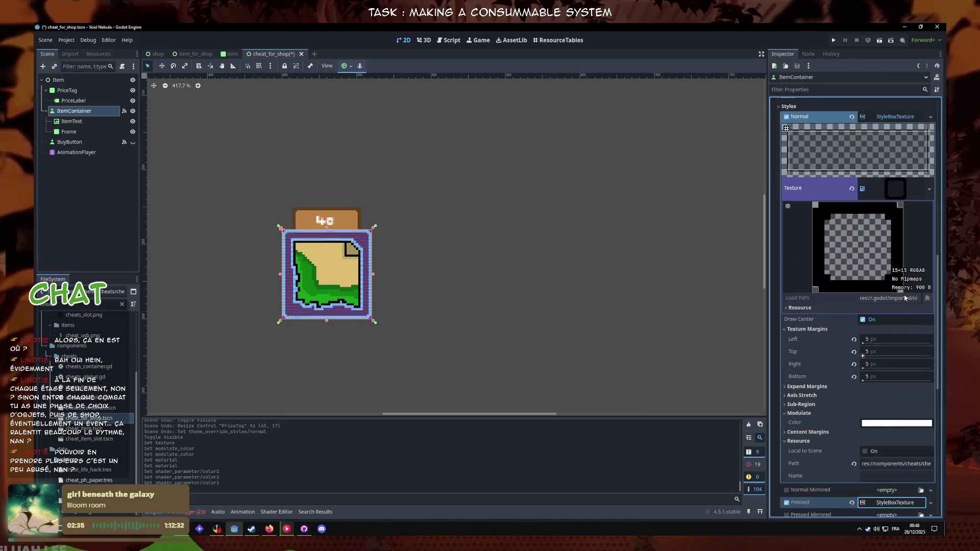
left_click(928, 239)
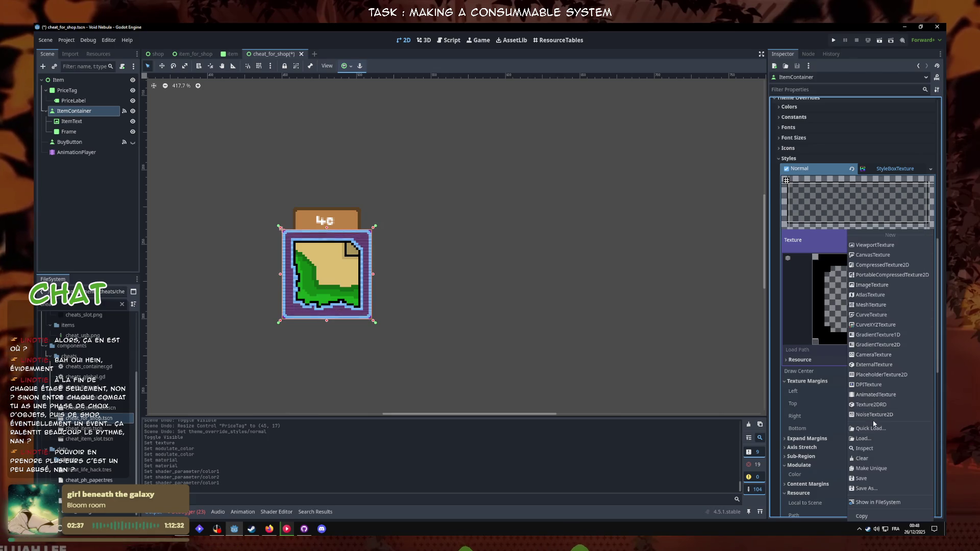
left_click(891, 416)
double_click(546, 200)
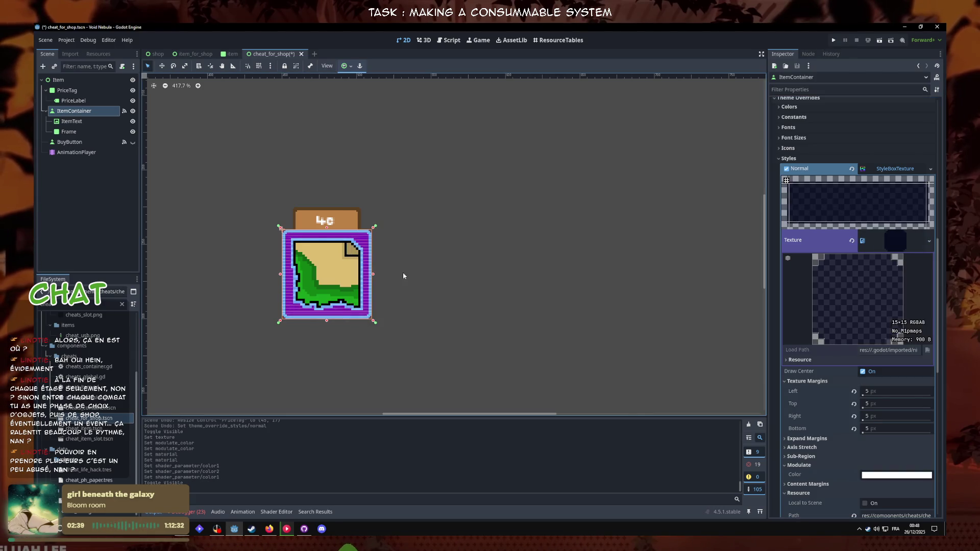
left_click(567, 283)
key("ctrl+s")
Check ItemContainer's properties, then select the Frame node.
left_click(84, 111)
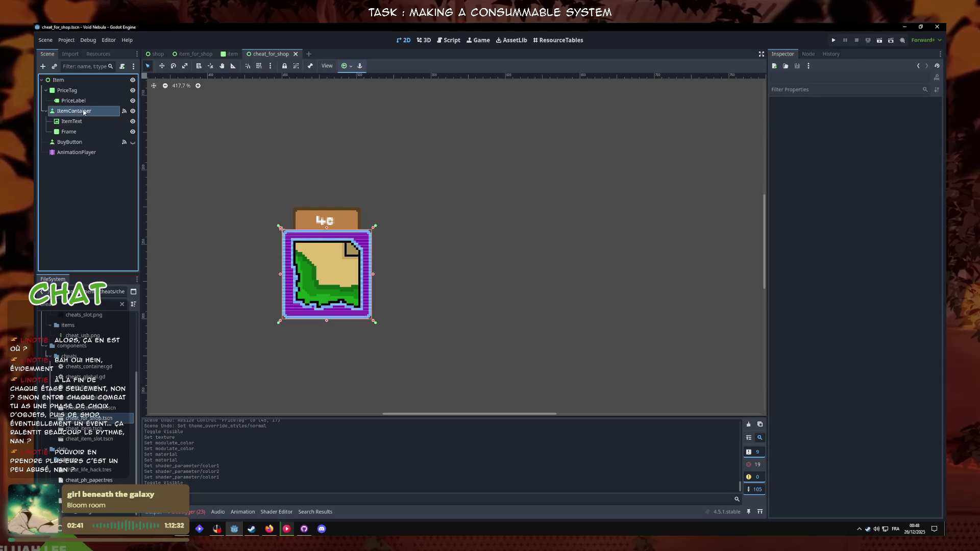
scroll(843, 329, "down", 5)
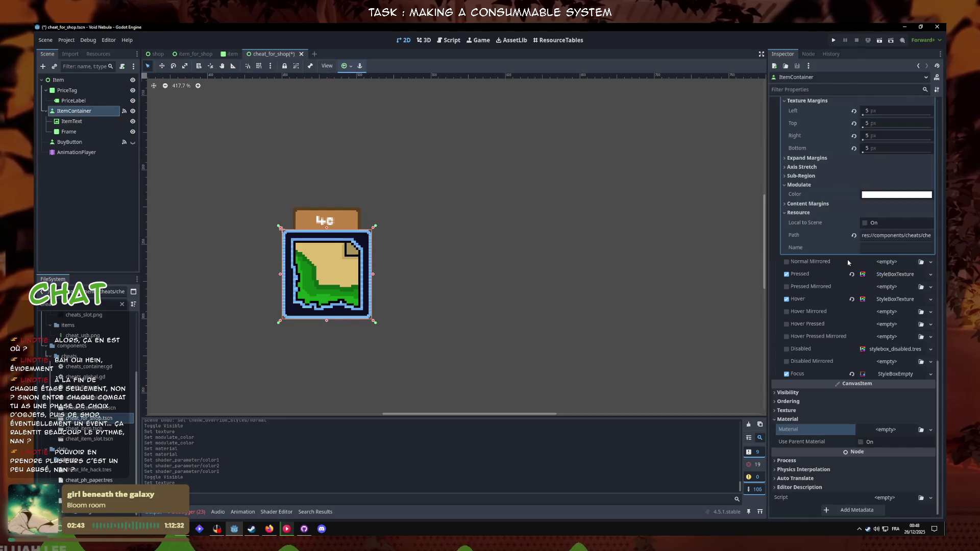
left_click(453, 247)
left_click(78, 132)
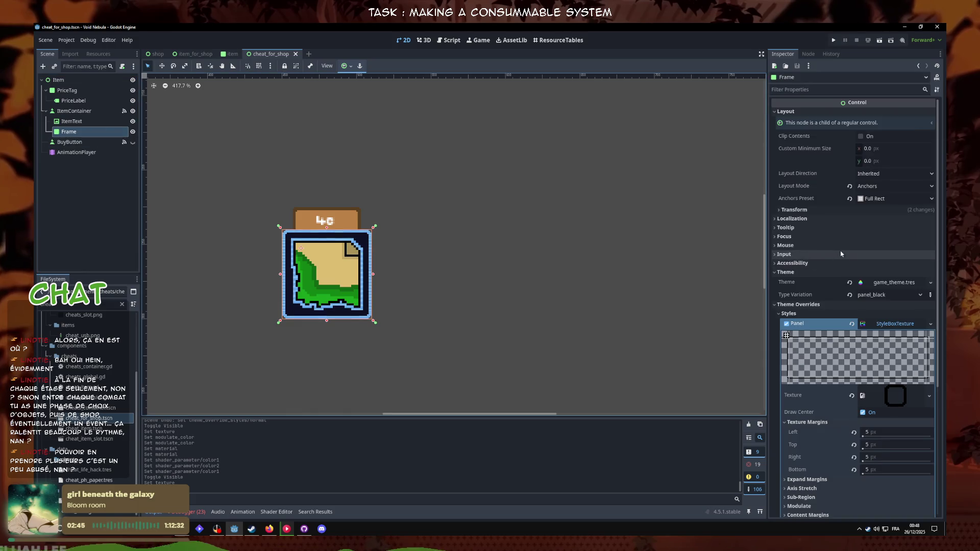
Make the Frame's ui_hologram material unique to this frame.
scroll(895, 345, "down", 4)
left_click(893, 430)
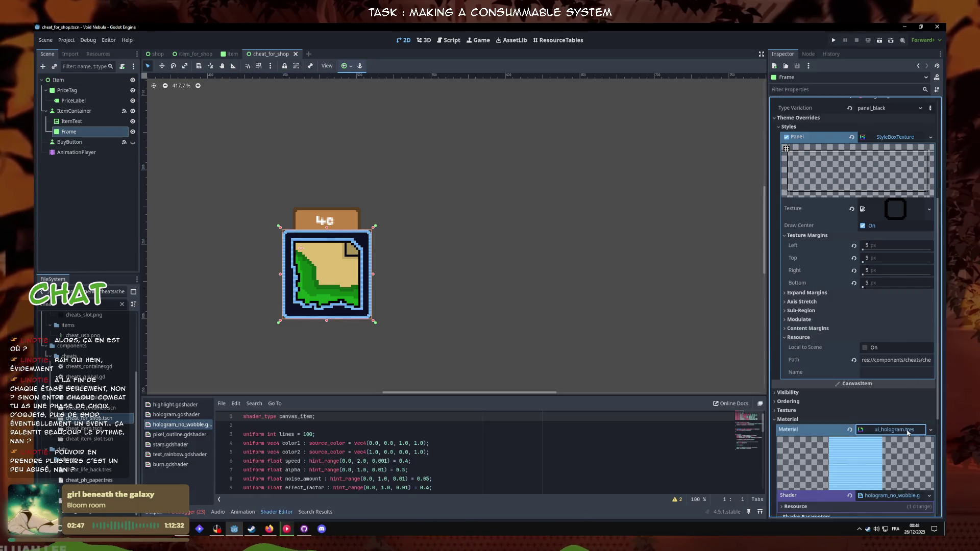
left_click(930, 325)
left_click(894, 410)
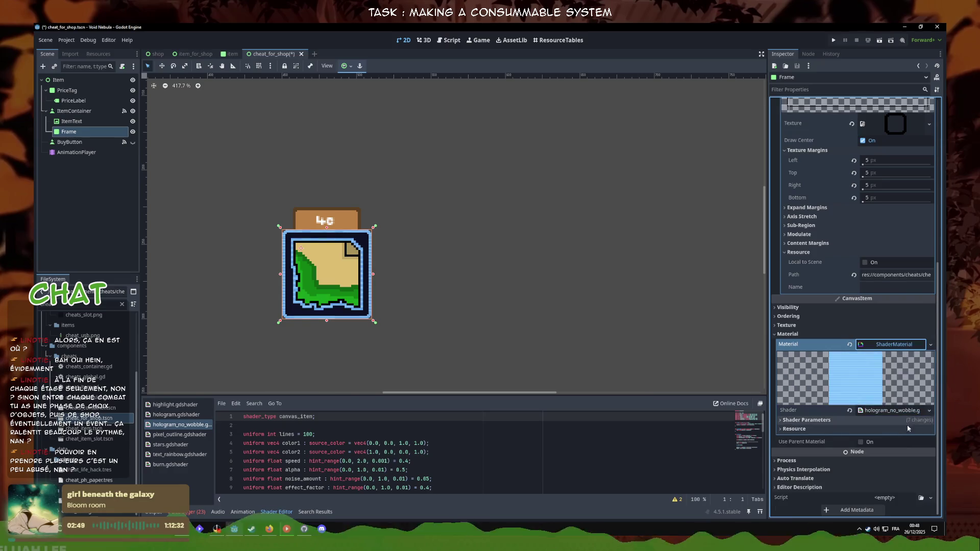
Shift the hologram's Color 1 and Color 2 to darkened purple tones.
left_click(896, 442)
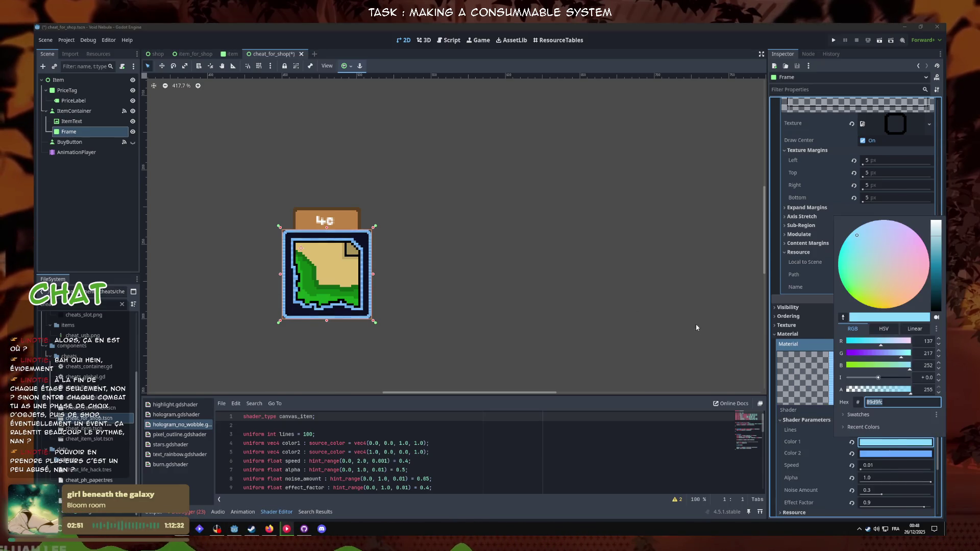
left_click_drag(870, 361, 806, 360)
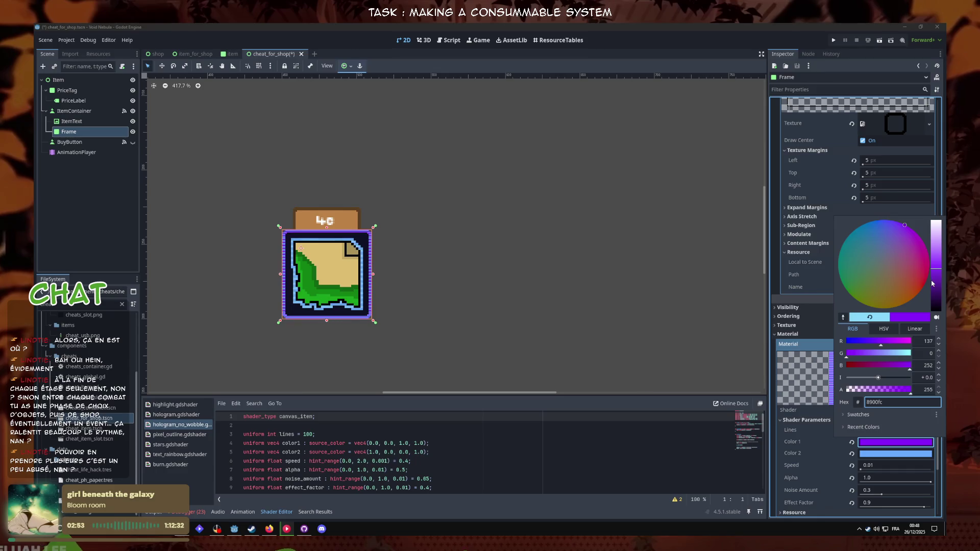
left_click_drag(932, 283, 936, 281)
left_click(910, 453)
left_click(921, 273)
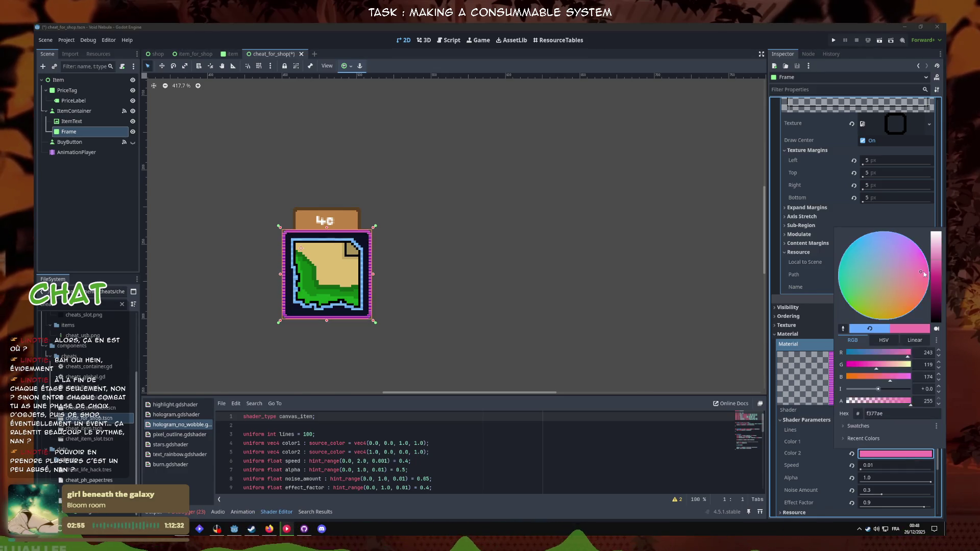
left_click(914, 243)
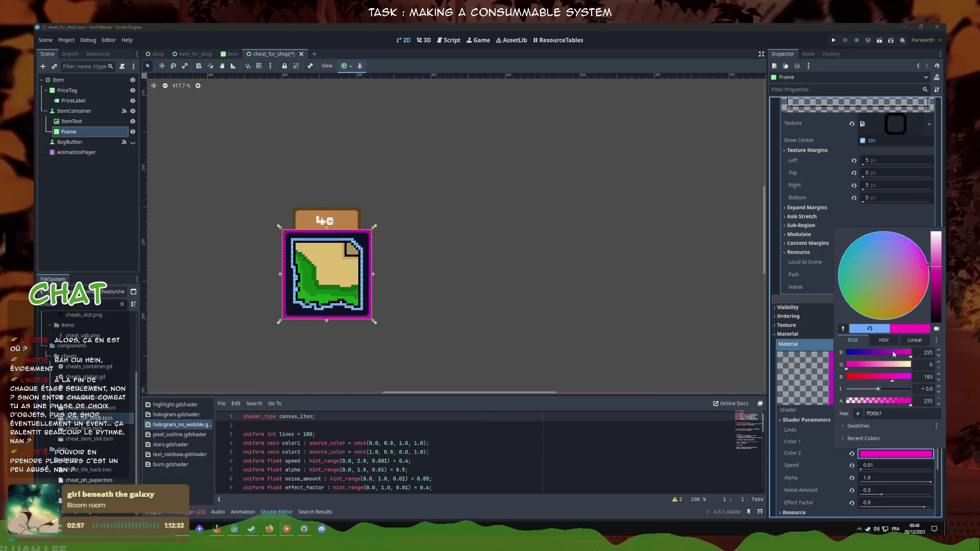
left_click_drag(936, 245, 936, 223)
mouse_move(930, 268)
left_mouse_down()
mouse_move(938, 298)
mouse_move(945, 254)
mouse_move(943, 281)
mouse_move(943, 261)
left_mouse_up()
left_click(895, 442)
Make Color 1 a vivid magenta-purple, save, and compare against the other scenes.
left_click(896, 442)
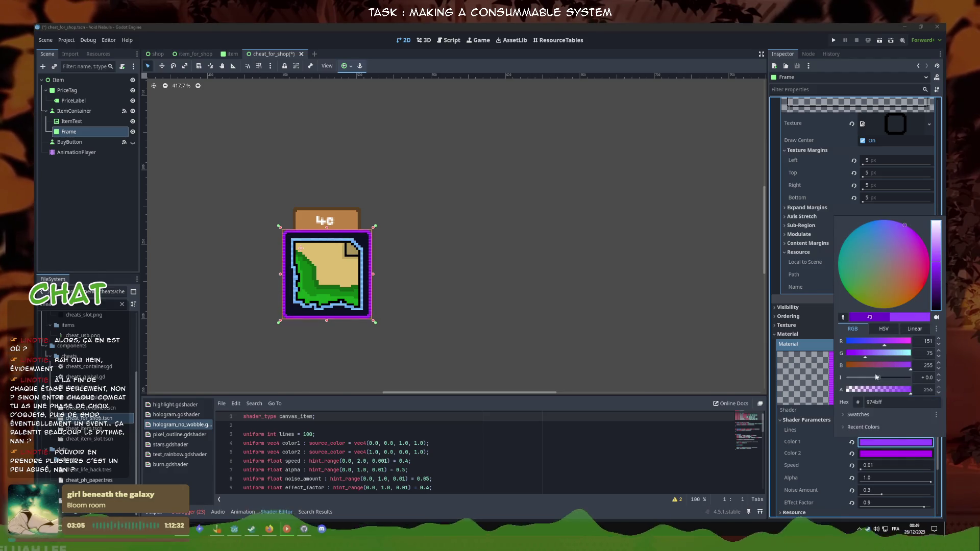
left_click_drag(906, 290, 939, 215)
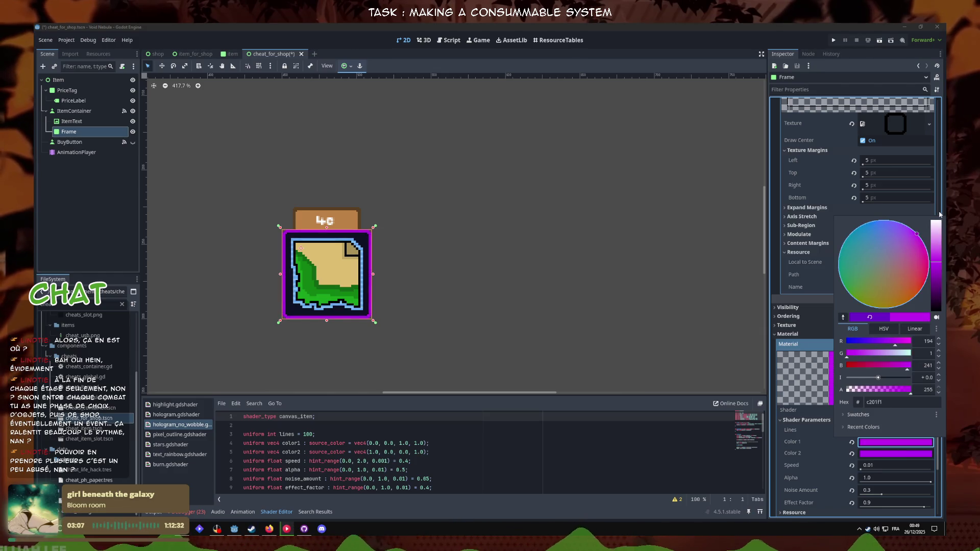
mouse_move(934, 261)
left_mouse_down()
mouse_move(941, 288)
mouse_move(943, 252)
mouse_move(943, 263)
left_mouse_up()
left_click(663, 289)
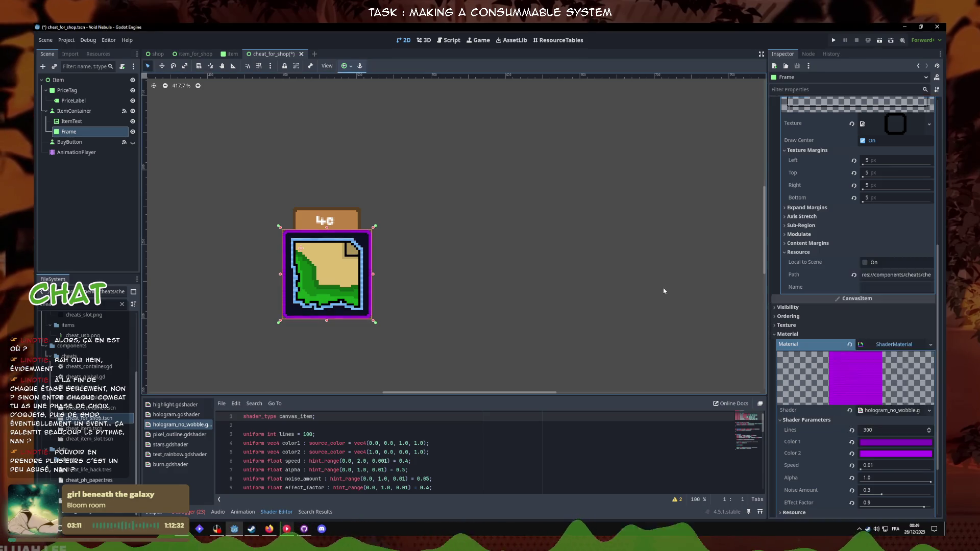
left_click(661, 291)
key("ctrl+s")
left_click(197, 54)
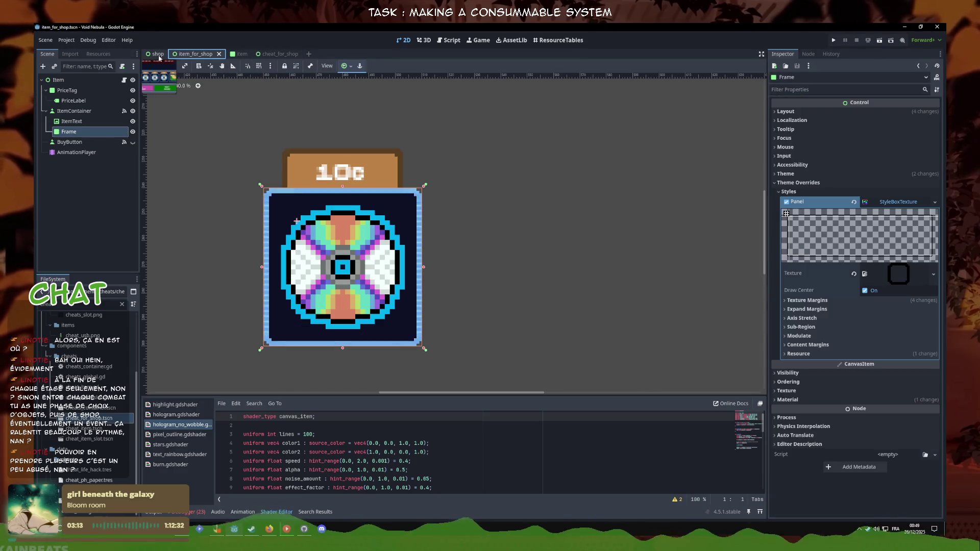
left_click(158, 53)
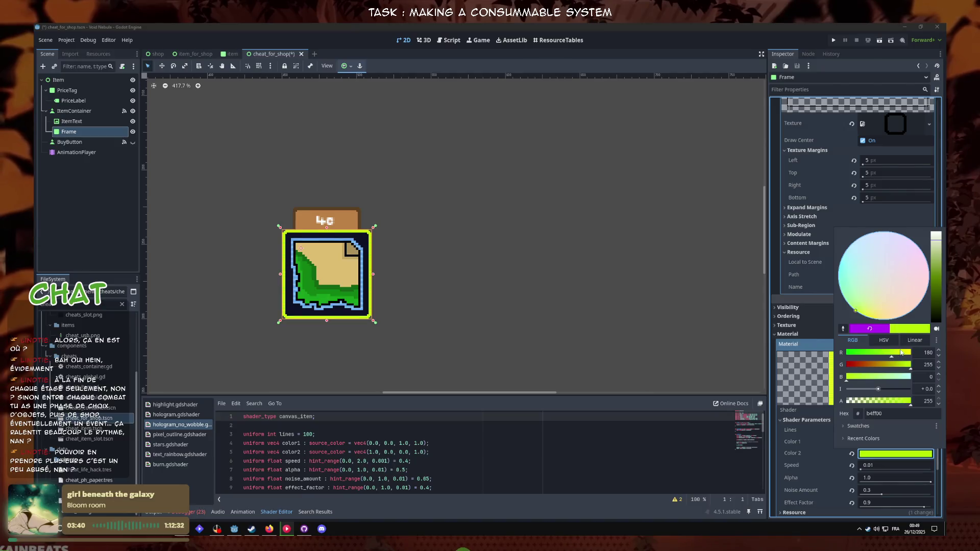
Set Color 2 to yellow ffff00, darken it slightly, and save.
left_click(873, 455)
left_click(870, 454)
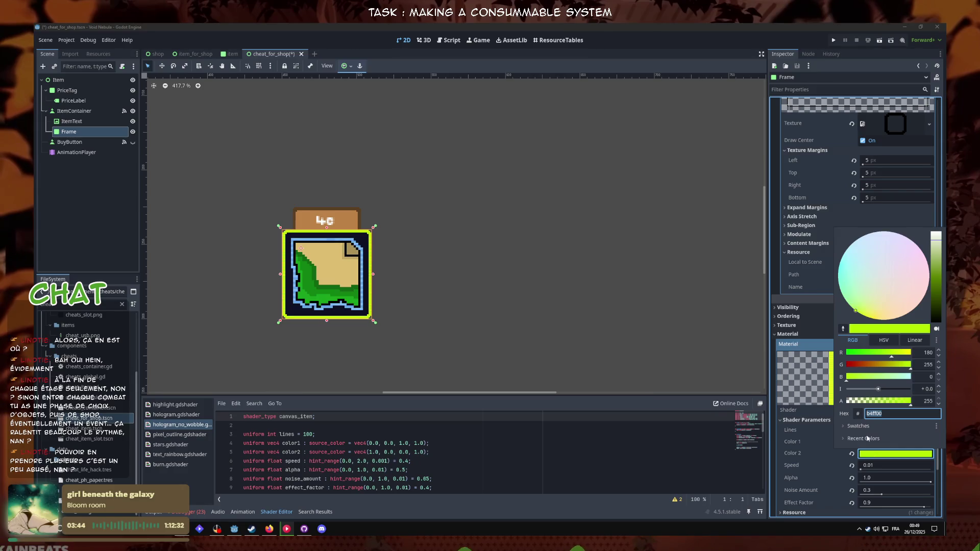
type("ffff00")
key("Return")
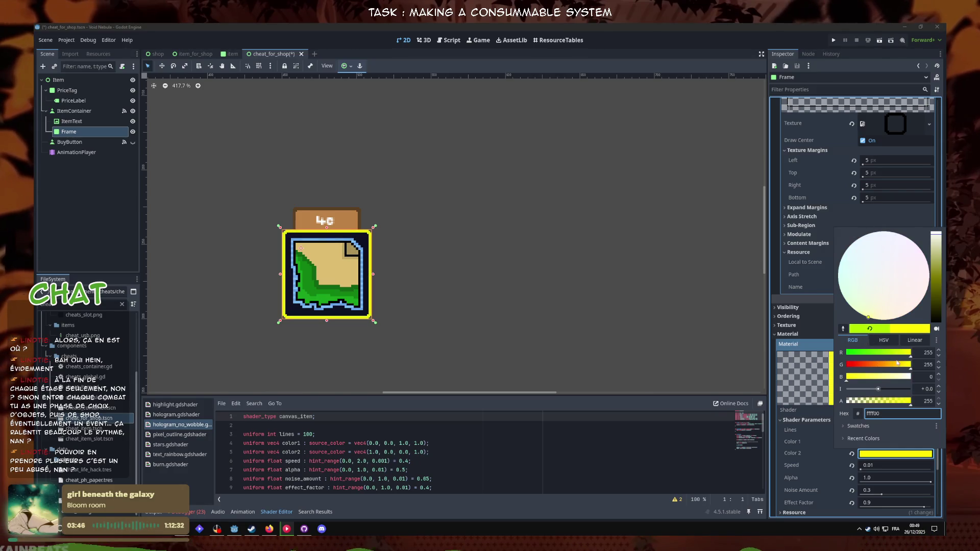
mouse_move(936, 238)
left_mouse_down()
mouse_move(939, 273)
mouse_move(945, 259)
left_mouse_up()
key("ctrl+s")
left_click(683, 293)
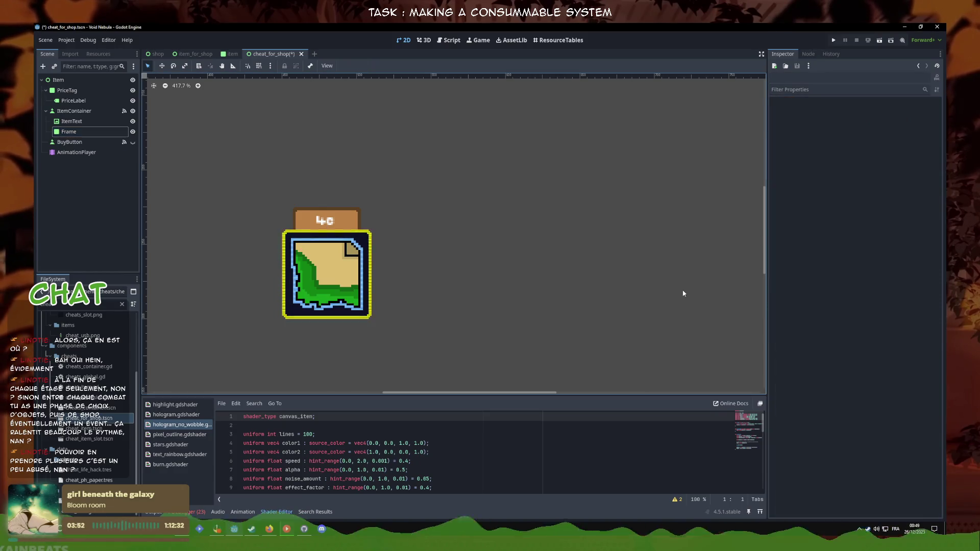
Back in the cheat card scene, set the Frame's Color 1 to green 00ff00 and darken it.
left_click(196, 54)
left_click(230, 54)
left_click(273, 54)
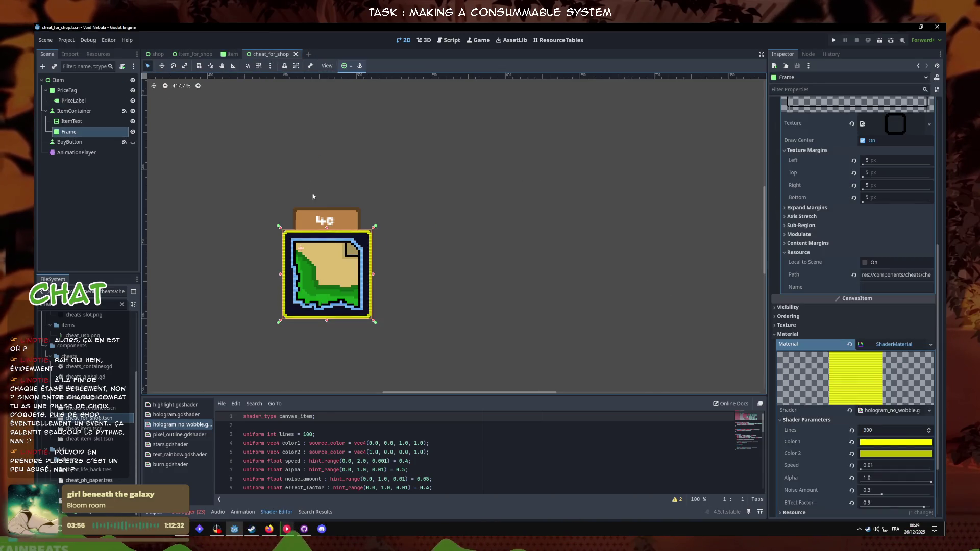
scroll(893, 398, "down", 3)
left_click(894, 390)
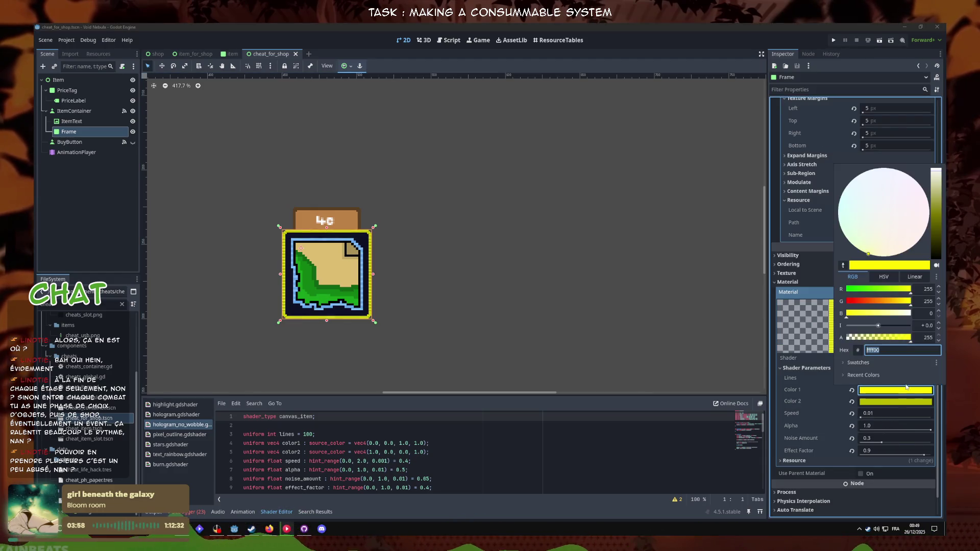
type("00ff00")
mouse_move(938, 209)
left_mouse_down()
mouse_move(936, 220)
mouse_move(929, 215)
left_mouse_up()
left_click(904, 403)
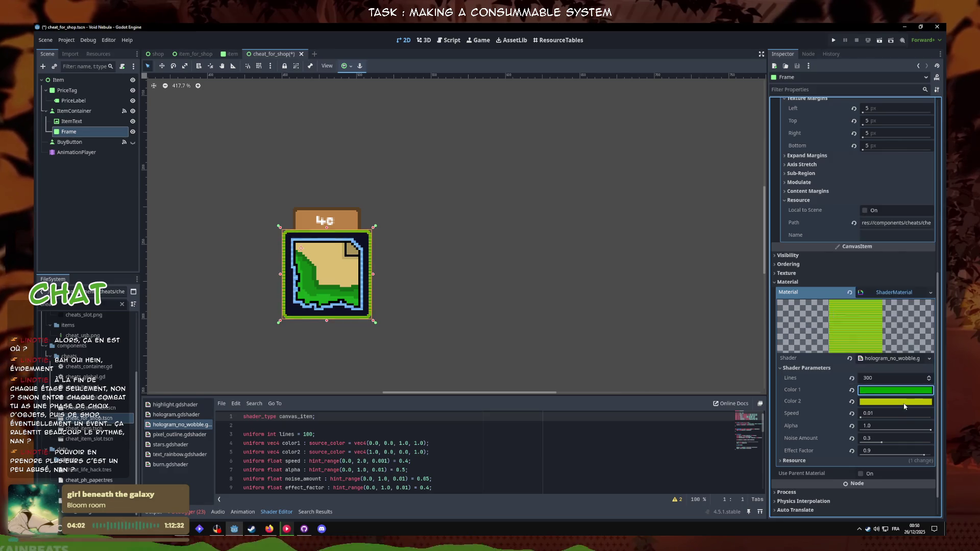
Change Color 2 to a darker green shade and brighten Color 1.
left_click(905, 403)
left_click(848, 251)
mouse_move(935, 204)
left_mouse_down()
mouse_move(936, 240)
mouse_move(928, 200)
mouse_move(926, 249)
left_mouse_up()
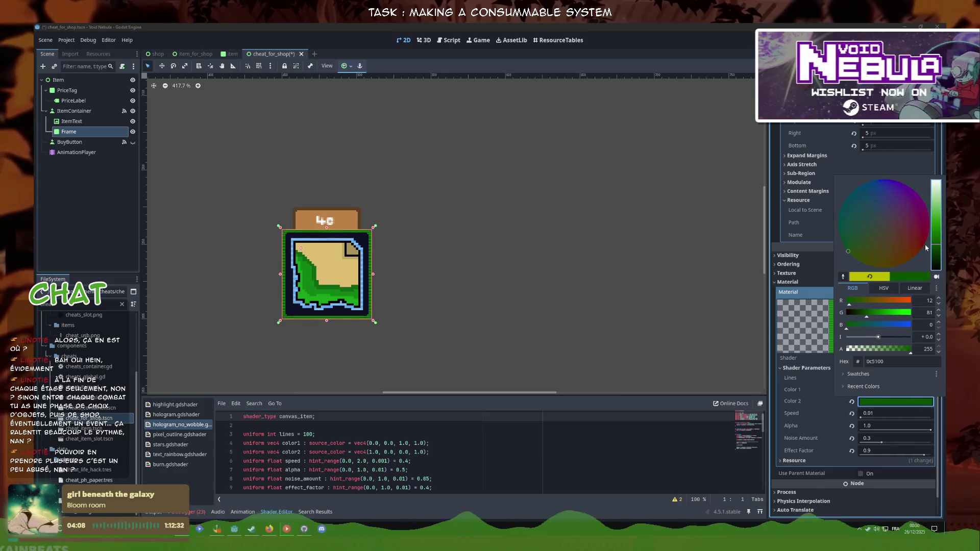
left_click(883, 402)
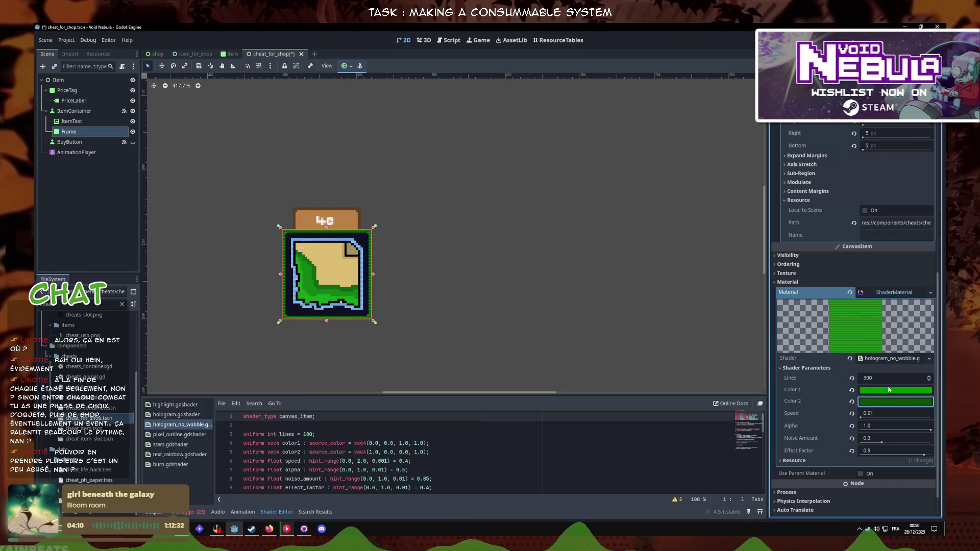
left_click(895, 390)
left_click_drag(936, 225, 931, 191)
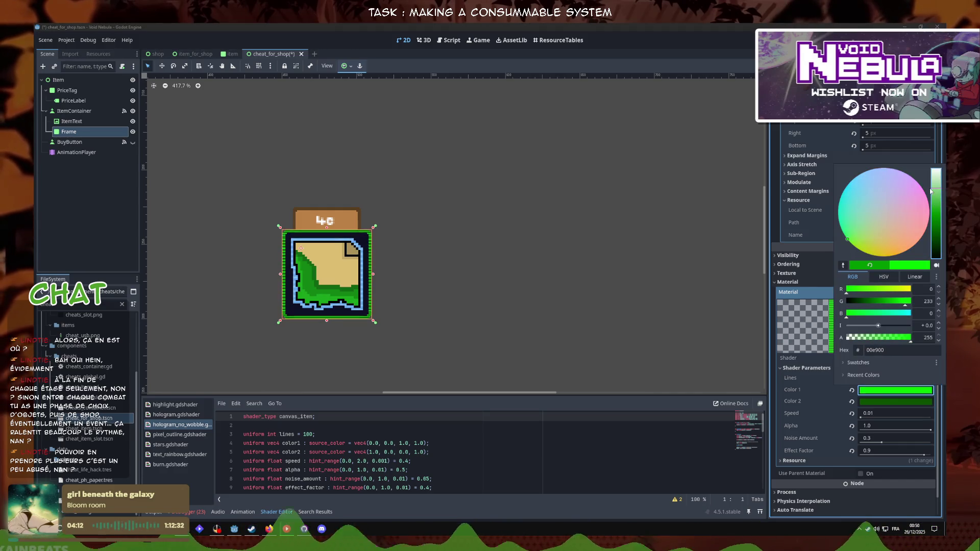
left_click(645, 275)
left_click(659, 281)
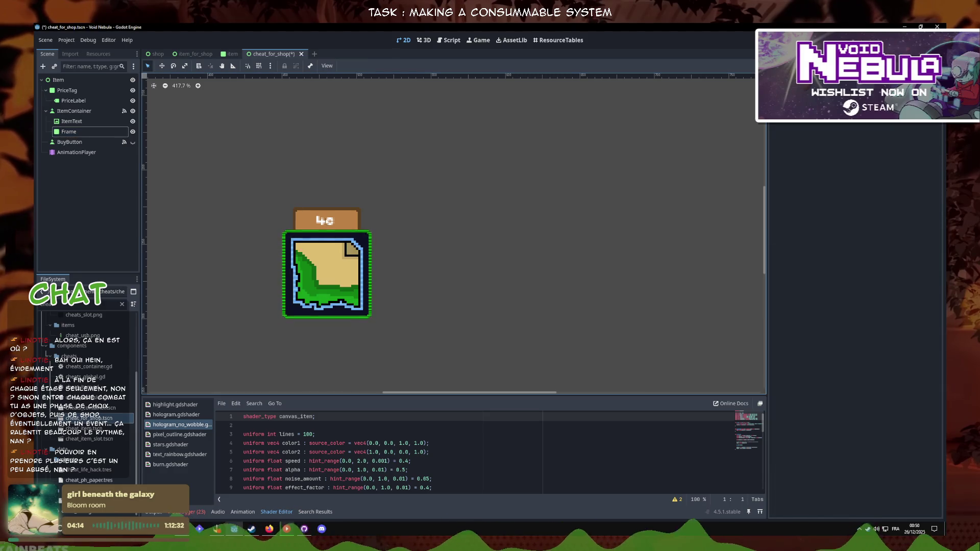
Save, preview the green-bordered 4c item in the shop scene, and return to cheat_for_shop.
key("ctrl+s")
left_click(156, 54)
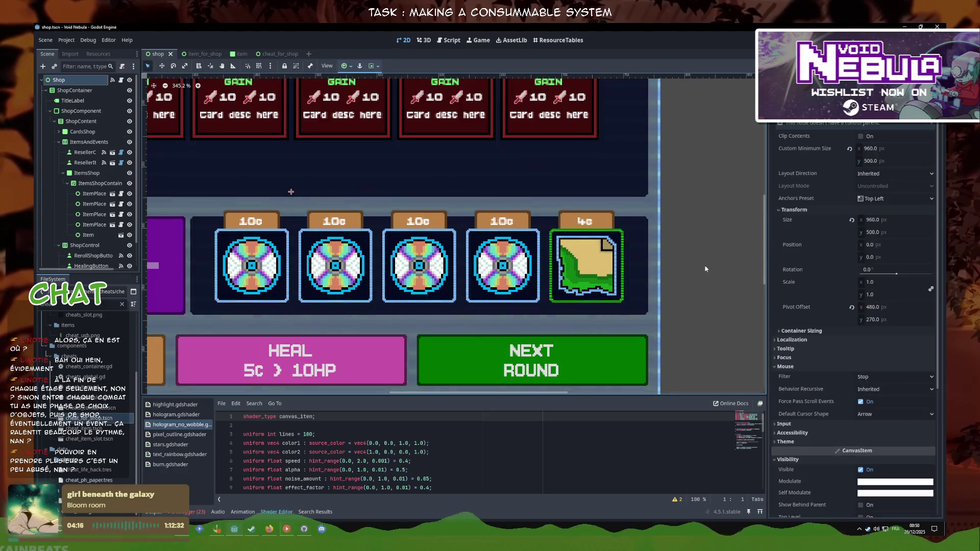
left_click(689, 265)
scroll(573, 302, "up", 5)
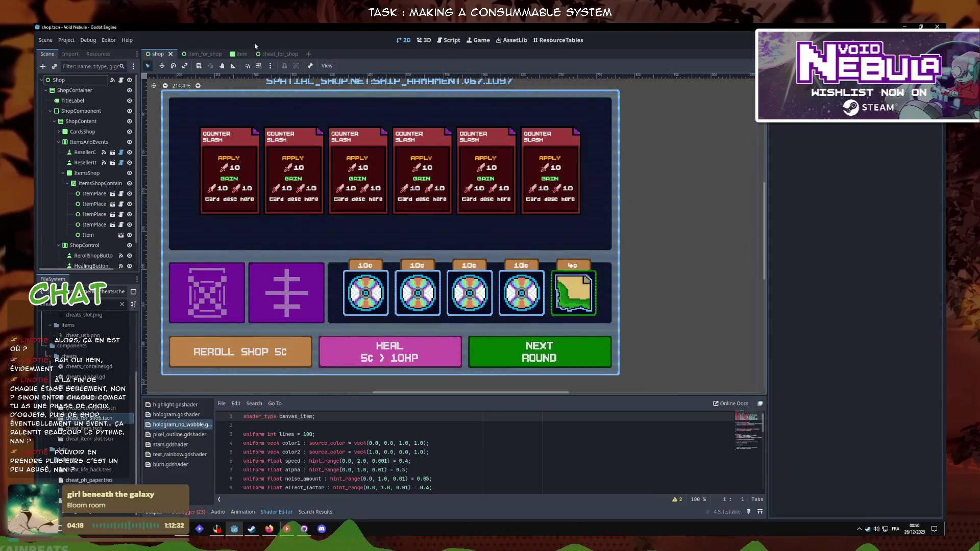
left_click(276, 54)
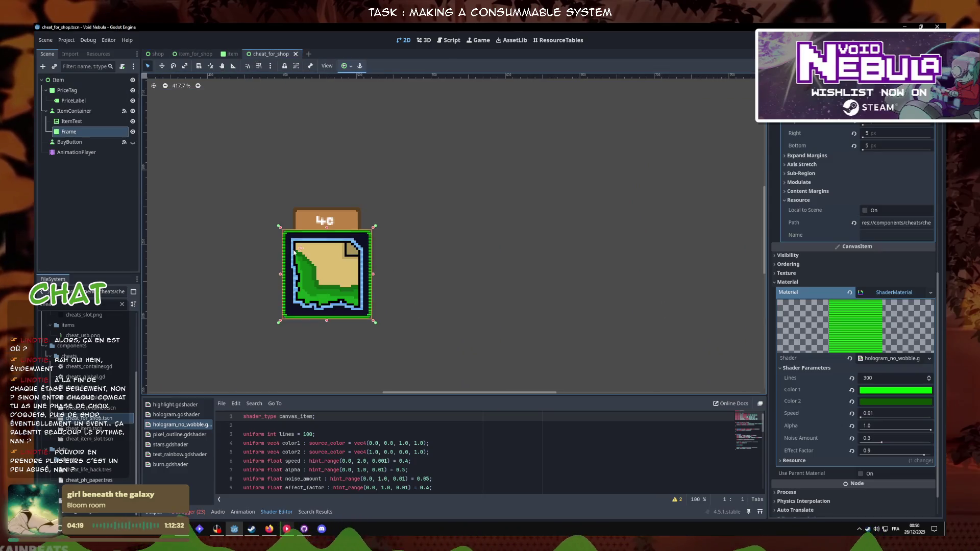
Set the hologram Lines to 150, keep Speed at 0.01, and save the scene.
left_click(881, 379)
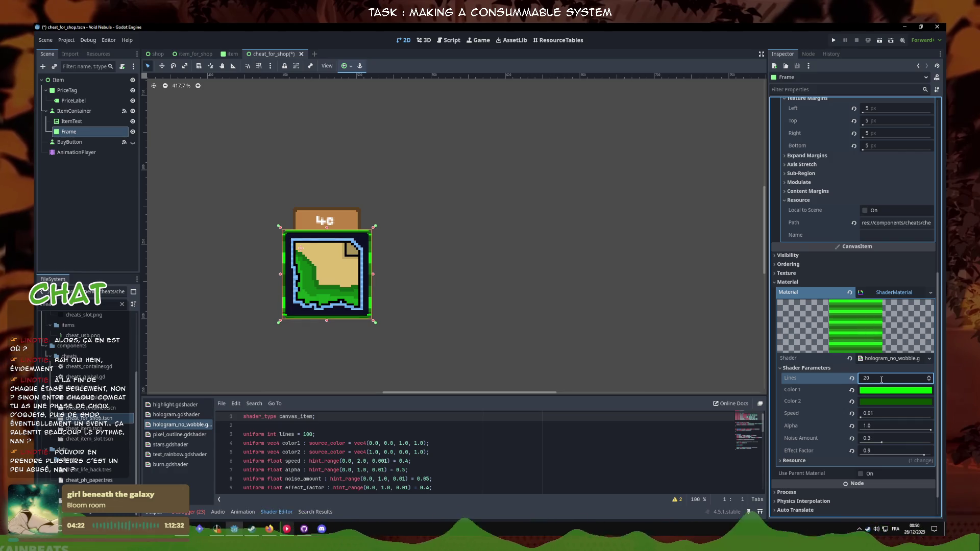
key("BackSpace")
type("300")
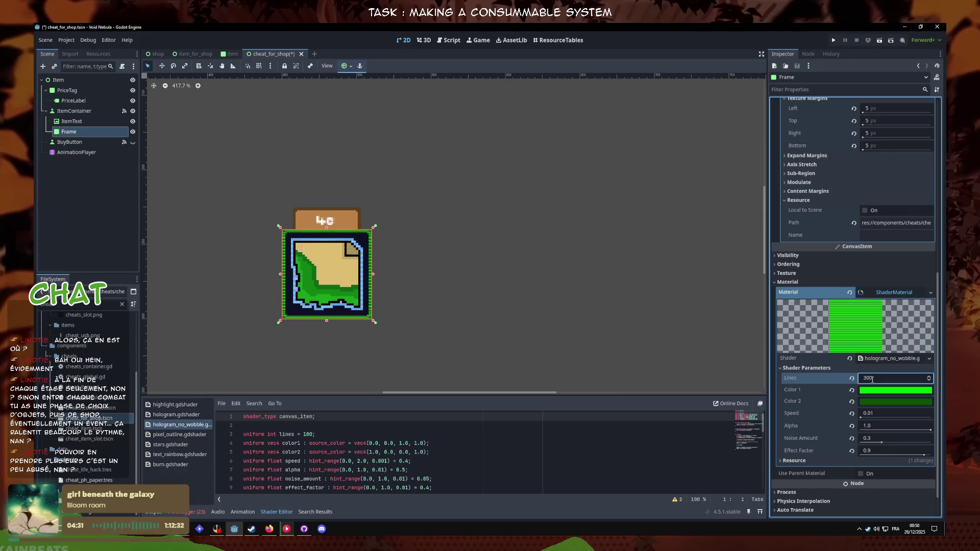
left_click(866, 416)
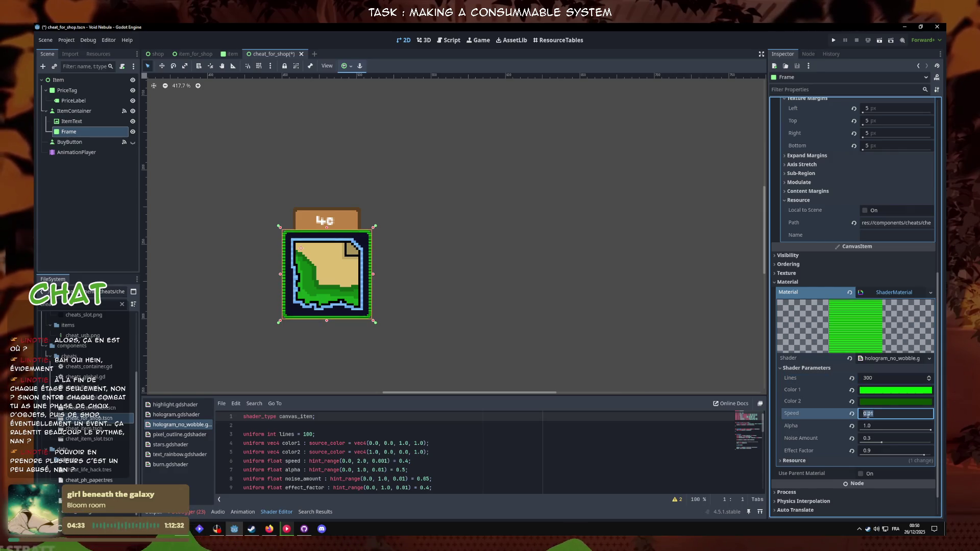
left_click_drag(868, 414, 865, 418)
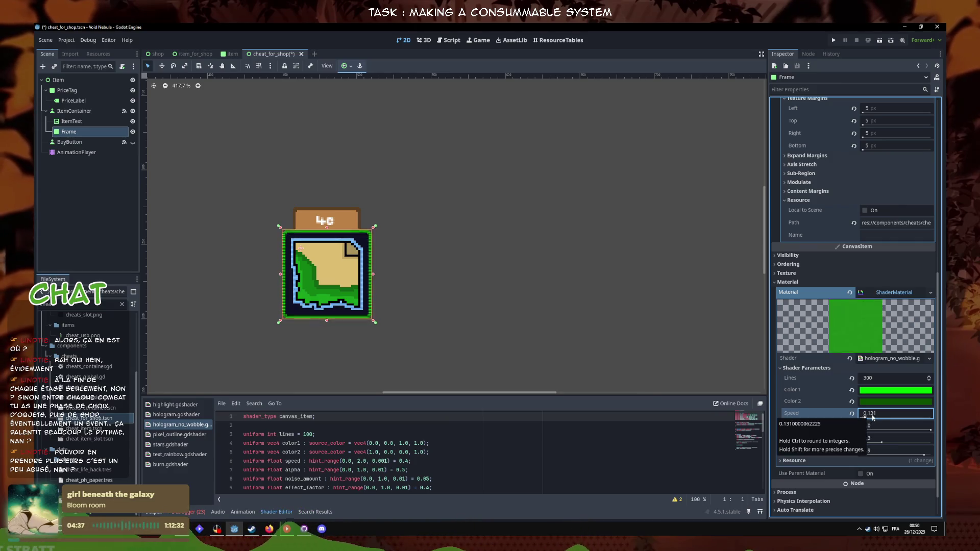
key("Escape")
left_click(881, 381)
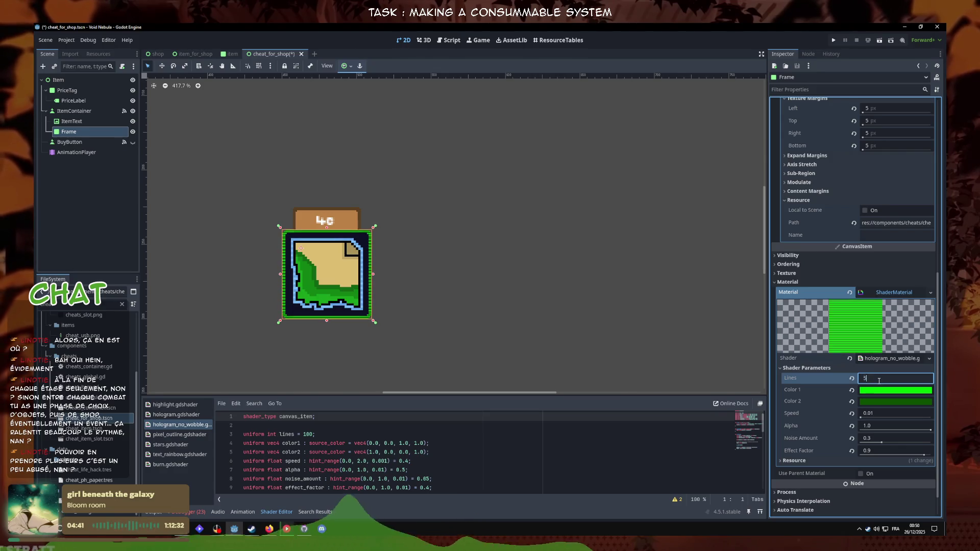
type("500")
key("Return")
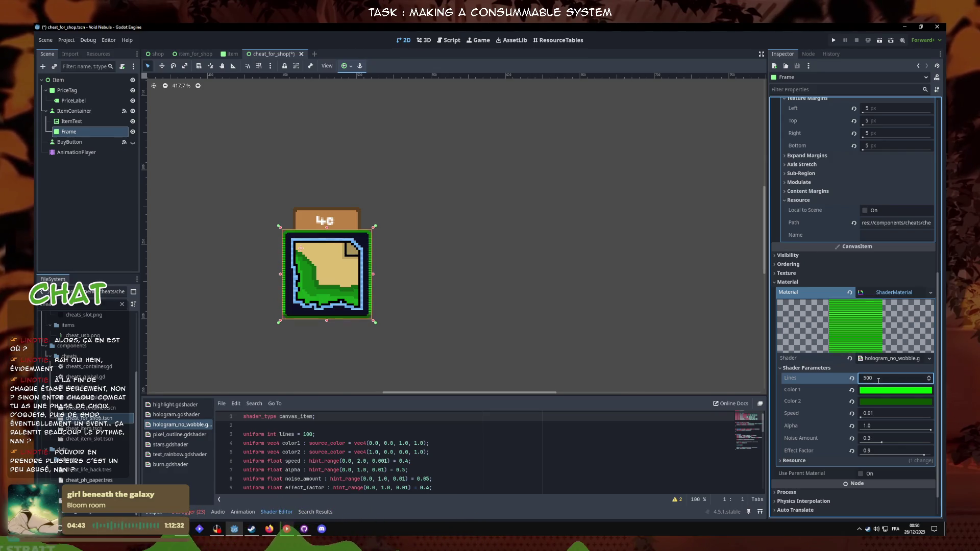
type("150")
key("Return")
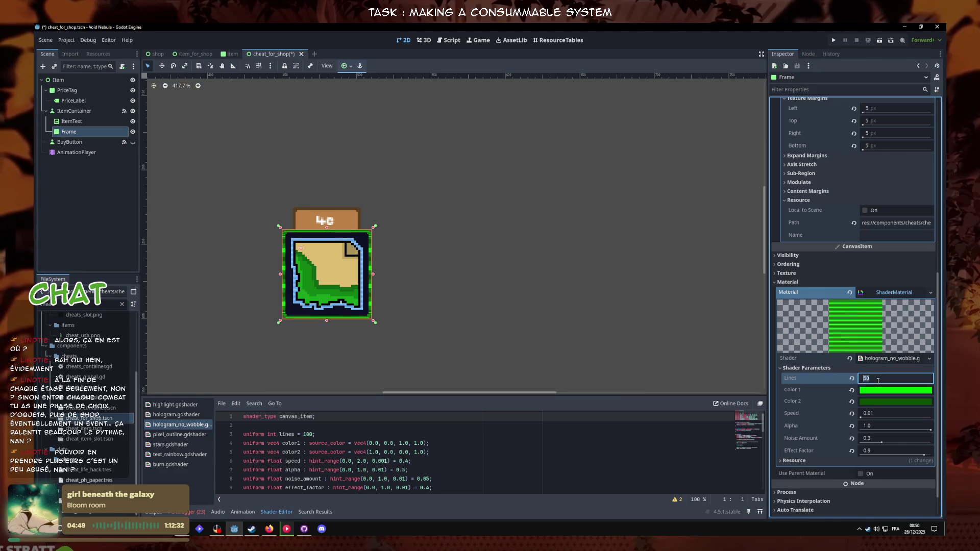
left_click(559, 297)
key("ctrl+s")
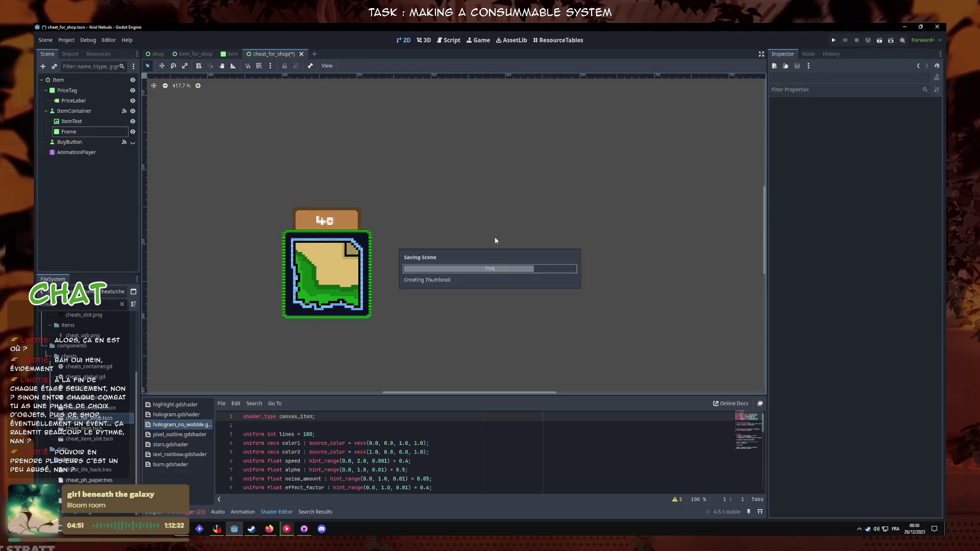
Retune the Frame's Color 1 and Color 2 to greens 009e00 and 0c5100, then save.
left_click(69, 131)
left_click(896, 391)
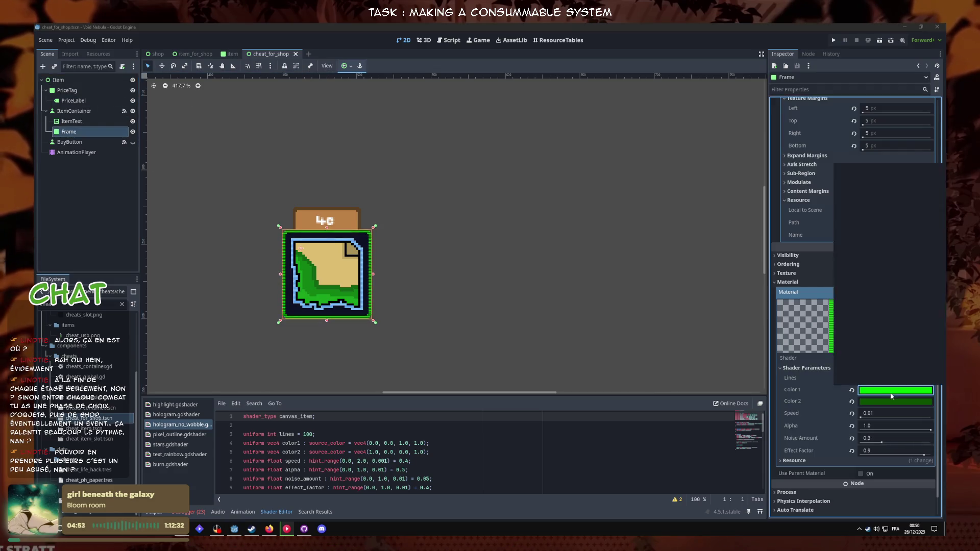
mouse_move(935, 184)
left_mouse_down()
mouse_move(936, 240)
mouse_move(936, 216)
left_mouse_up()
left_click(608, 280)
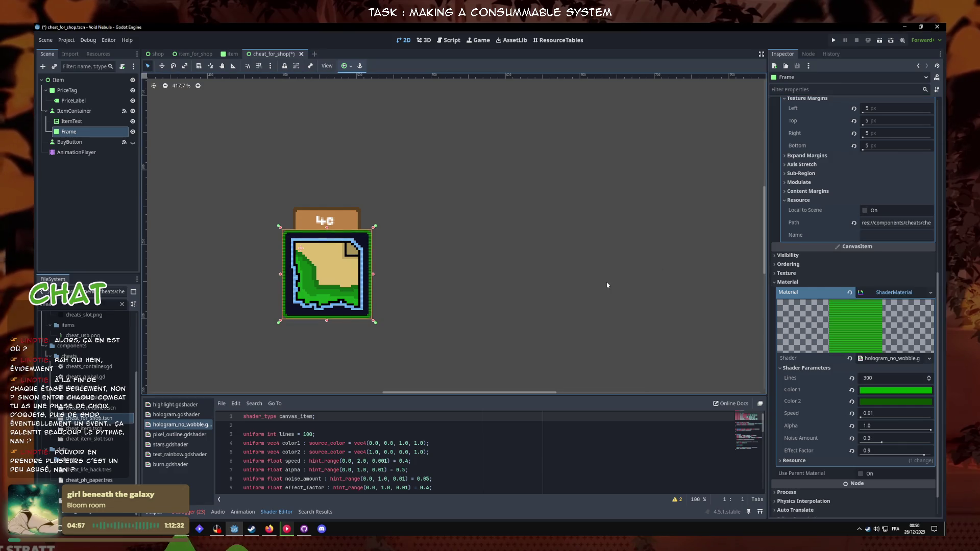
left_click(896, 401)
left_click_drag(937, 240, 936, 190)
left_click(896, 390)
key("ctrl+s")
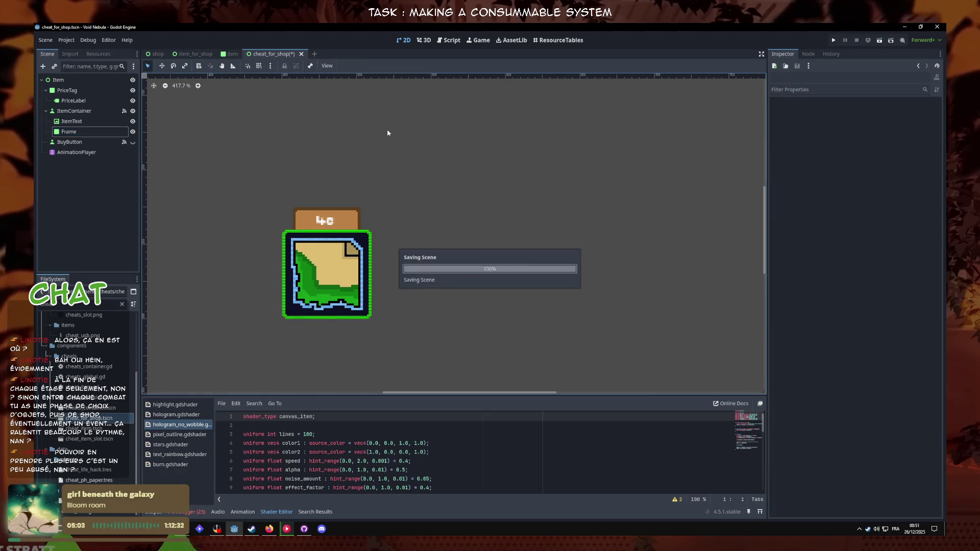
Save the shop scene, inspect the green-bordered 4c paper item by zooming, then return to cheat_for_shop.
left_click(155, 53)
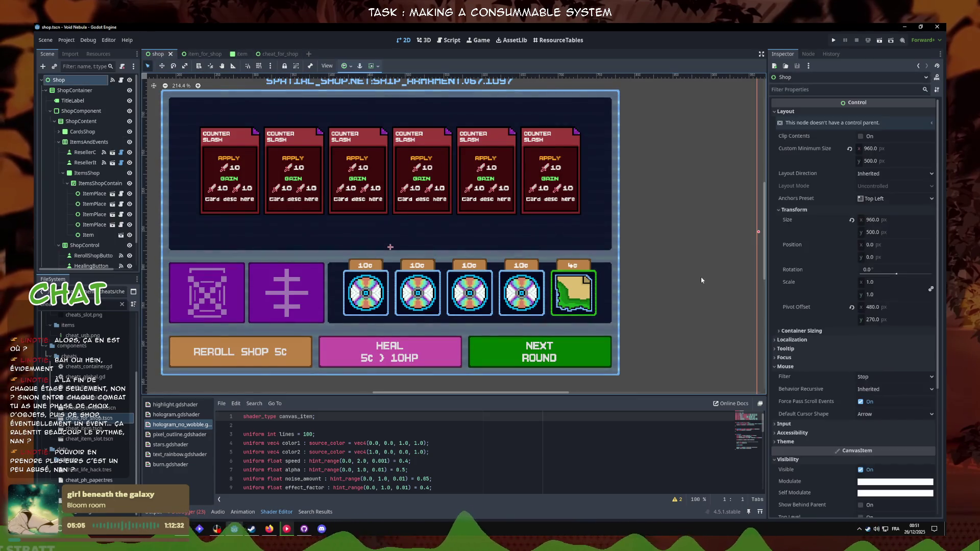
scroll(700, 277, "down", 3)
key("ctrl+s")
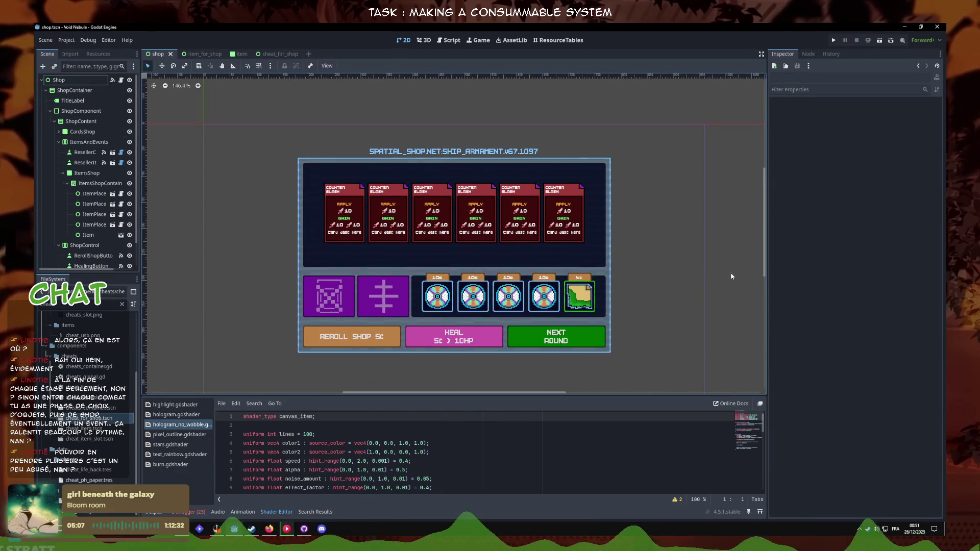
scroll(633, 292, "up", 3)
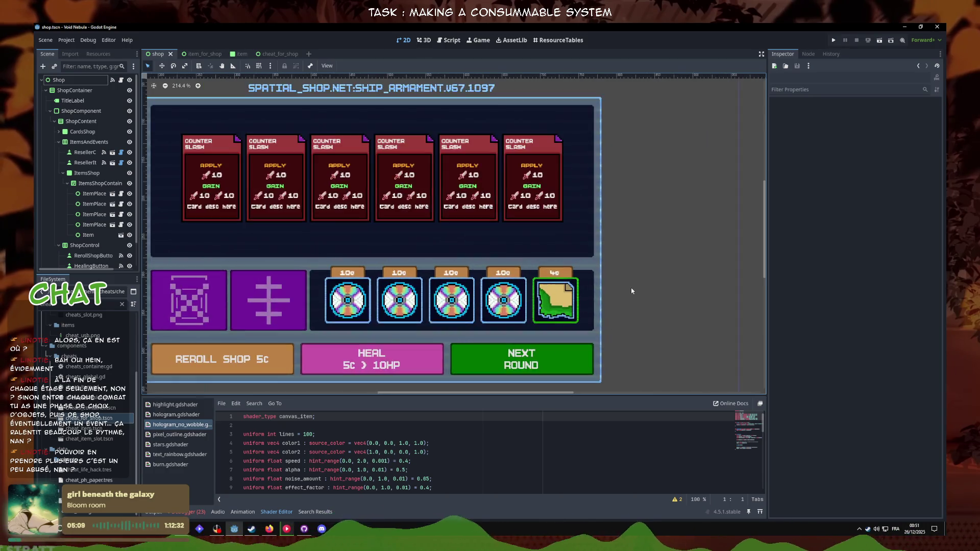
scroll(570, 277, "down", 3)
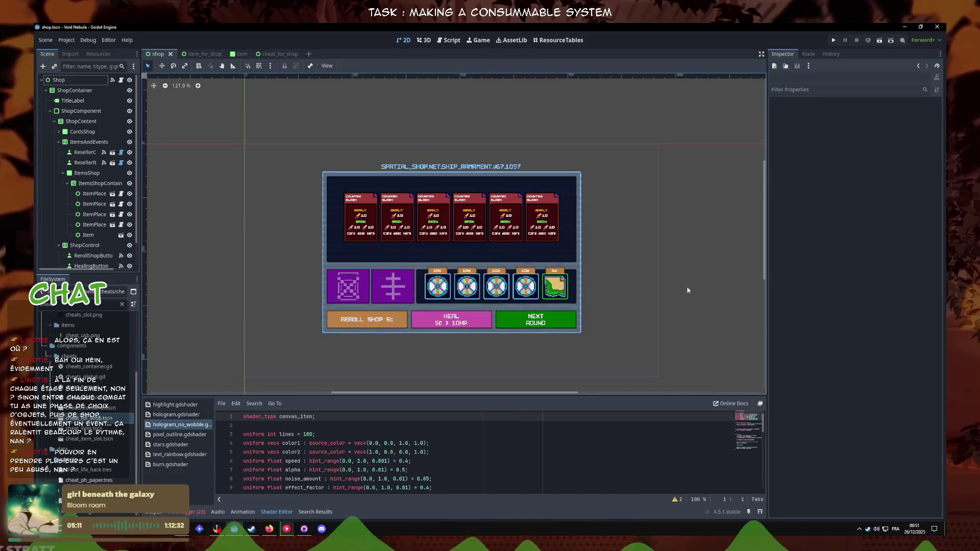
scroll(574, 293, "up", 5)
scroll(577, 306, "up", 3)
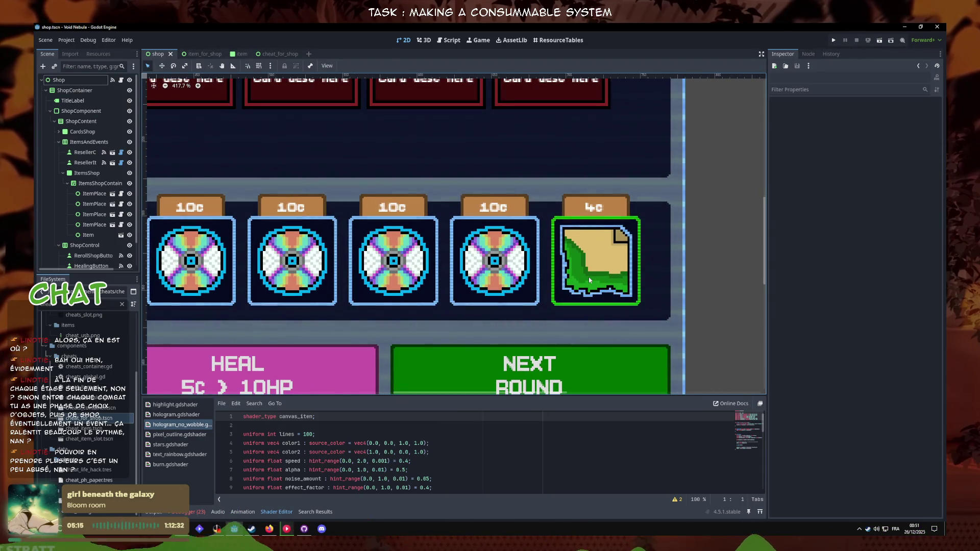
scroll(567, 257, "down", 10)
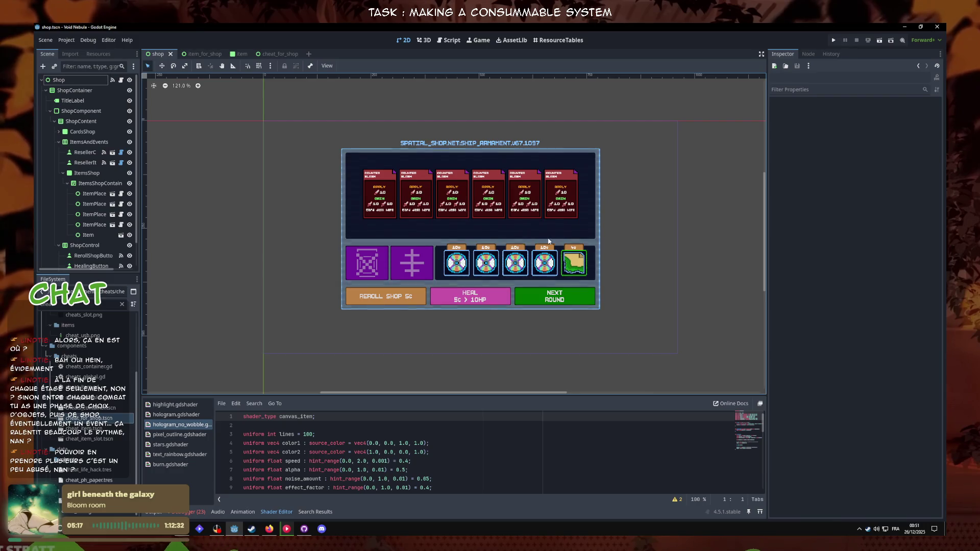
scroll(551, 265, "up", 7)
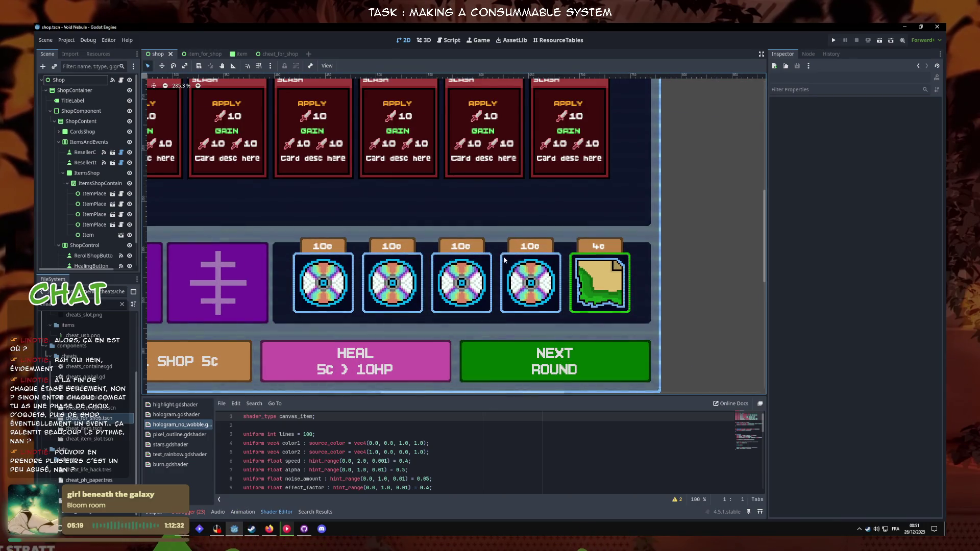
scroll(465, 241, "down", 8)
scroll(554, 287, "up", 4)
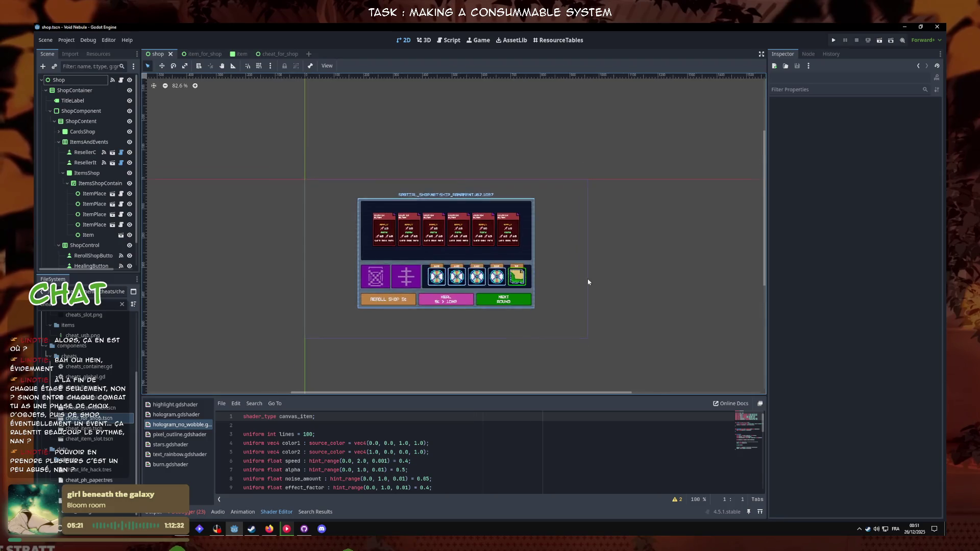
scroll(515, 270, "up", 1)
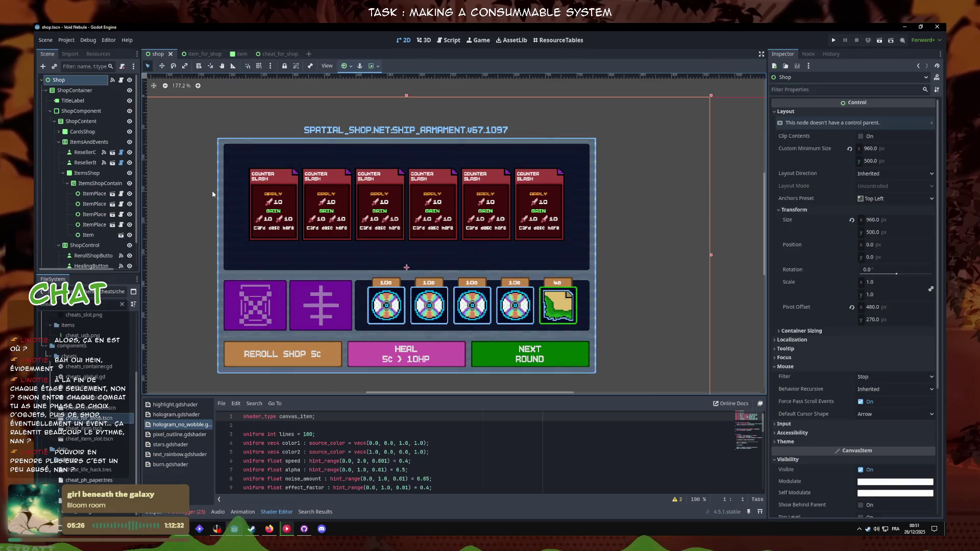
left_click(286, 52)
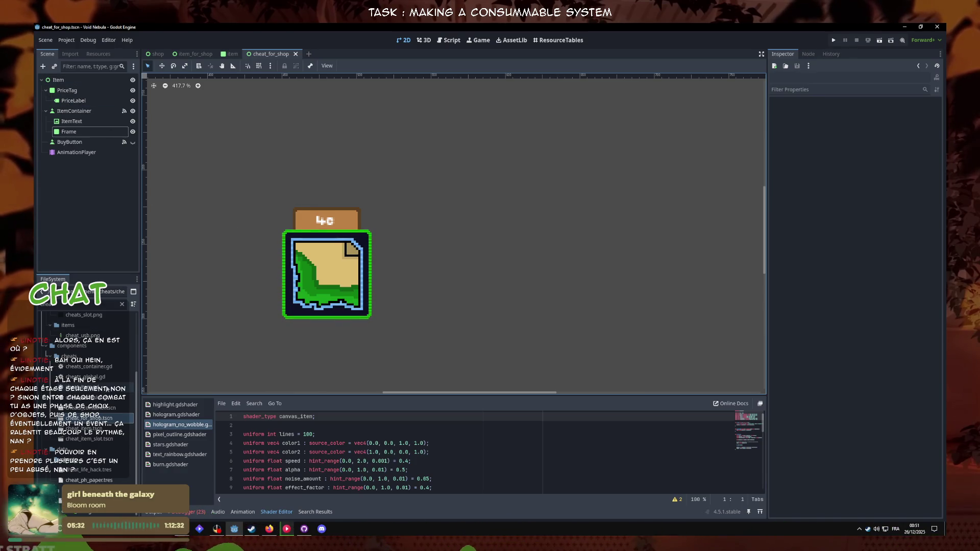
Open item_shop_button.gd via the 'item' filter and add a blank line after line 41.
left_click(75, 81)
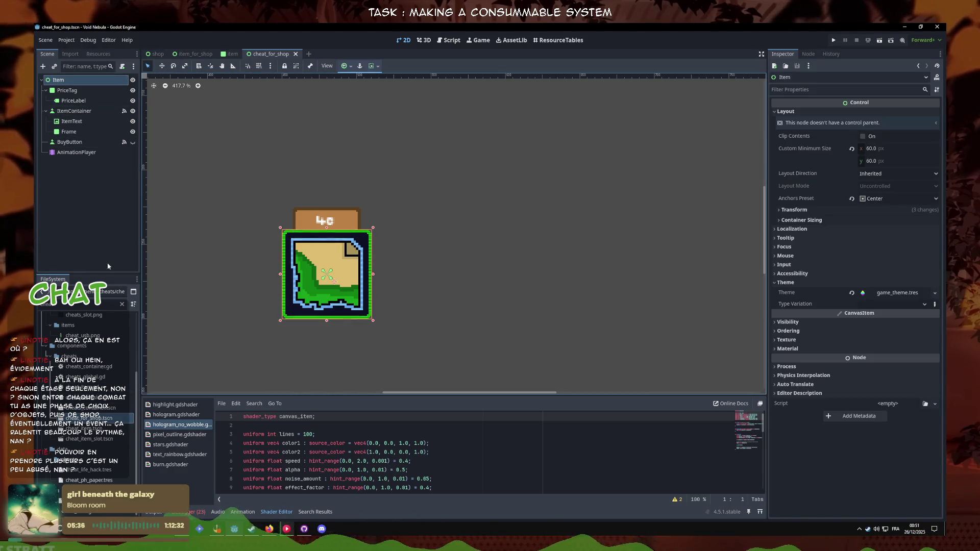
left_click(84, 306)
key("ctrl+a")
type("item")
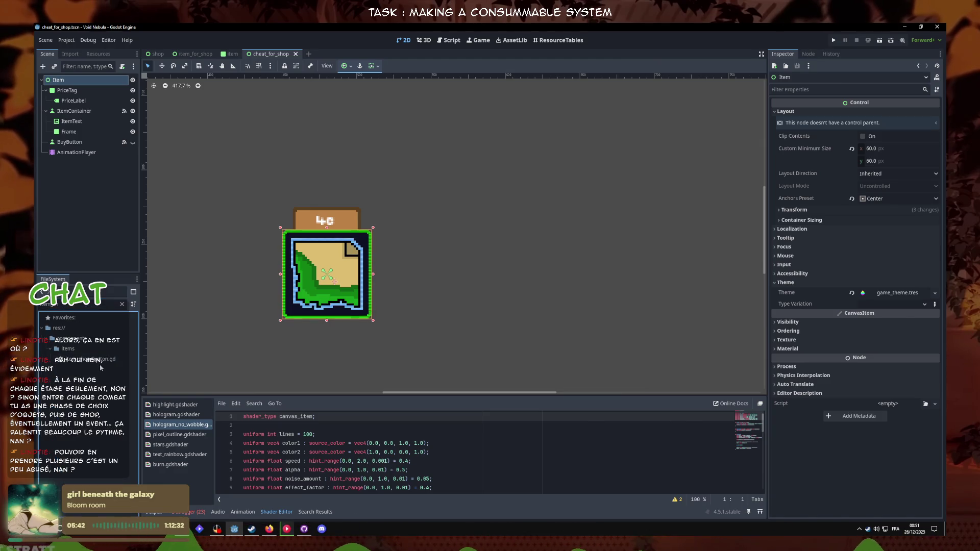
double_click(103, 360)
left_click(526, 323)
scroll(518, 313, "up", 6)
scroll(518, 313, "down", 7)
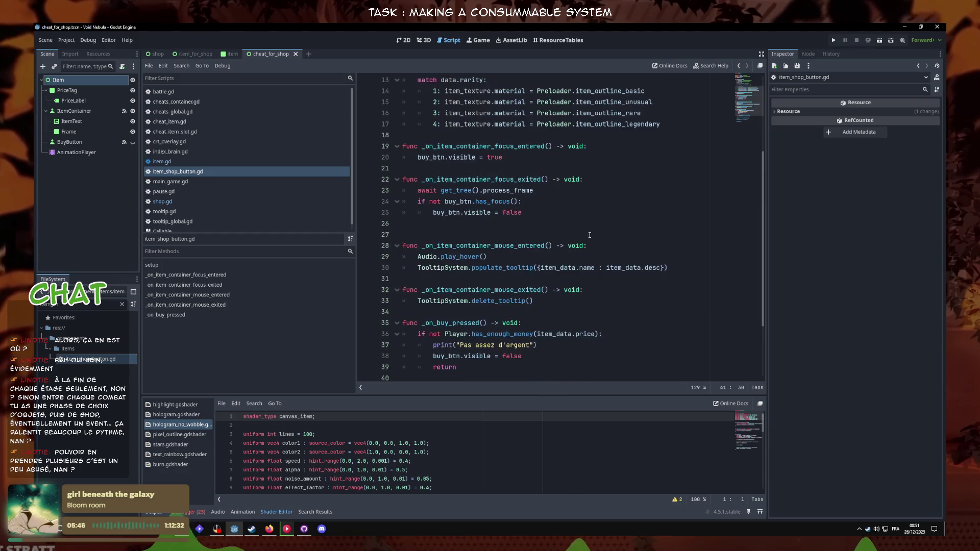
left_click(580, 299)
key("Return")
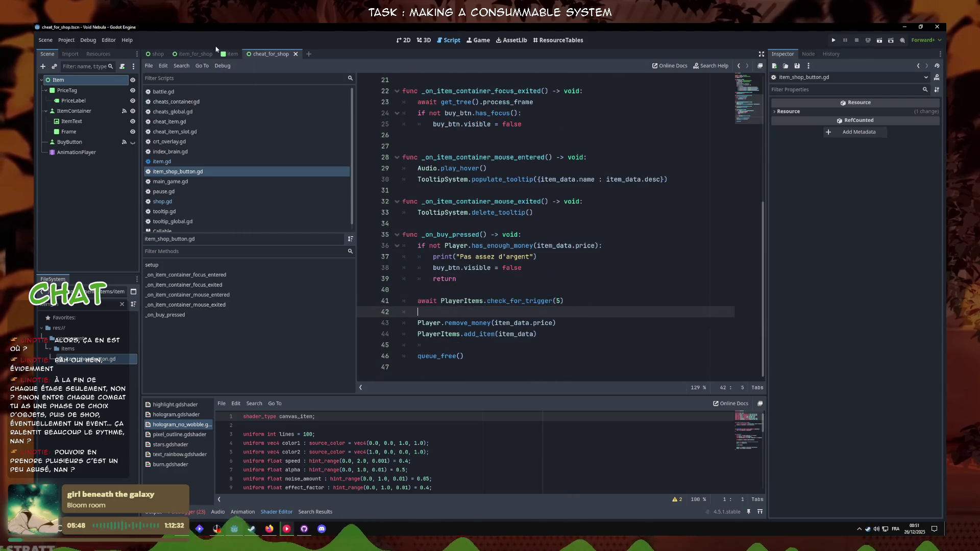
Switch to the cheat_for_shop scene and open preloader.gd via the 'preloader' filter.
left_click(194, 54)
left_click(276, 54)
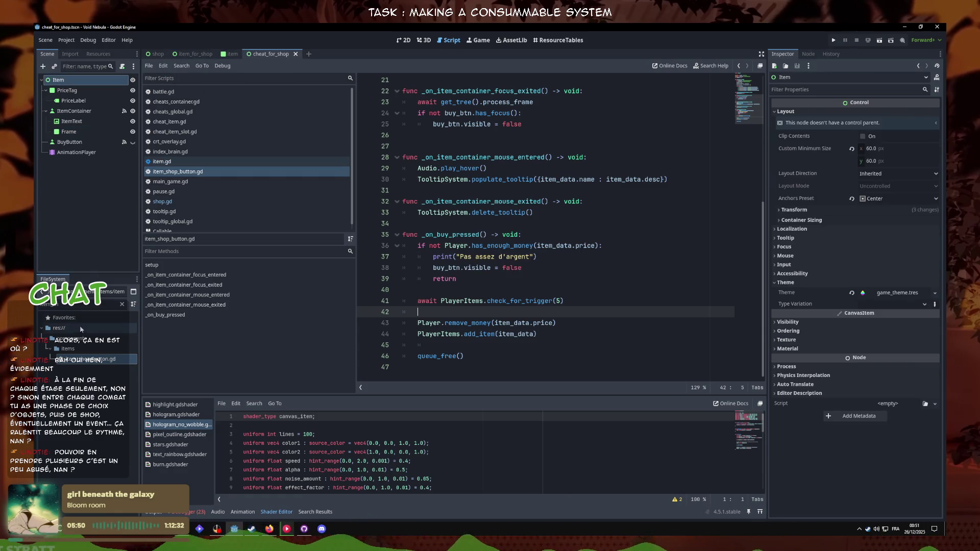
type("preloader")
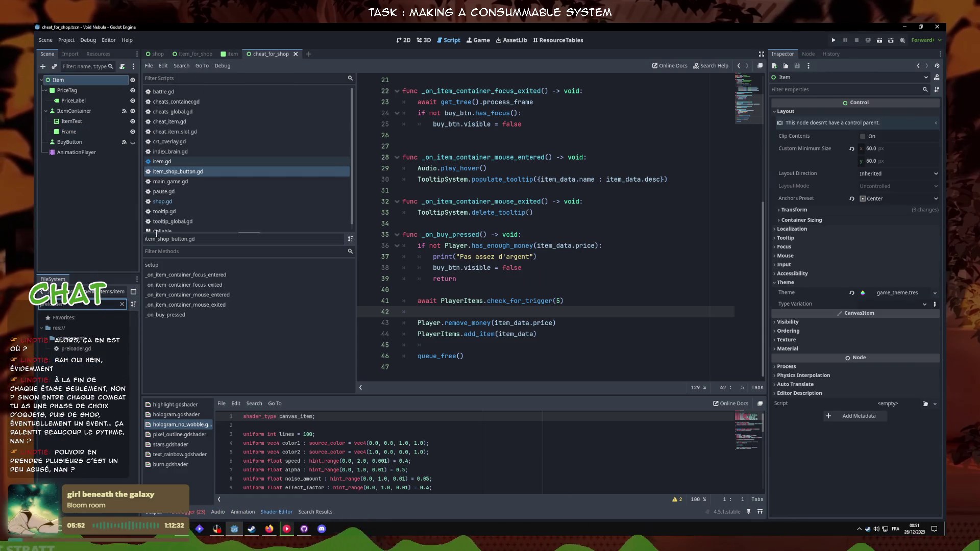
double_click(76, 349)
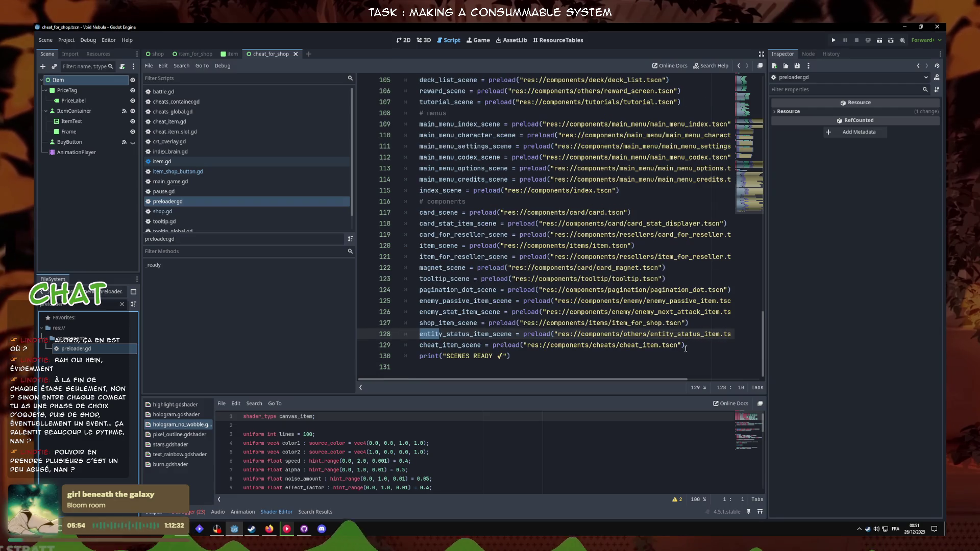
Add a shop_cheat_scene line preloading cheat_for_shop.tscn below shop_item_scene in preloader.gd.
left_click(680, 333)
key("ctrl+shift+Return")
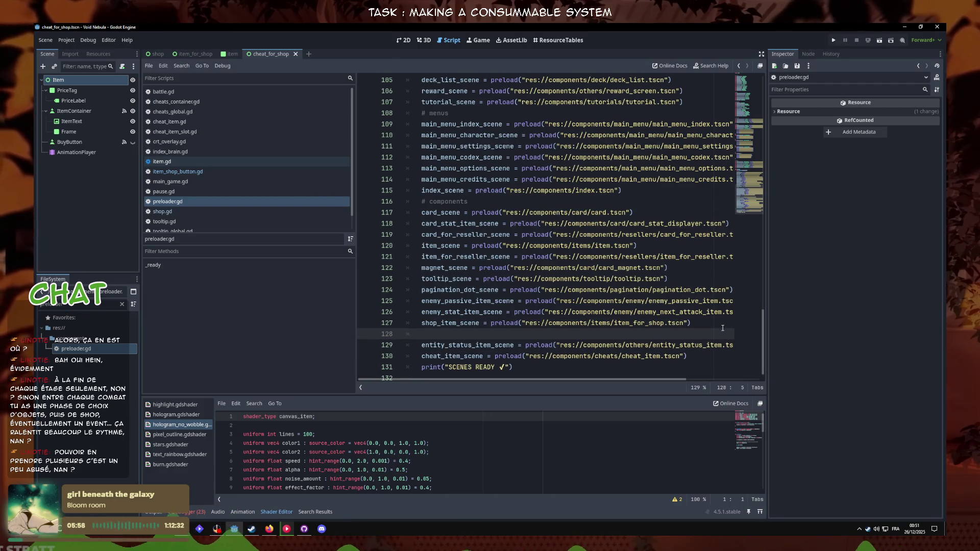
type("shop_cher")
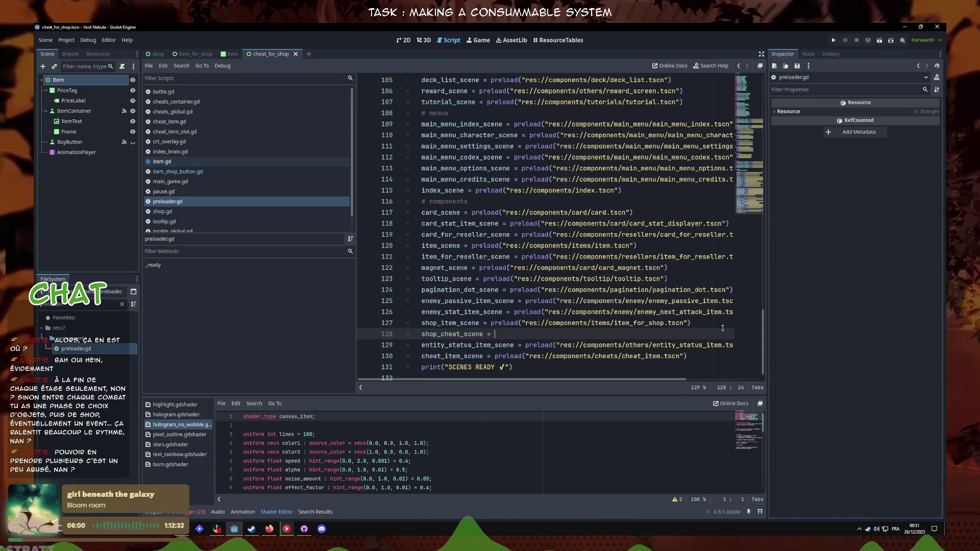
type("d(")
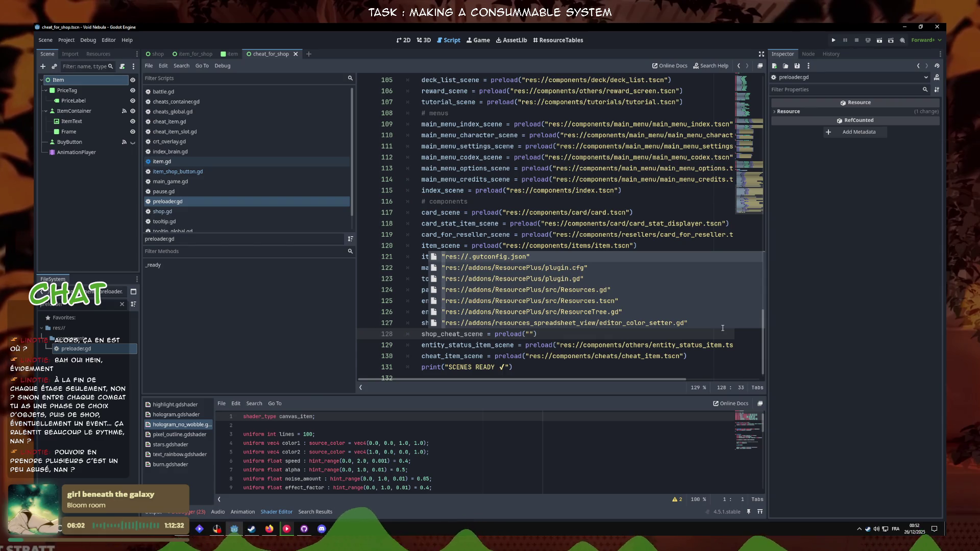
type("cheat")
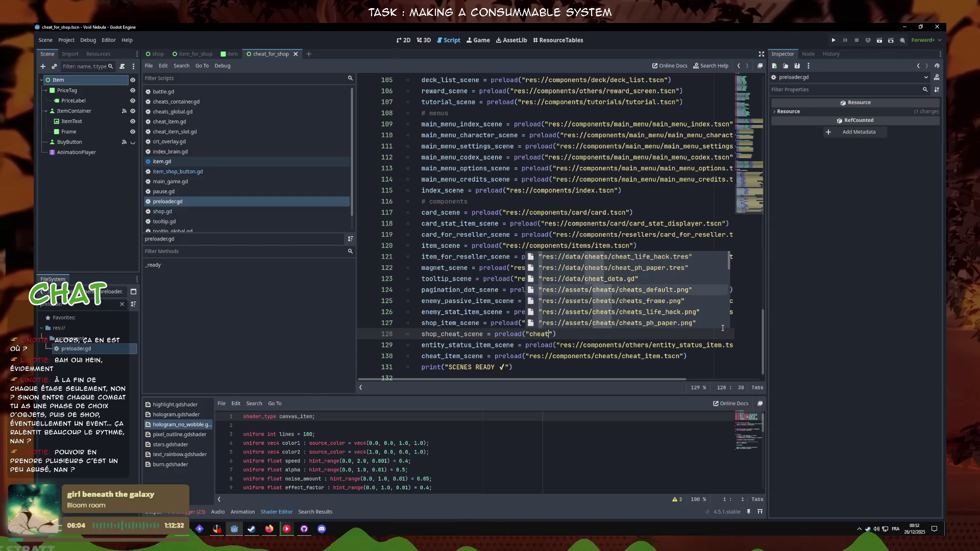
type("fg")
key("BackSpace")
type("or")
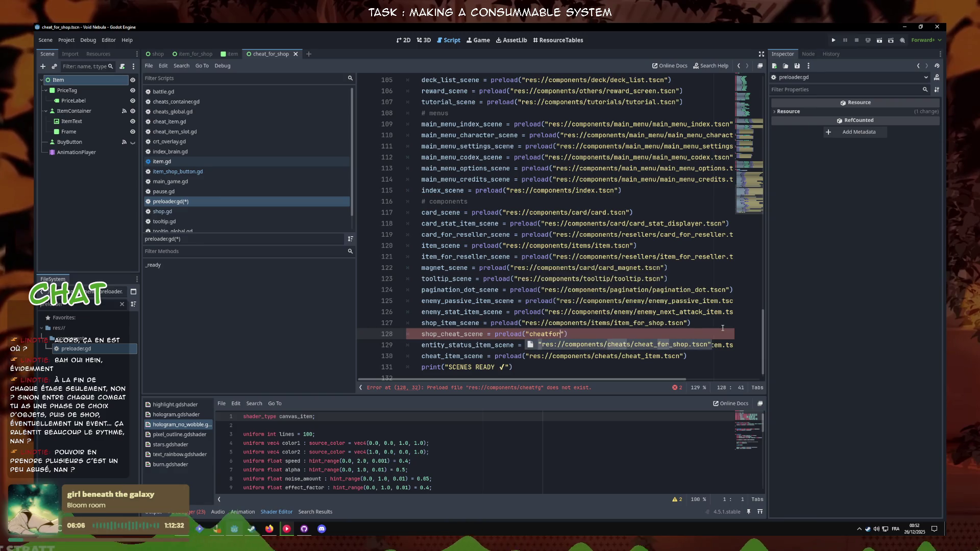
key("Return")
Declare var shop_cheat_scene: PackedScene after cheat_item_scene and save preloader.gd.
scroll(619, 334, "up", 15)
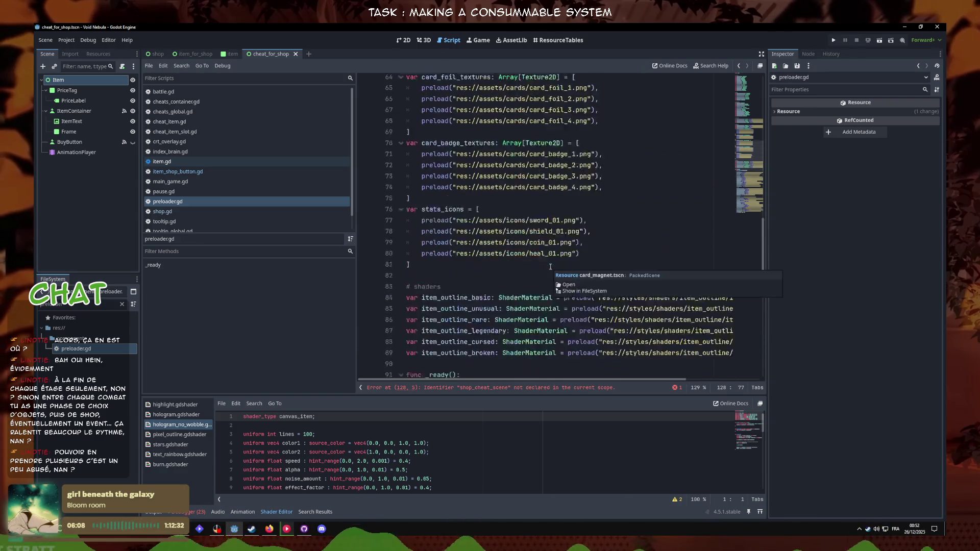
scroll(527, 284, "up", 13)
left_click(566, 303)
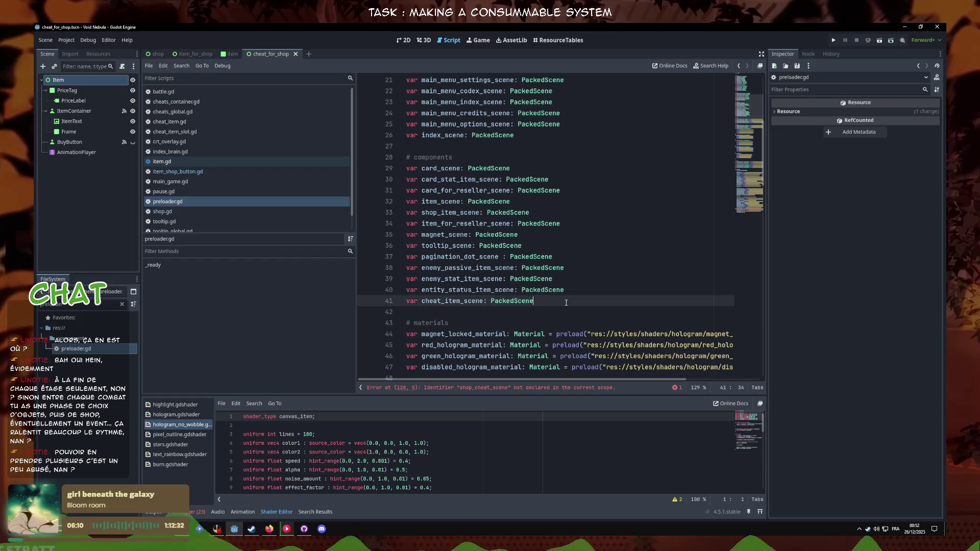
type("varcheat_shi")
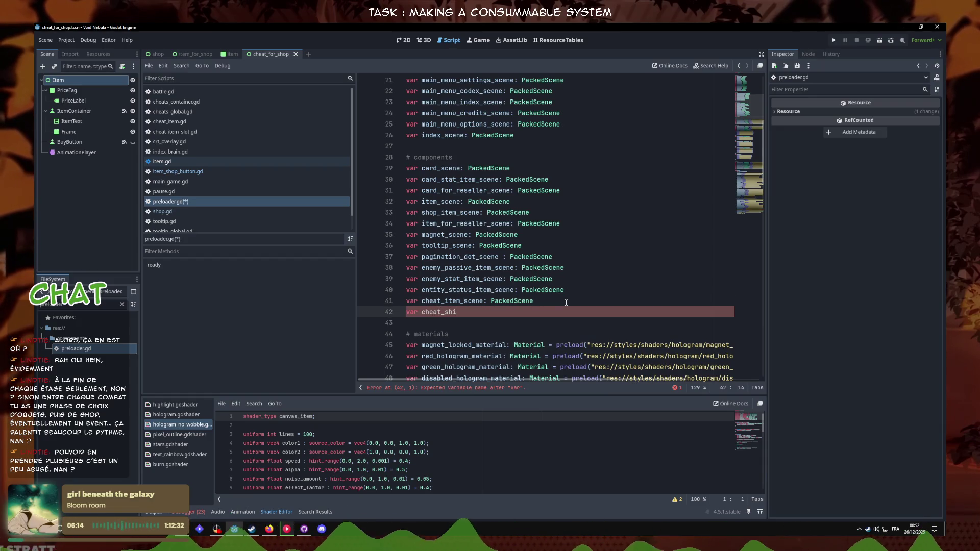
key("BackSpace")
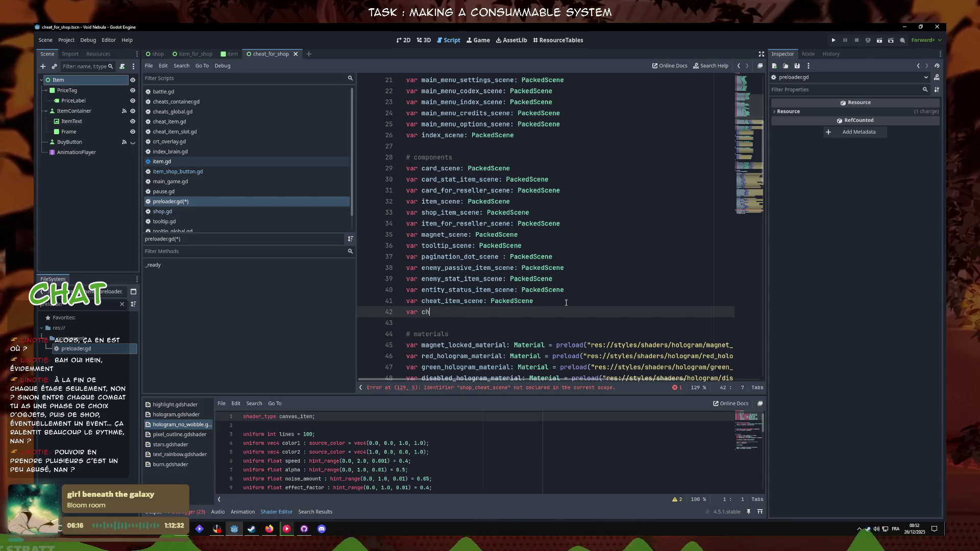
key("BackSpace")
key("BackSpace")
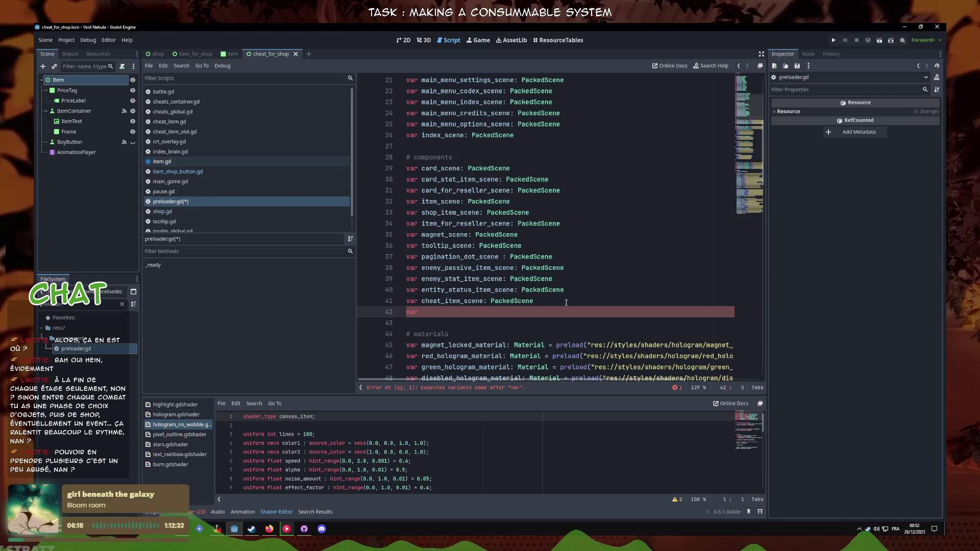
type("shop_cheat_scene: PackedScene")
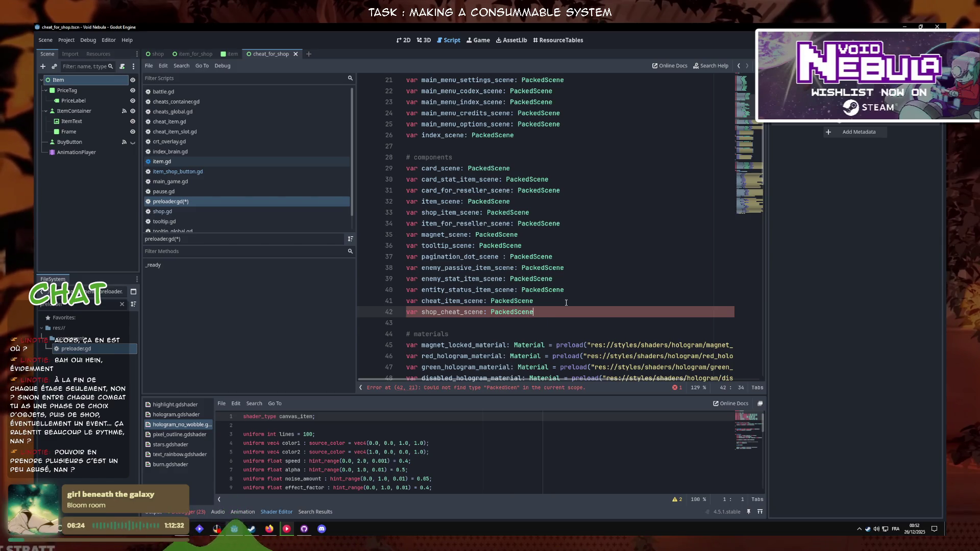
key("ctrl+s")
Open shop.gd in the script editor.
left_click(552, 299)
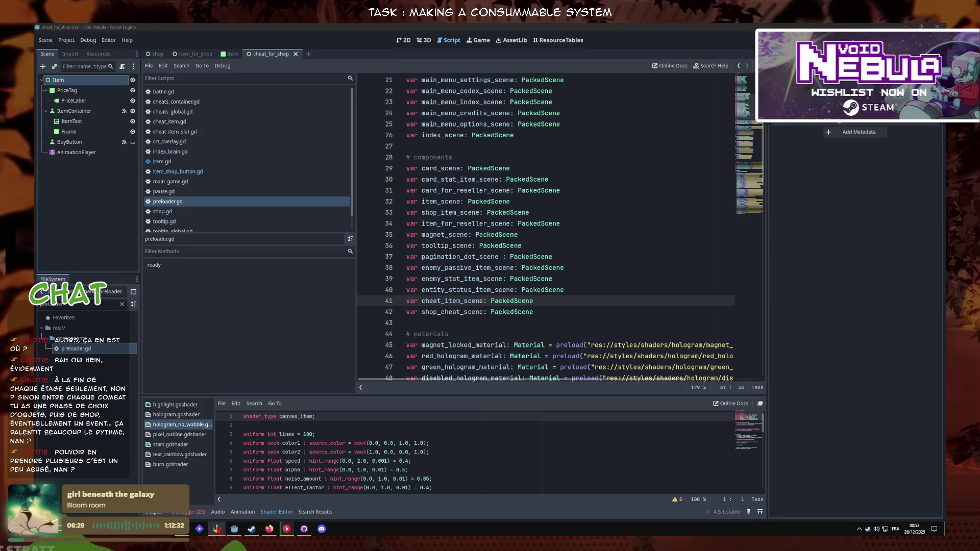
left_click(566, 261)
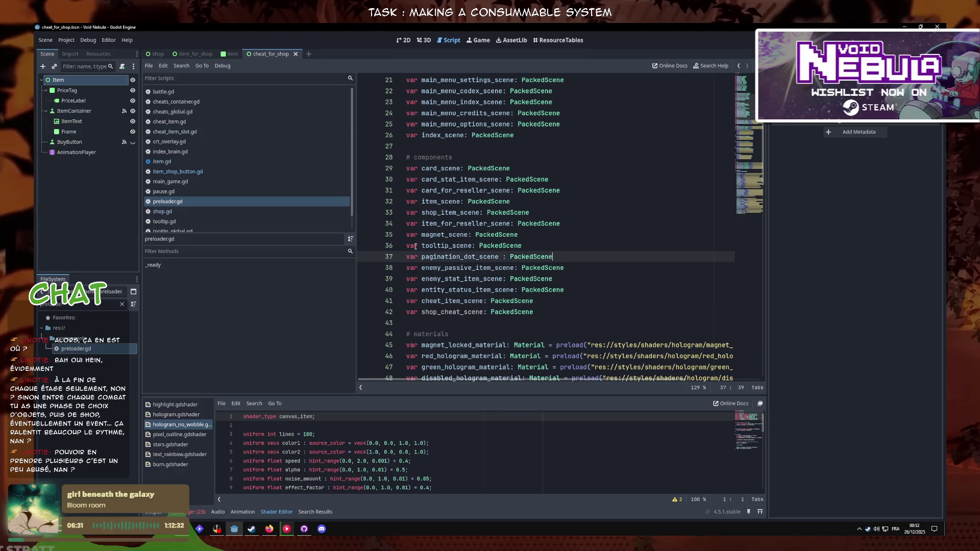
left_click(191, 211)
Review the loop in shop.gd that adds shop items.
scroll(543, 263, "up", 15)
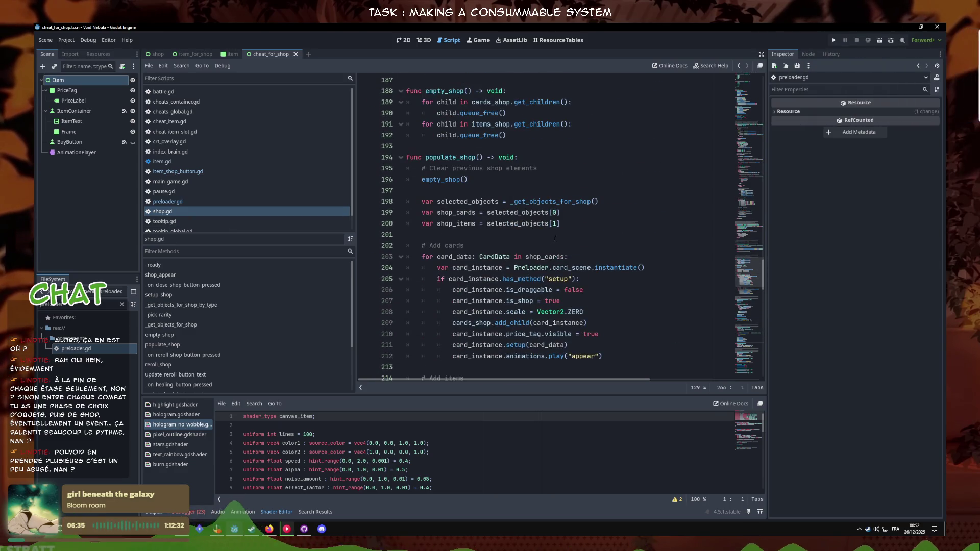
scroll(461, 237, "down", 1)
scroll(461, 236, "down", 2)
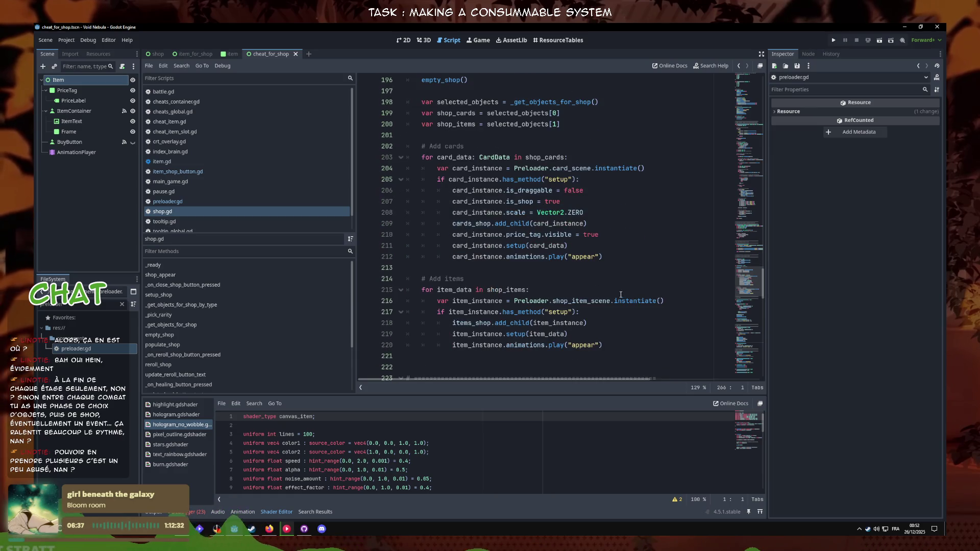
mouse_move(603, 345)
left_mouse_down()
mouse_move(454, 323)
mouse_move(383, 293)
left_mouse_up()
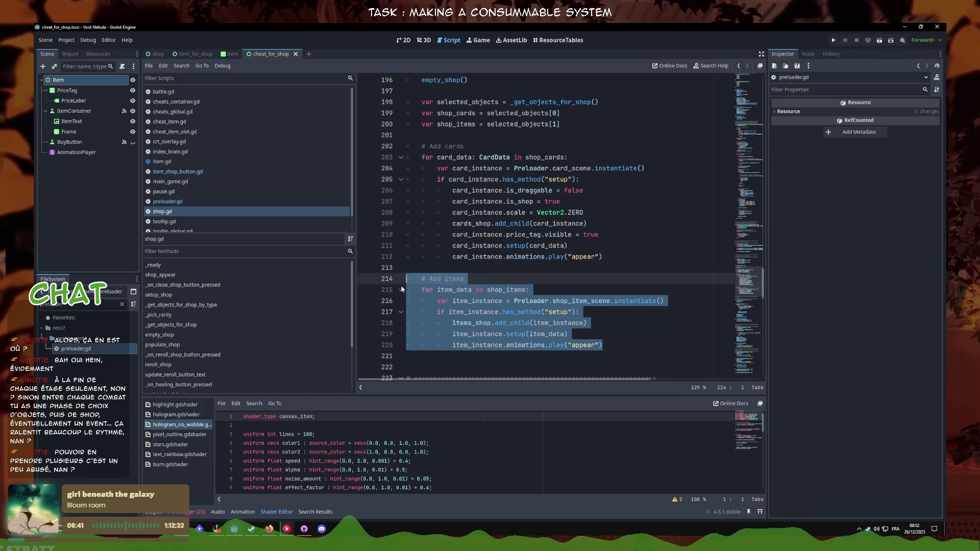
left_click(534, 312, "shift")
left_click(557, 312)
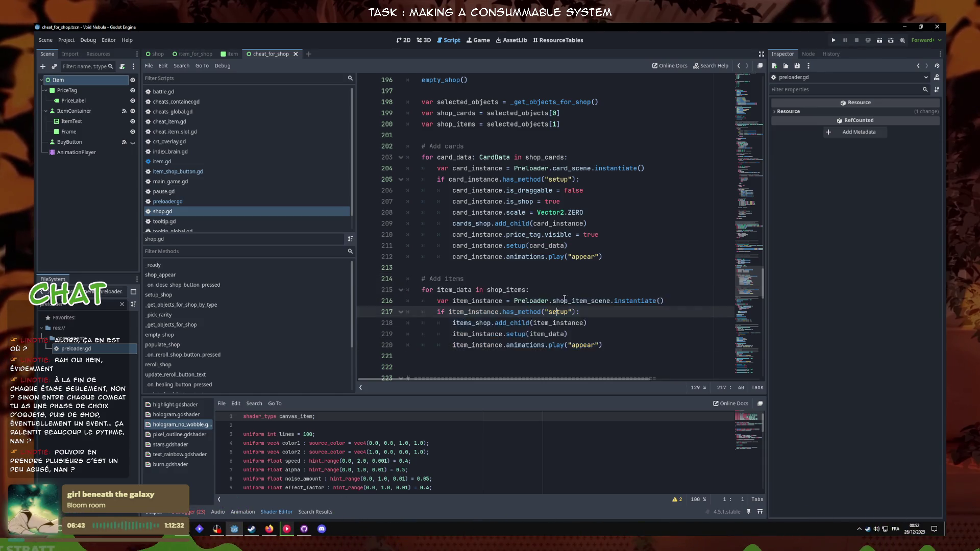
scroll(569, 267, "up", 3)
scroll(568, 268, "up", 2)
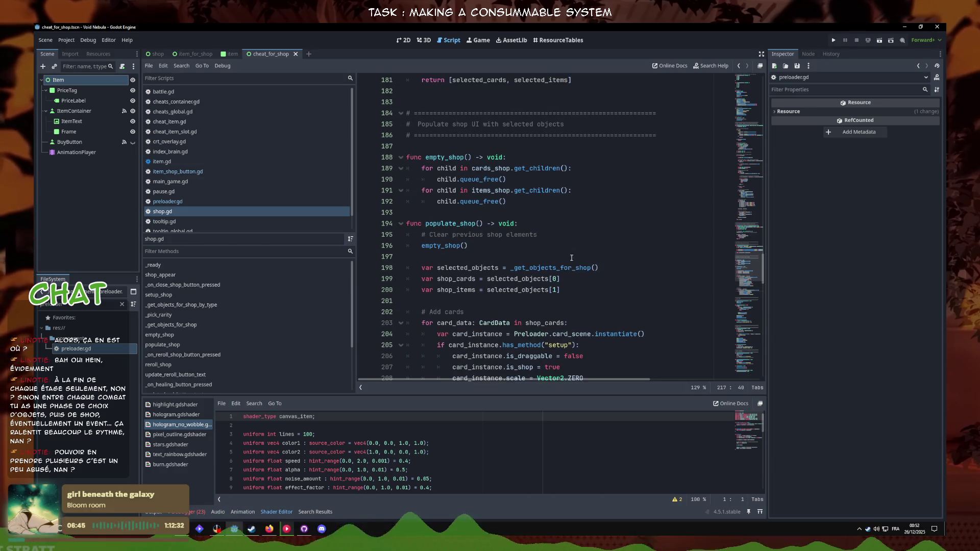
left_click(515, 204)
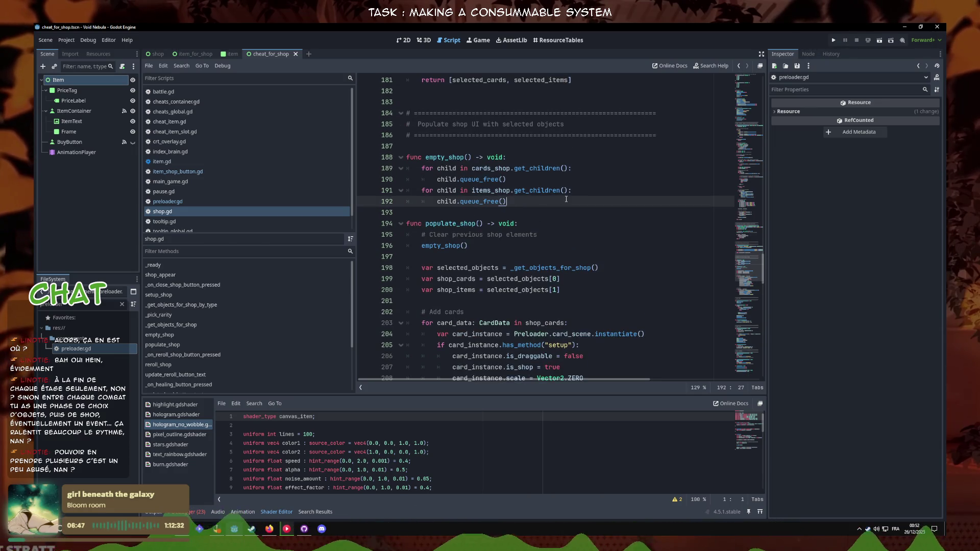
scroll(574, 195, "down", 4)
scroll(574, 195, "down", 5)
left_click(558, 300)
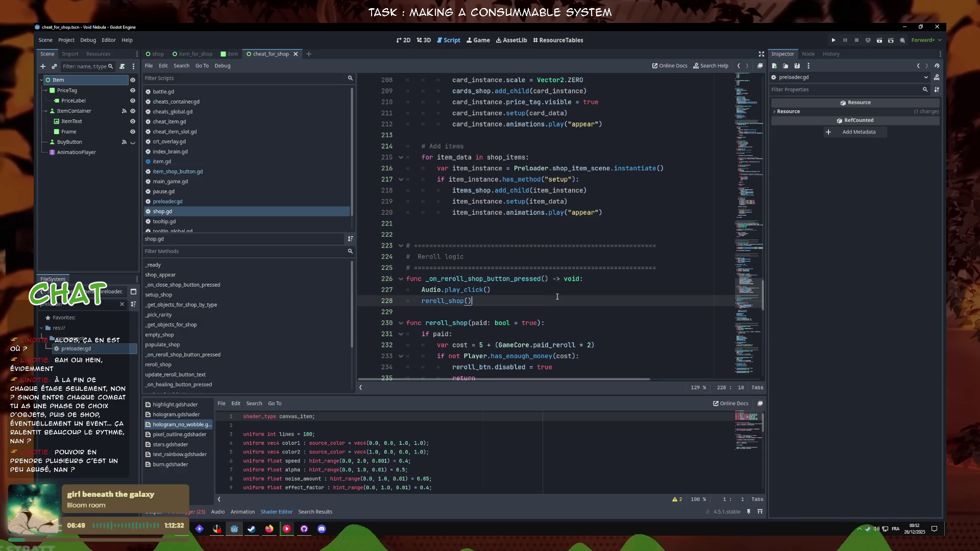
scroll(561, 285, "up", 5)
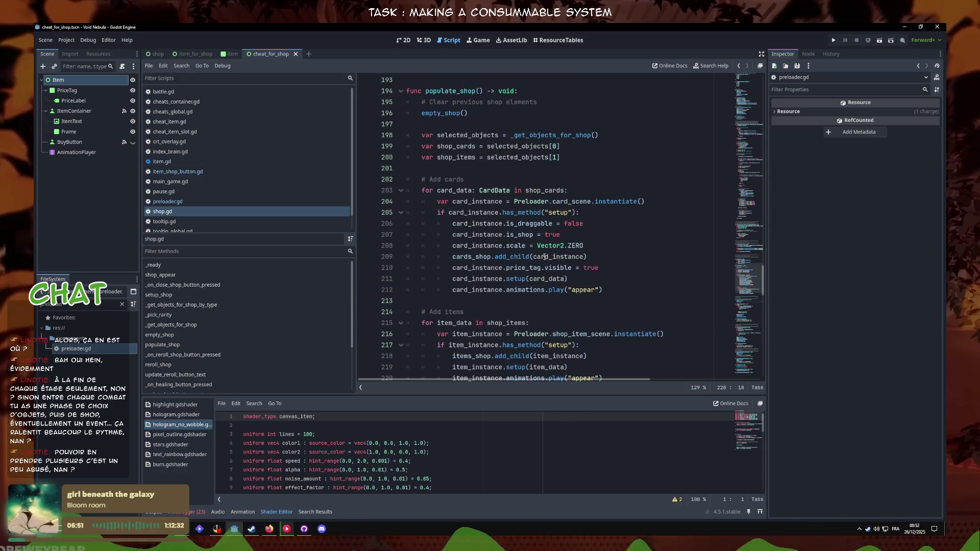
Search for 'populate' and follow populate_shop to the _get_objects_for_shop definition.
key("ctrl+f")
type("populate")
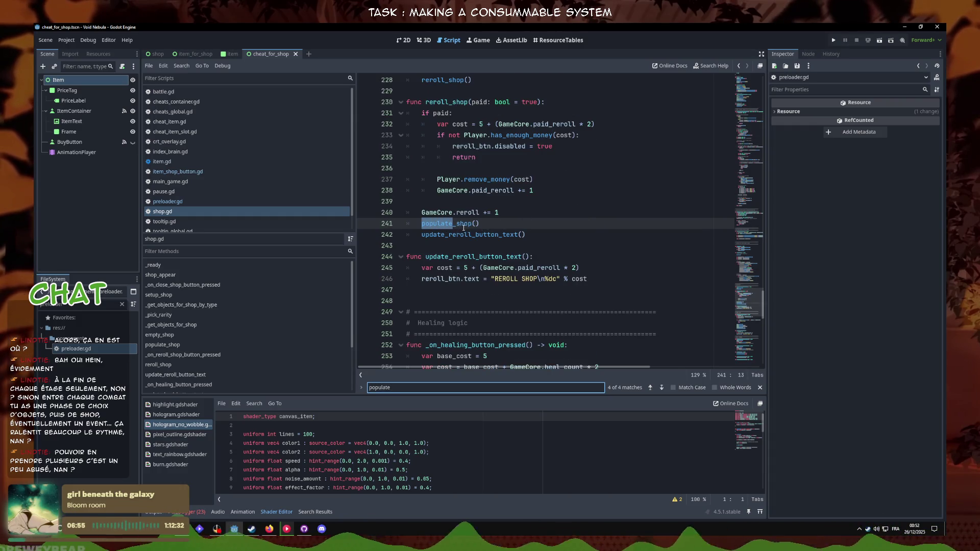
left_click(506, 224)
scroll(510, 231, "up", 2)
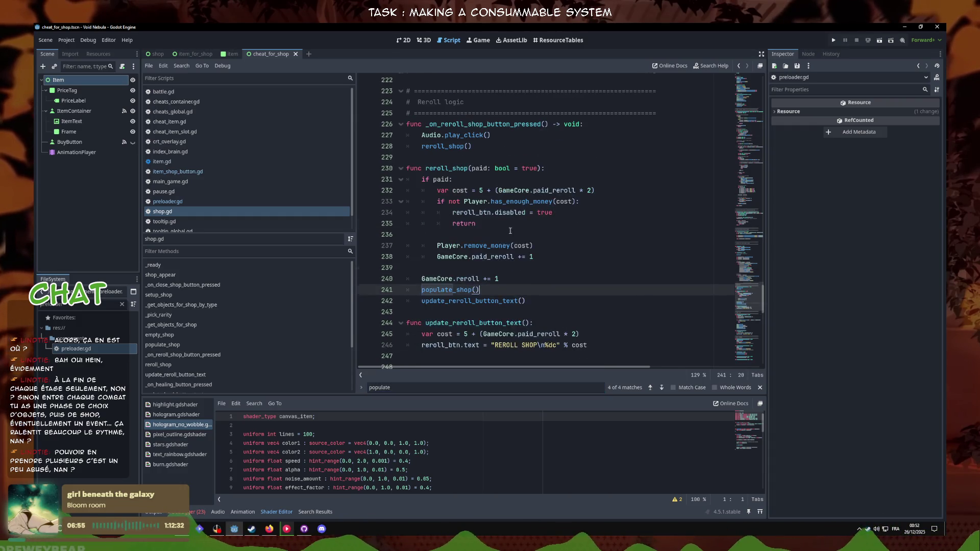
left_click(456, 295, "ctrl")
left_click_drag(560, 224, 334, 199)
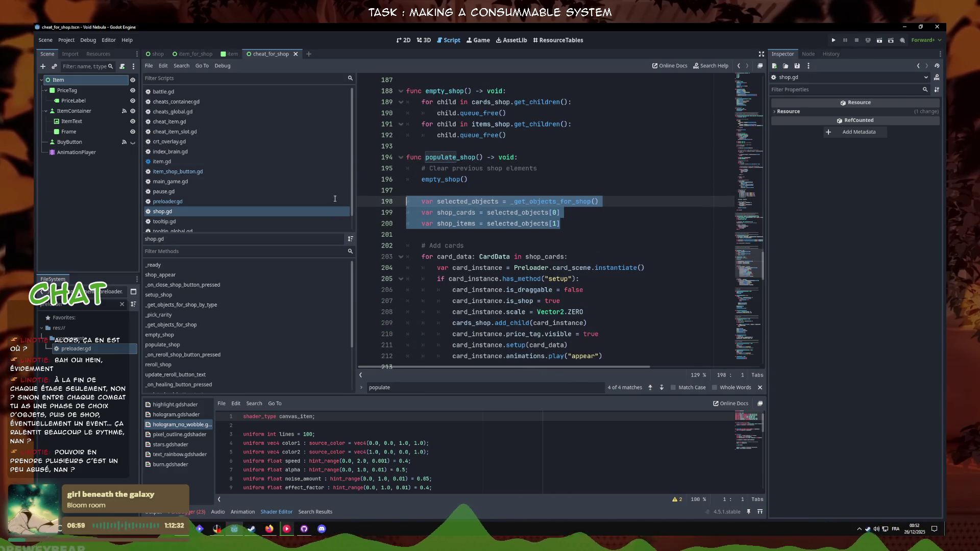
left_click(510, 201)
left_click(576, 202, "ctrl")
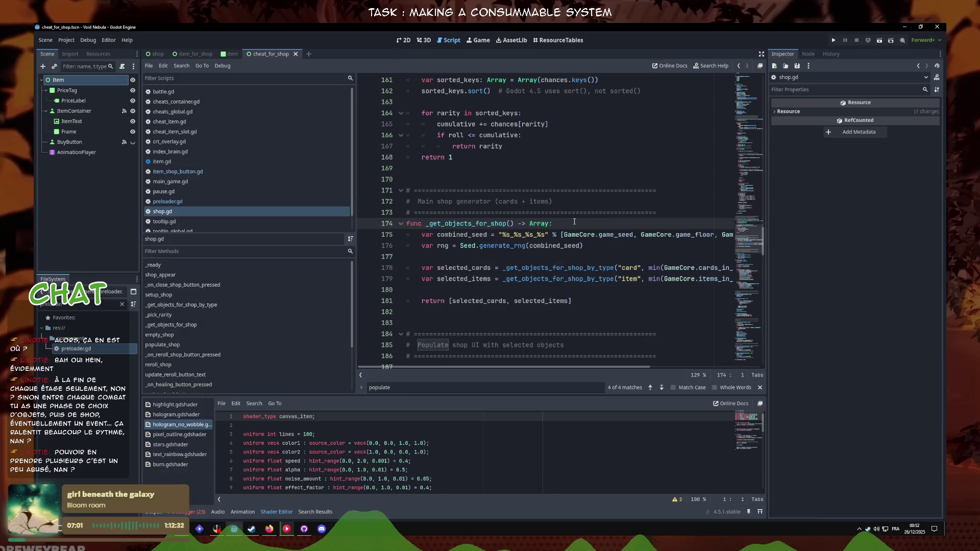
scroll(622, 282, "down", 2)
key("Down")
key("Down")
key("Down")
key("Down")
key("Down")
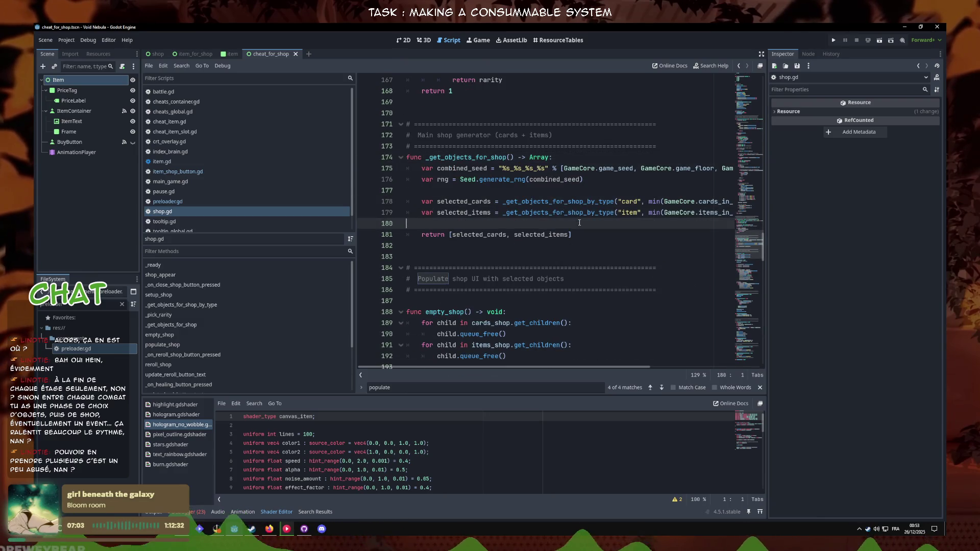
left_click_drag(587, 212, 790, 218)
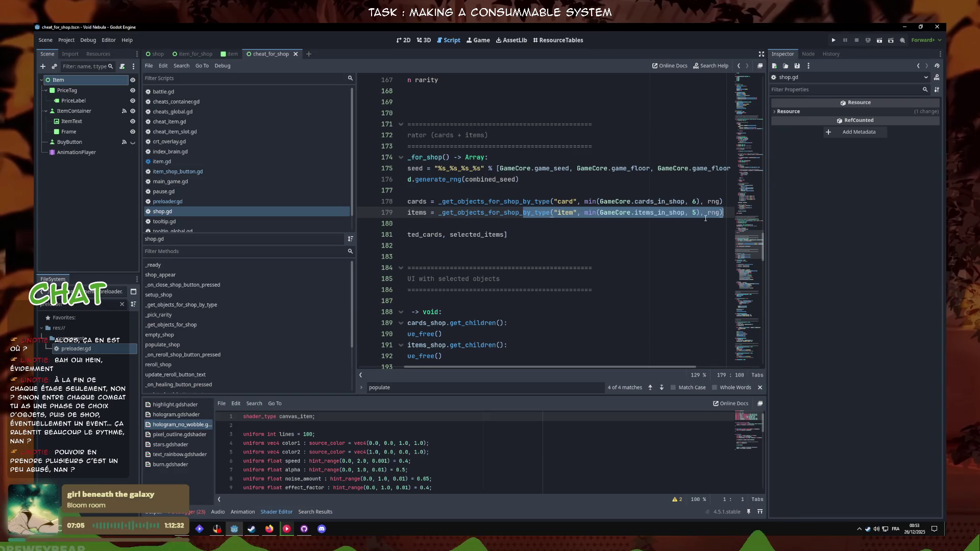
Jump from line 179 to the _get_objects_for_shop_by_type definition and inspect its match block.
double_click(603, 212)
left_click_drag(623, 211, 794, 213)
left_click(582, 234)
left_click(578, 214)
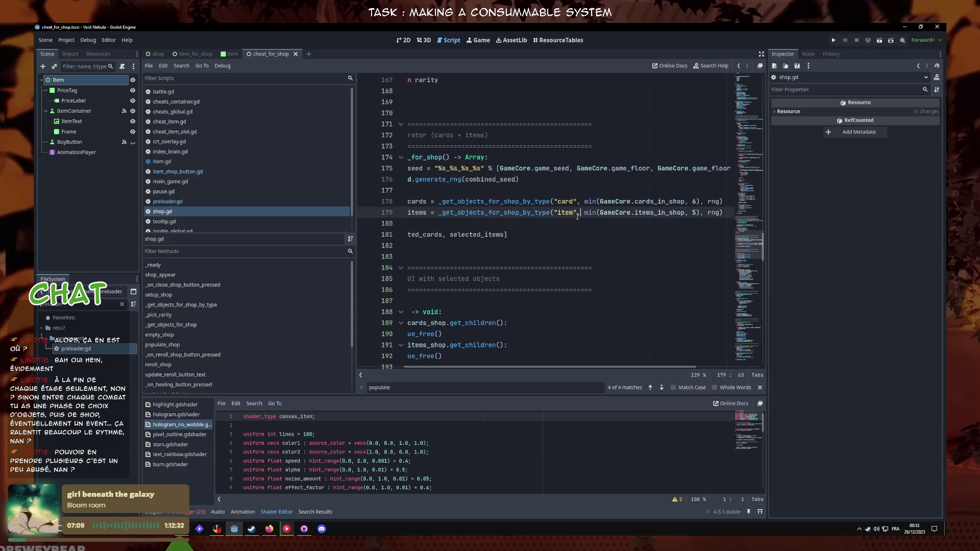
left_click(527, 213, "ctrl")
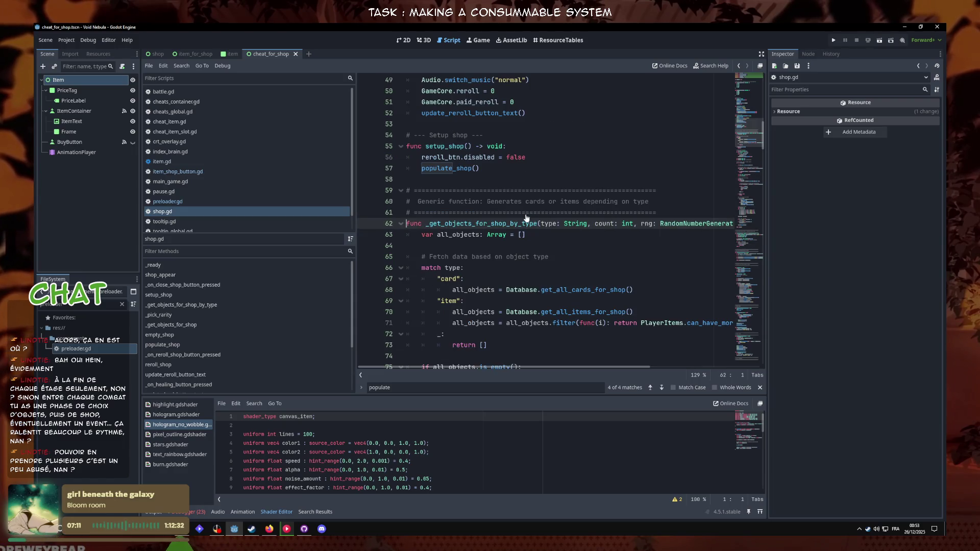
scroll(570, 239, "down", 3)
left_click(576, 256)
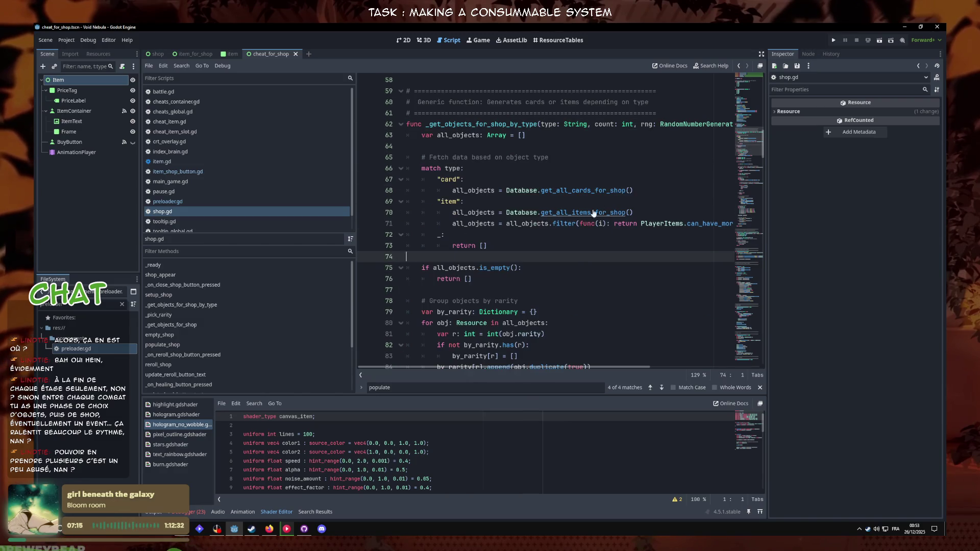
left_click(458, 214)
left_click(562, 223)
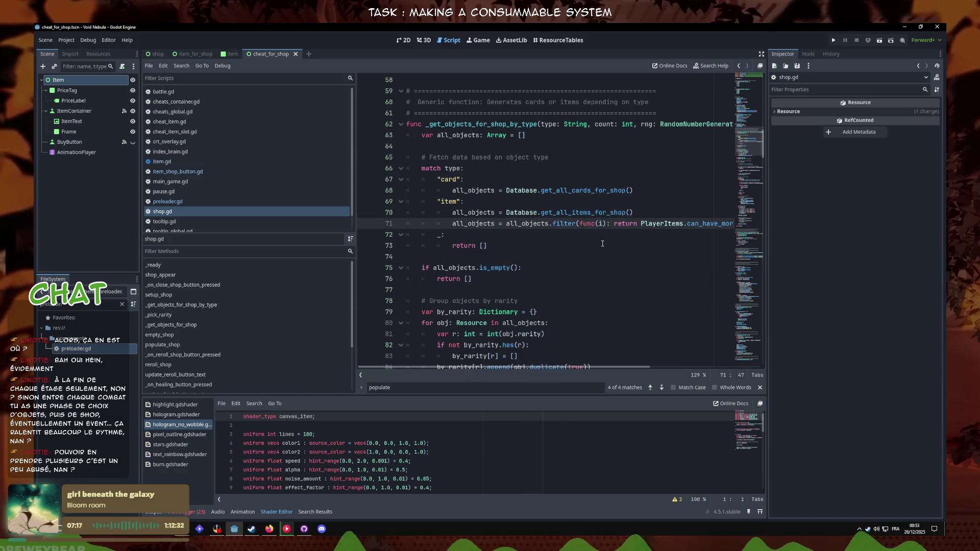
key("Down")
key("Down")
left_click(604, 213)
Look over database.gd's fetch functions, then go back to shop.gd and select all its code.
left_click(604, 213, "ctrl")
left_click(518, 234)
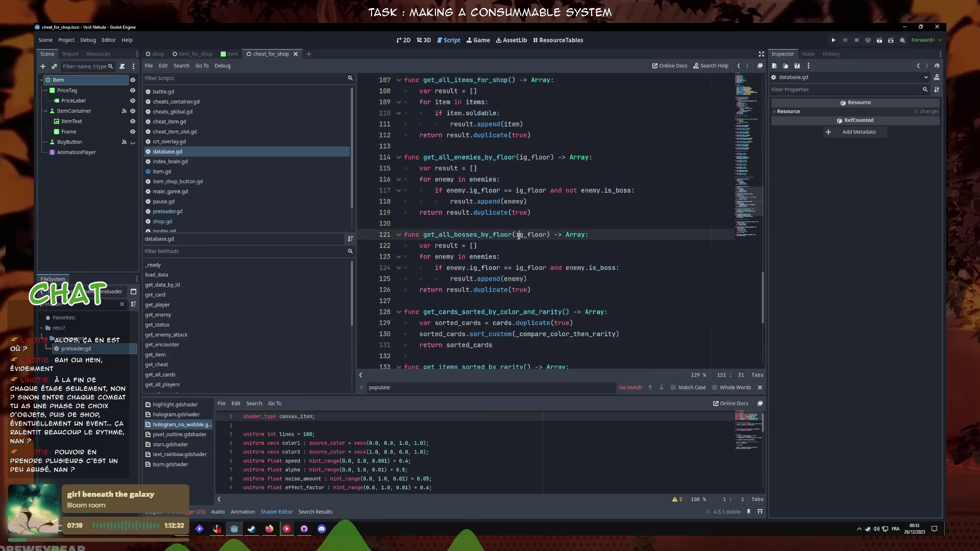
left_click(486, 268)
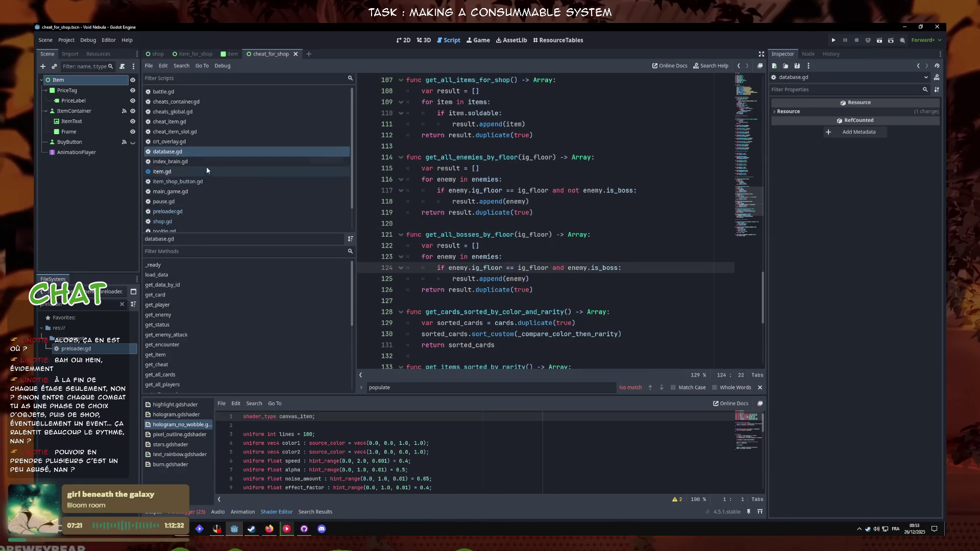
left_click(541, 246)
scroll(541, 246, "up", 2)
left_click(185, 221)
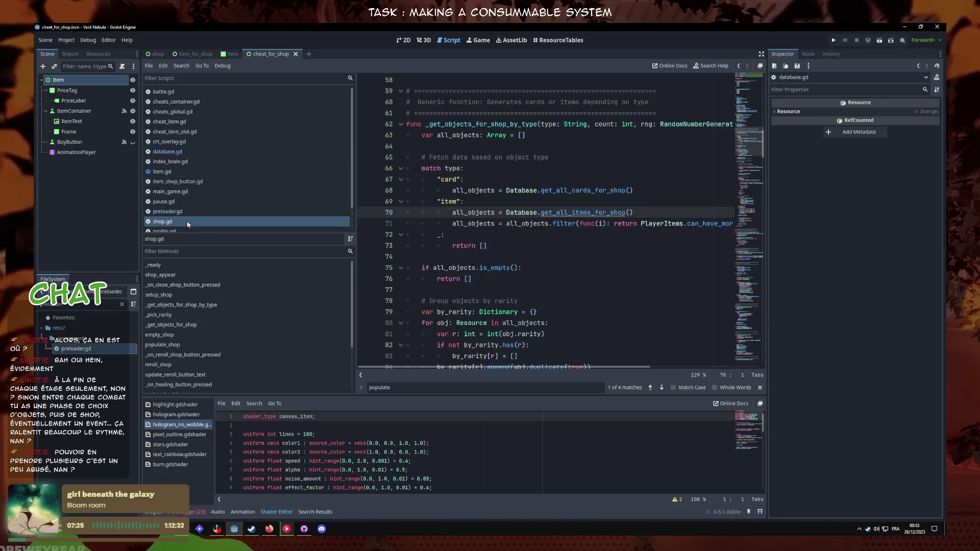
left_click(535, 290)
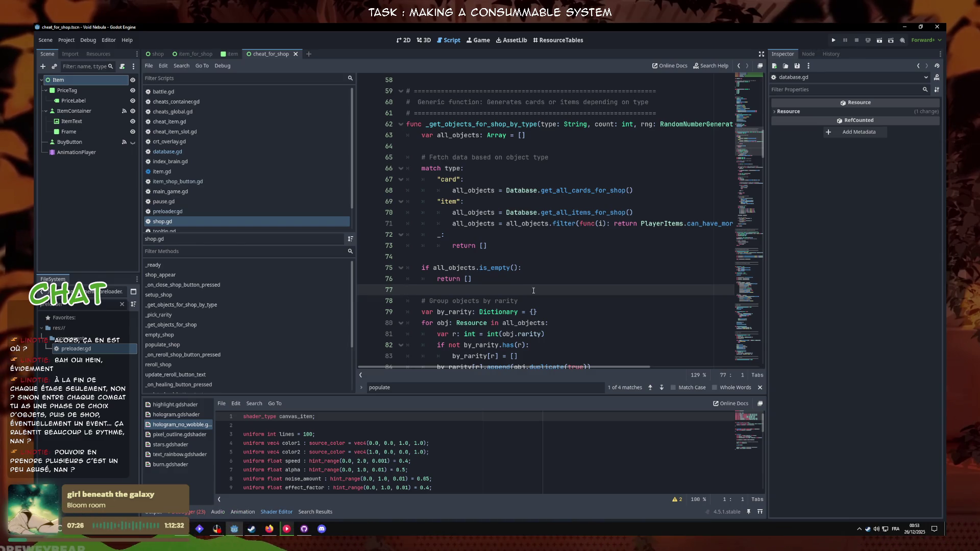
key("ctrl+a")
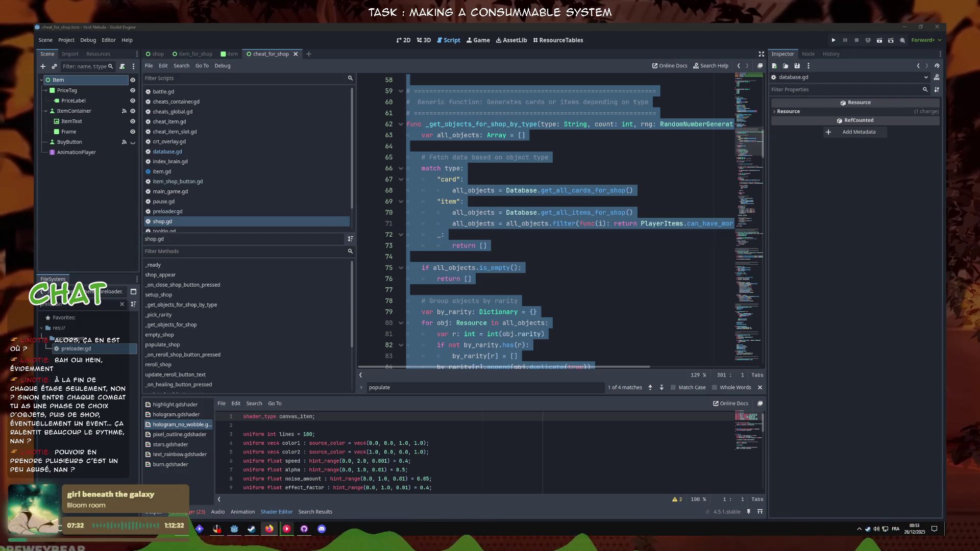
Jump to get_all_items_for_shop in database.gd and select its lines 107–112.
left_click(511, 256)
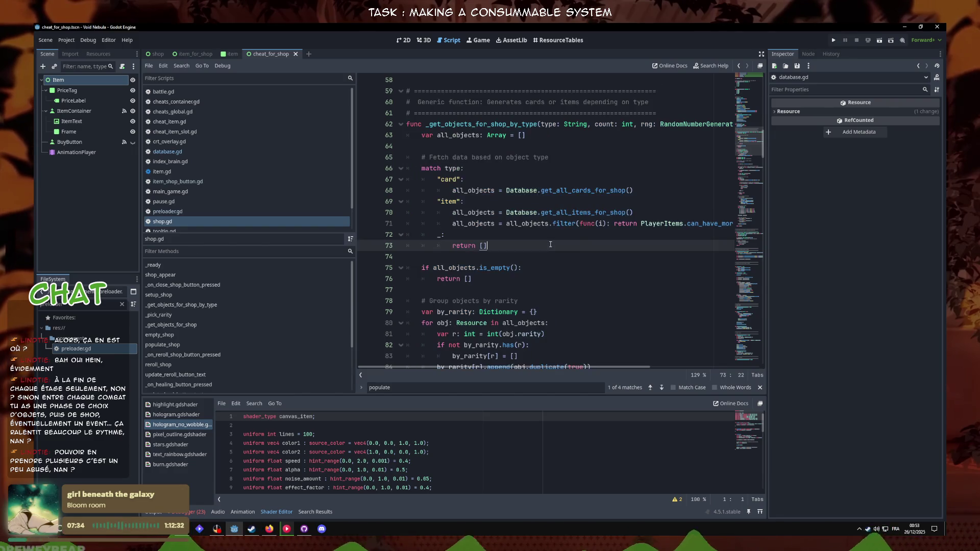
left_click(561, 212, "ctrl")
left_click_drag(601, 290, 408, 223)
left_click(602, 283)
left_click_drag(601, 283, 383, 222)
left_click(561, 283)
left_click_drag(562, 282, 379, 220)
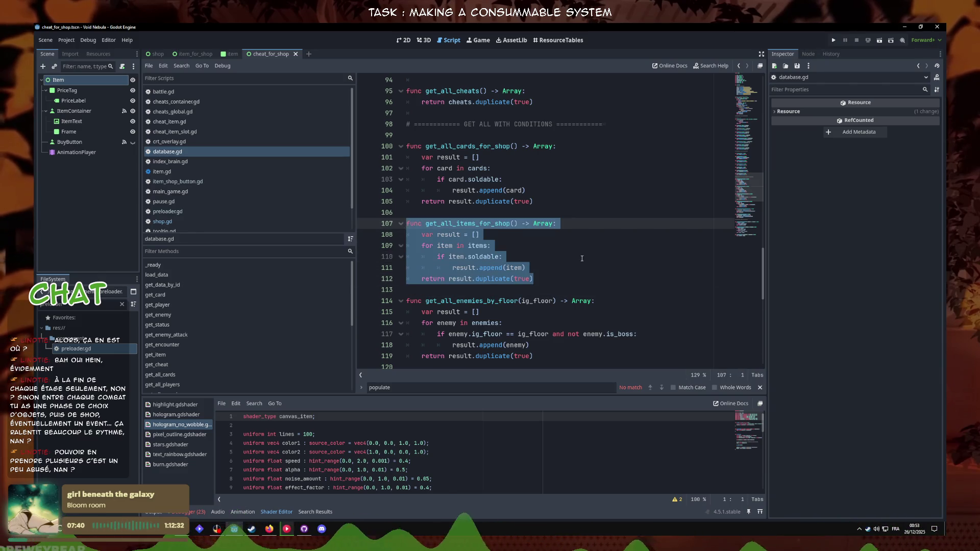
left_click(582, 265)
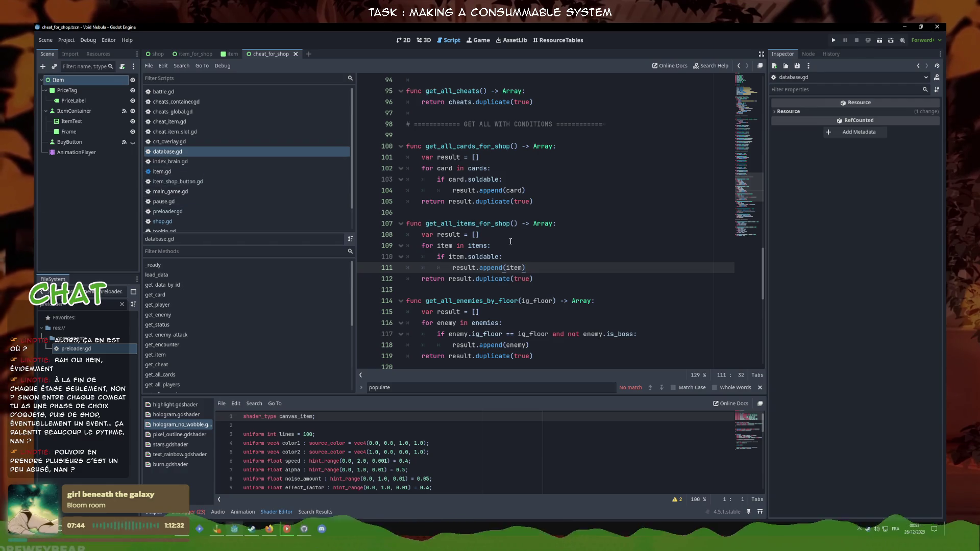
Review the buy logic in item_shop_button.gd.
scroll(500, 144, "up", 1)
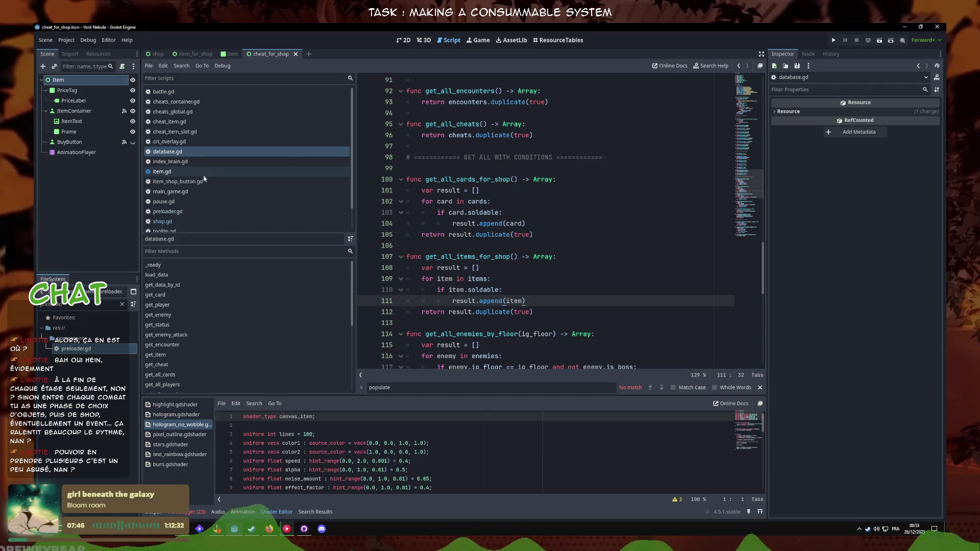
left_click(35, 245)
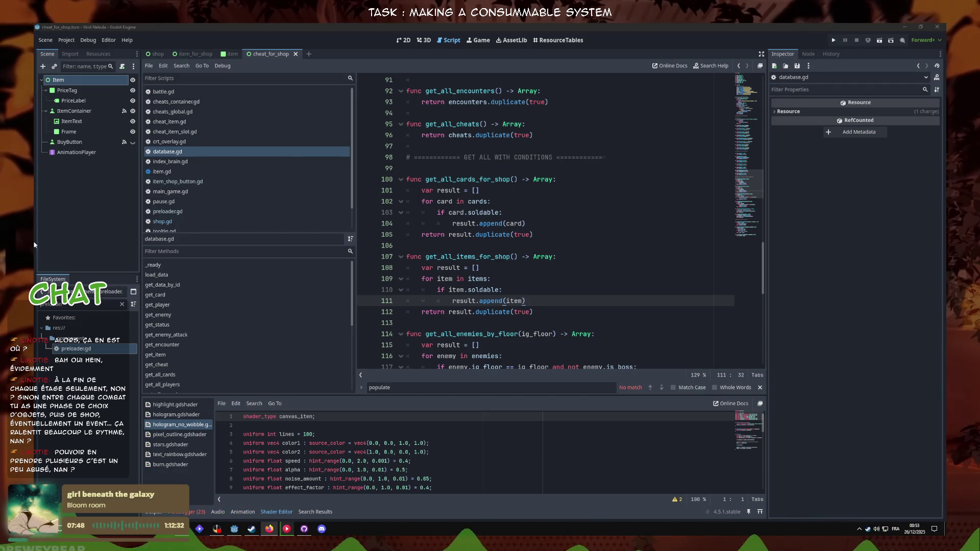
left_click(202, 183)
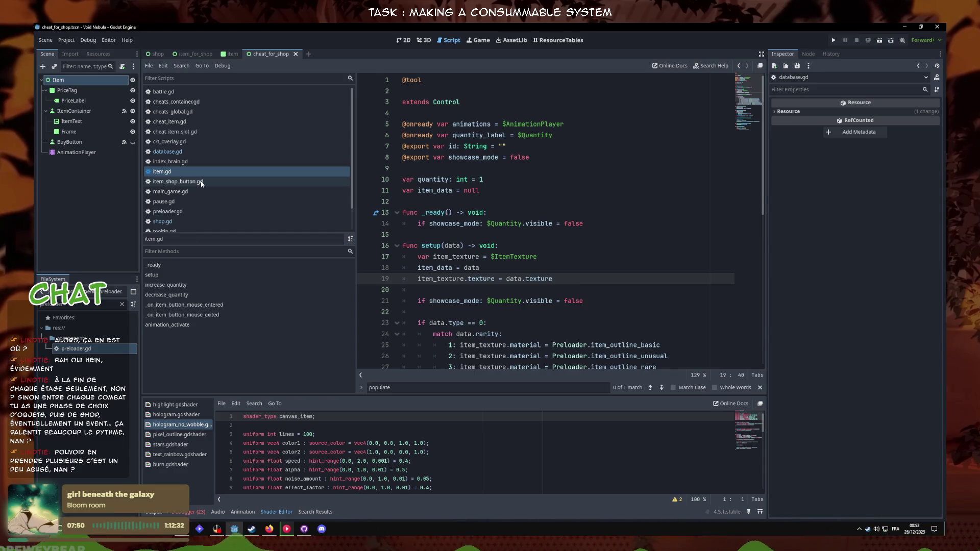
Return to shop.gd and place the caret after the items fetch on line 70.
key("alt+Tab")
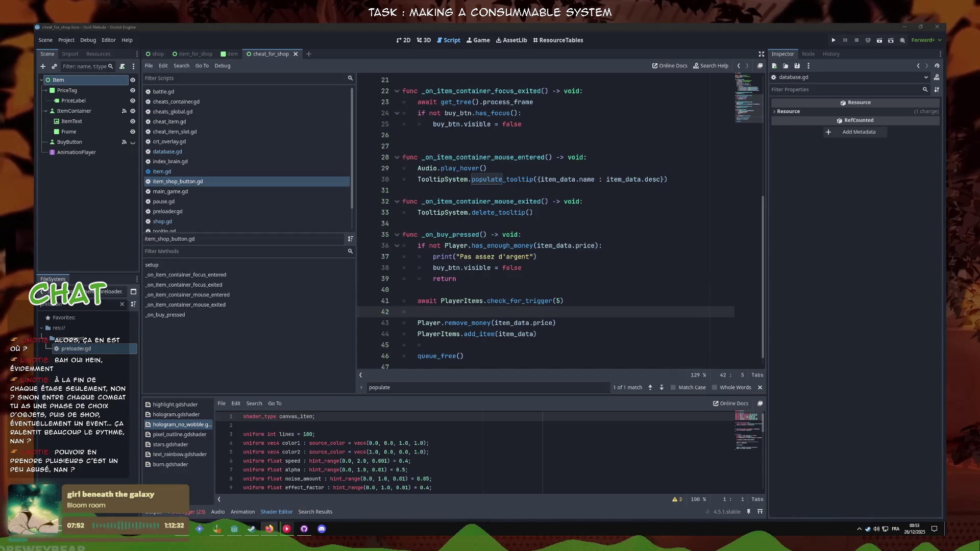
key("alt+Tab")
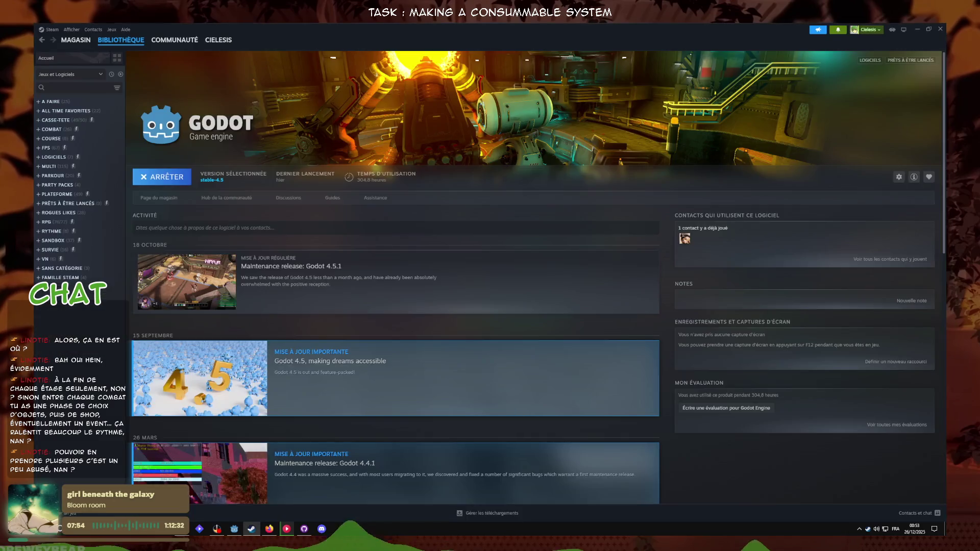
key("alt+Tab")
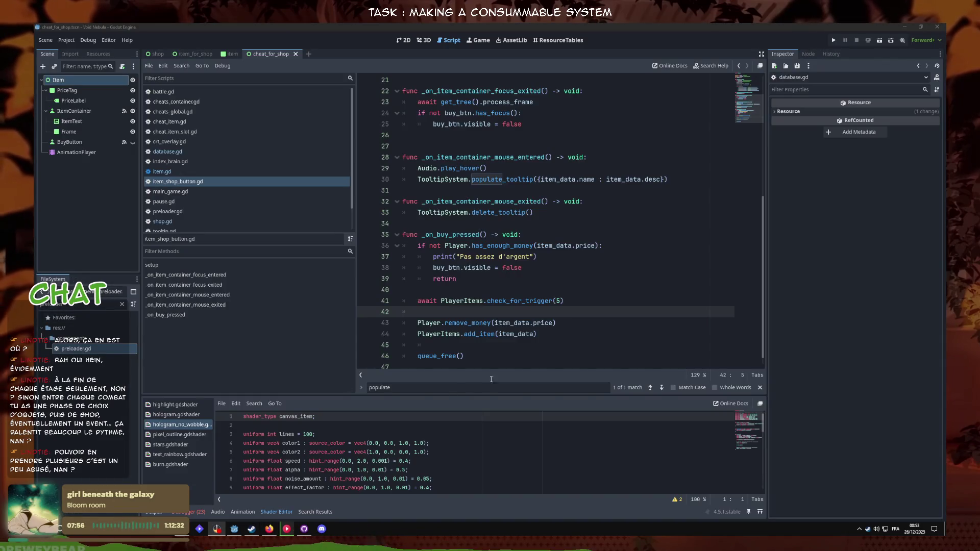
left_click(516, 290)
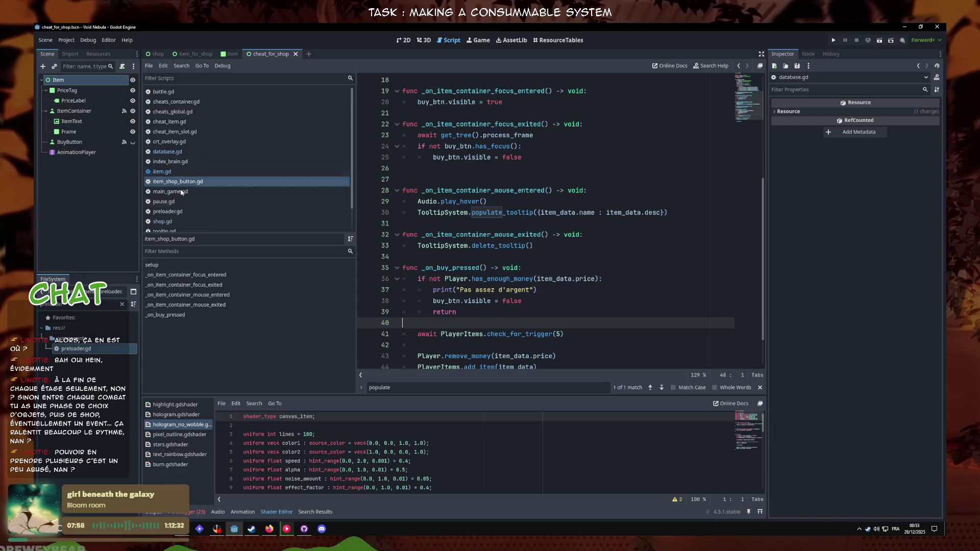
left_click(162, 221)
left_click(657, 214)
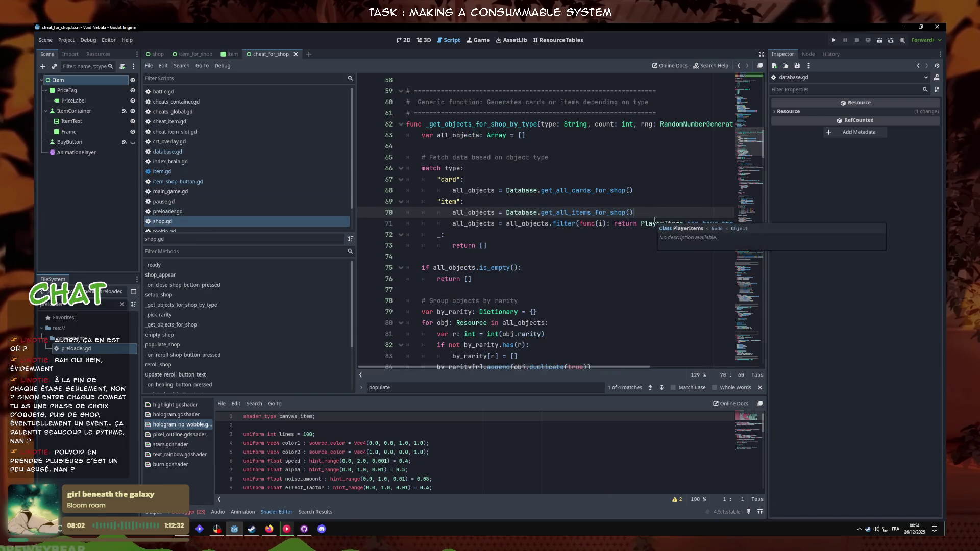
Add a blank line after the items fetch in shop.gd's item case, discarding the partial 'al' text.
key("Return")
key("Down")
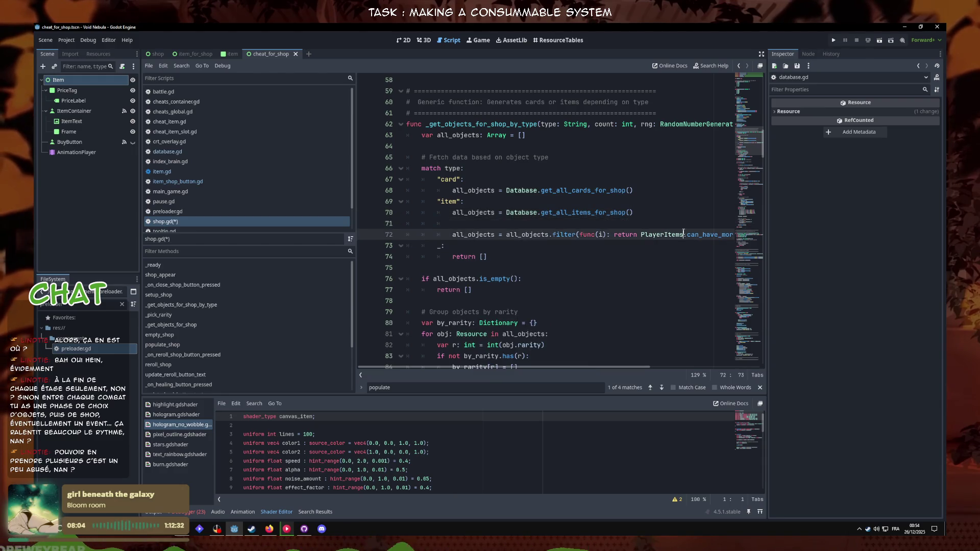
key("End")
key("Down")
left_click(580, 223)
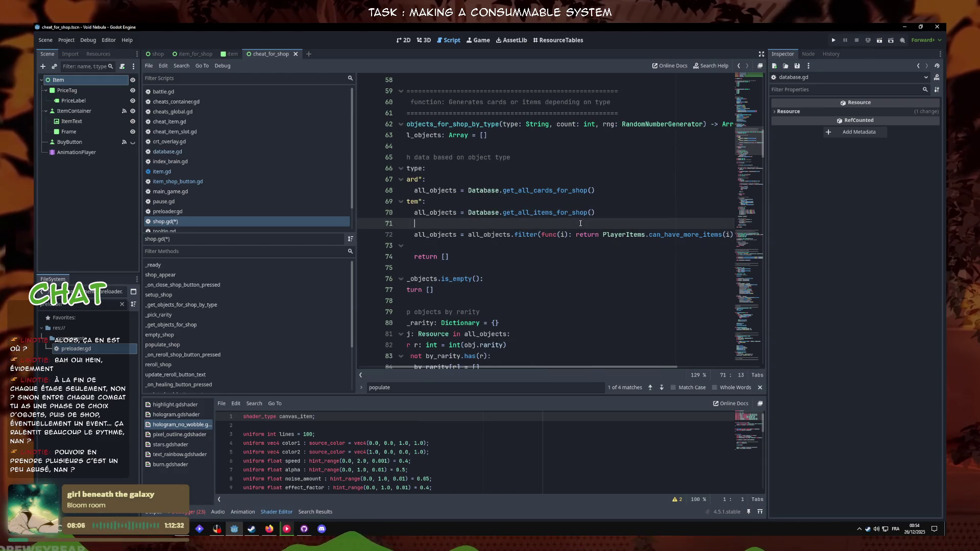
type("a")
key("Escape")
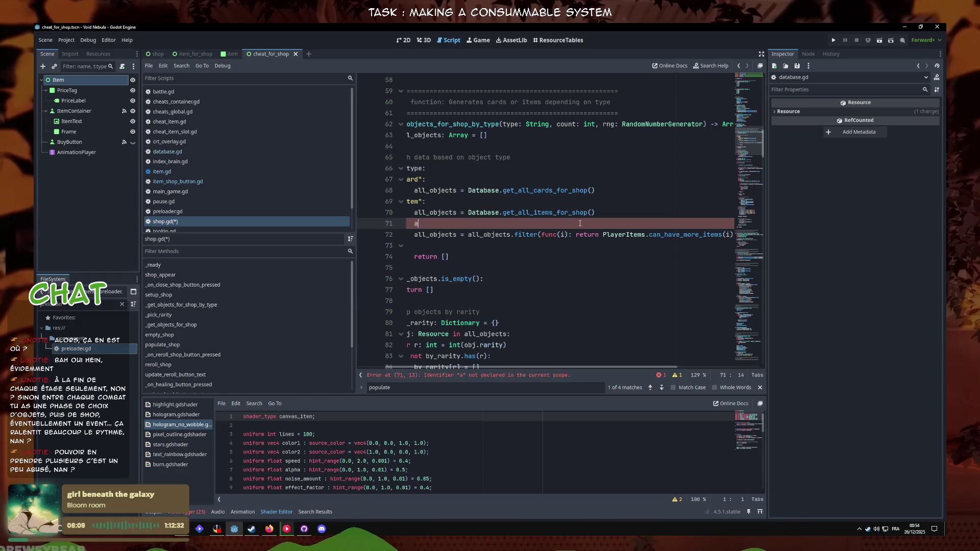
scroll(582, 357, "left", 2)
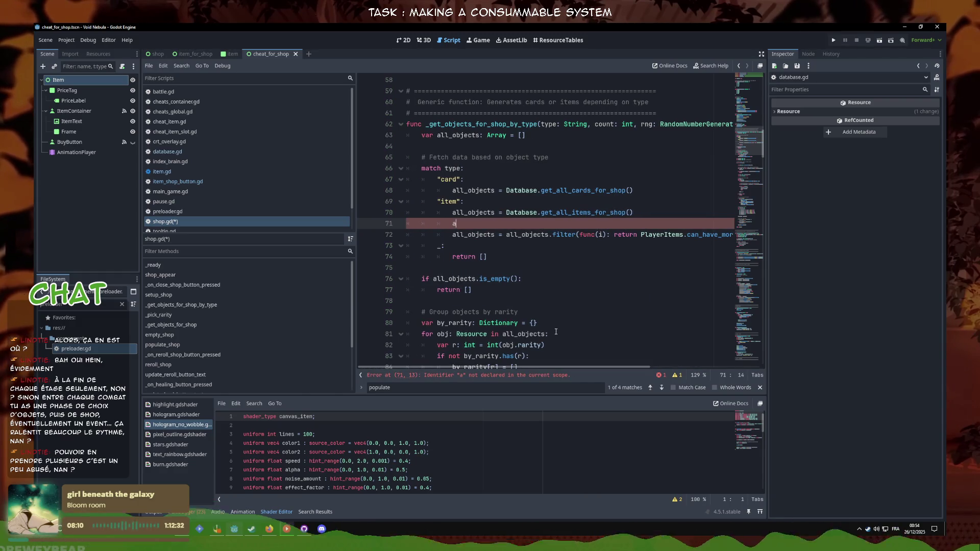
key("BackSpace")
key("BackSpace")
key("BackSpace")
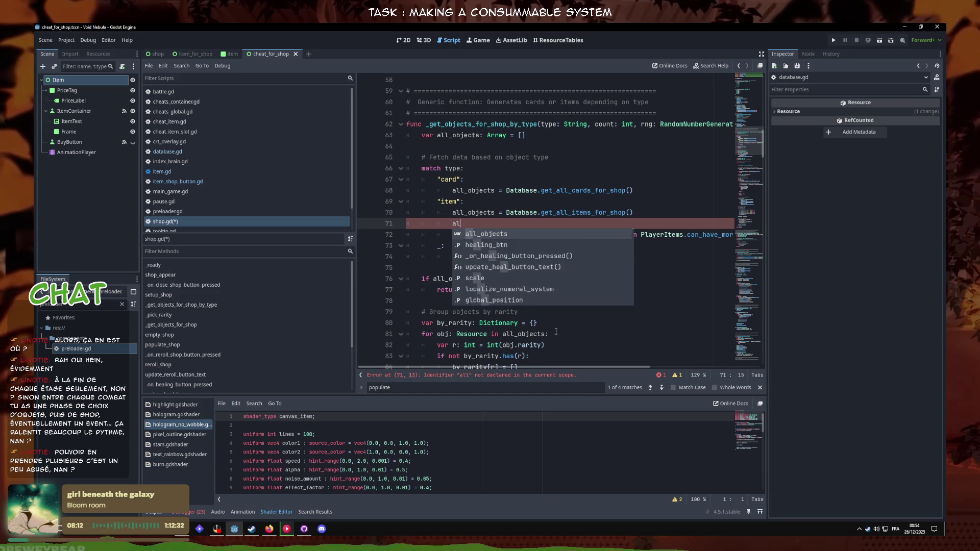
type("al")
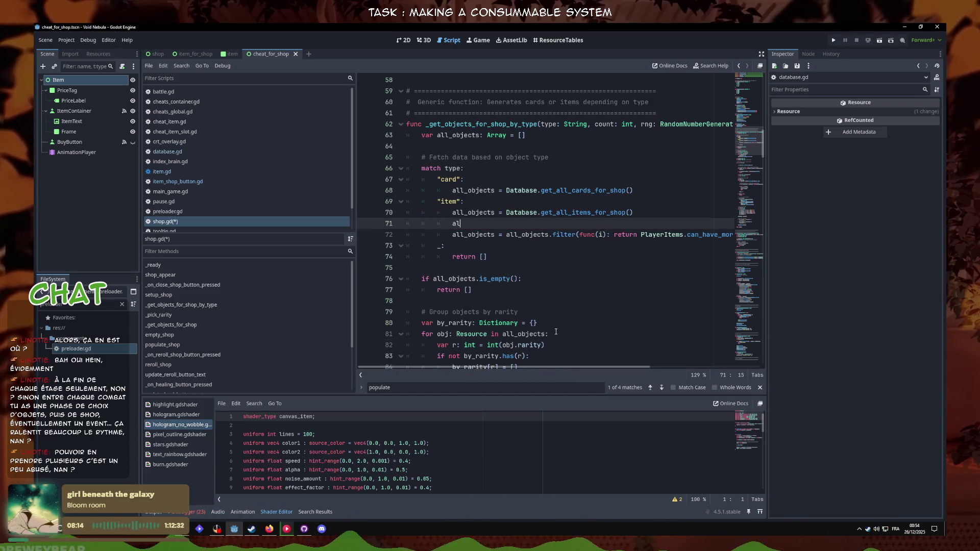
key("BackSpace")
key("BackSpace")
key("BackSpace")
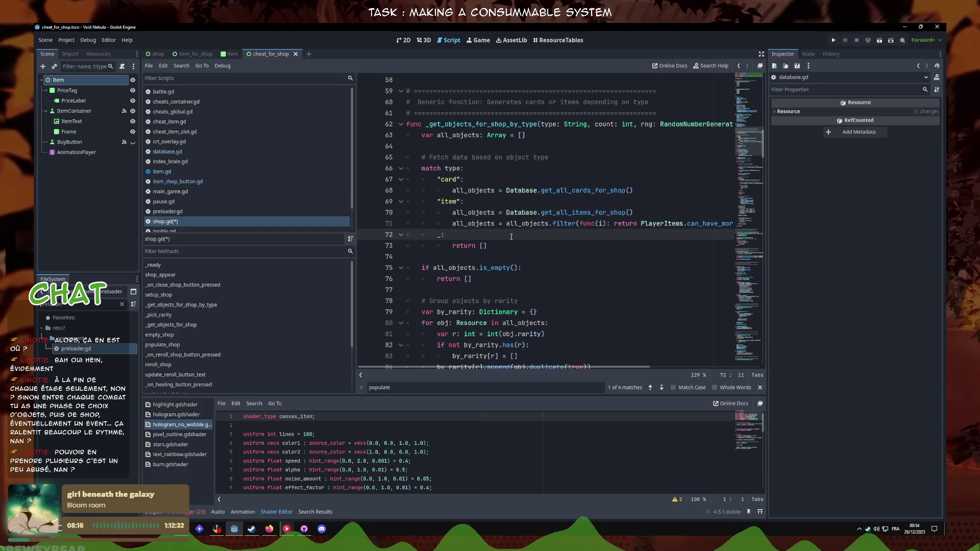
Move a new line into the item branch and autocomplete Database.get_all_cheats() on it.
key("Return")
key("Down")
key("alt+Up")
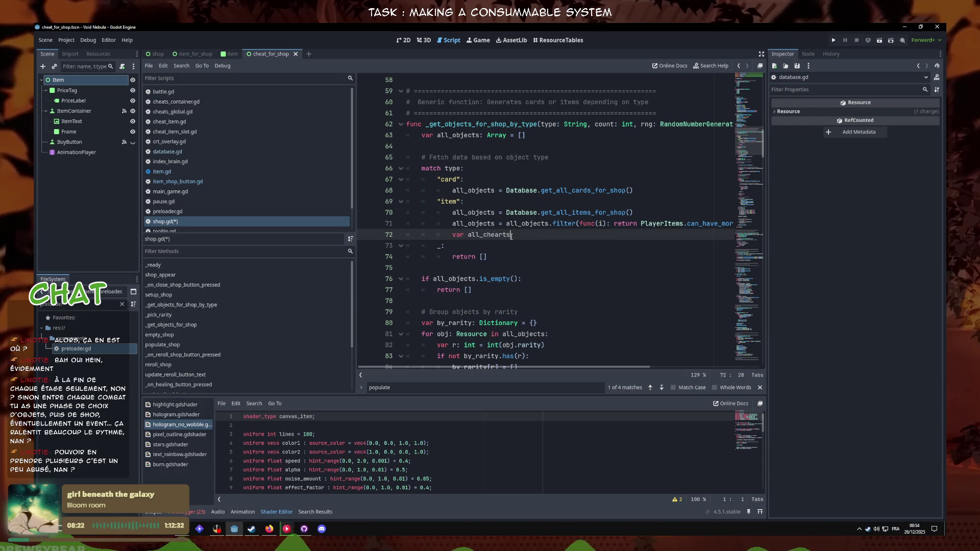
key("ctrl+space")
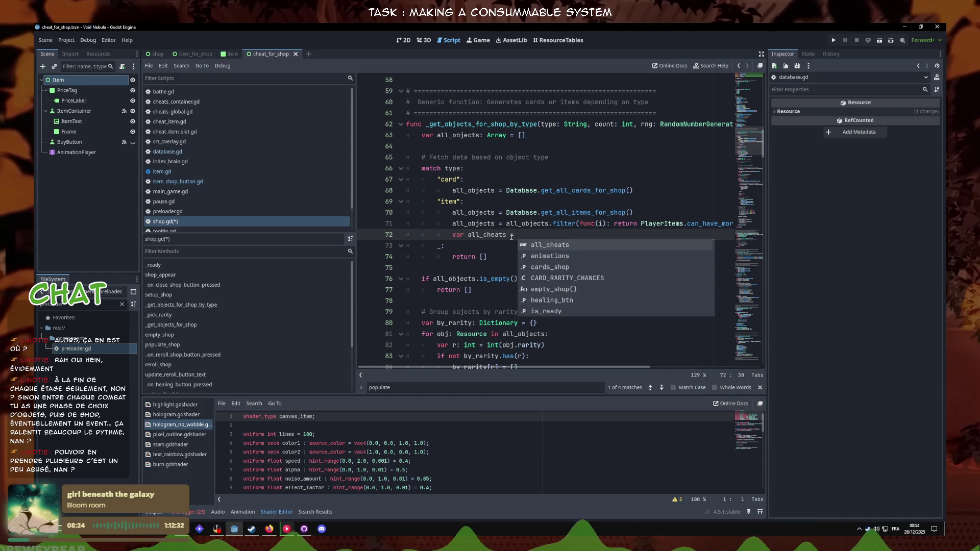
type("Database.")
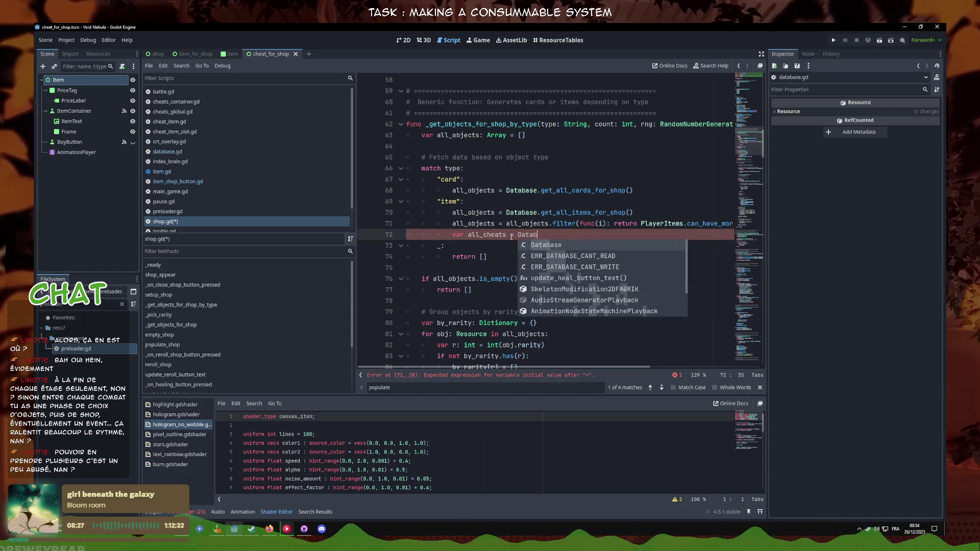
type("getall")
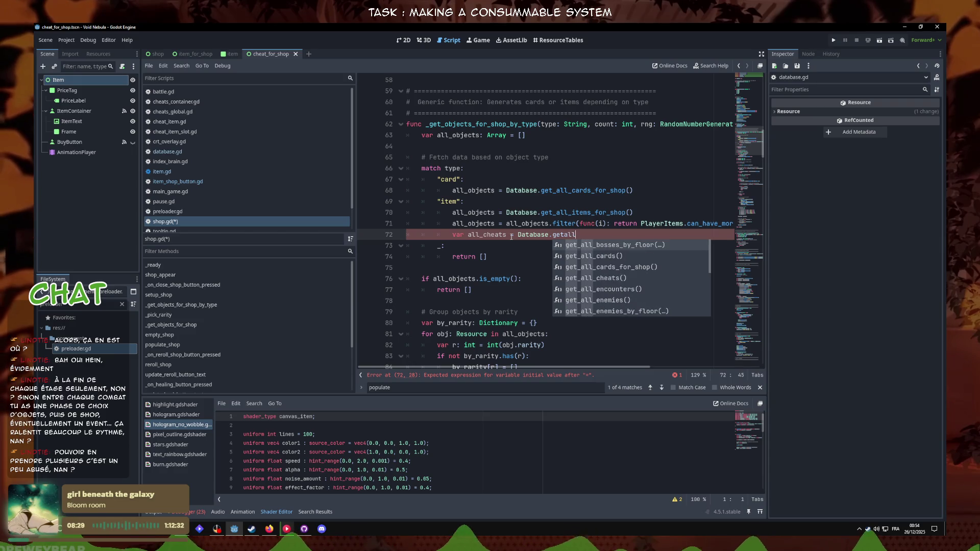
key("Return")
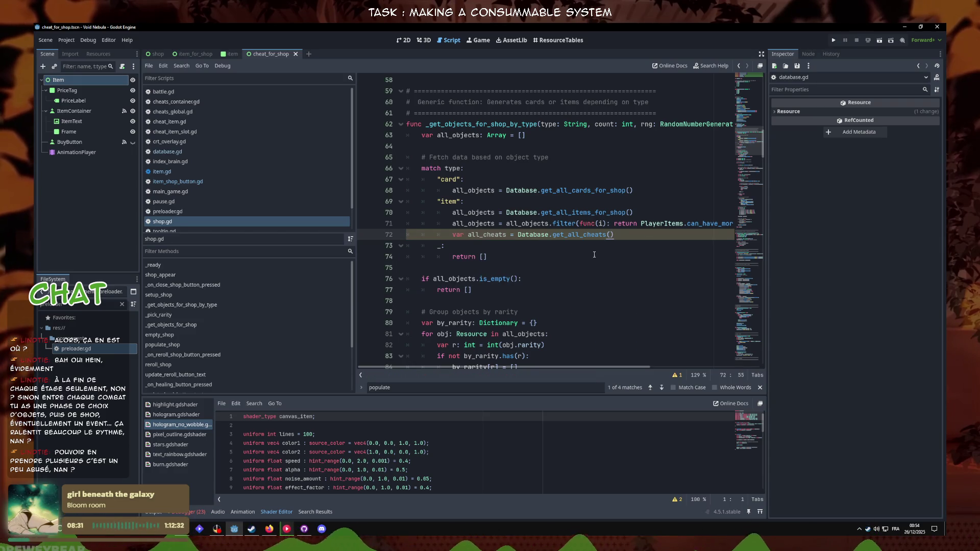
Start an all_objects.append_array( call next to the cheats fetch using autocomplete.
left_click_drag(614, 235, 524, 236)
left_click(523, 238)
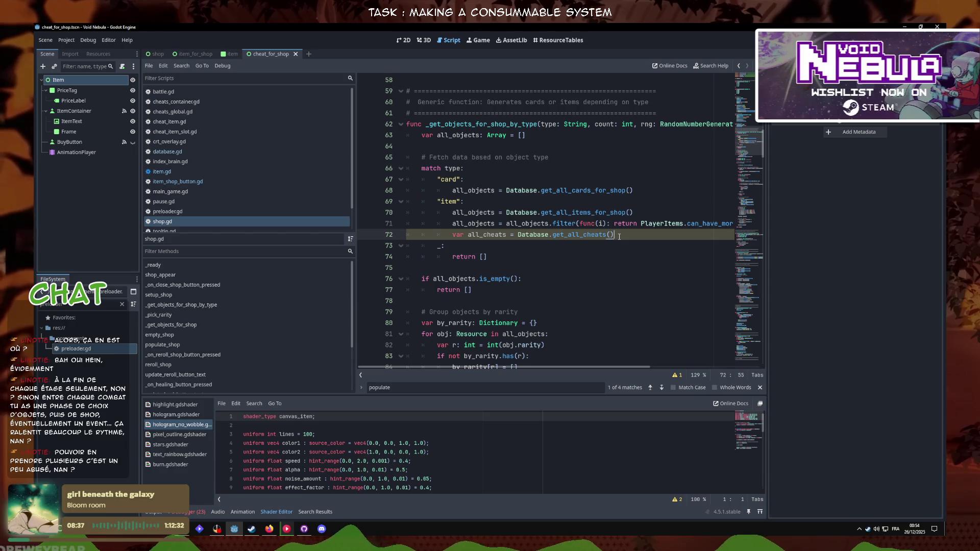
key("Return")
type("?")
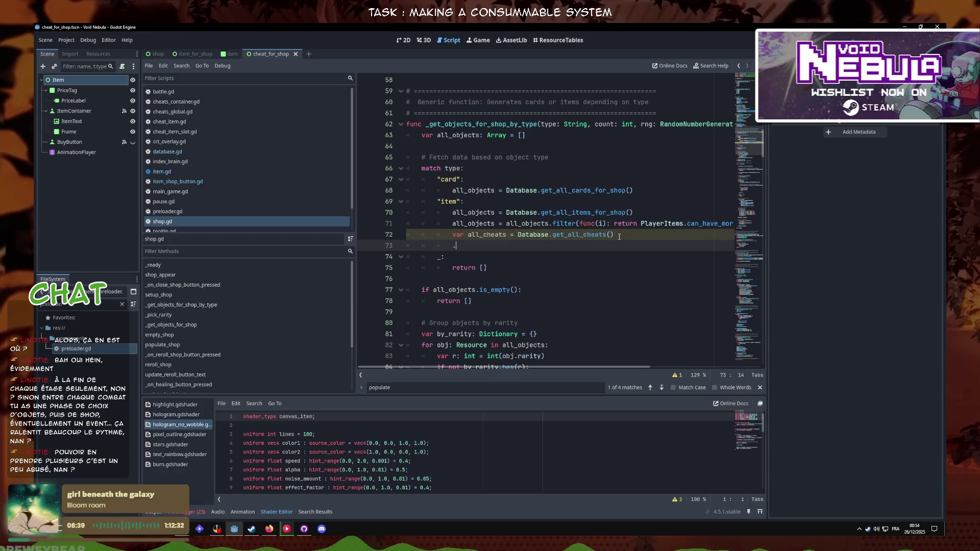
key("BackSpace")
type(".")
type("all_ob")
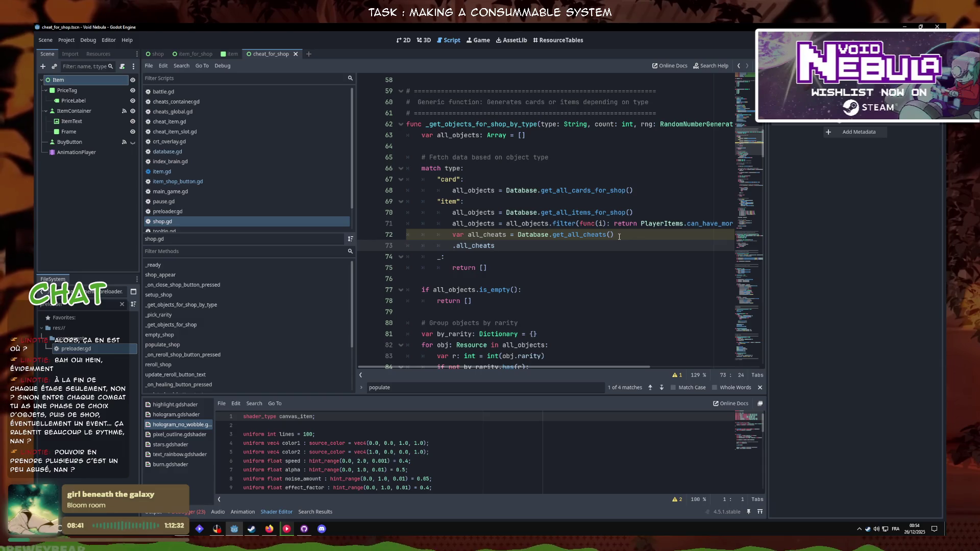
type("ject")
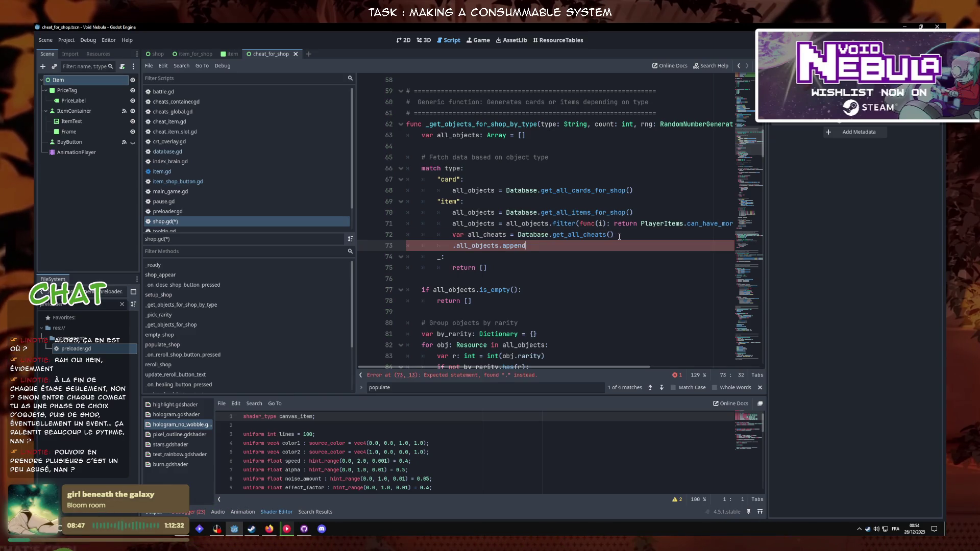
key("BackSpace")
key("BackSpace")
type("y(")
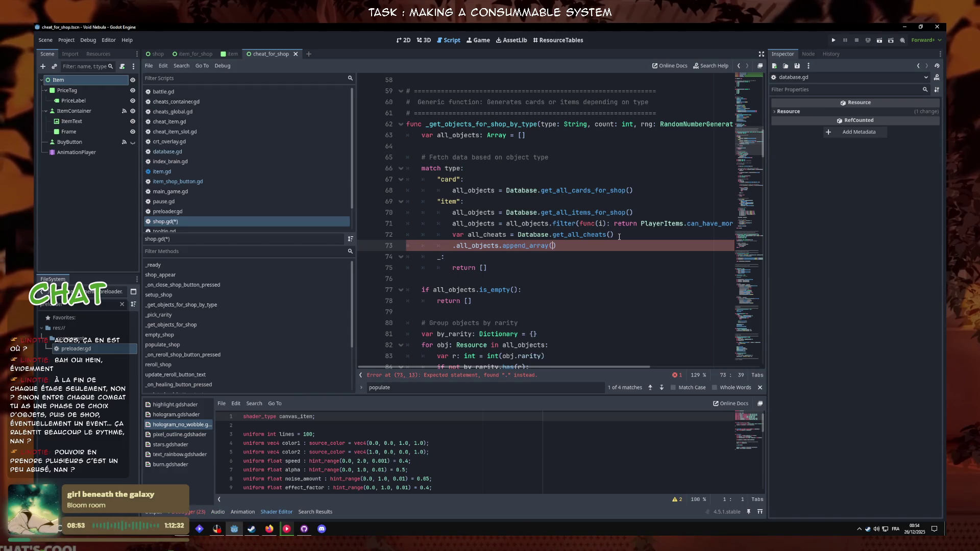
Cut Database.get_all_cheats() and paste it inside the append_array parentheses.
left_click_drag(619, 237, 521, 235)
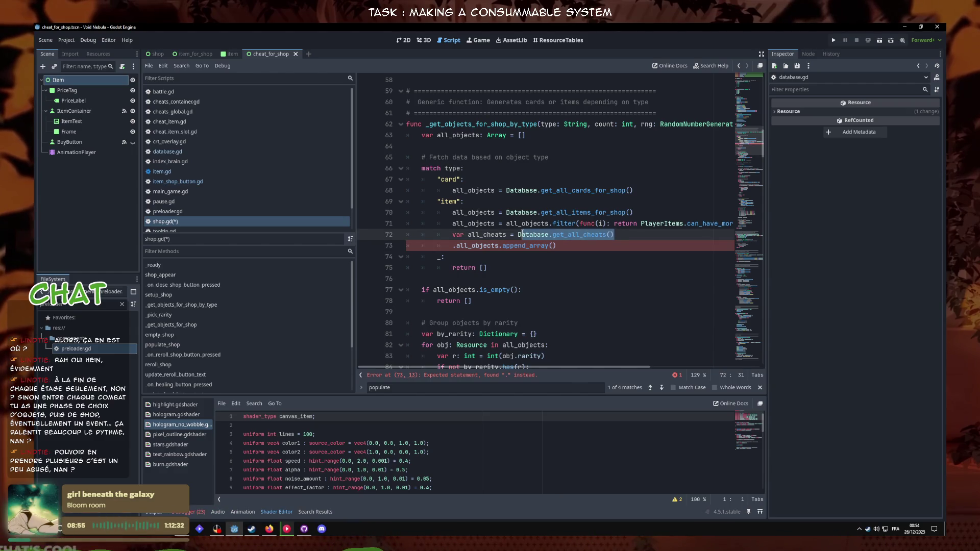
key("ctrl+x")
left_click(552, 246)
key("ctrl+v")
Delete the leftover temporary var all_cheats line.
left_click_drag(407, 223, 506, 235)
key("ctrl+x")
key("ctrl+z")
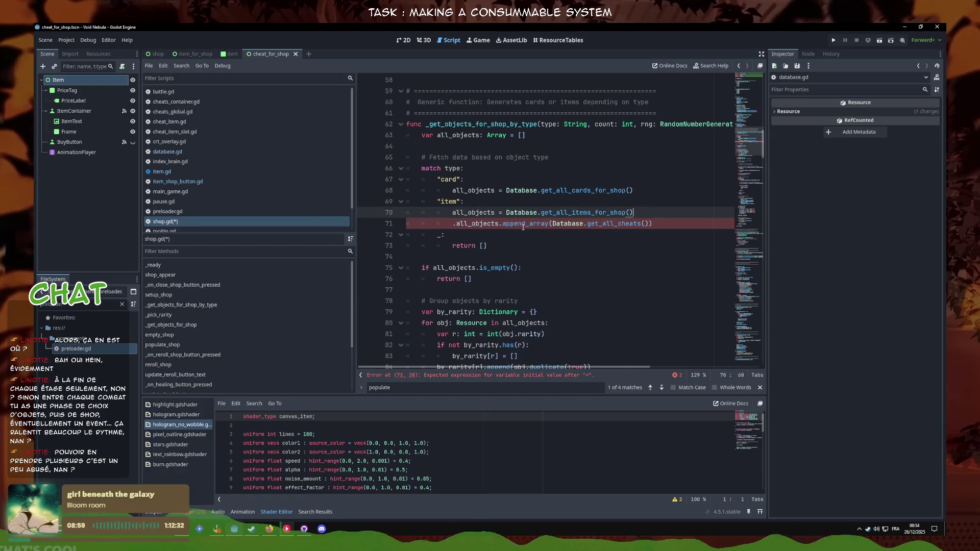
key("ctrl+z")
left_click(545, 234)
key("ctrl+shift+z")
key("ctrl+shift+Left")
key("ctrl+shift+Left")
key("ctrl+shift+Left")
key("BackSpace")
key("BackSpace")
key("BackSpace")
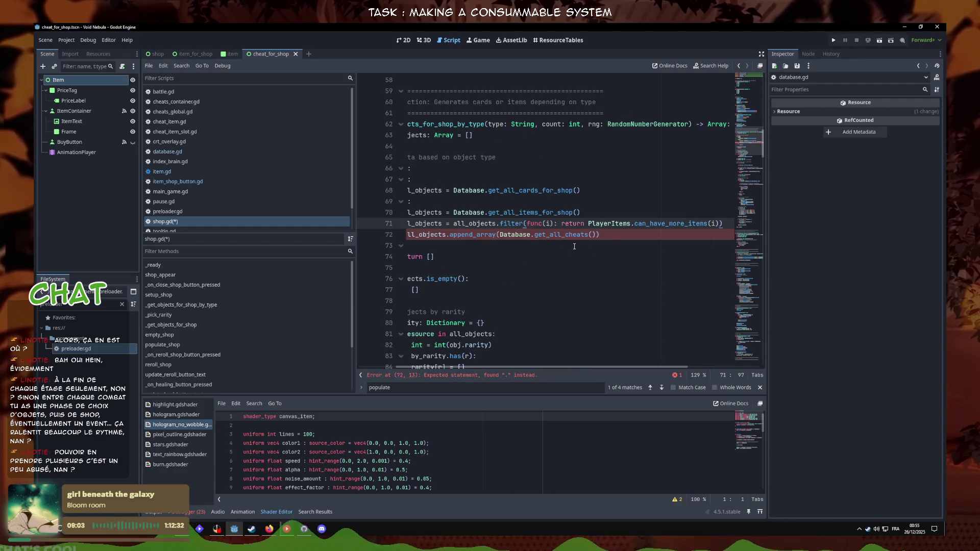
Remove the stray leading dot from the append_array line.
left_click(595, 249)
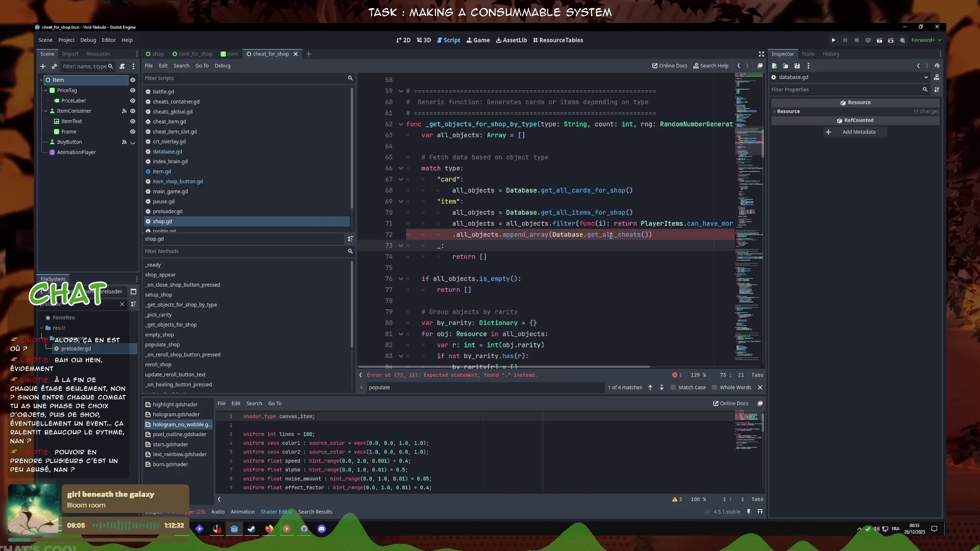
scroll(511, 234, "down", 1)
left_click(453, 228)
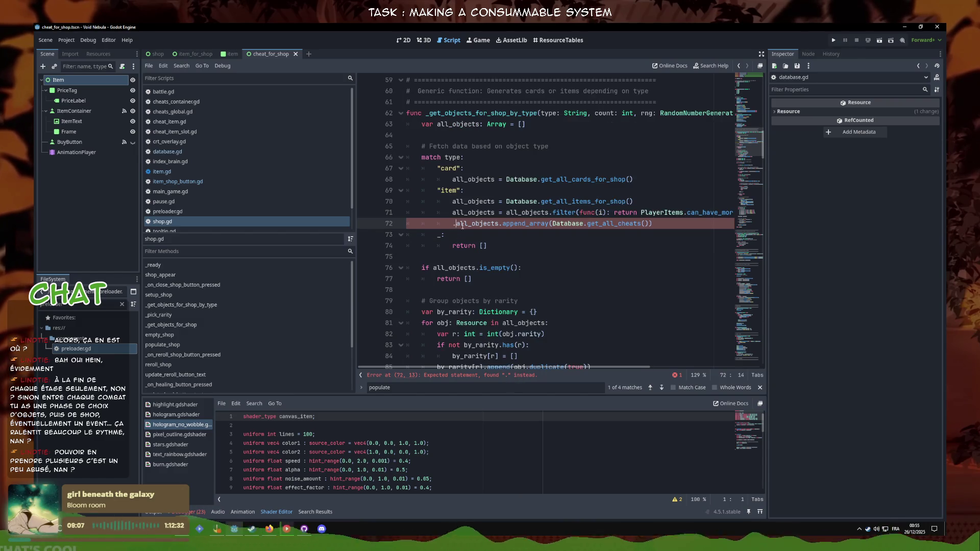
key("Delete")
Check get_all_cheats' return in database.gd, then review the finished append_array line in shop.gd.
left_click(520, 224)
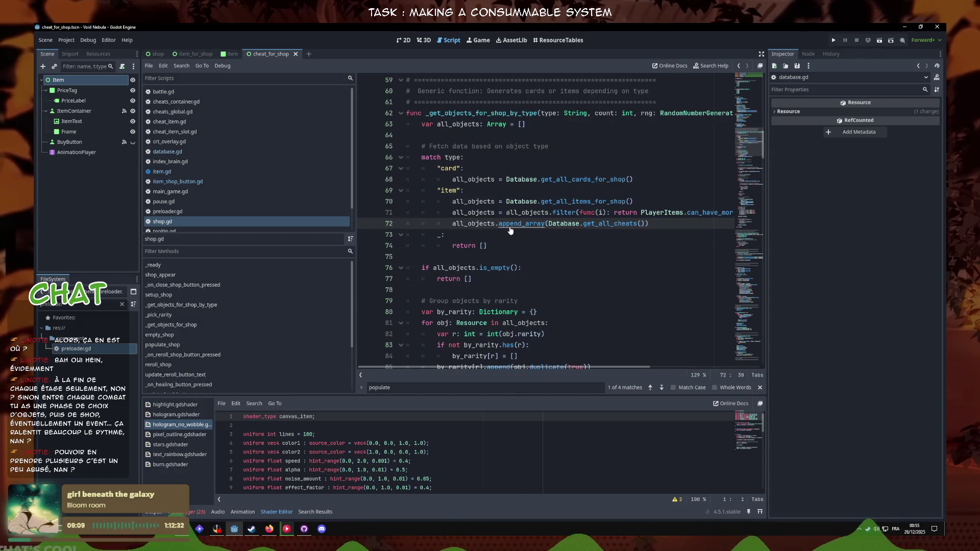
left_click(600, 225, "ctrl")
left_click(530, 235)
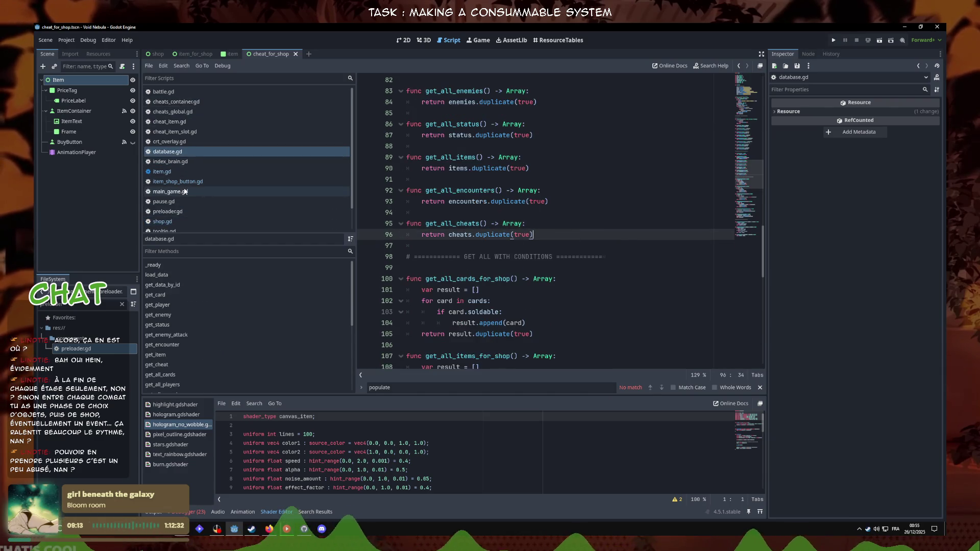
left_click(166, 222)
left_click(577, 237)
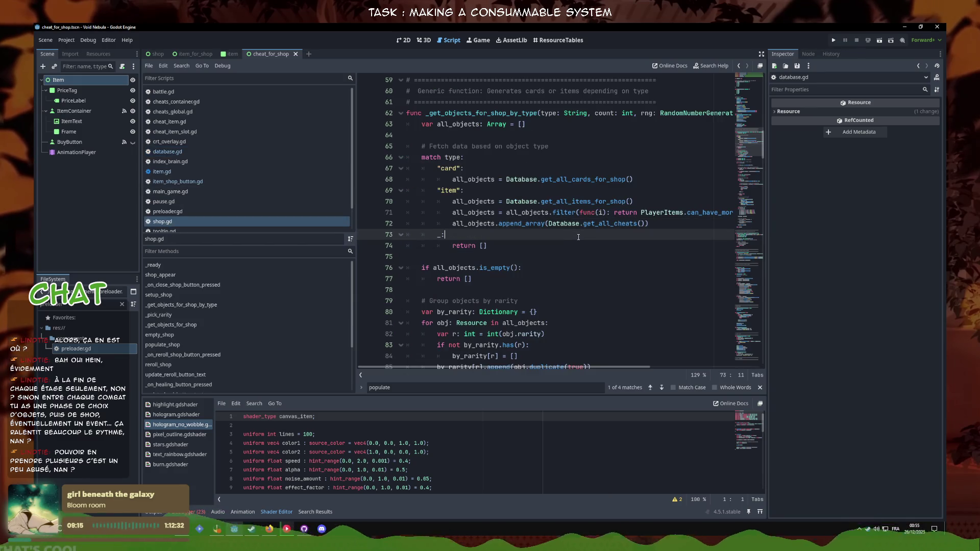
left_click(632, 224)
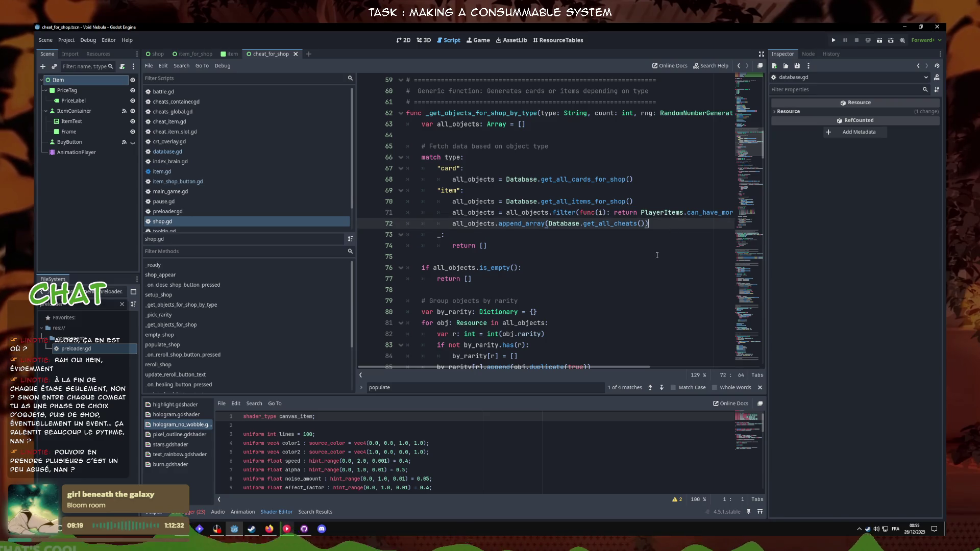
scroll(642, 254, "down", 1)
scroll(614, 243, "down", 3)
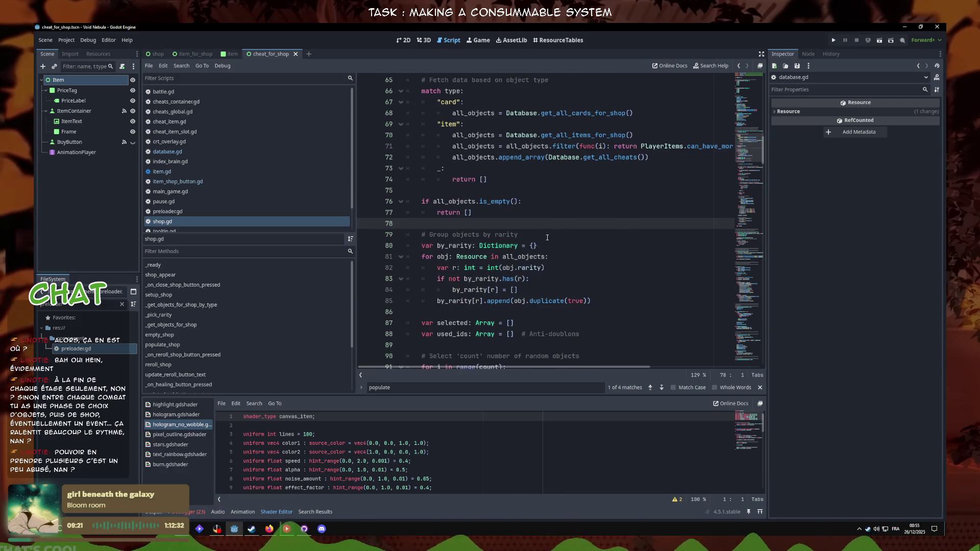
left_click_drag(592, 234, 332, 184)
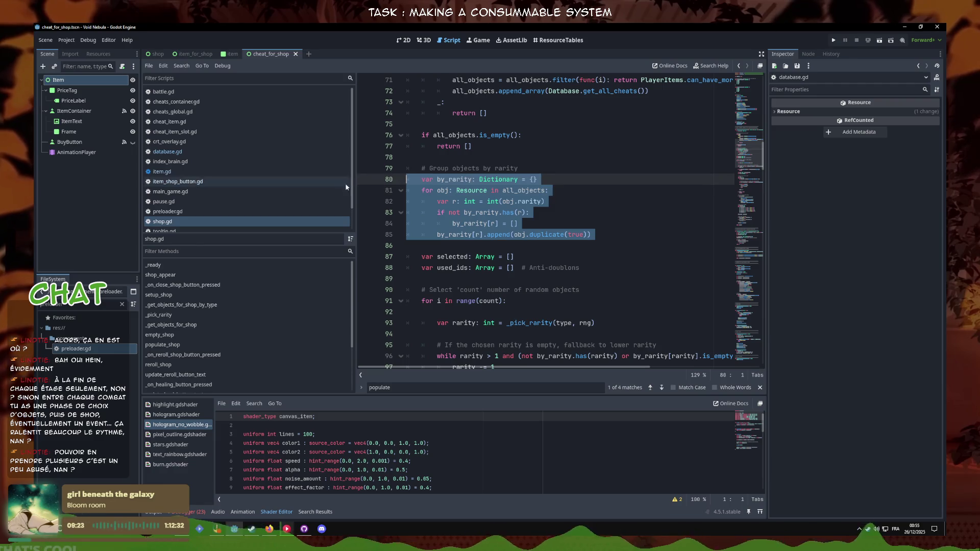
left_click(549, 245)
scroll(549, 247, "down", 2)
scroll(549, 247, "down", 3)
left_click(603, 168)
scroll(603, 163, "down", 3)
scroll(587, 189, "down", 3)
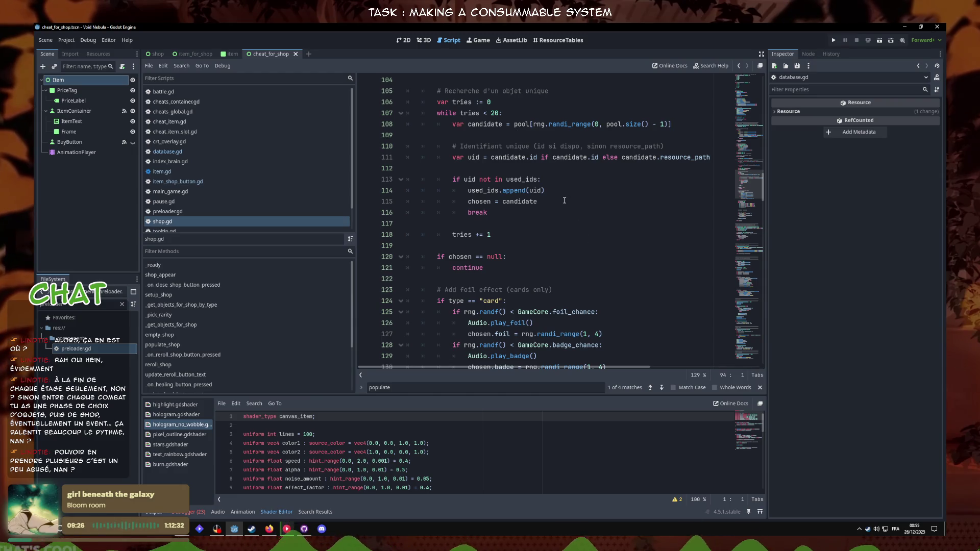
scroll(565, 199, "down", 3)
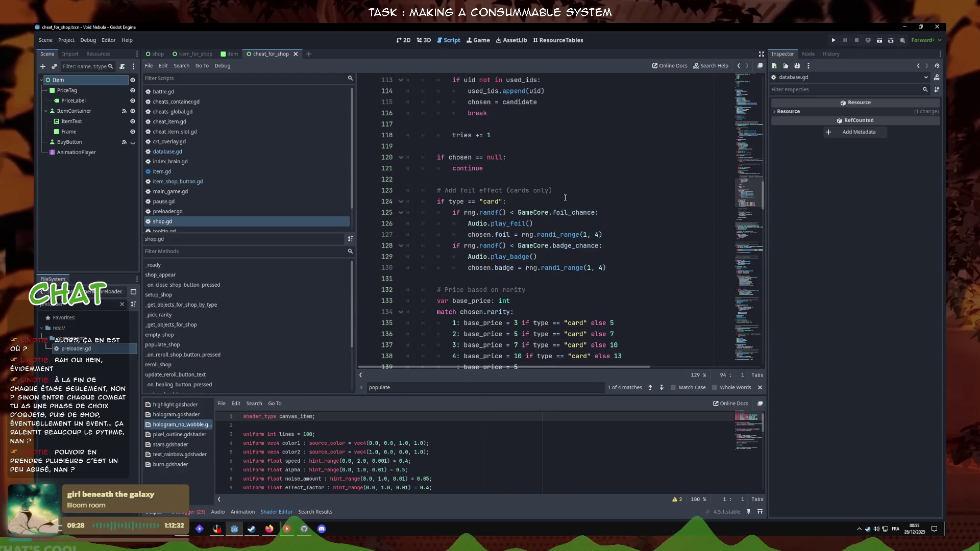
scroll(564, 197, "down", 4)
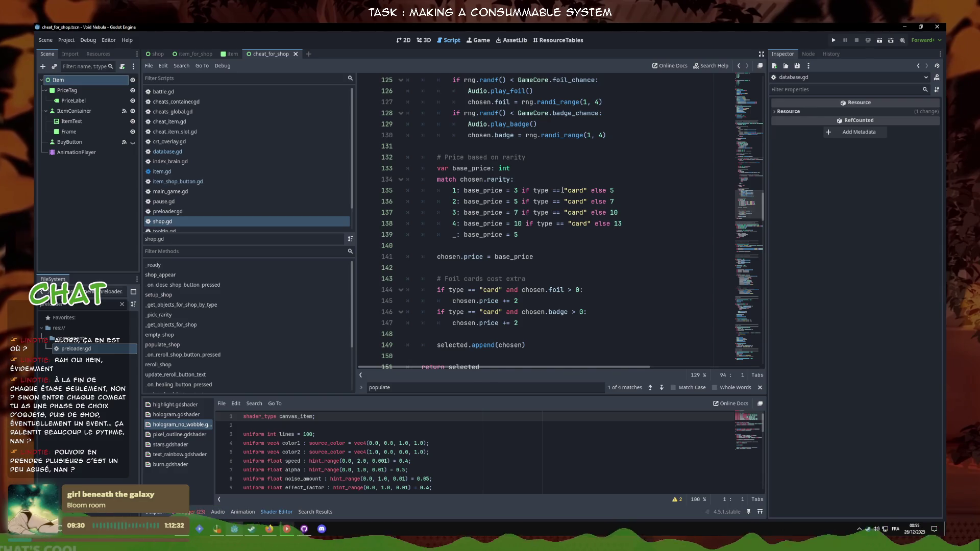
scroll(562, 189, "down", 2)
scroll(558, 178, "up", 2)
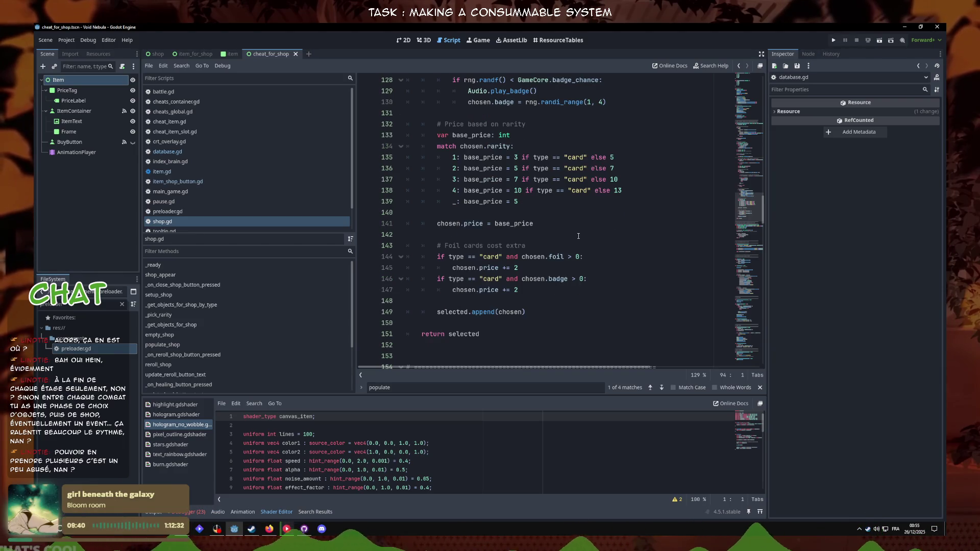
scroll(578, 236, "up", 2)
scroll(578, 236, "up", 1)
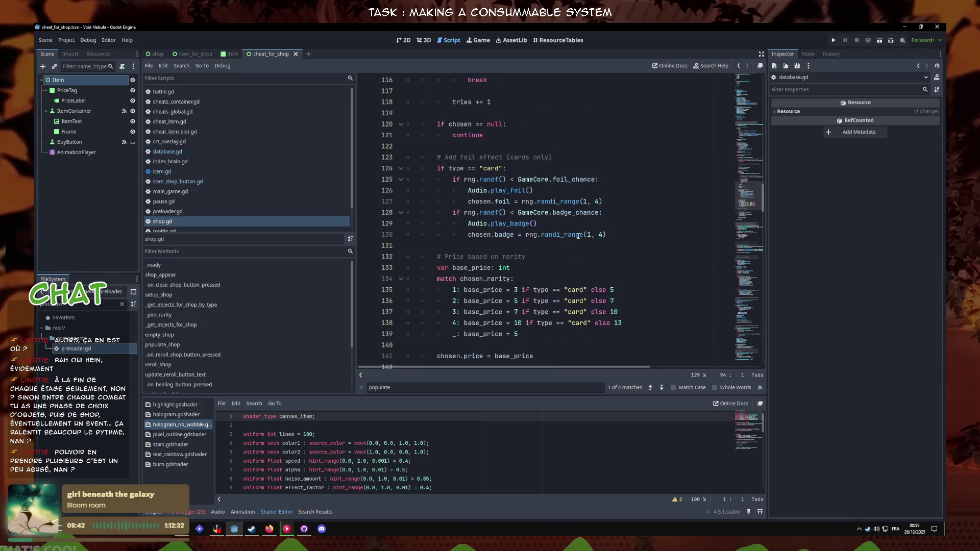
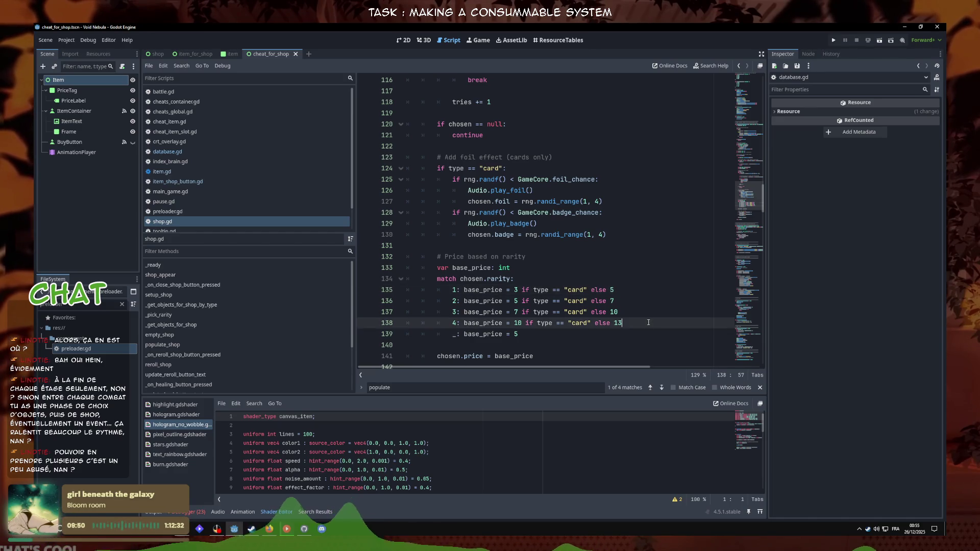
Review shop.gd's pool selection, all_objects grouping and rarity pricing lines.
left_click(638, 292)
scroll(638, 292, "up", 11)
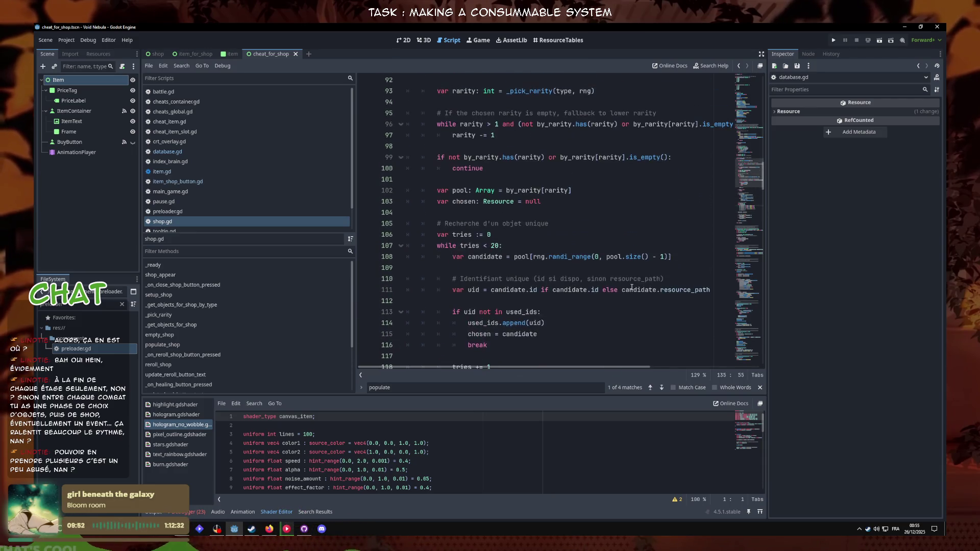
left_click(630, 286)
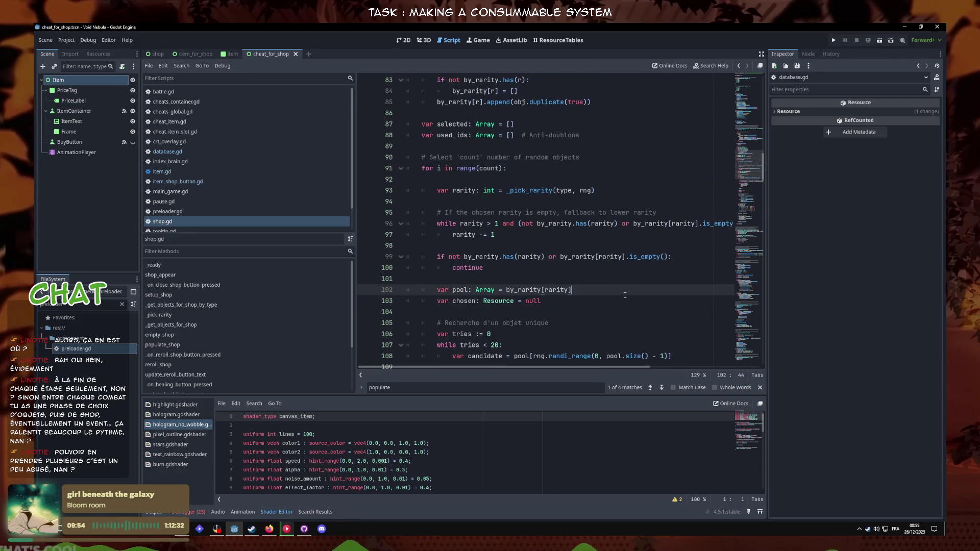
scroll(628, 293, "up", 7)
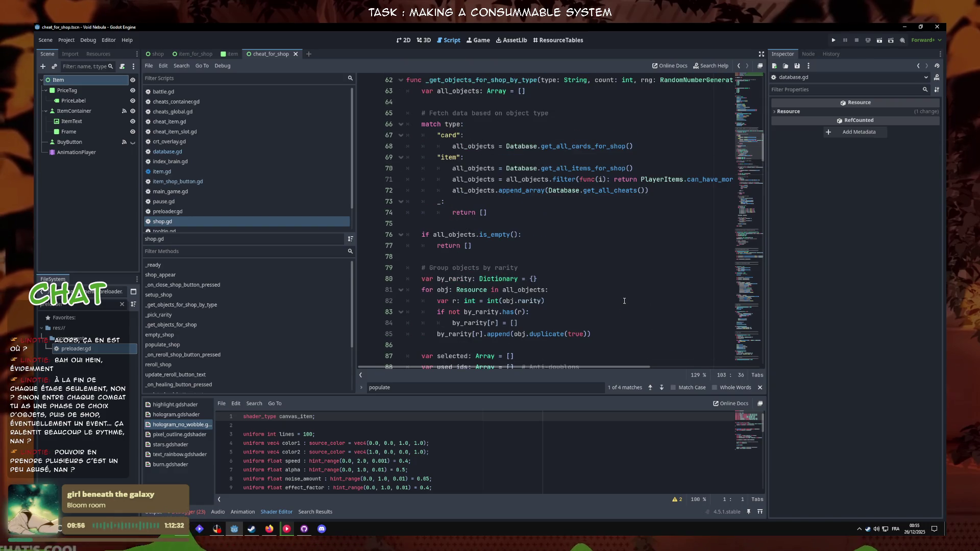
left_click(539, 289)
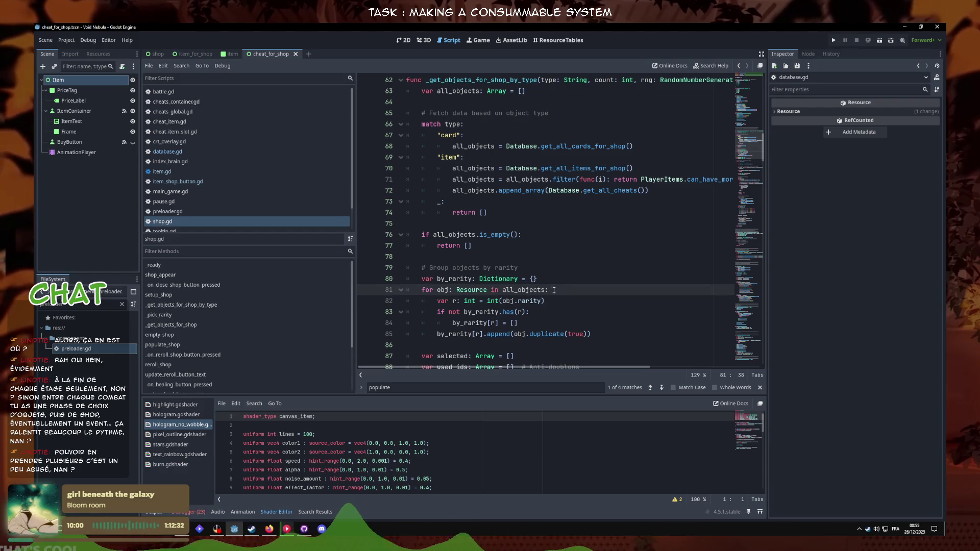
left_click(551, 300)
scroll(549, 293, "down", 1)
scroll(548, 293, "down", 18)
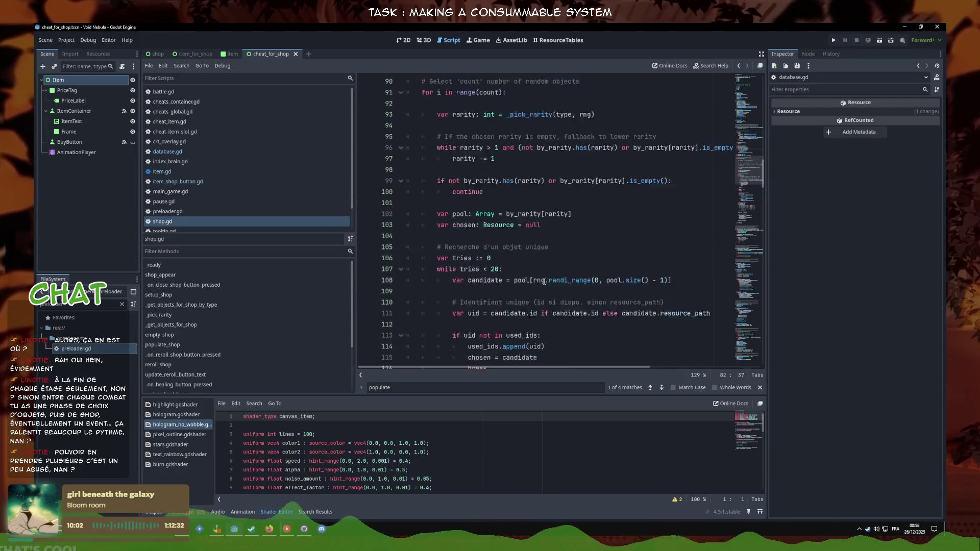
left_click(638, 283)
left_click(637, 290)
left_click(634, 301)
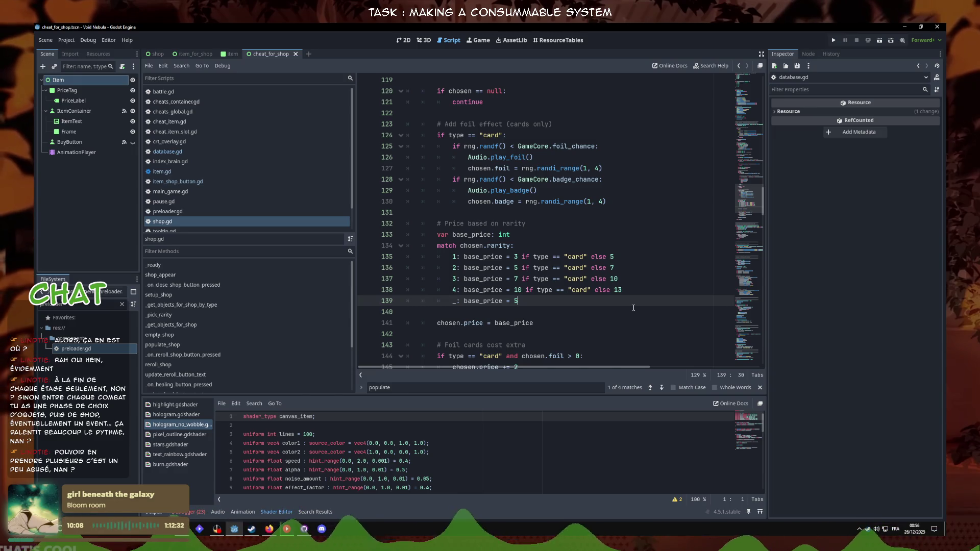
Add an 'if chosen == CheatData:' branch setting chosen.price = 4 above the price assignment.
key("Down")
key("Down")
key("Up")
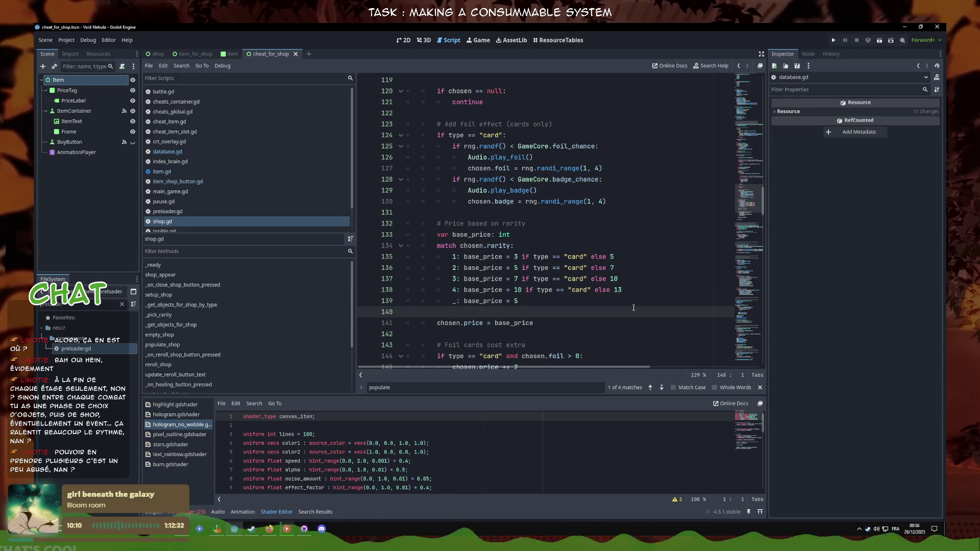
key("Down")
key("Up")
key("Return")
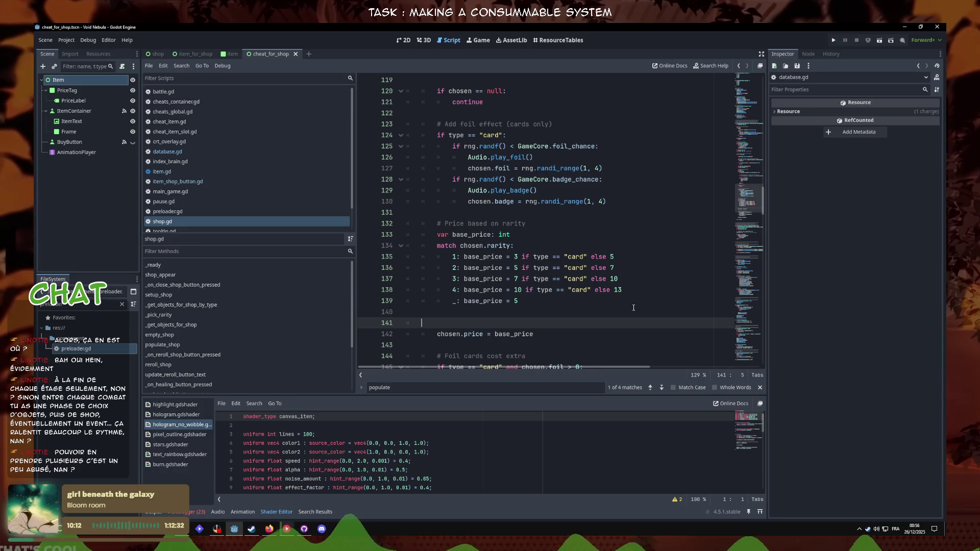
type("if chos")
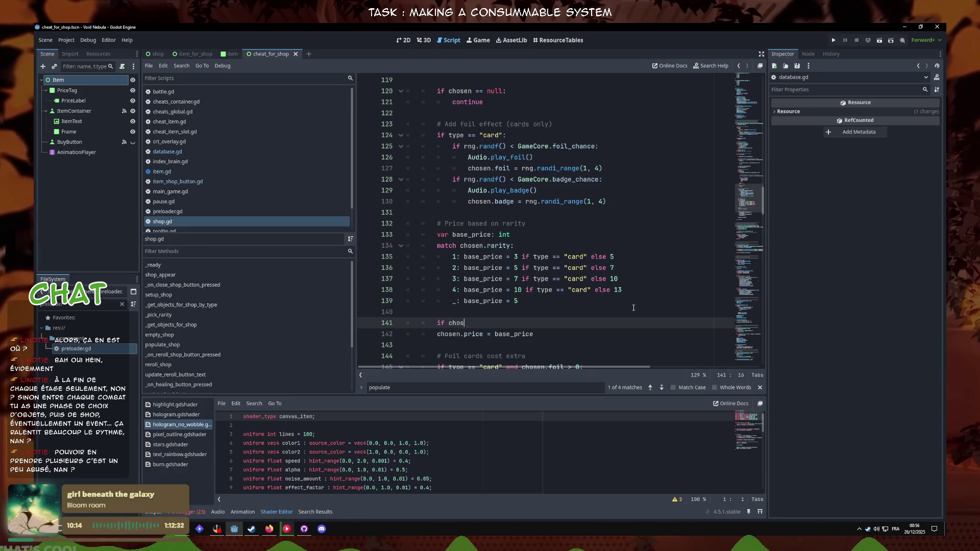
key("BackSpace")
key("BackSpace")
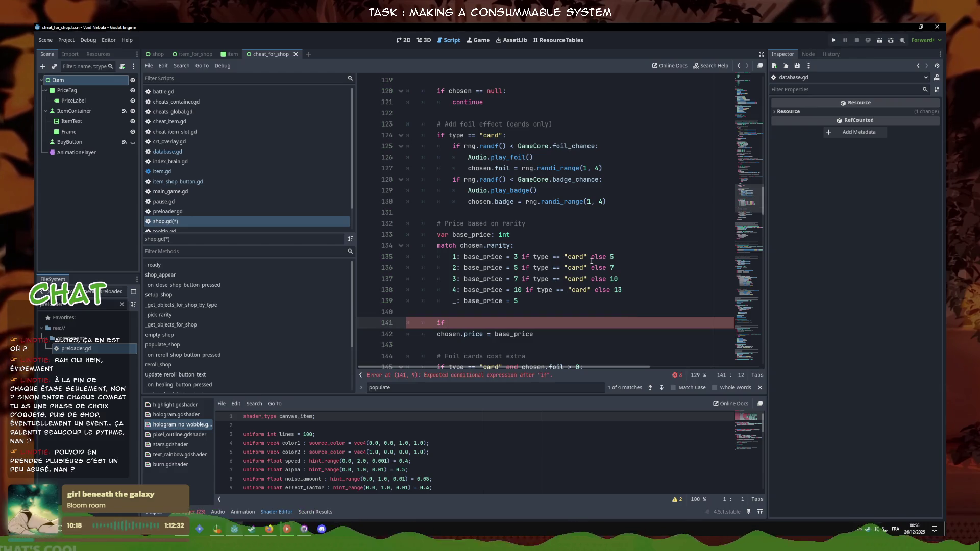
type("chosen ==")
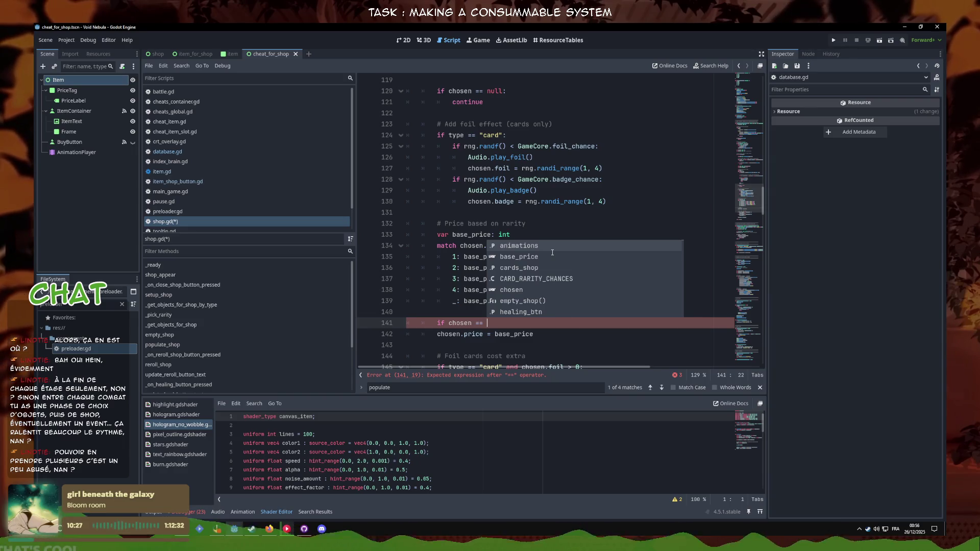
type("ItemData")
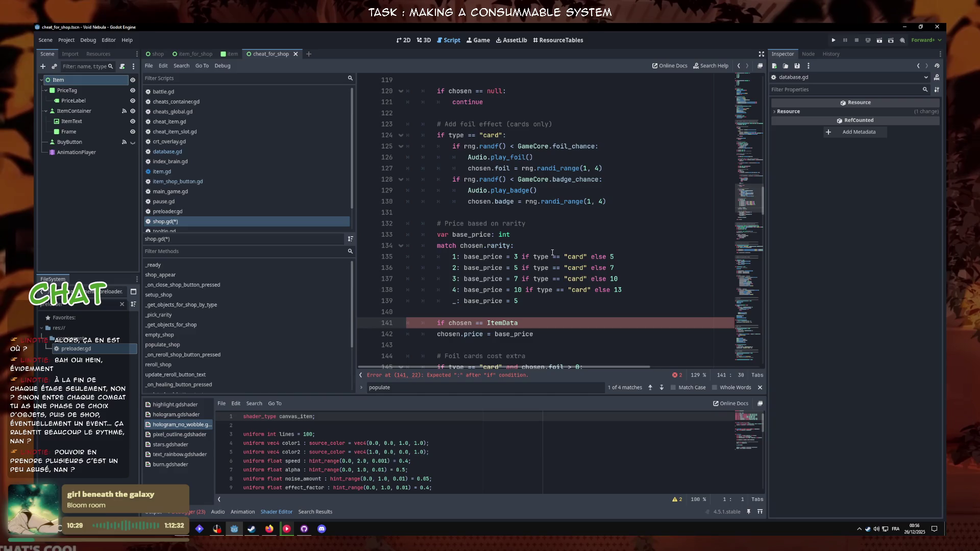
key("BackSpace")
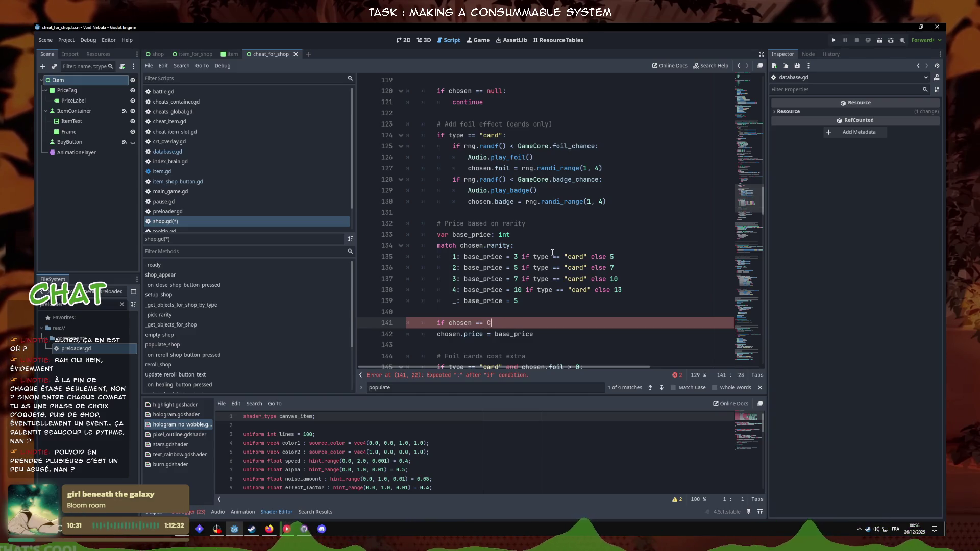
type("Data")
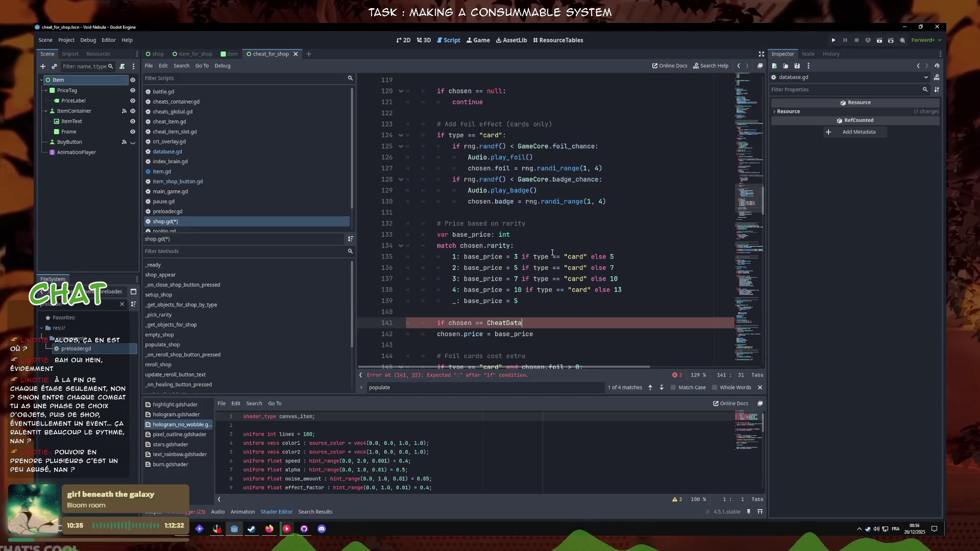
type(":")
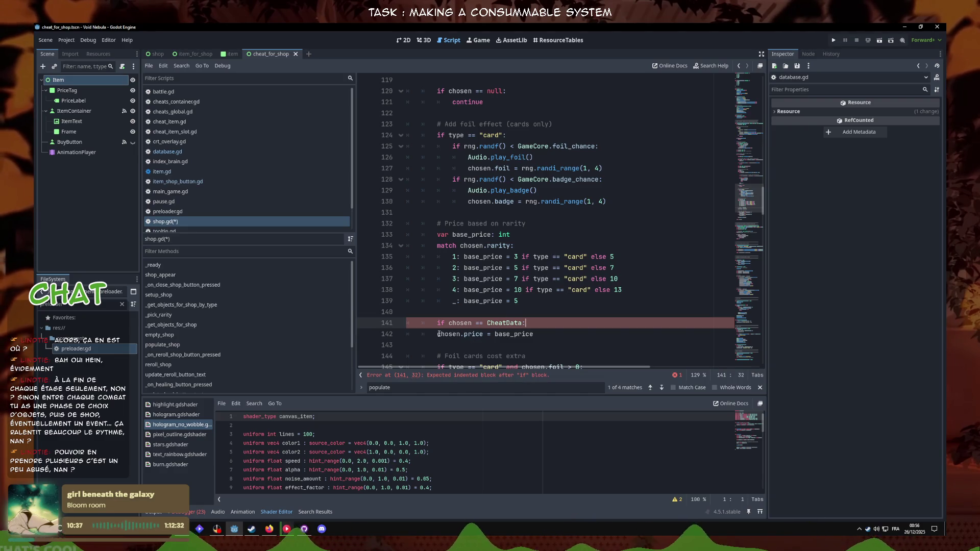
key("Return")
type("chosen.price = ")
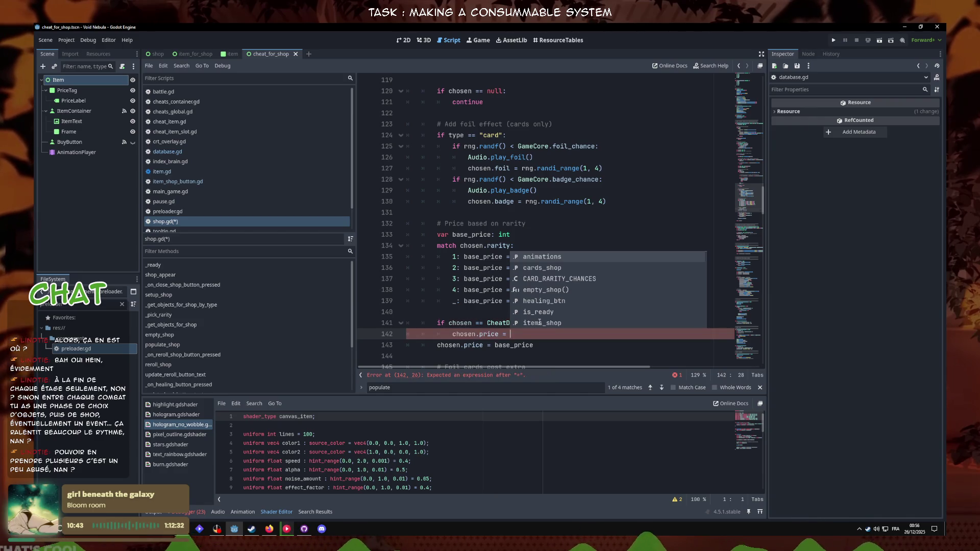
type("4")
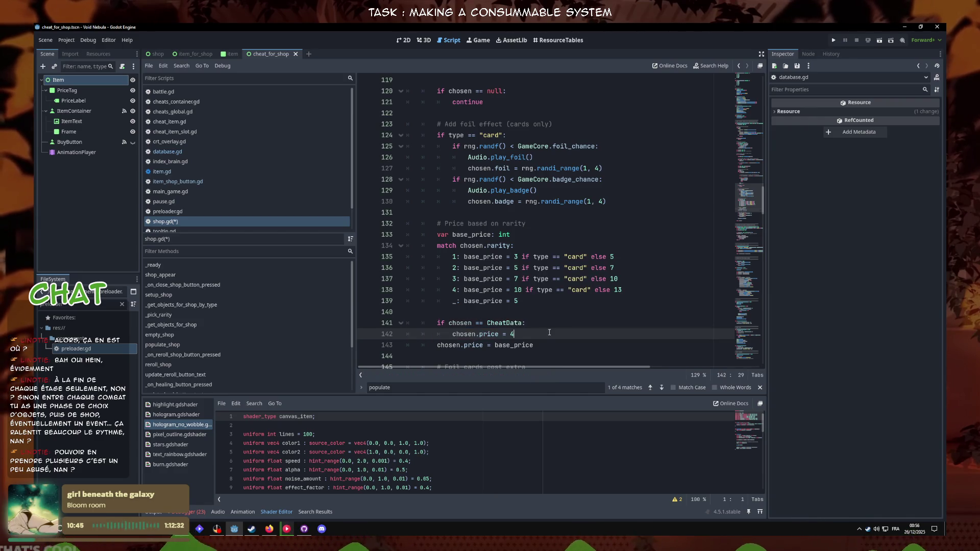
Add an else branch with the indented base_price assignment and save shop.gd.
key("Return")
key("BackSpace")
type("else:")
left_click(437, 355)
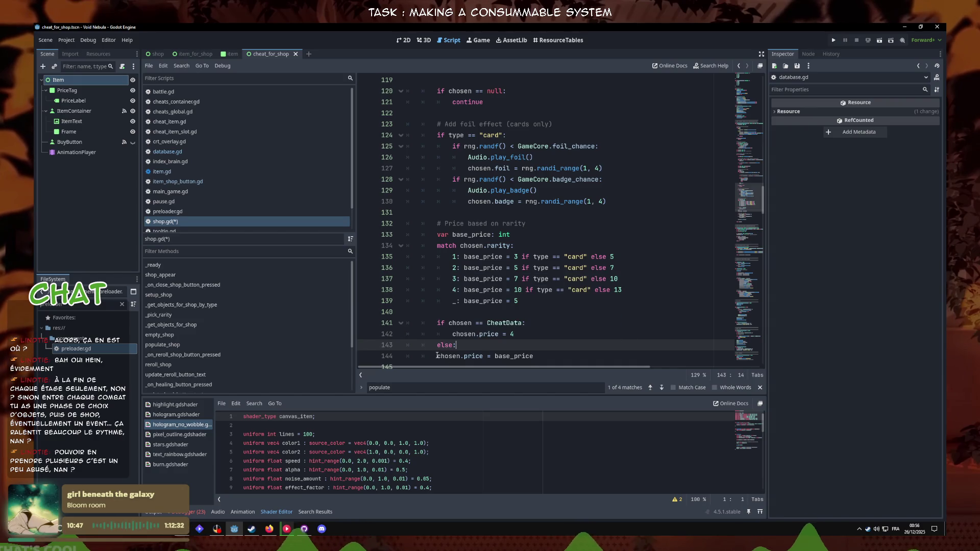
key("Tab")
key("ctrl+s")
Collapse each branch onto one line, 'if ... : chosen.price = 4' and 'else: chosen.price = base_price'.
left_click(459, 347)
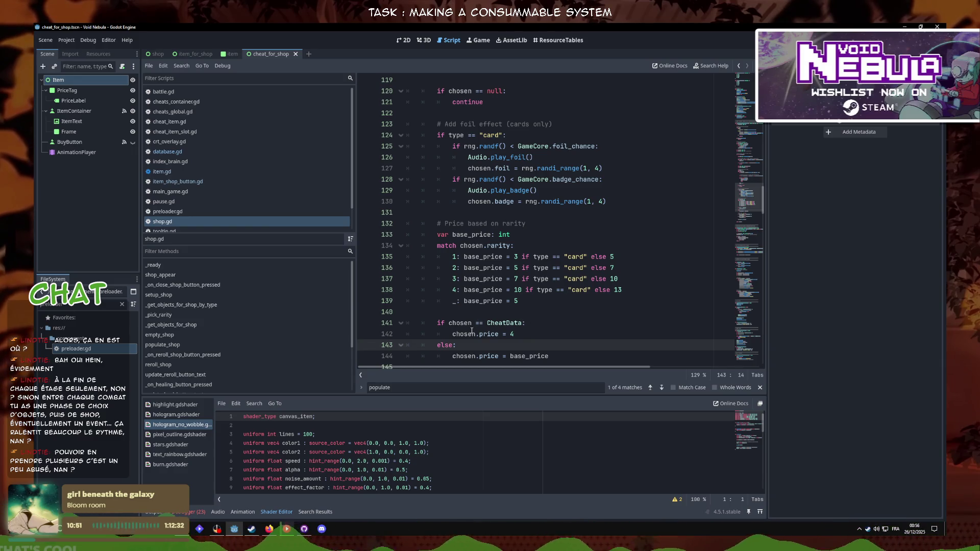
left_click(452, 334)
key("shift+Home")
key("BackSpace")
key("BackSpace")
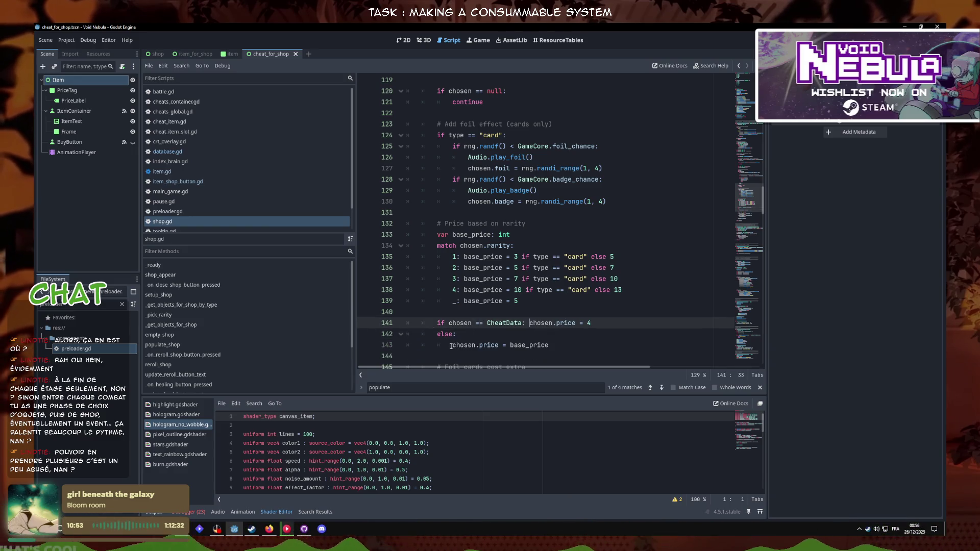
left_click(451, 346)
key("shift+Home")
key("BackSpace")
key("BackSpace")
left_click(596, 341)
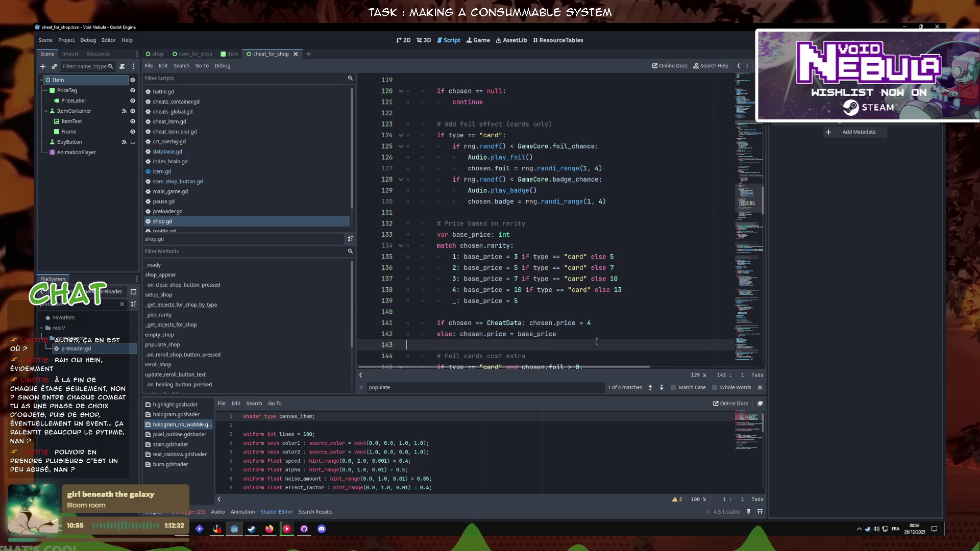
Filter the FileSystem dock for 'cheat_data' and open cheat_data.gd.
left_click(510, 246)
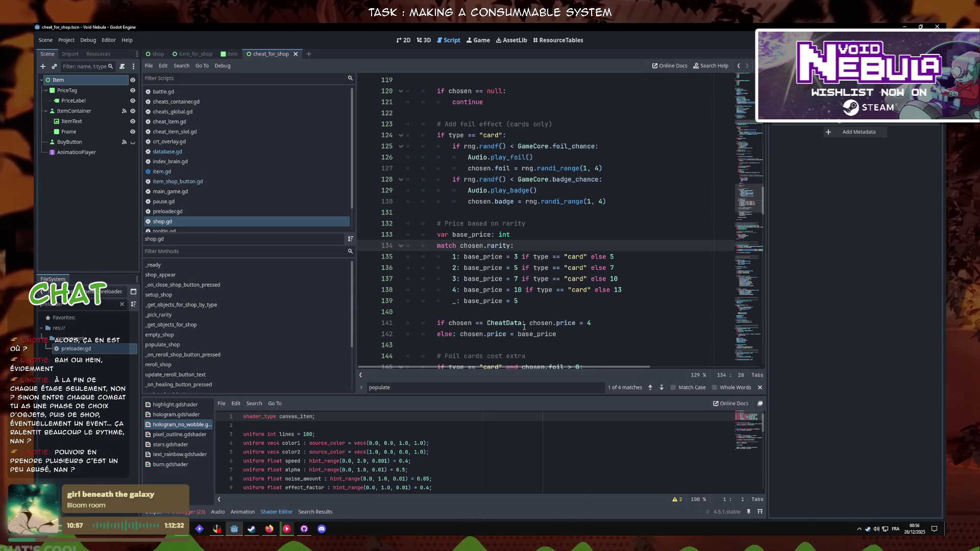
left_click(551, 345)
left_click(122, 305)
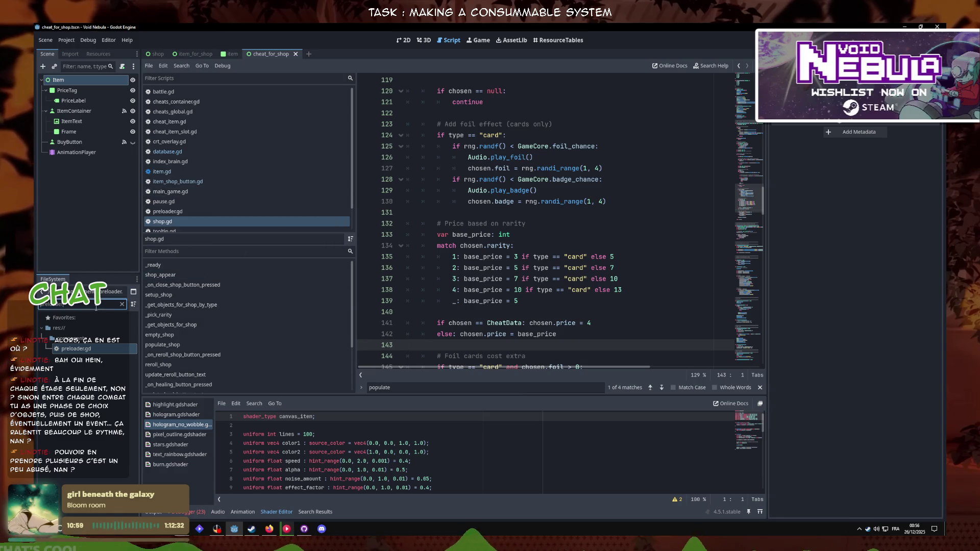
type("cheat_data")
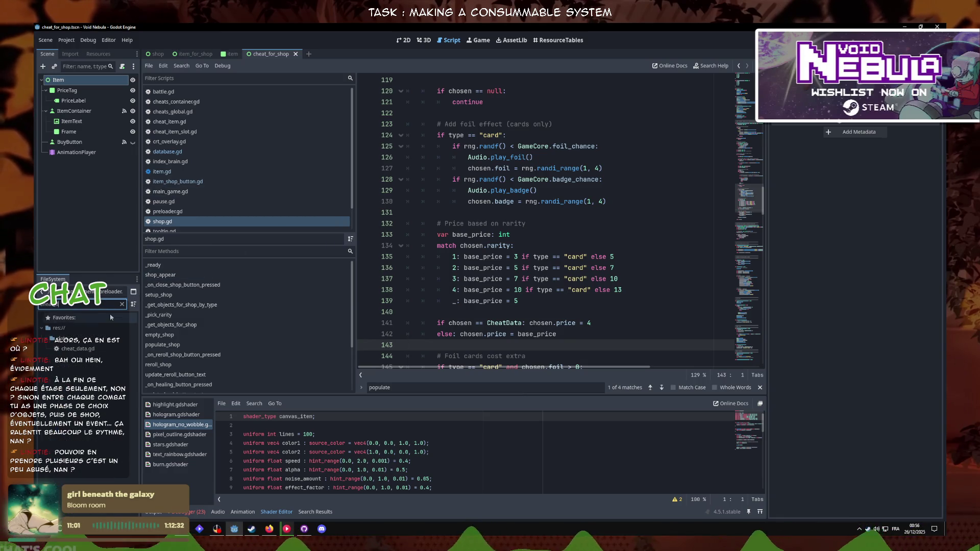
double_click(95, 348)
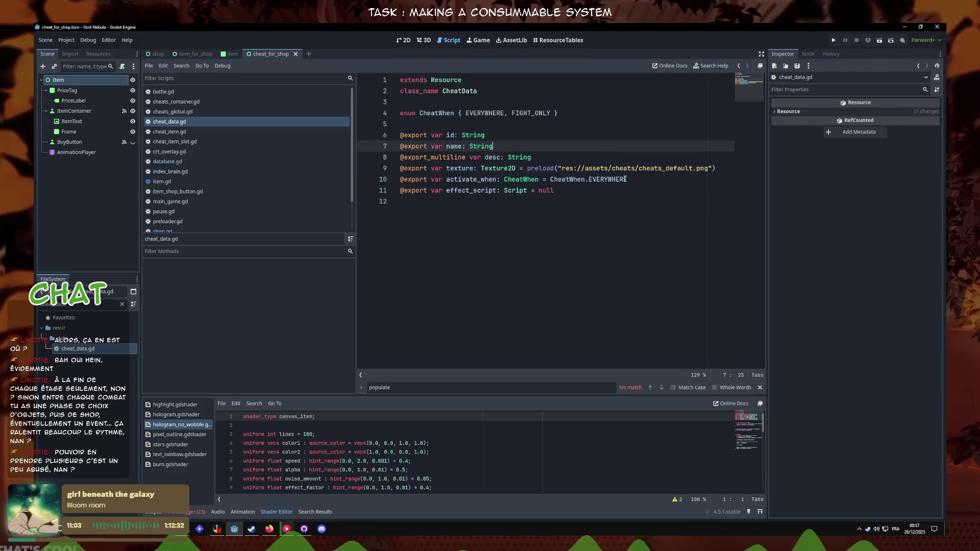
left_click(672, 180)
key("Return")
type("@export var p")
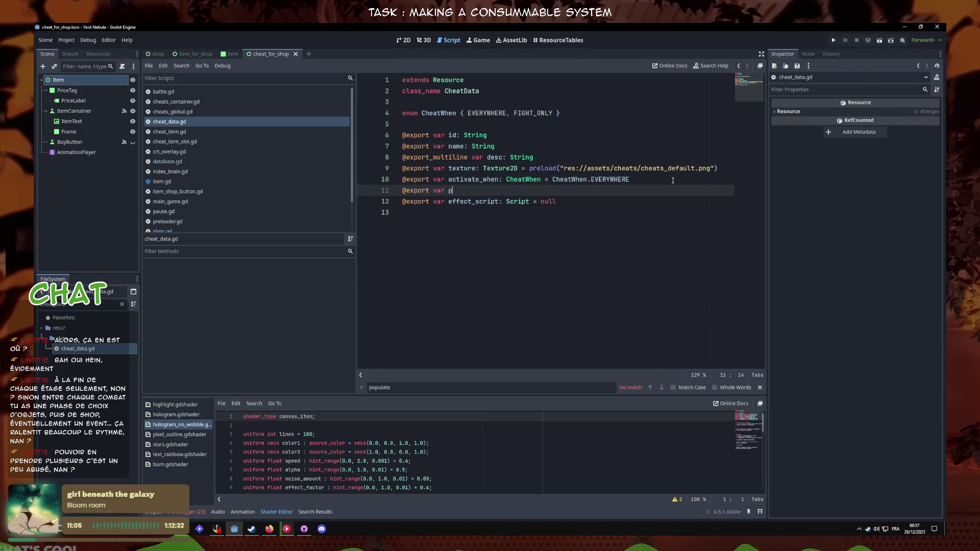
type("rice: int : 4")
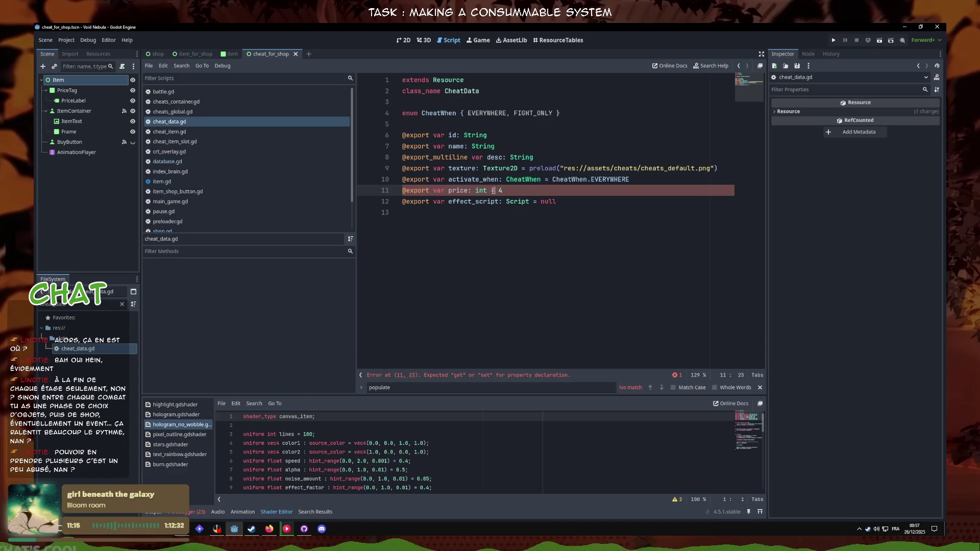
type("=")
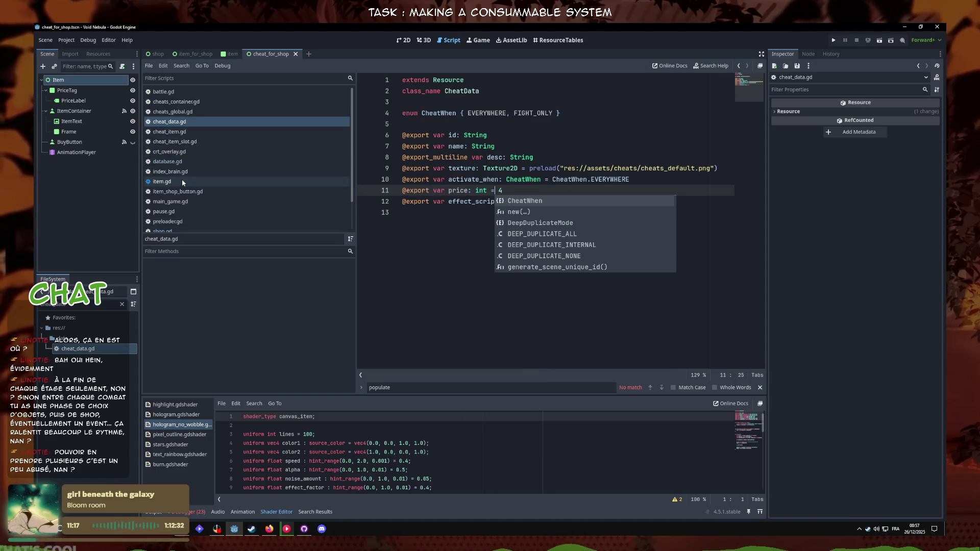
Return to shop.gd and select its cheat pricing line.
scroll(182, 222, "down", 3)
left_click(179, 197)
left_click_drag(591, 323, 374, 322)
Rewrite the pricing as 'if not chosen == CheatData: chosen.price = base_price' and save.
left_click(459, 323)
type("not")
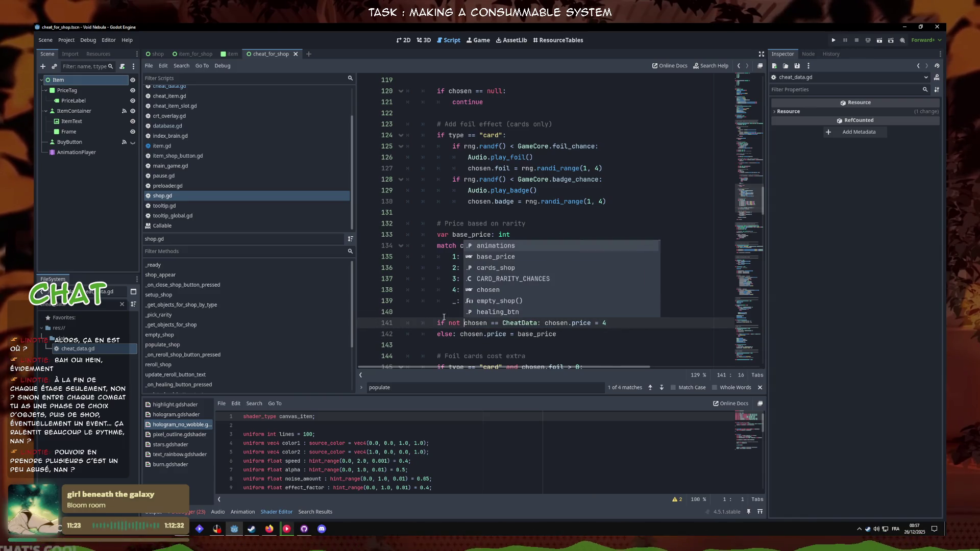
key("Escape")
left_click_drag(606, 323, 540, 325)
key("BackSpace")
key("BackSpace")
left_click_drag(461, 336, 356, 336)
key("BackSpace")
key("BackSpace")
key("ctrl+s")
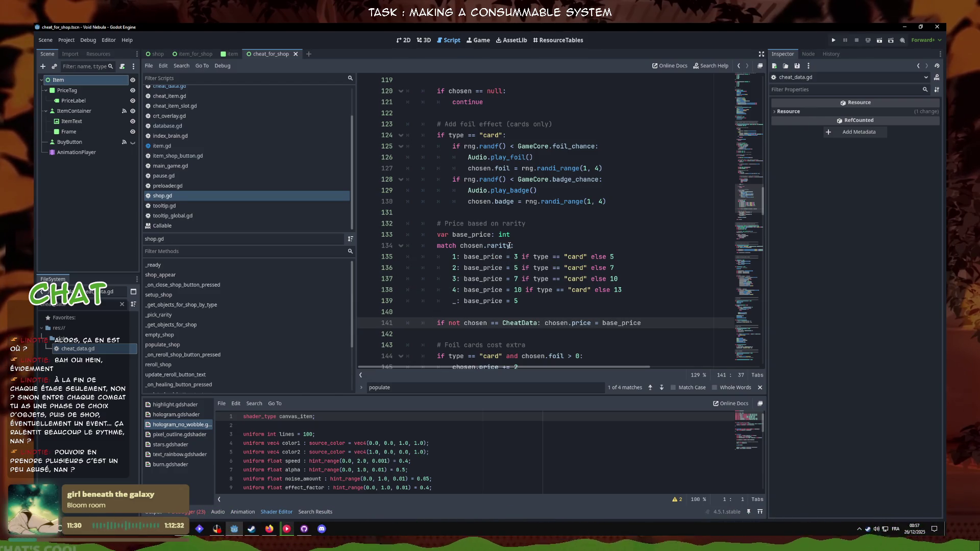
Scroll up through the populate code, then reopen cheat_data.gd.
scroll(508, 246, "down", 2)
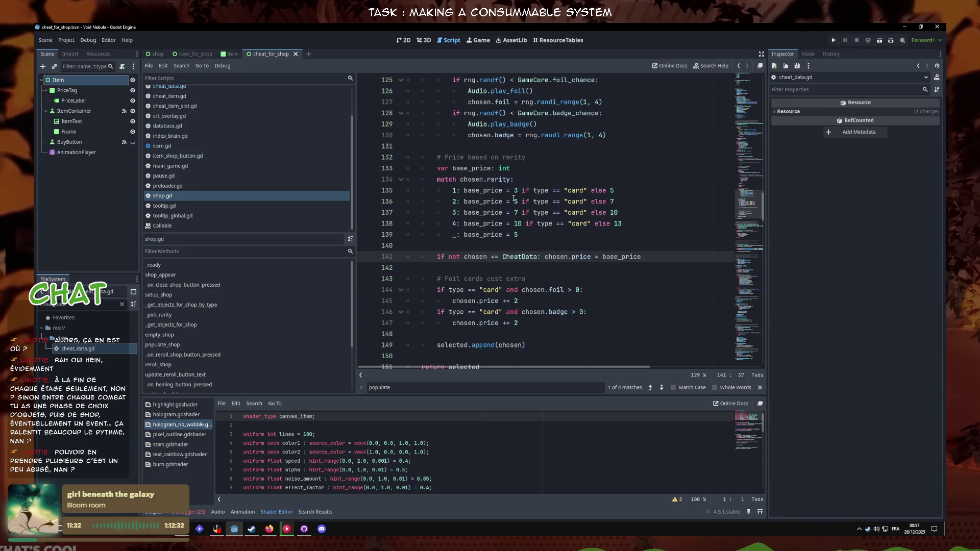
left_click(511, 178)
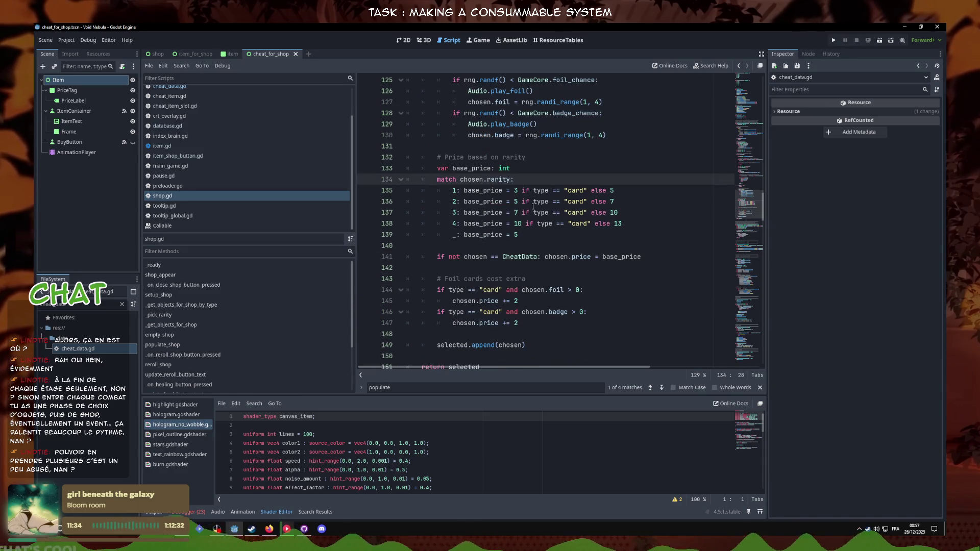
scroll(533, 206, "up", 3)
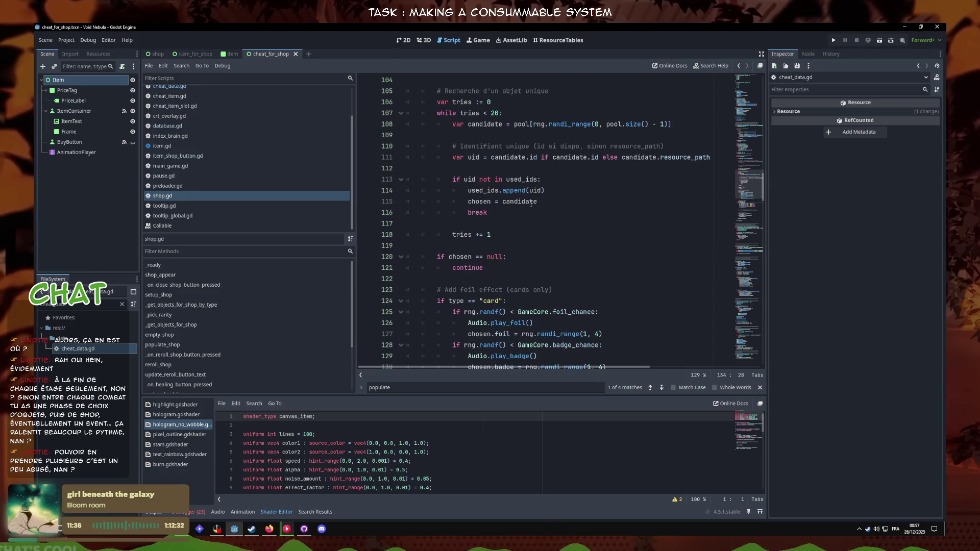
scroll(541, 286, "up", 1)
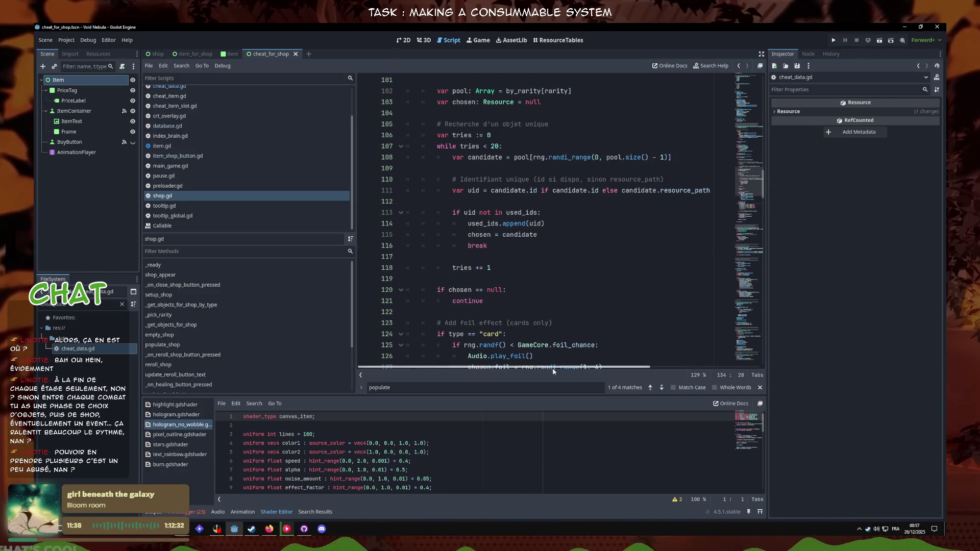
scroll(533, 346, "up", 3)
scroll(533, 347, "up", 4)
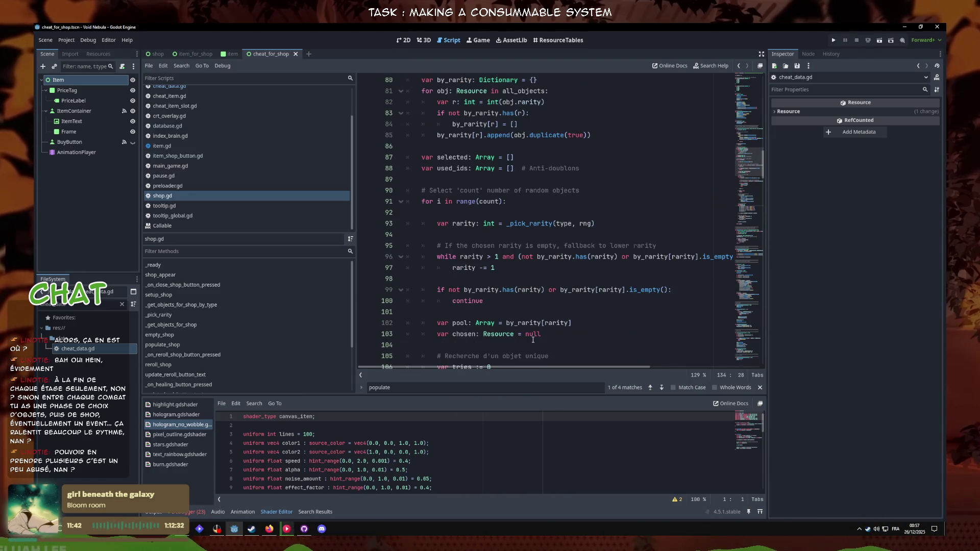
scroll(533, 340, "up", 1)
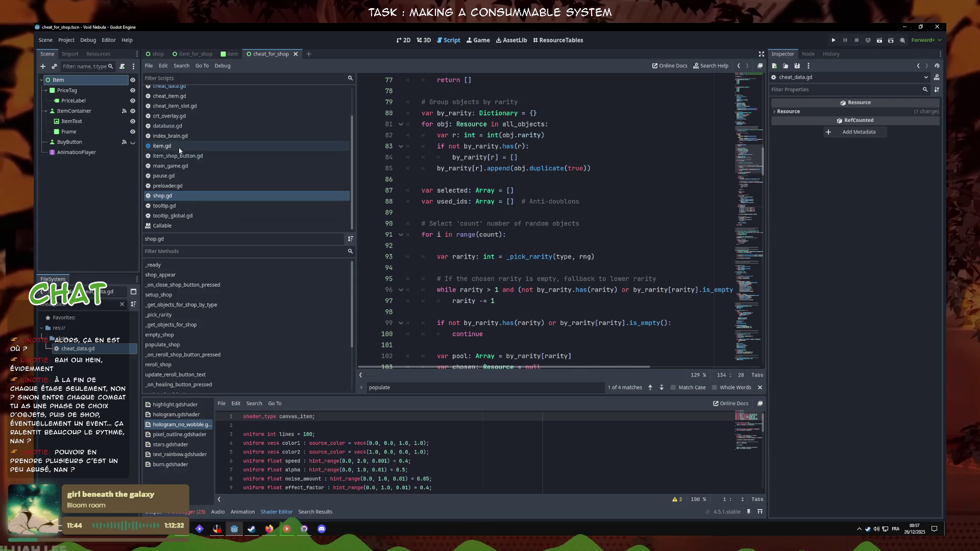
double_click(89, 348)
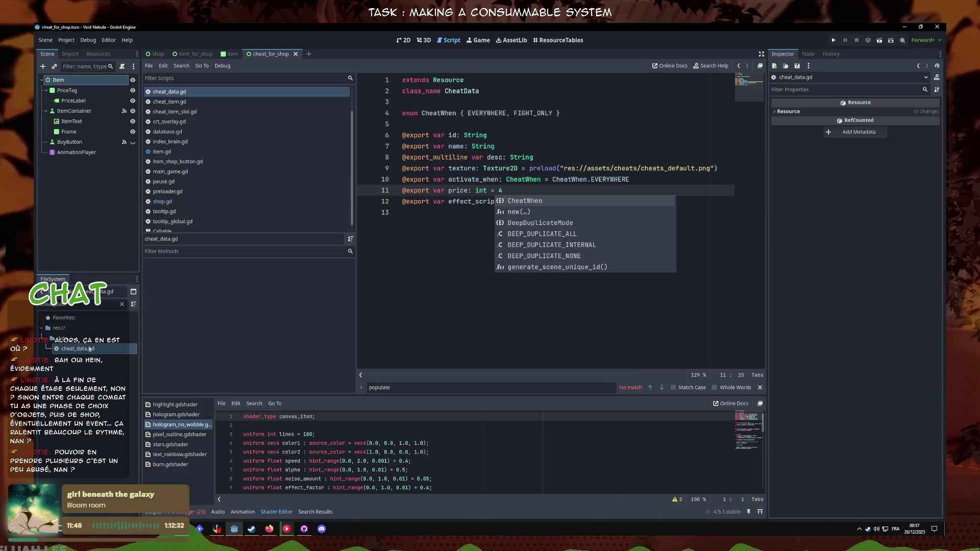
left_click(603, 188)
key("Return")
type("@expo")
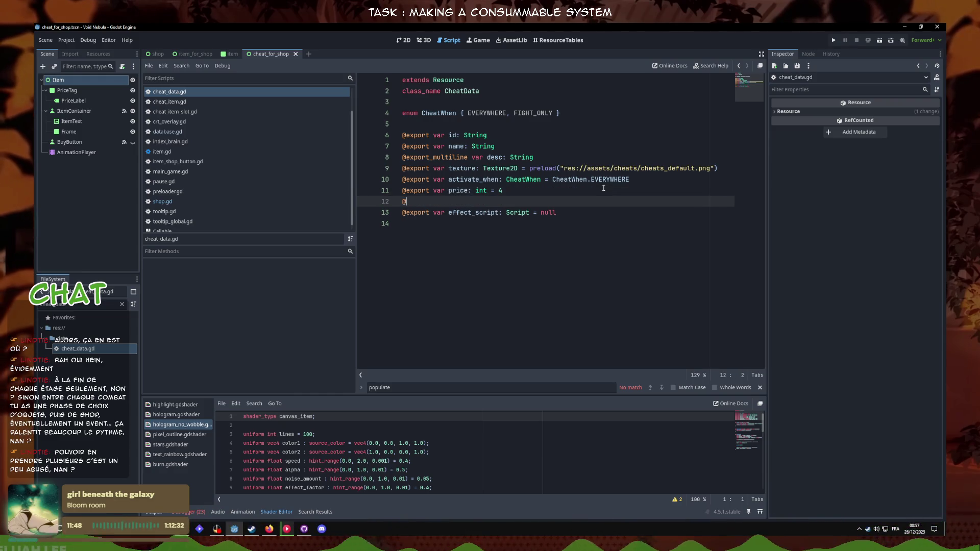
type("rt var rari")
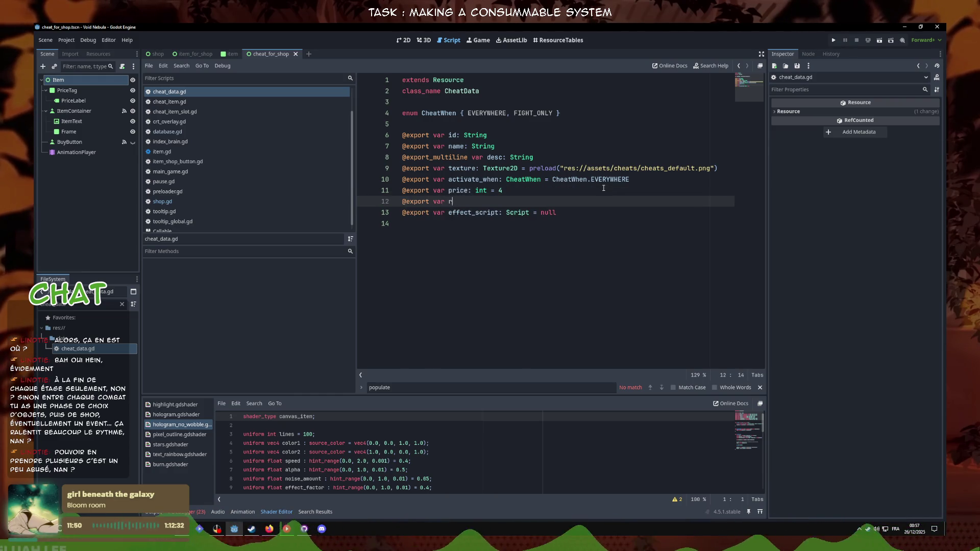
type("yu ")
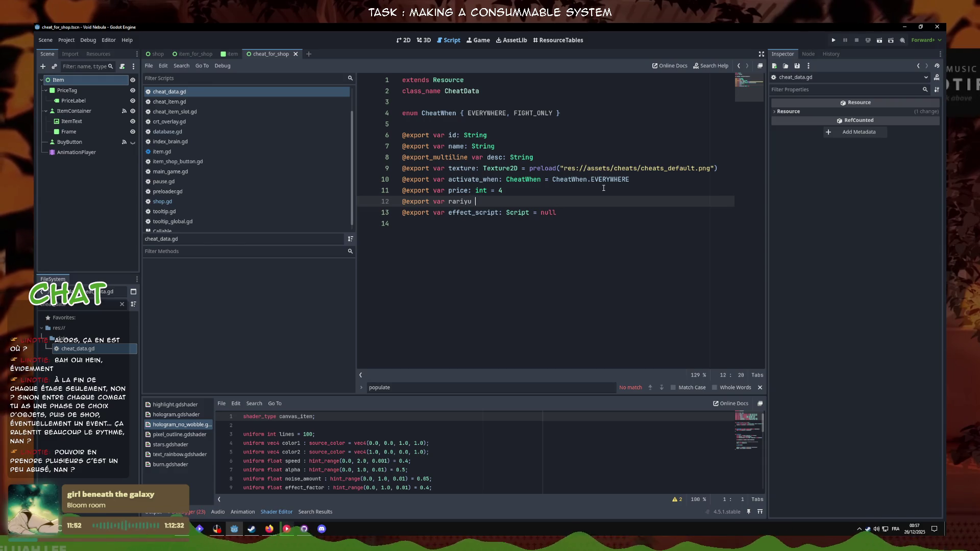
type("t: int = 1")
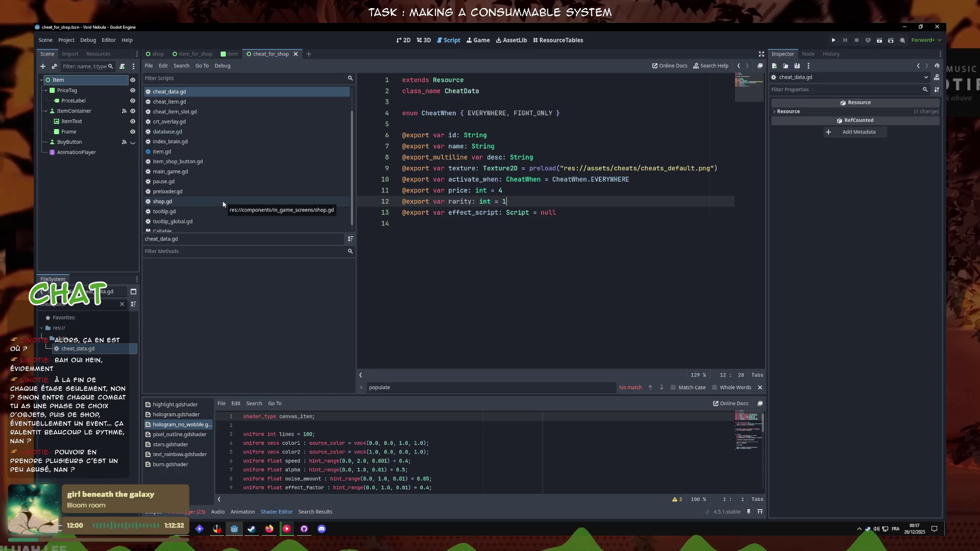
In shop.gd, inspect the rarity -= 1 fallback loop, then return to the script's top.
left_click(198, 211)
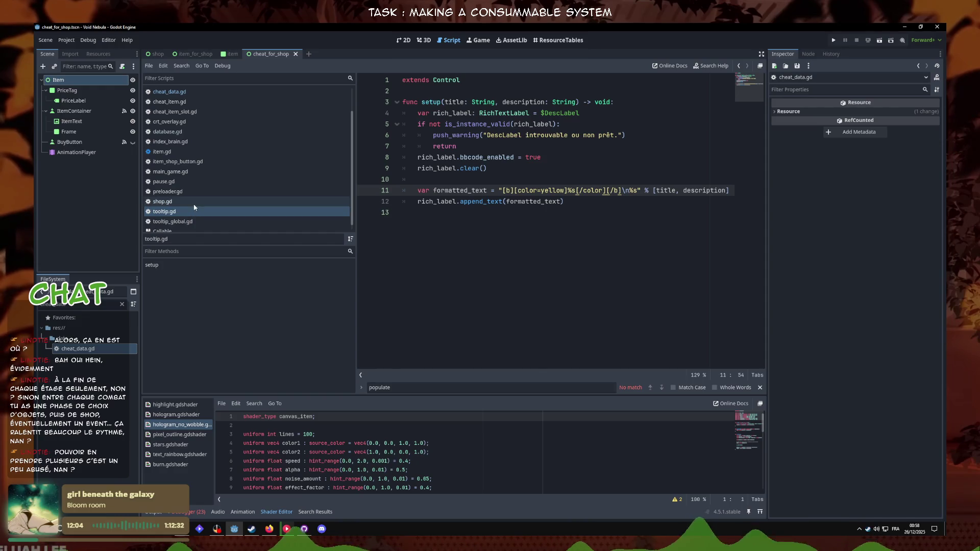
left_click(197, 202)
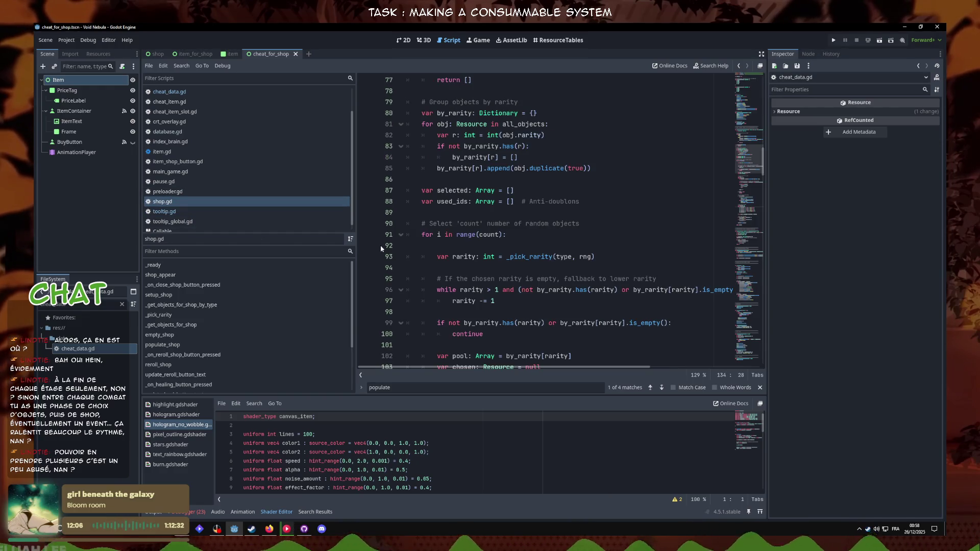
left_click(535, 300)
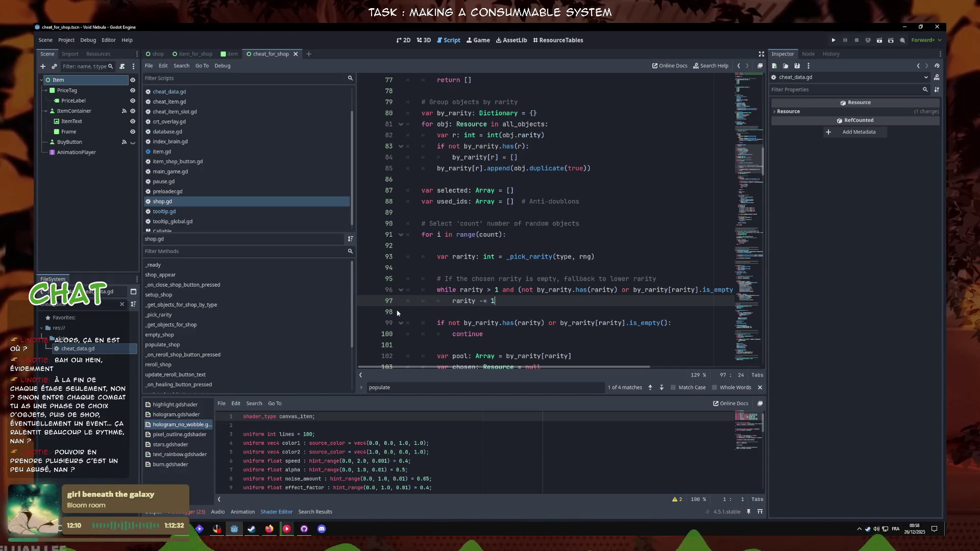
key("shift+Home")
key("shift+Home")
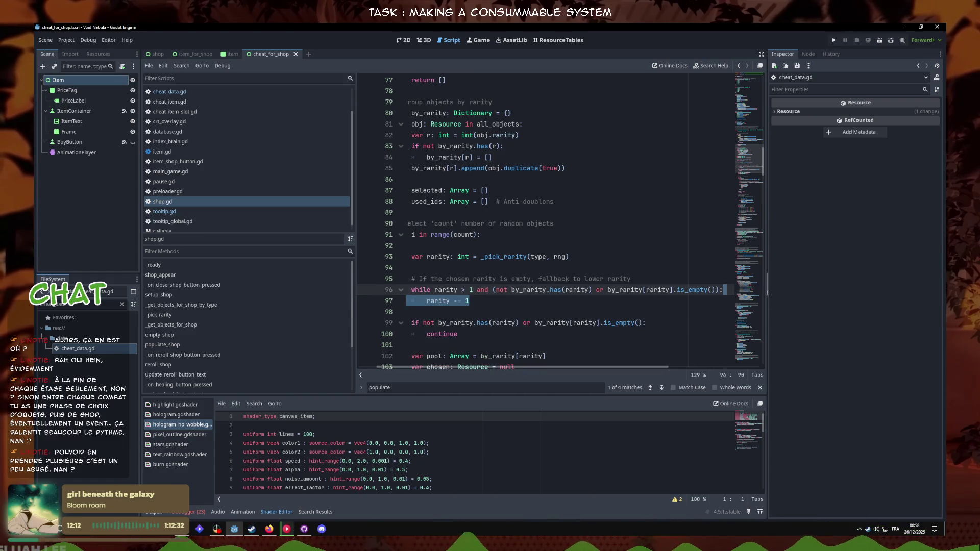
key("shift+Down")
left_click(545, 296)
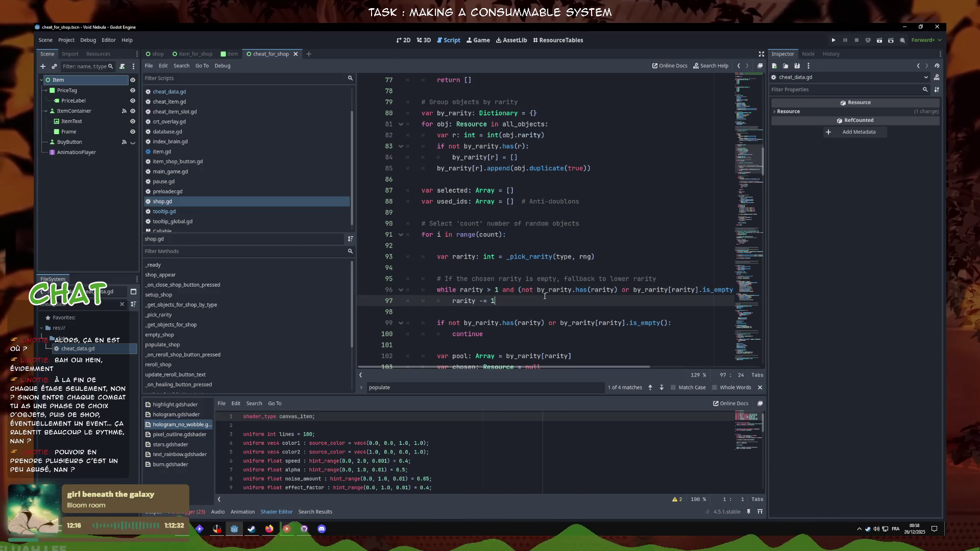
left_click(537, 289)
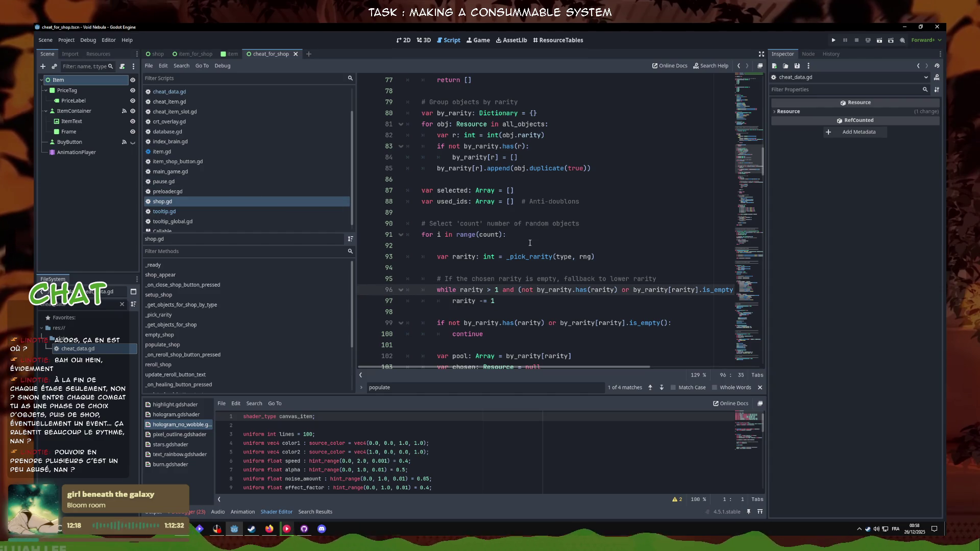
scroll(747, 232, "up", 5)
left_click(755, 133)
left_click(745, 106)
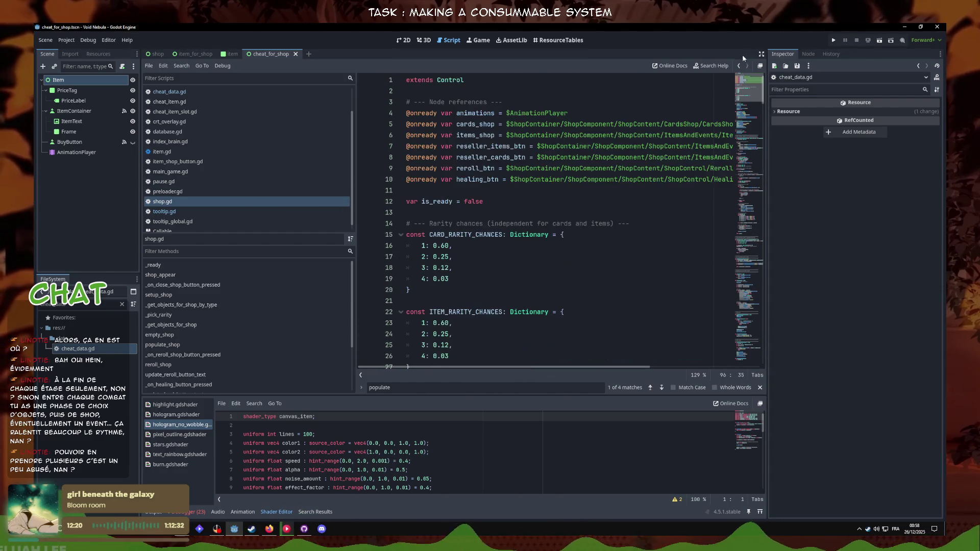
scroll(535, 254, "down", 1)
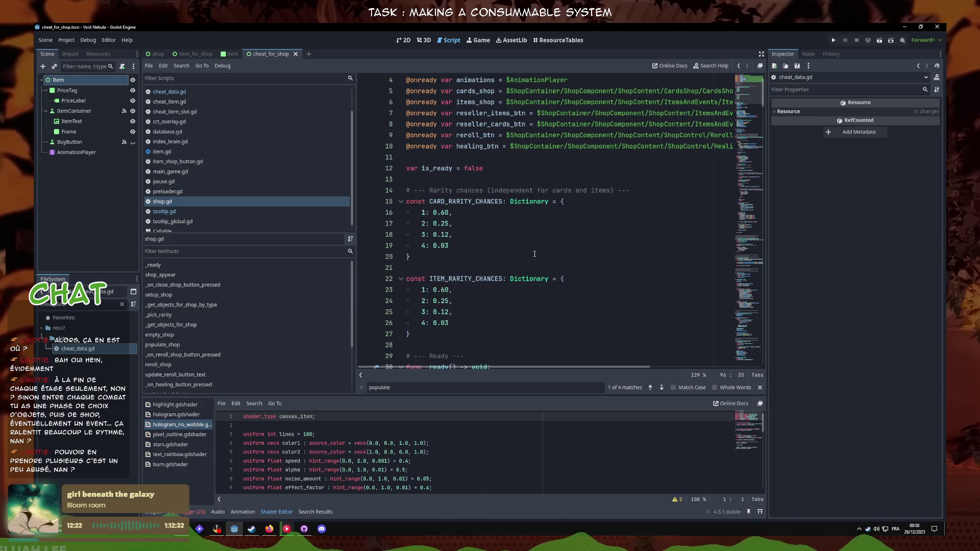
Review the item rarity chances, from the 0.60 value through the rarity 4 line.
left_click(448, 290)
double_click(449, 290)
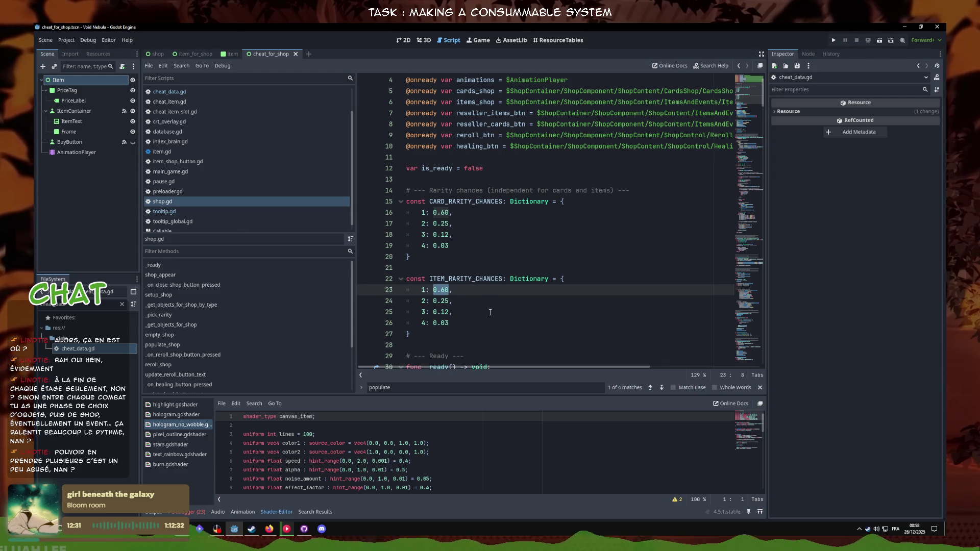
left_click(469, 312)
left_click(472, 326)
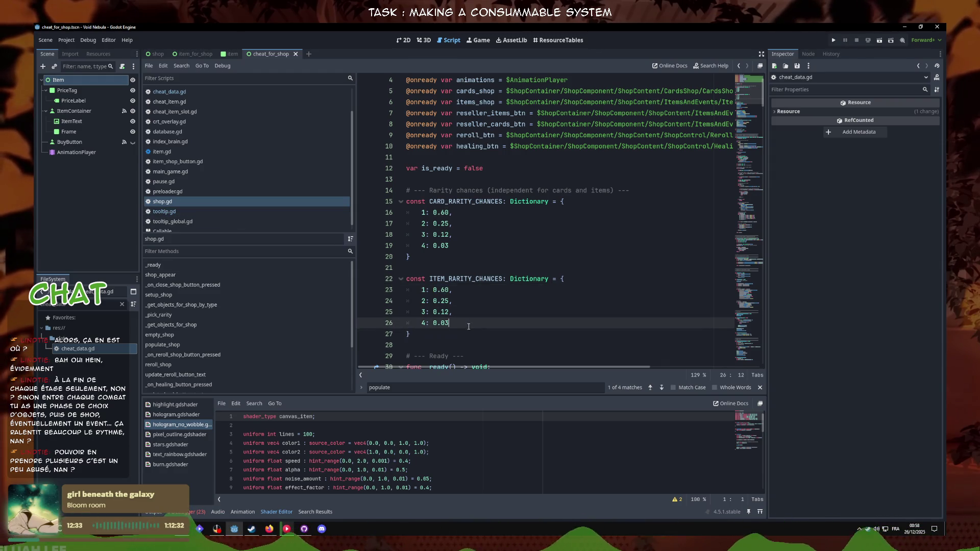
scroll(469, 324, "down", 15)
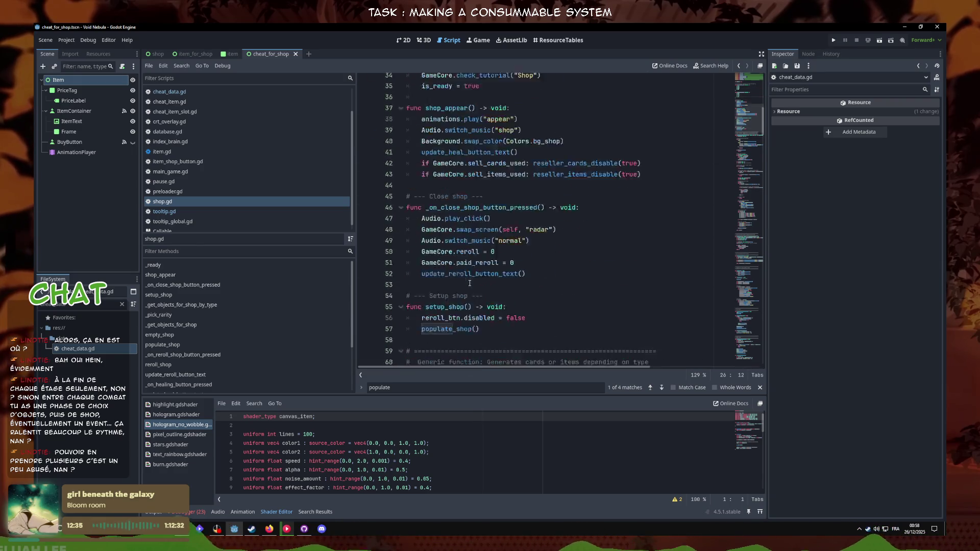
scroll(469, 276, "down", 9)
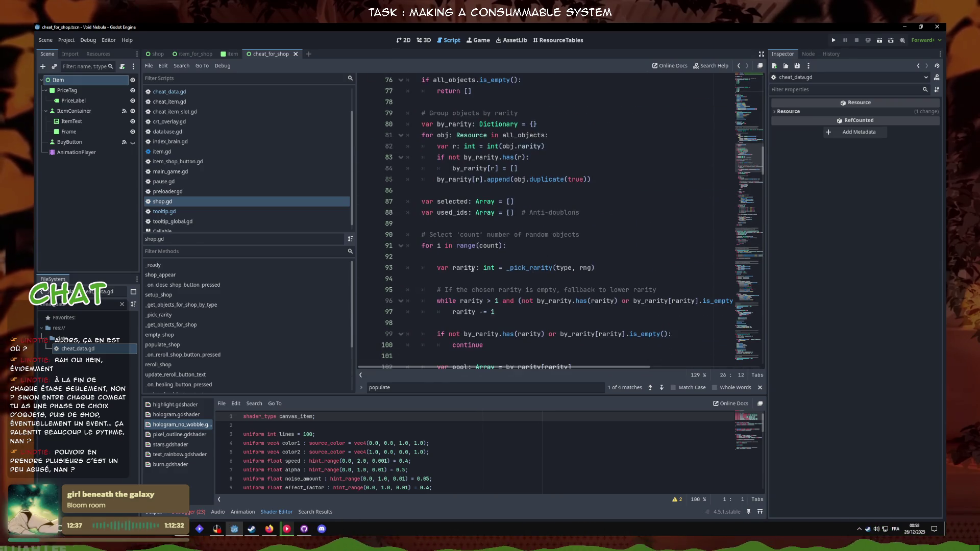
scroll(477, 256, "up", 5)
scroll(477, 256, "up", 1)
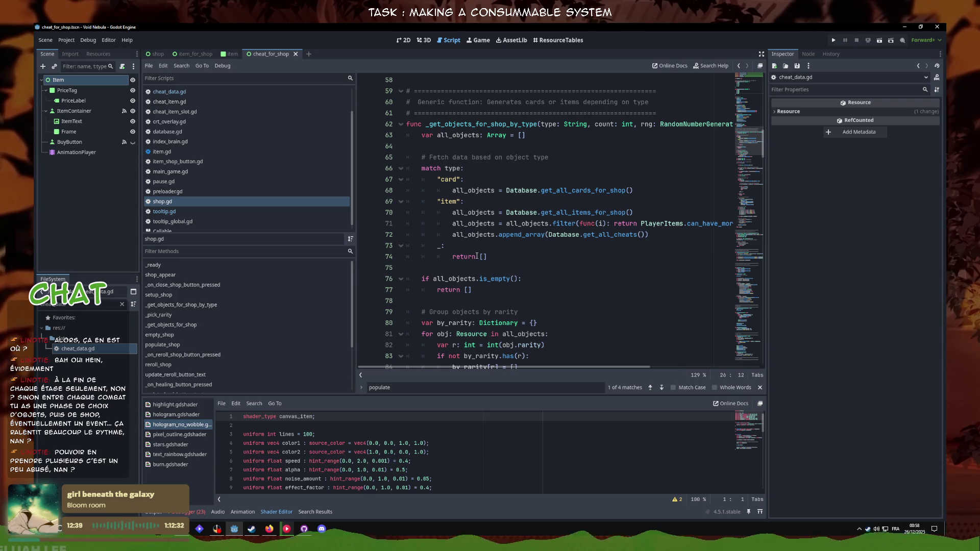
Inspect the line appending Database.get_all_cheats() to items, then select the whole script.
left_click(547, 224)
triple_click(655, 235)
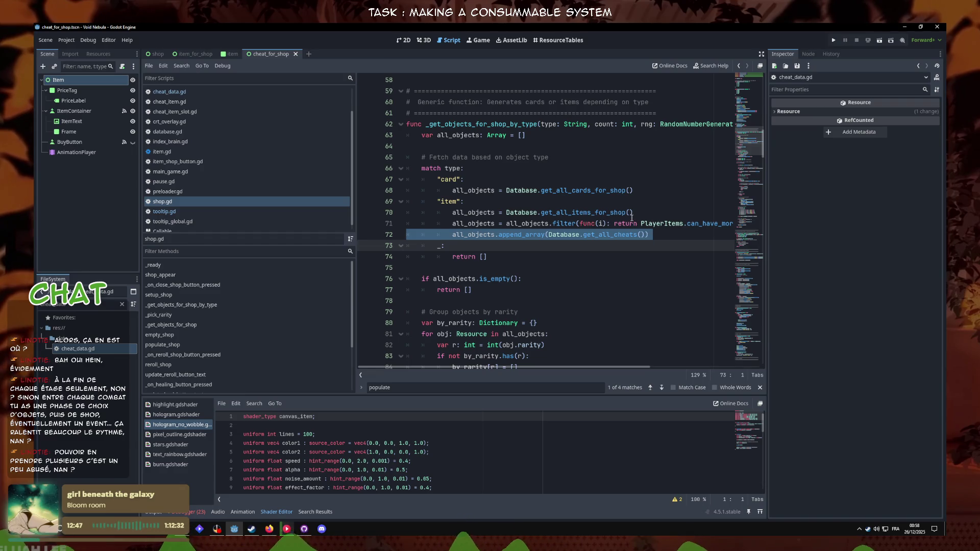
scroll(630, 217, "down", 6)
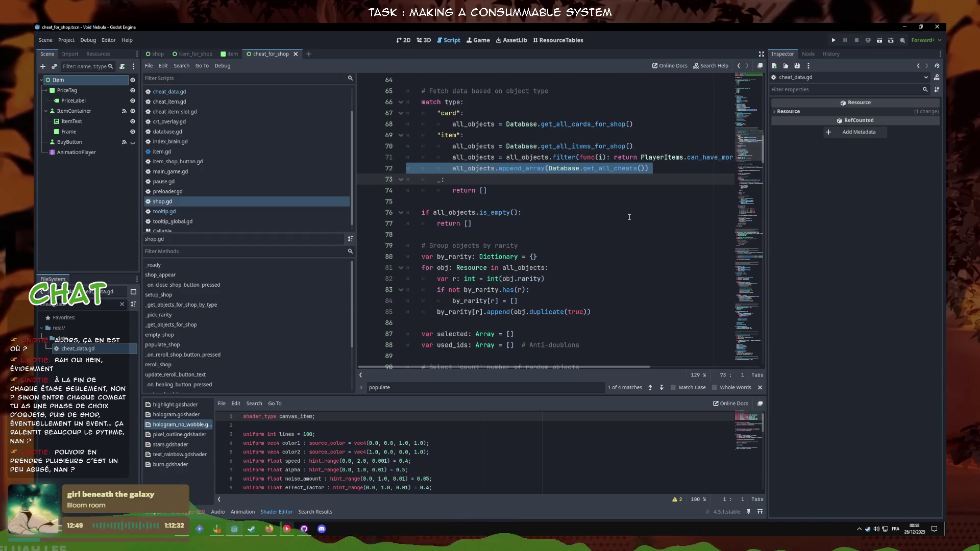
scroll(625, 218, "up", 5)
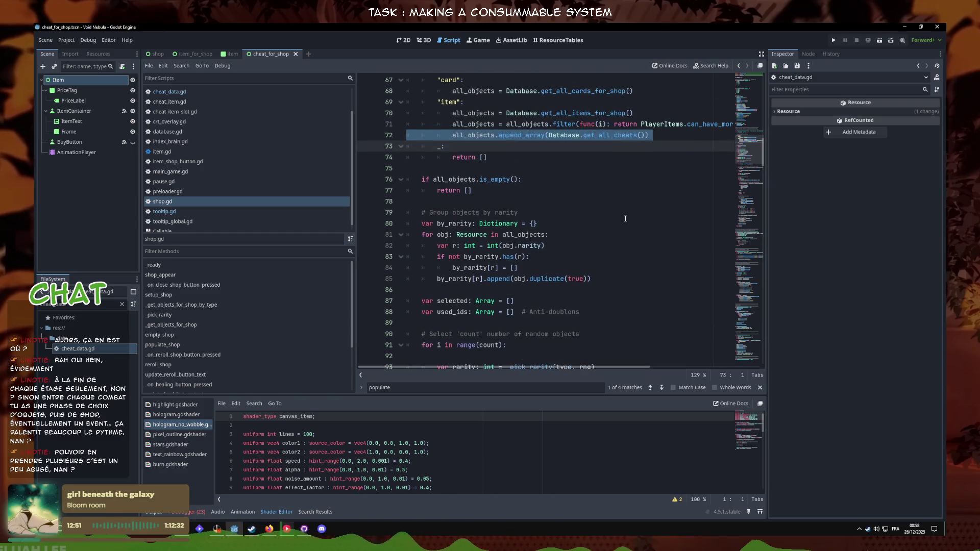
left_click(656, 201)
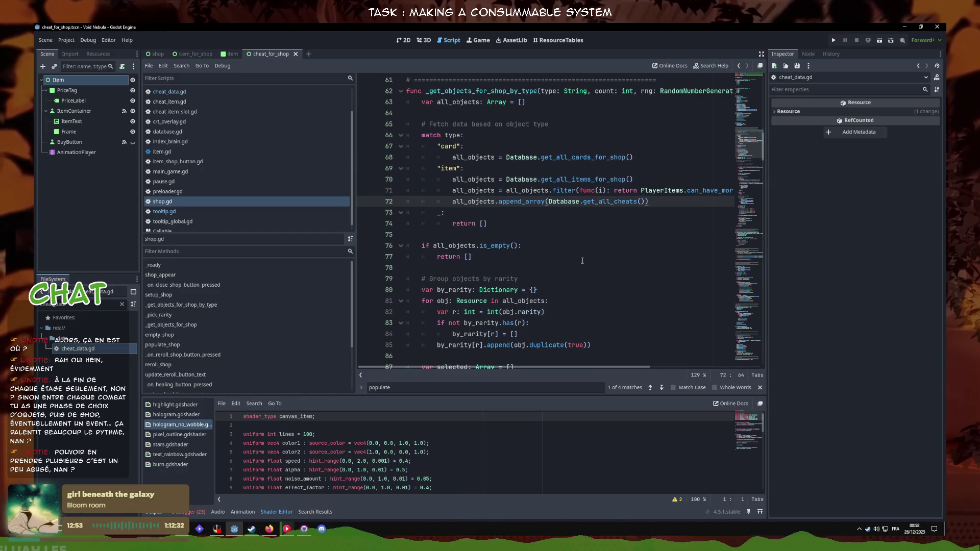
key("ctrl+a")
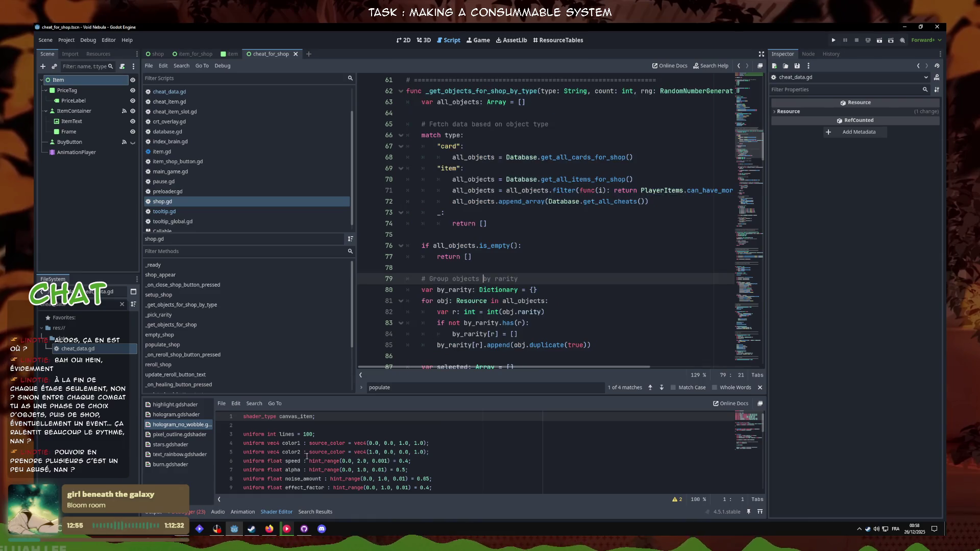
left_click(494, 279)
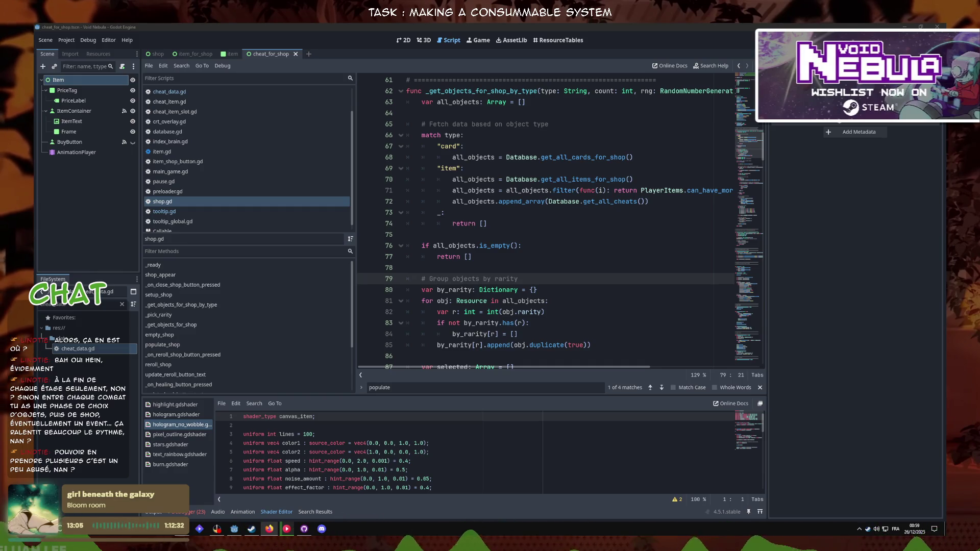
scroll(466, 239, "up", 12)
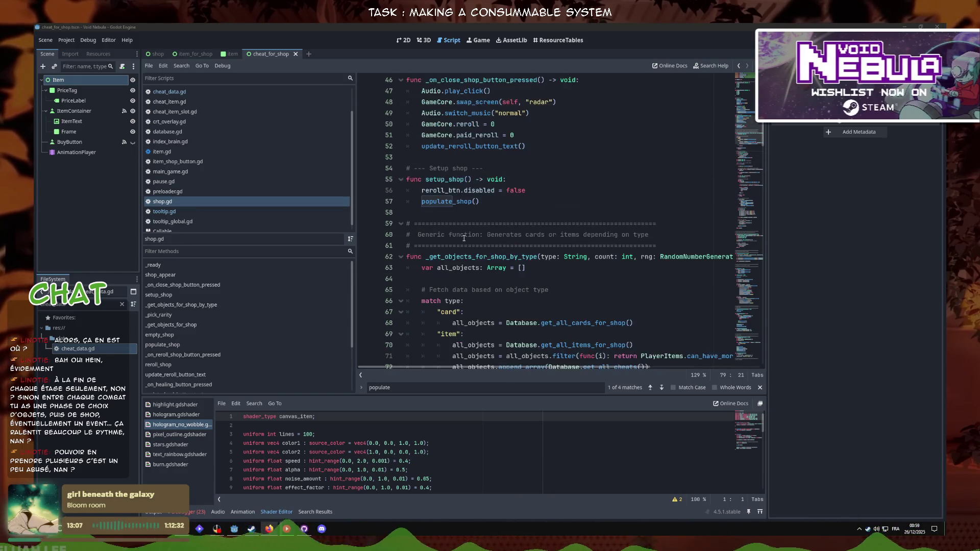
scroll(465, 239, "down", 15)
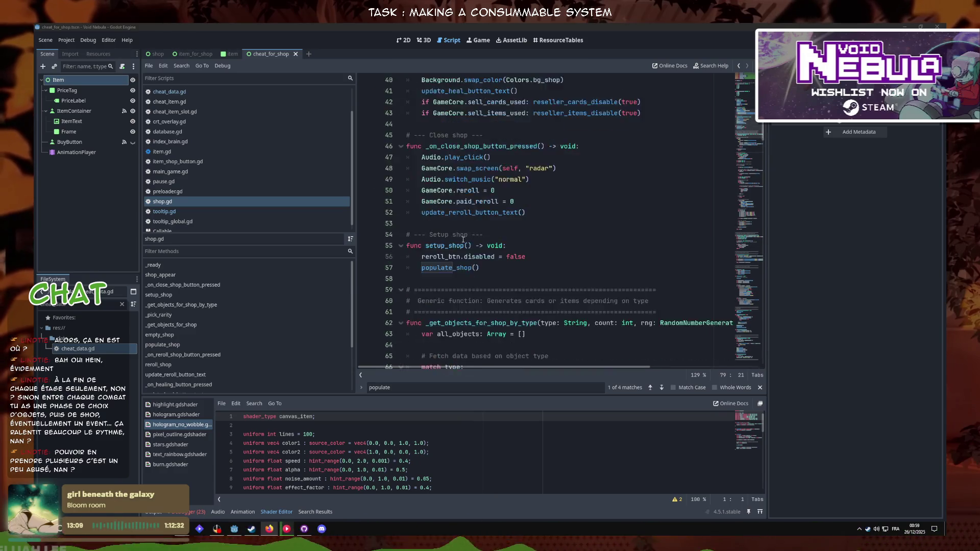
scroll(462, 239, "down", 20)
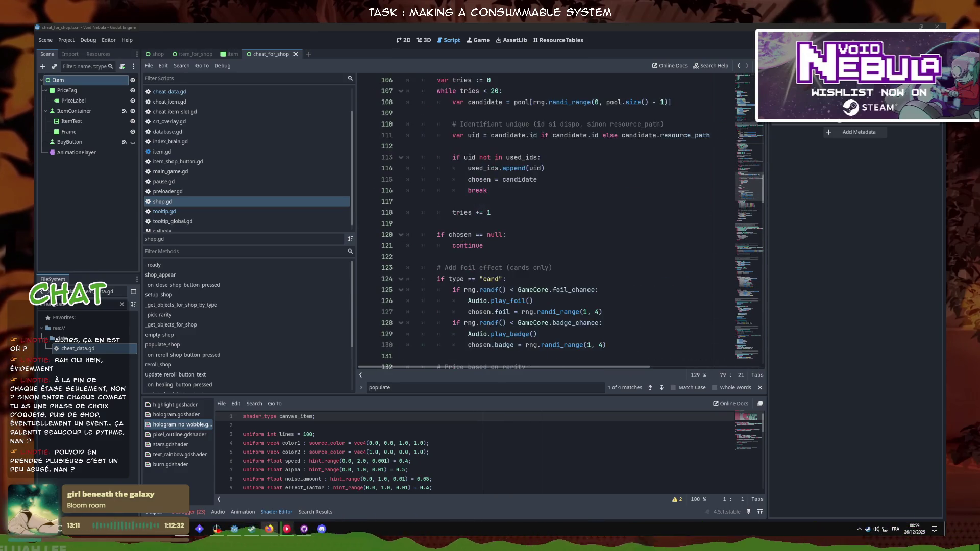
scroll(462, 240, "down", 12)
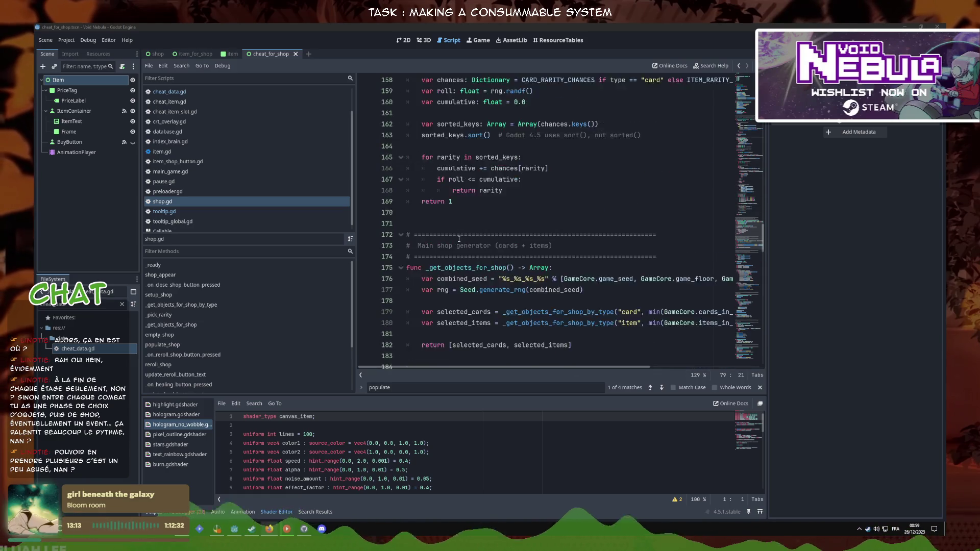
scroll(456, 238, "down", 2)
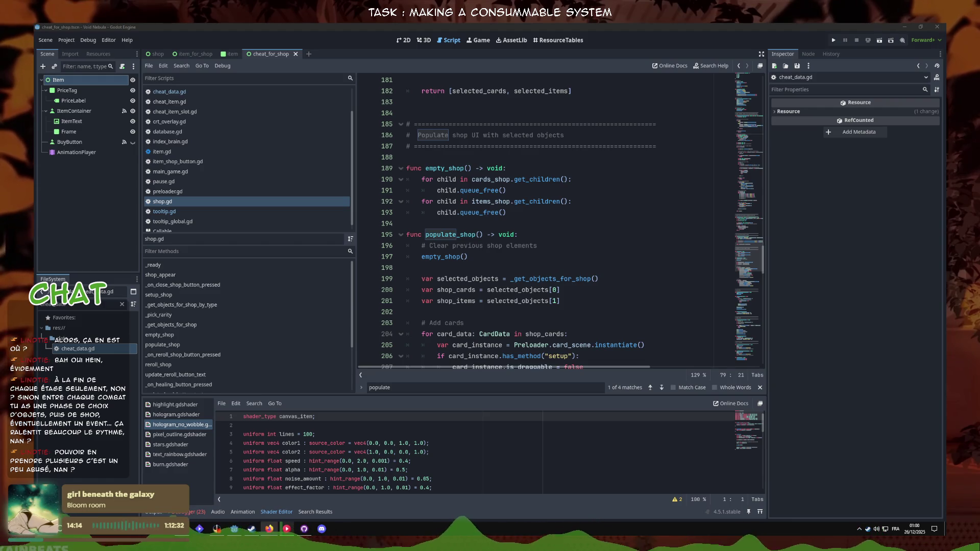
Look over populate_shop's empty_shop call, shop_cards loop, card instancing and item setup call.
scroll(576, 287, "down", 2)
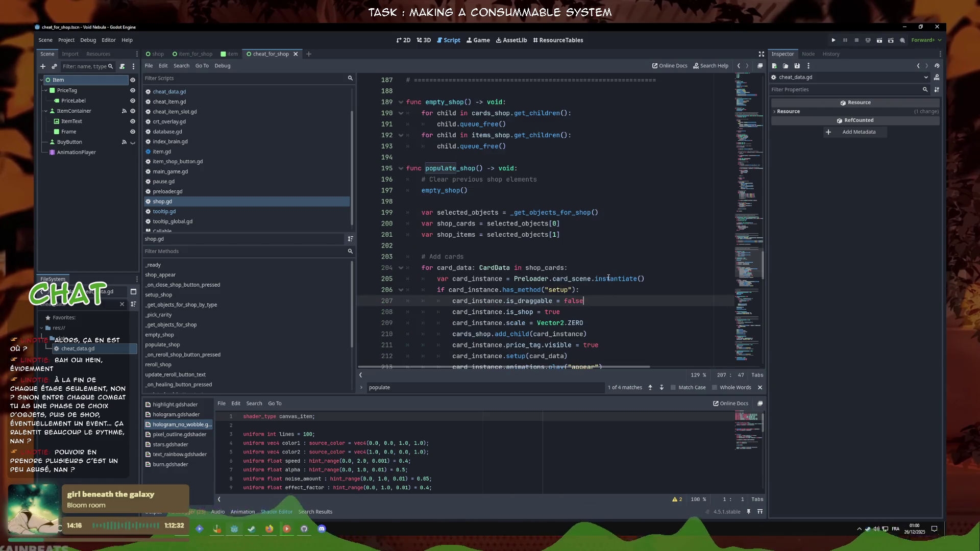
left_click(573, 268)
left_click(411, 279)
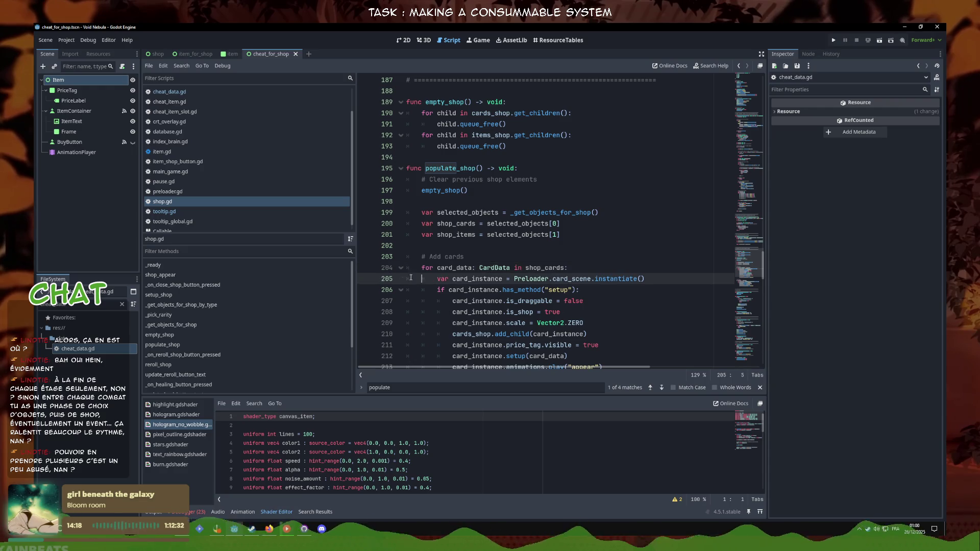
left_click(556, 228)
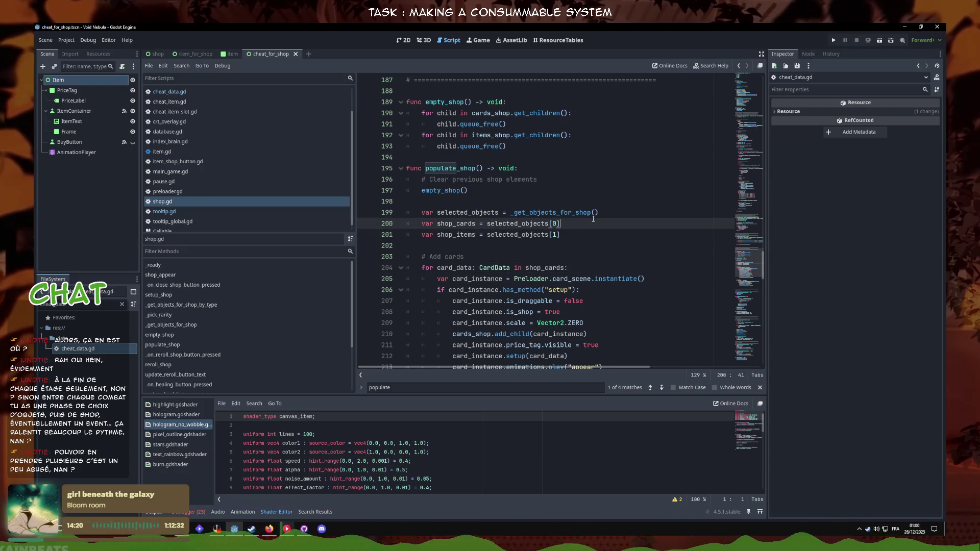
key("Up")
key("Up")
key("Up")
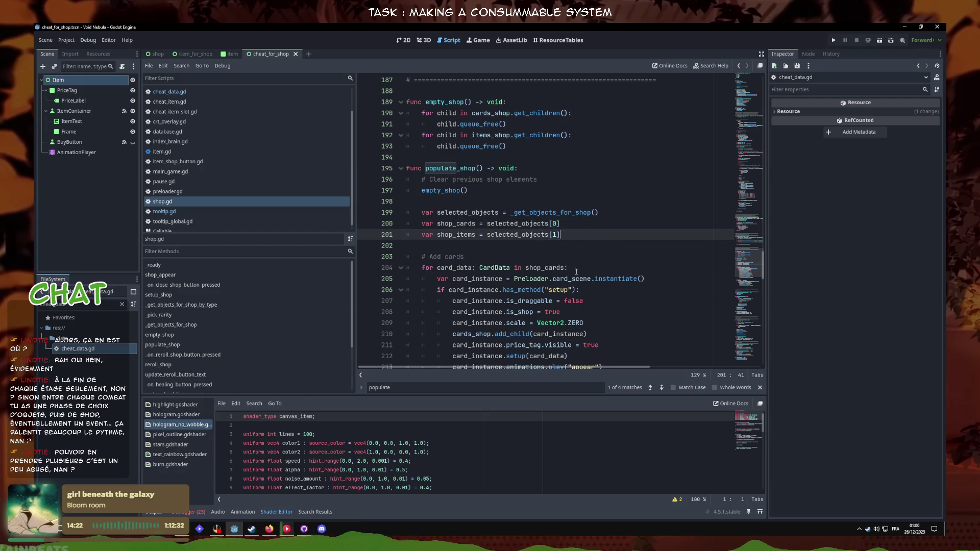
left_click(569, 267)
scroll(458, 248, "down", 4)
left_click(517, 256)
key("Down")
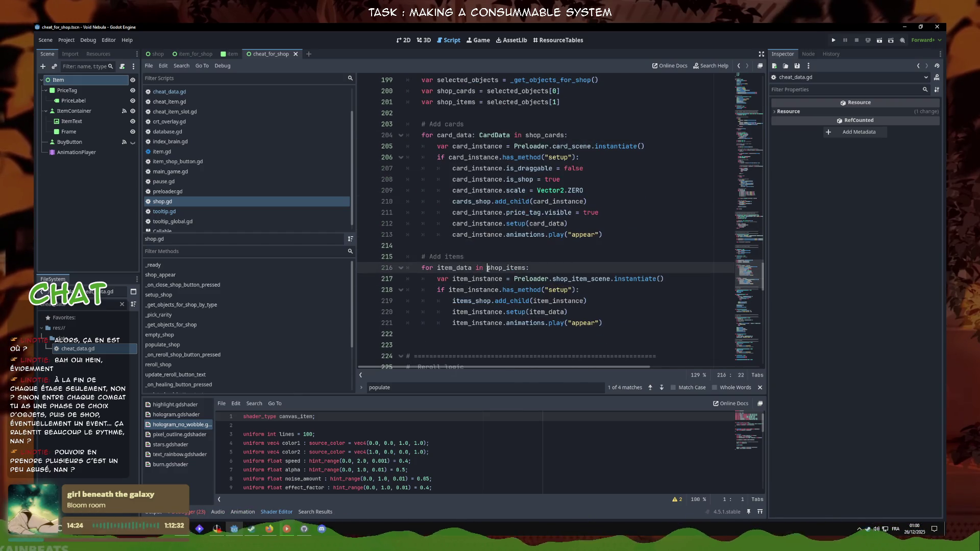
left_click(568, 312)
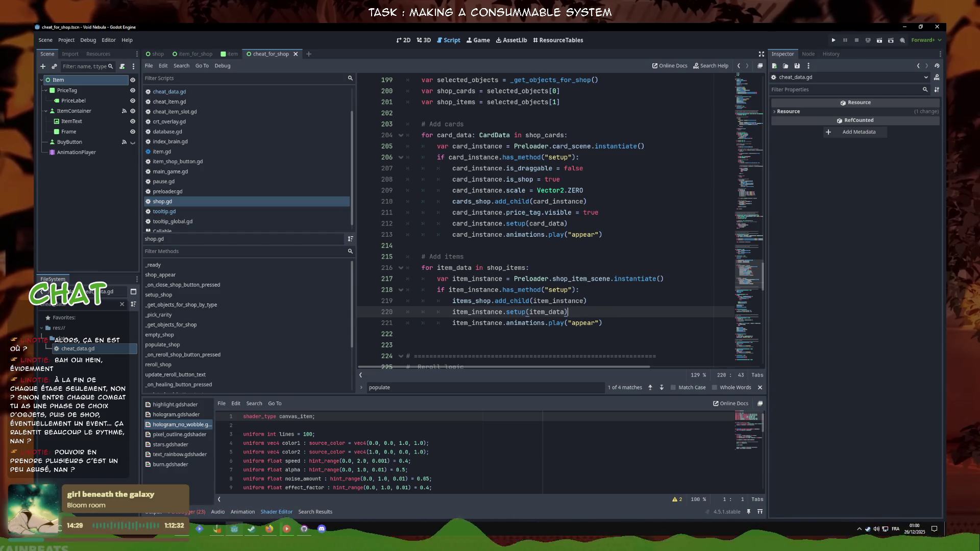
Follow _get_objects_for_shop through to the _get_objects_for_shop_by_type definition.
key("alt+Tab")
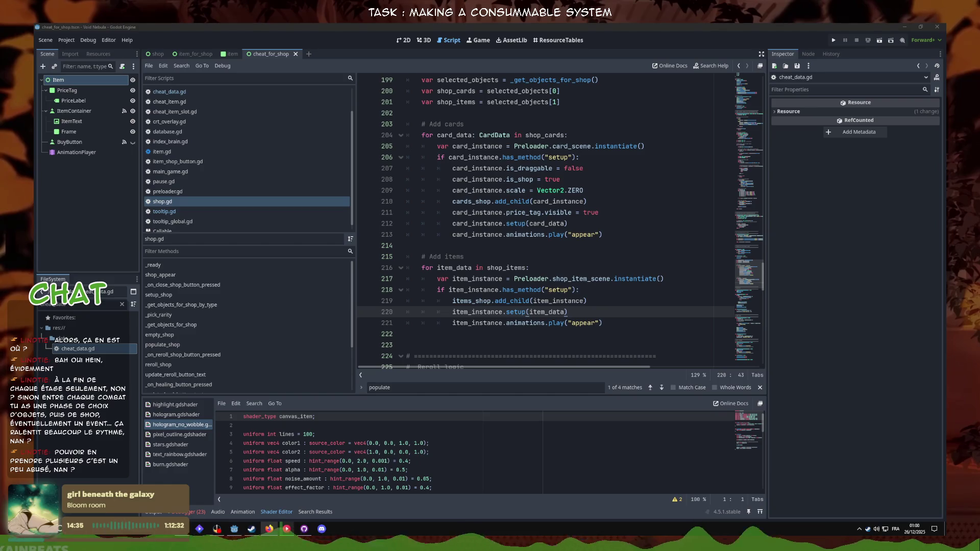
left_click(424, 246)
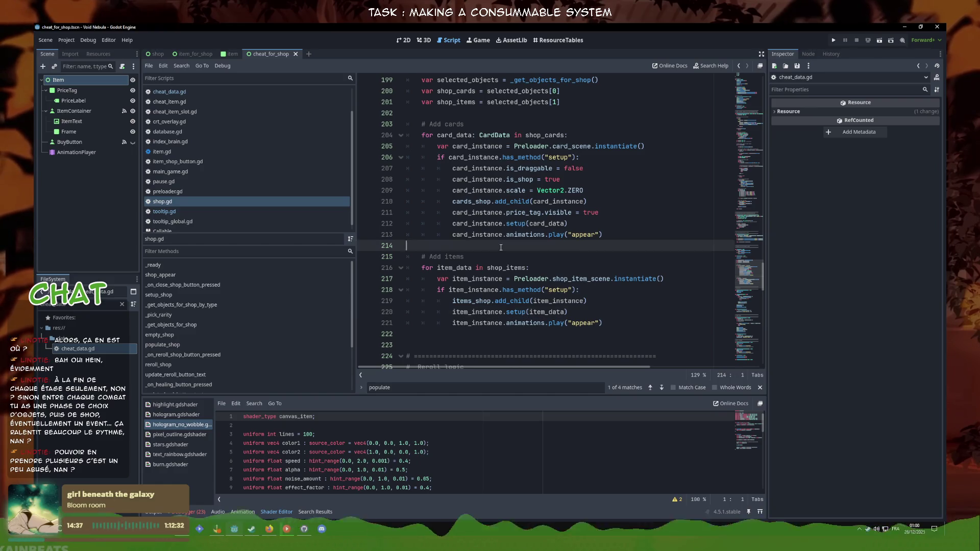
scroll(424, 246, "up", 4)
left_click(563, 213, "ctrl")
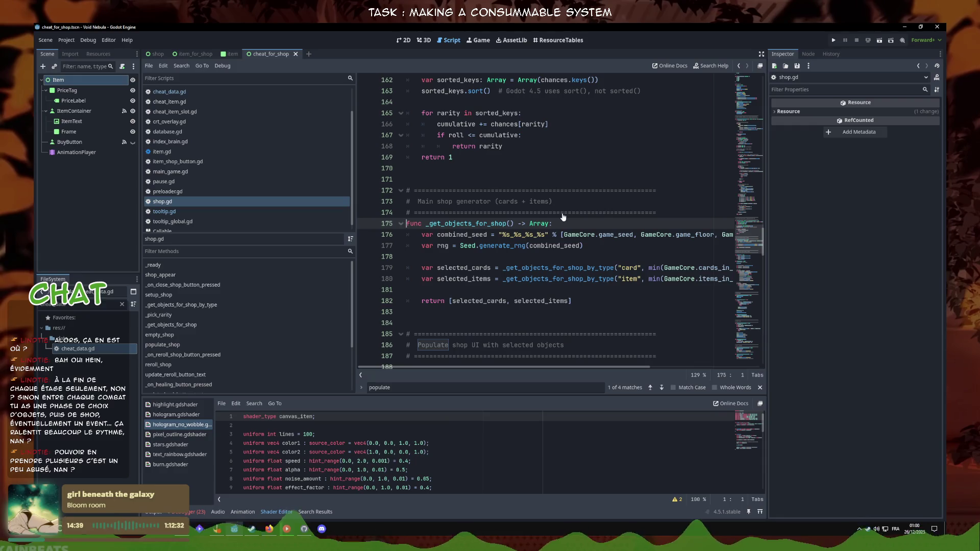
left_click(512, 279, "ctrl")
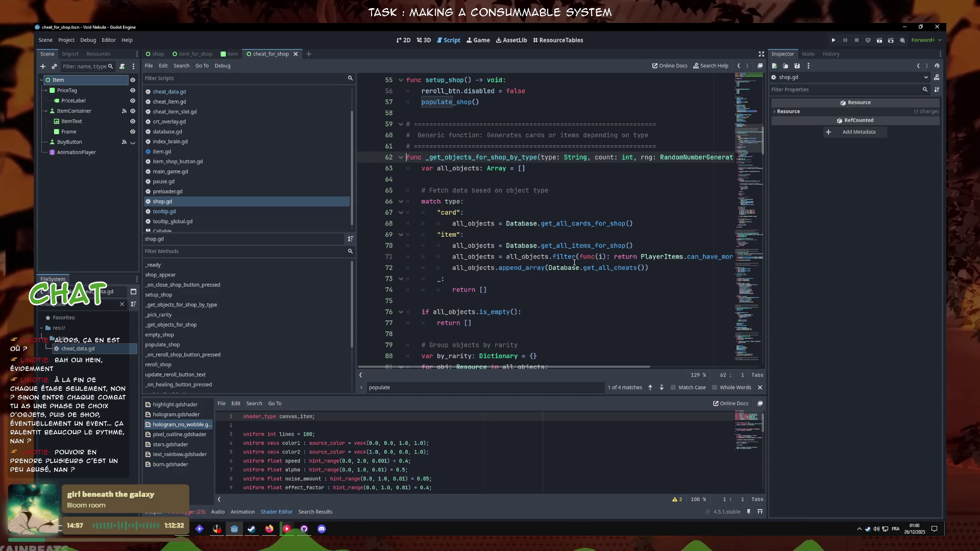
left_click_drag(560, 369, 560, 374)
left_click(219, 532)
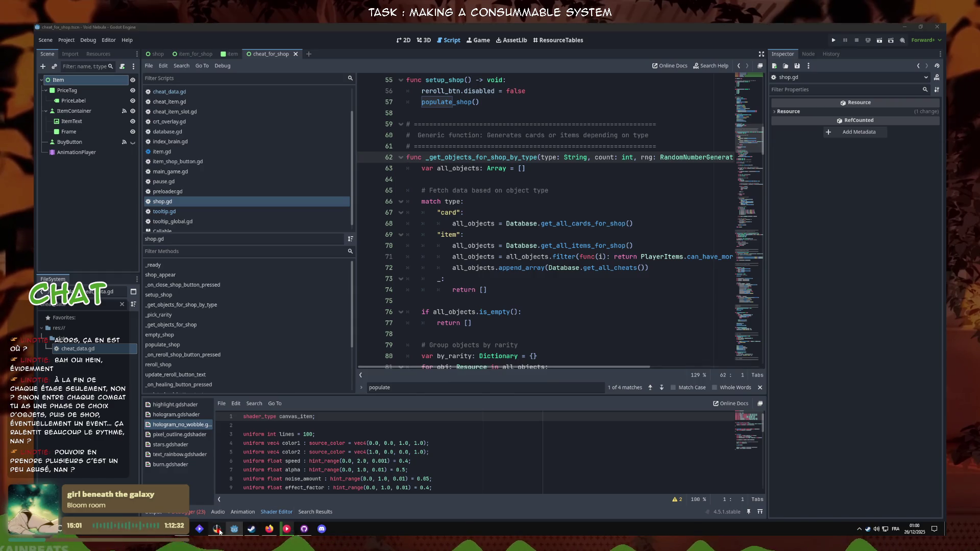
left_click(220, 531)
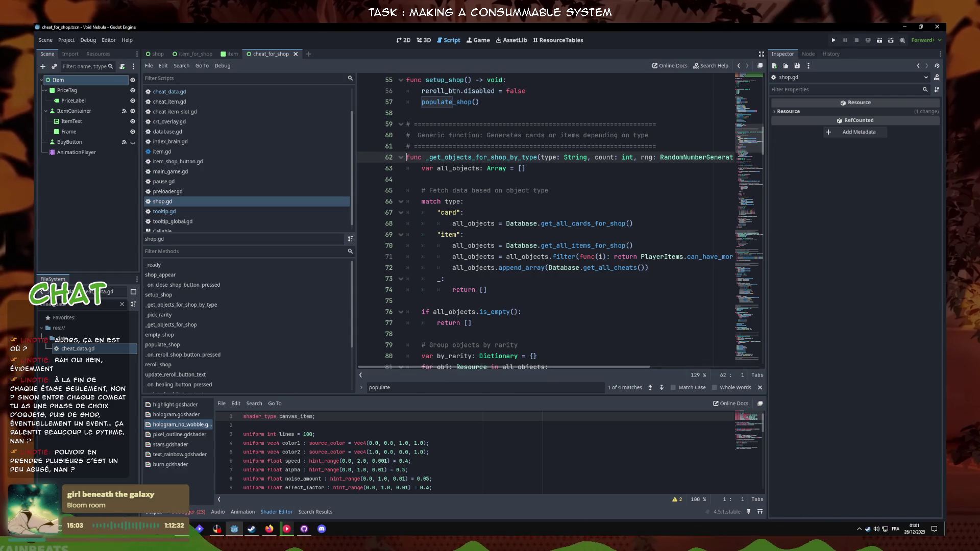
left_click(517, 288)
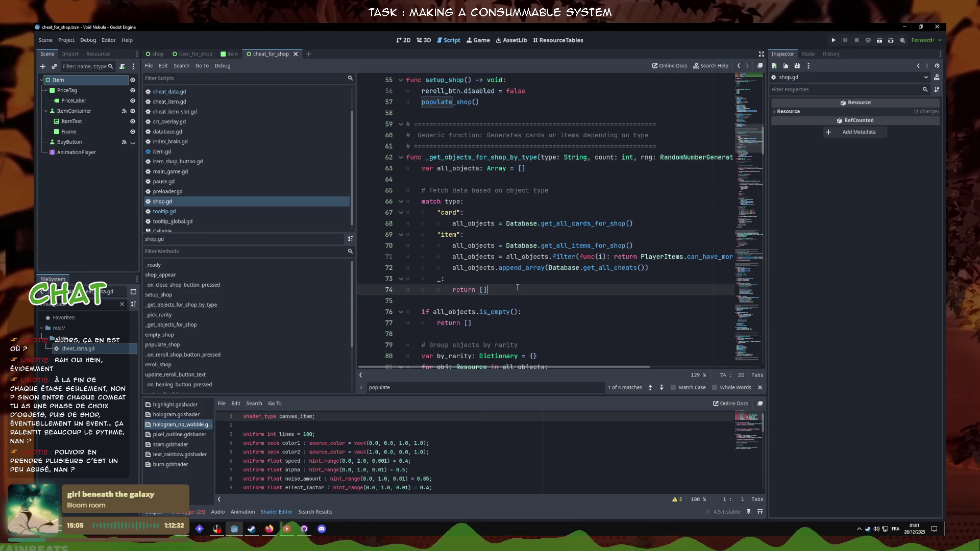
scroll(517, 274, "down", 15)
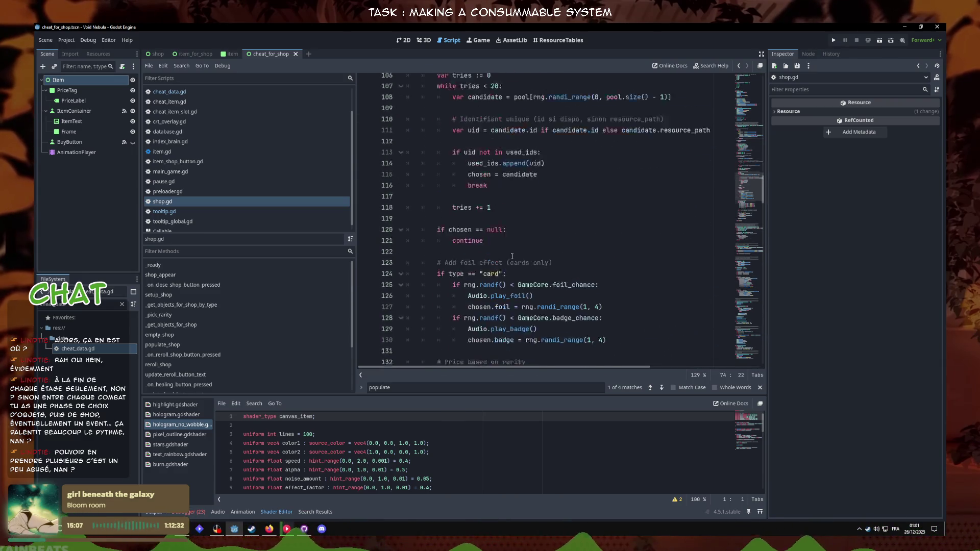
scroll(509, 248, "down", 10)
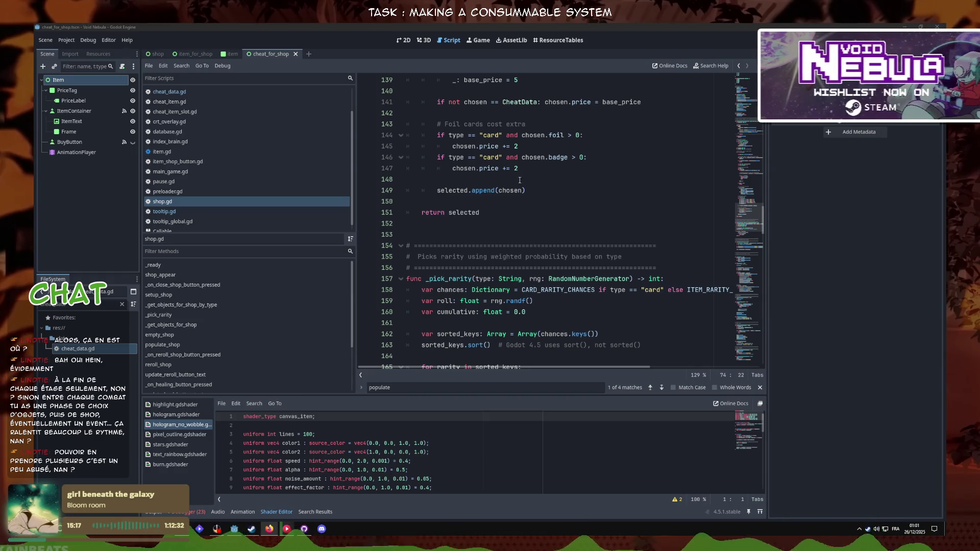
scroll(543, 222, "up", 13)
scroll(543, 223, "up", 15)
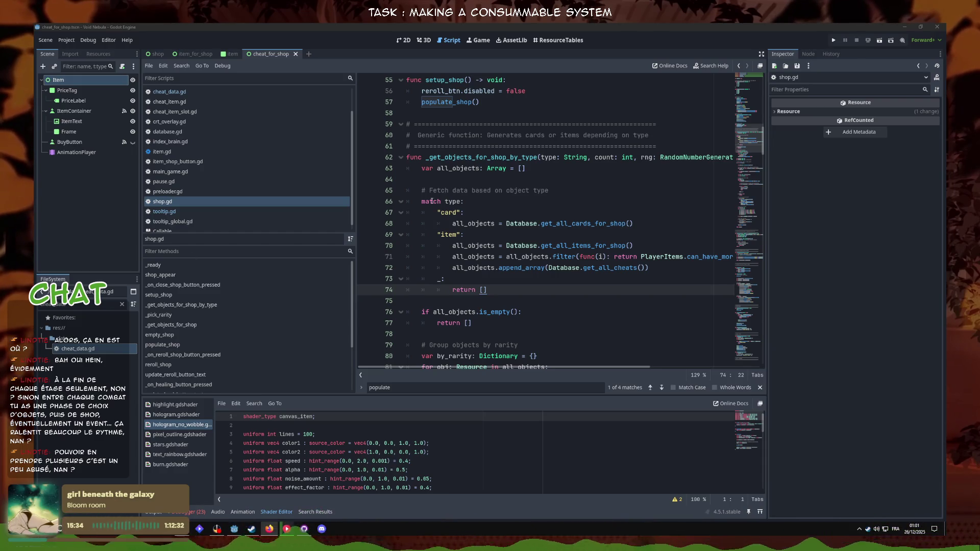
scroll(431, 201, "up", 15)
scroll(493, 250, "down", 3)
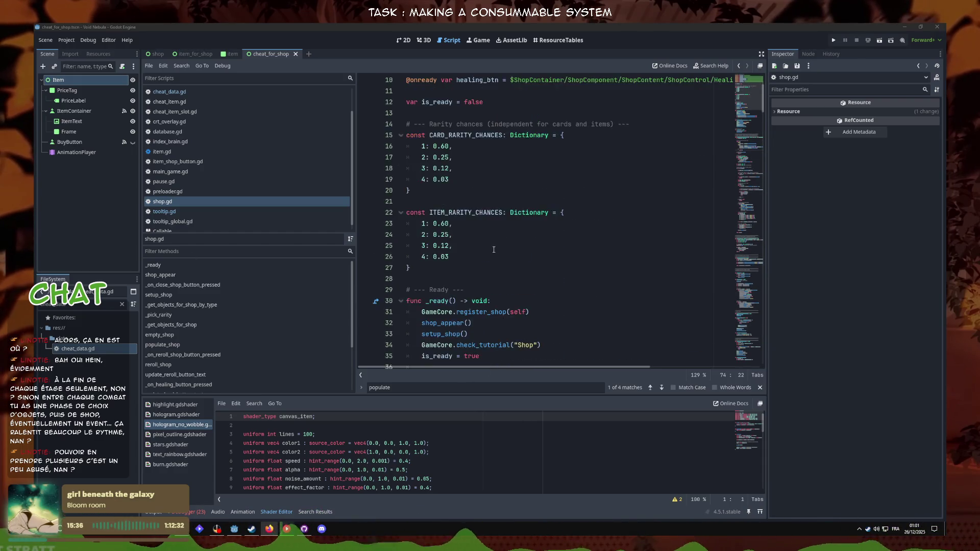
scroll(494, 249, "down", 2)
left_click(505, 199)
Add 'const CHEAT_SPAWN_CHANCE := 0.15' below the rarity dictionaries.
key("Return")
key("Return")
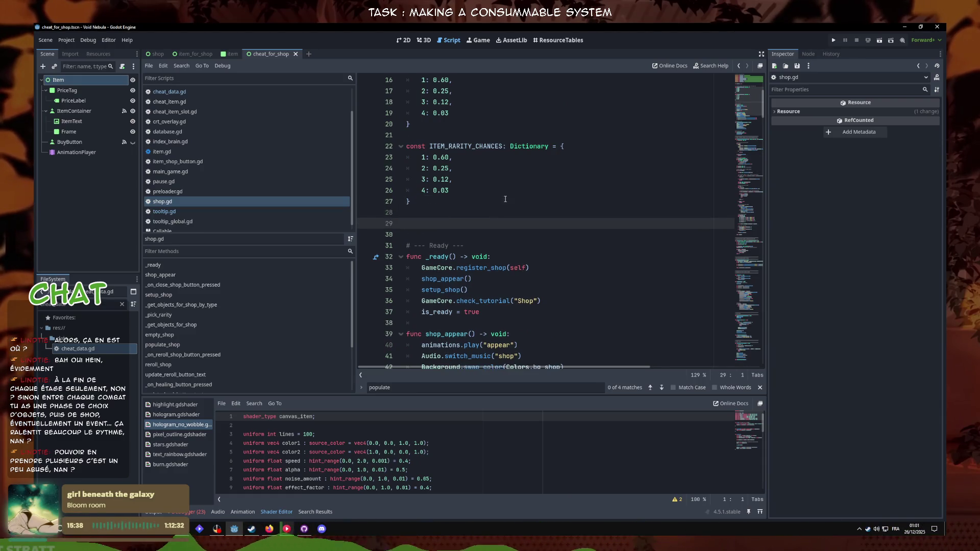
type("const µCH")
key("BackSpace")
key("BackSpace")
key("BackSpace")
type("CHEAT")
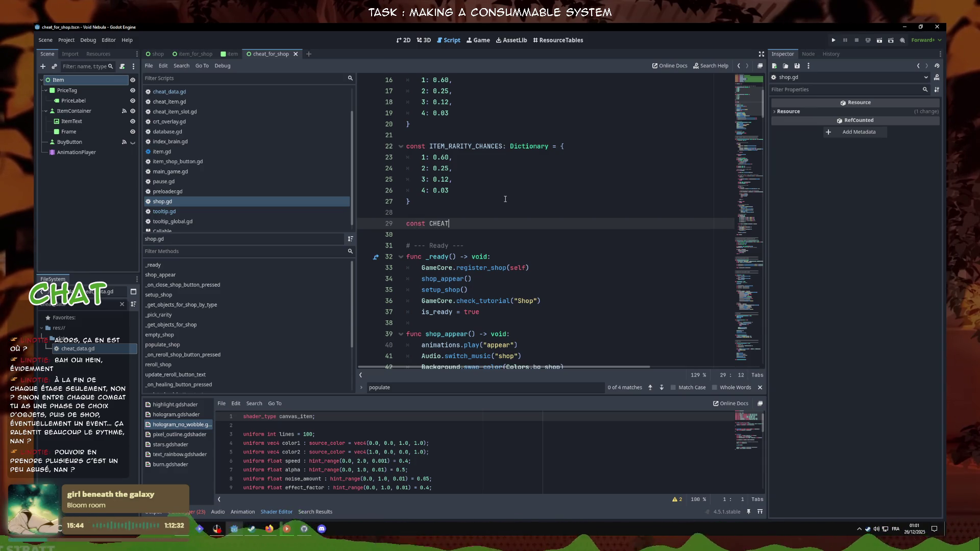
type("_SPAWN_")
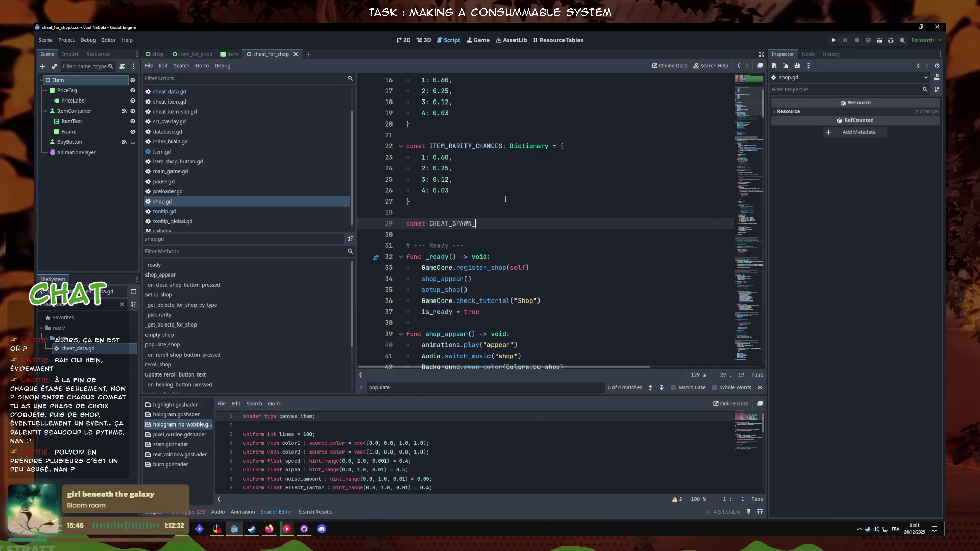
type("CA")
key("BackSpace")
type("HANCE")
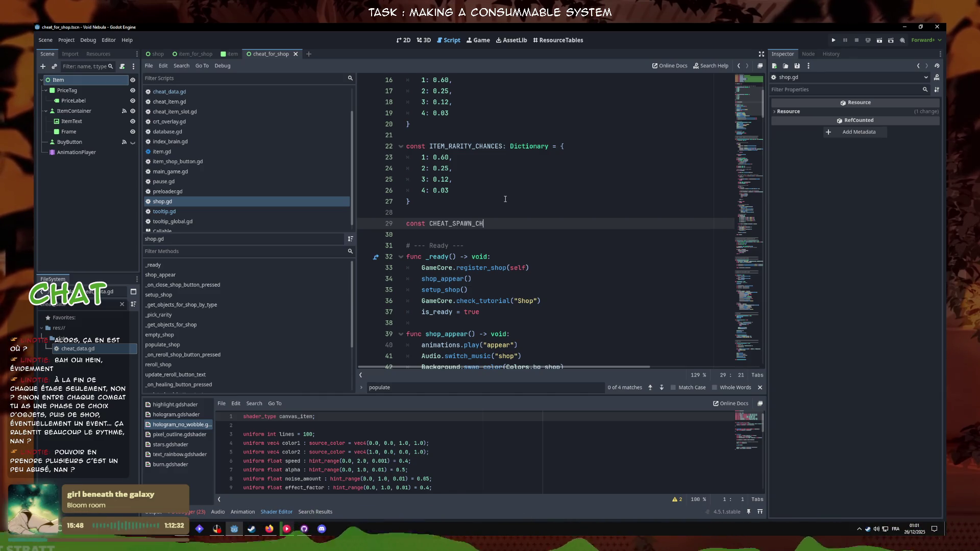
key("BackSpace")
type(":")
key("BackSpace")
type(":= 0.20")
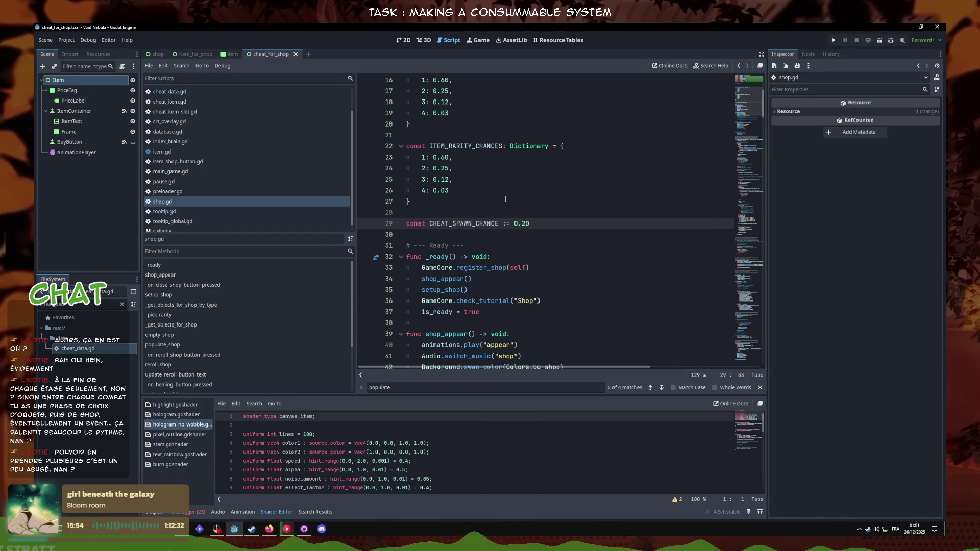
key("BackSpace")
key("BackSpace")
type("15")
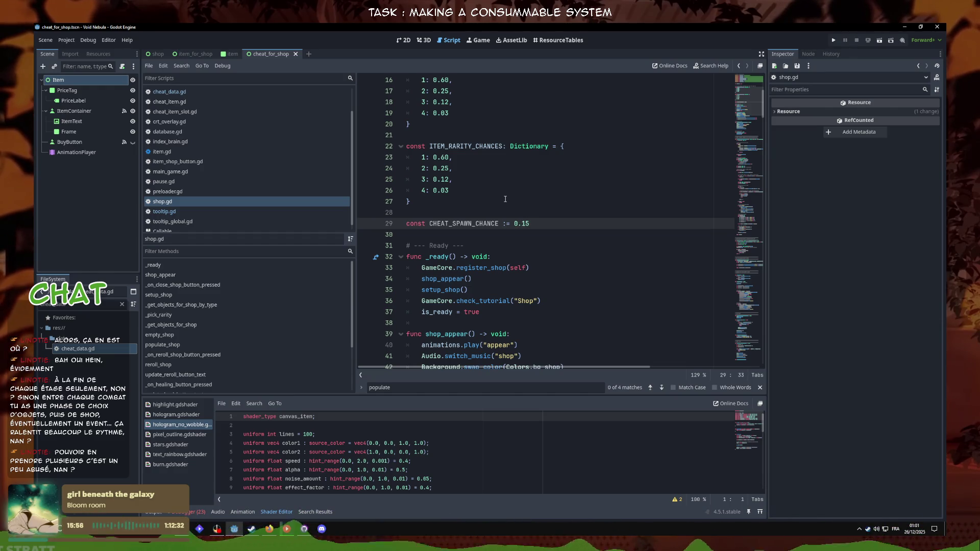
Add a CHEAT_PRICE constant of 4 on the next line and save shop.gd.
key("Return")
type("const CH")
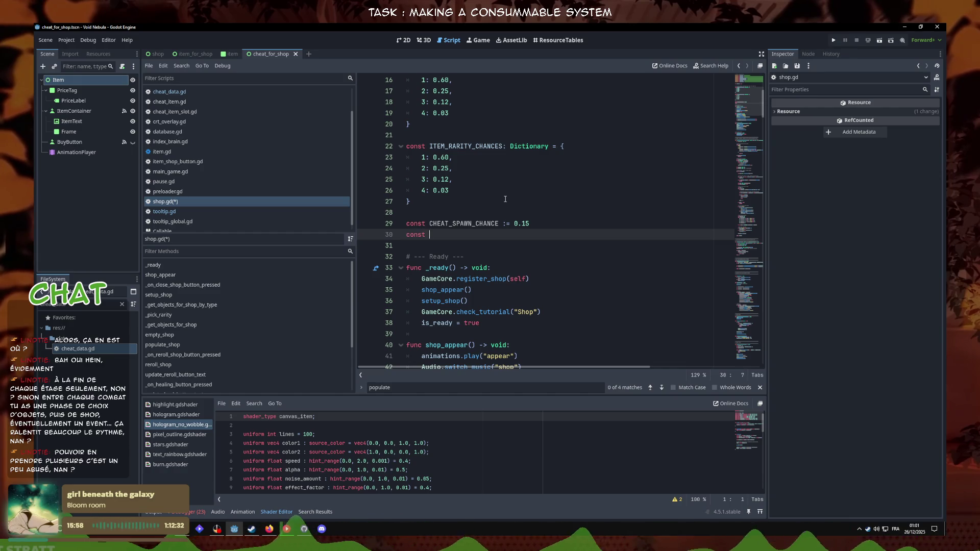
type("Ea")
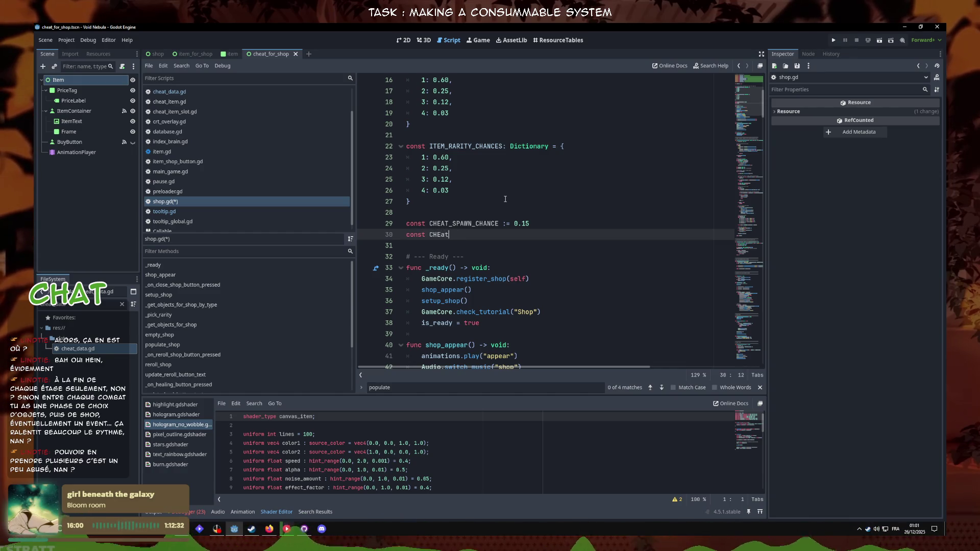
key("BackSpace")
type("AT_PRICE:")
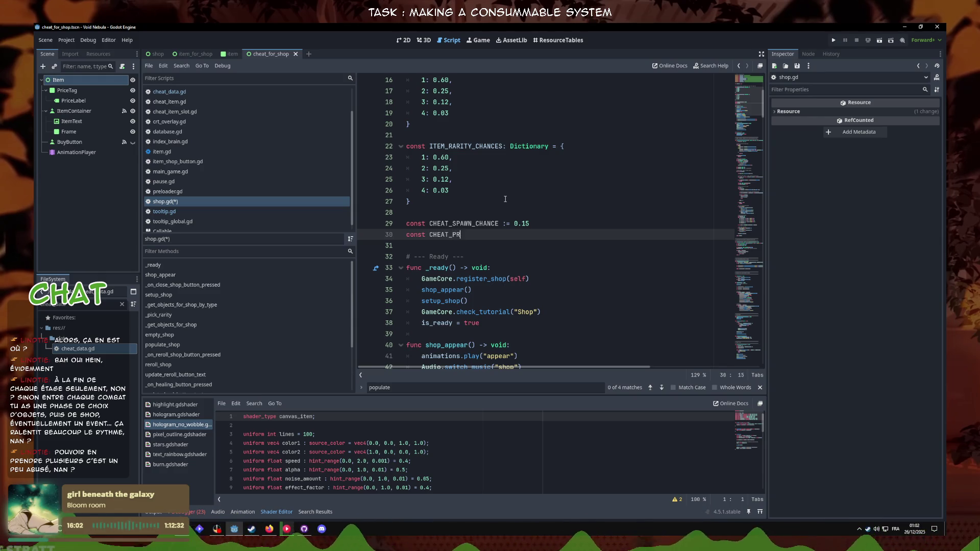
type("=)")
type("4")
key("ctrl+s")
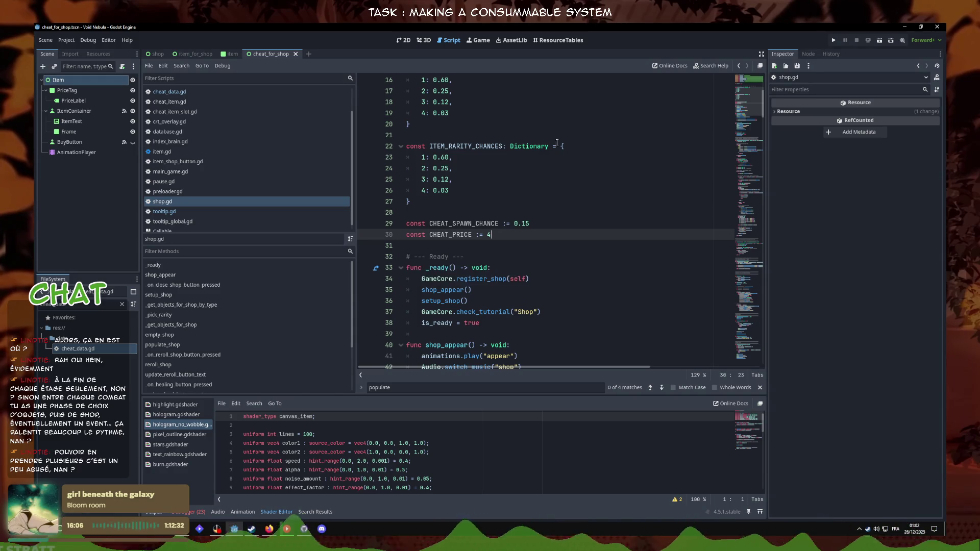
Scroll down to the item branch of _get_objects_for_shop_by_type.
scroll(418, 296, "down", 5)
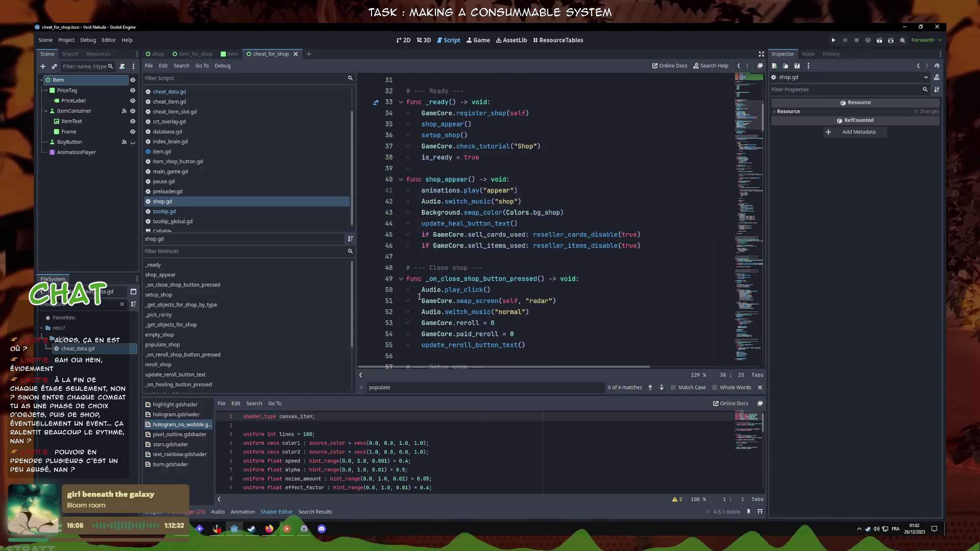
scroll(429, 271, "down", 1)
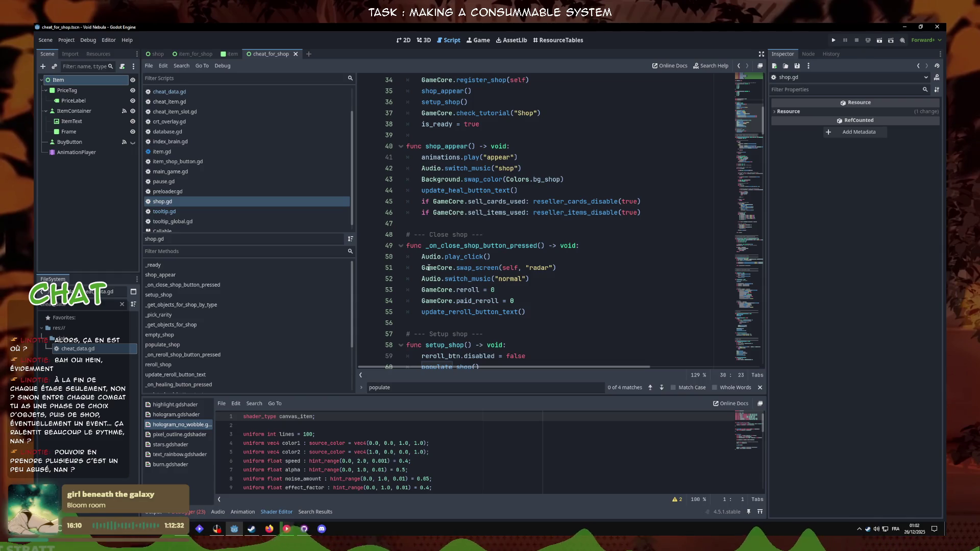
scroll(429, 267, "down", 2)
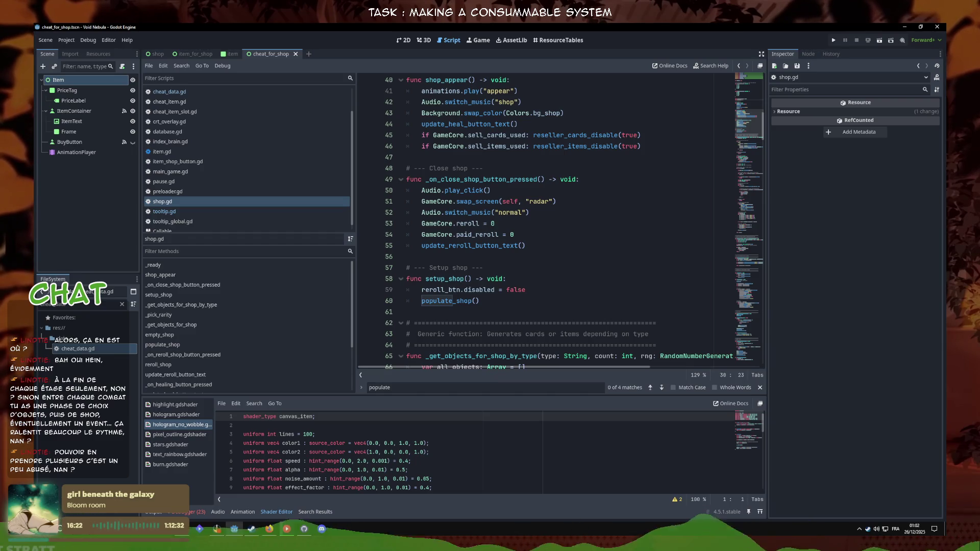
scroll(587, 204, "down", 9)
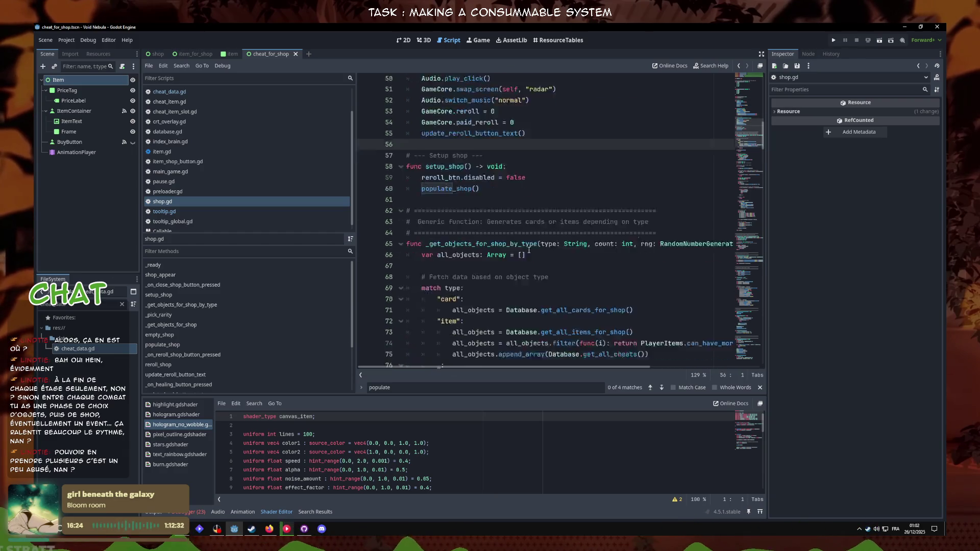
Delete the all_objects.append_array(Database.get_all_cheats()) line from the item branch and save.
left_click(550, 169)
triple_click(634, 168)
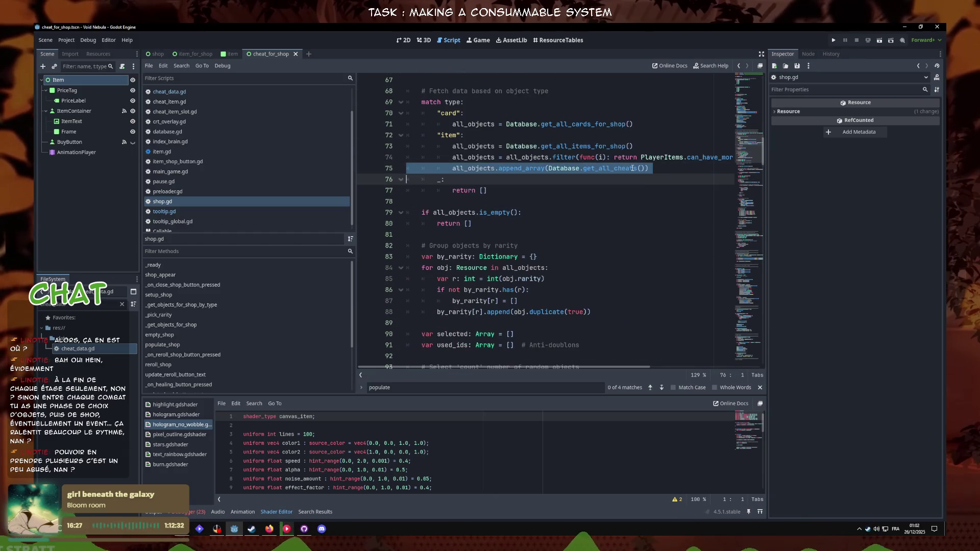
key("ctrl+k")
key("ctrl+s")
key("BackSpace")
key("ctrl+s")
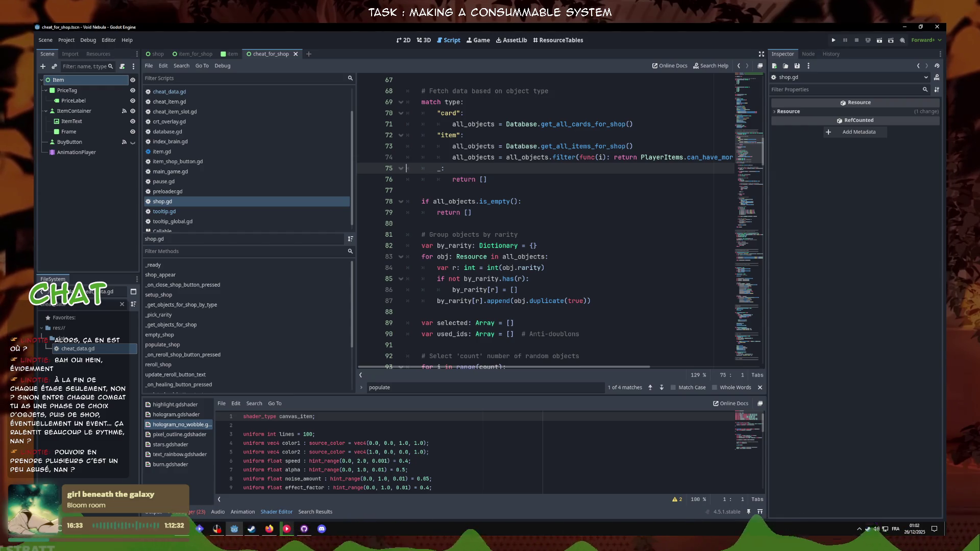
Scroll down to review the selected array declaration and the random selection loop.
scroll(560, 223, "down", 2)
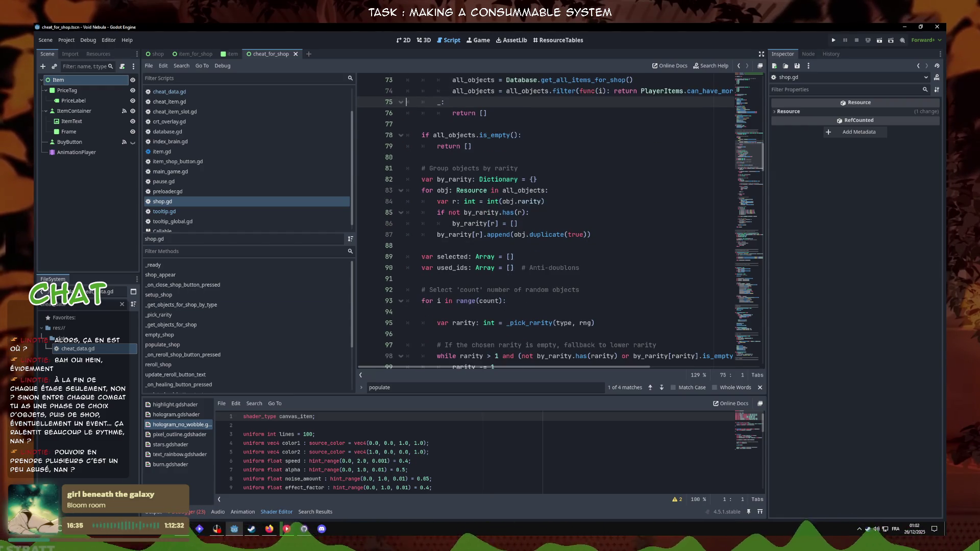
left_click(615, 223)
left_click(615, 255)
scroll(615, 254, "down", 1)
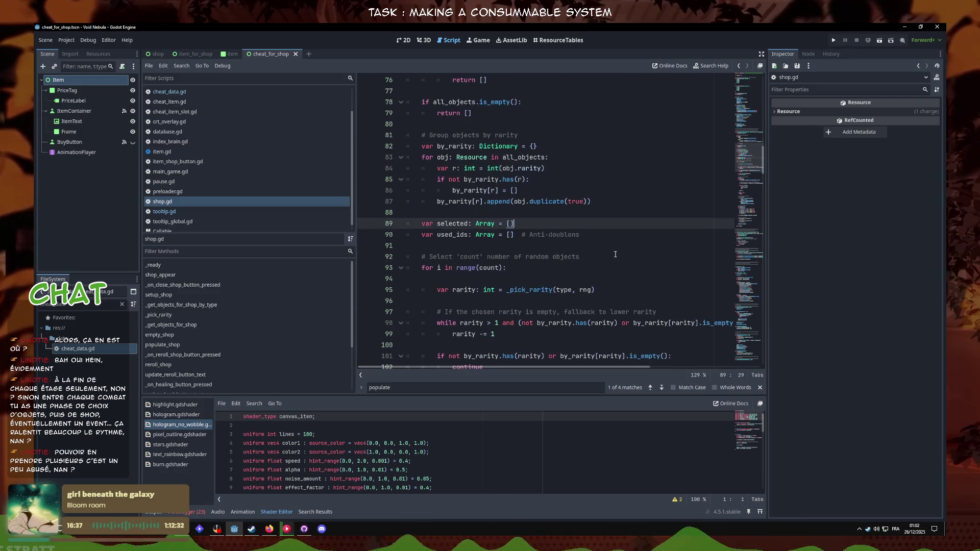
left_click(608, 268)
scroll(608, 268, "up", 5)
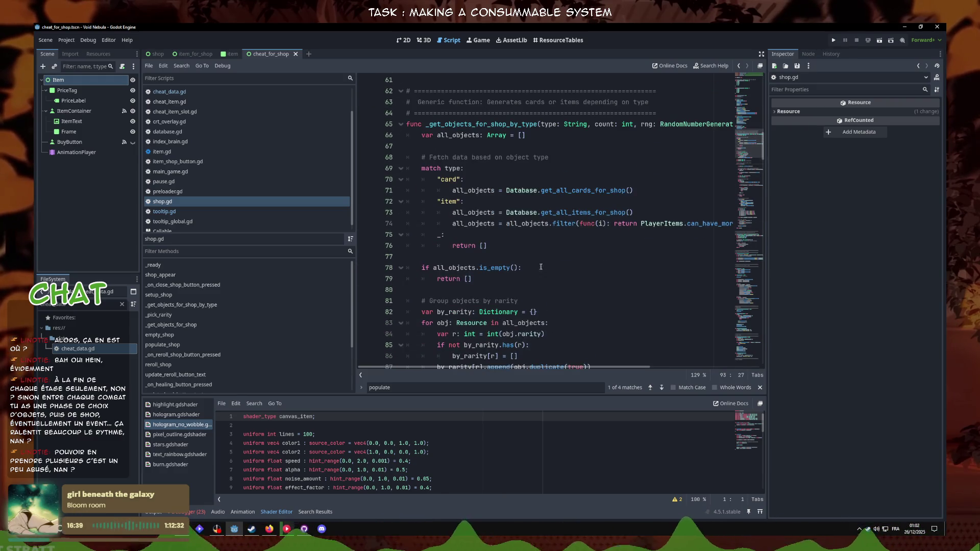
scroll(543, 276, "down", 6)
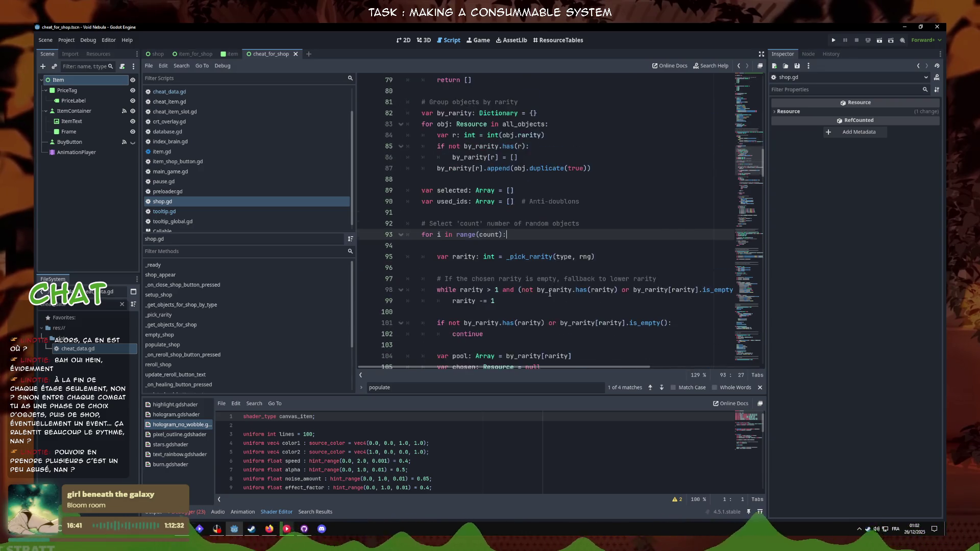
scroll(546, 294, "down", 3)
scroll(540, 370, "right", 2)
scroll(540, 370, "left", 2)
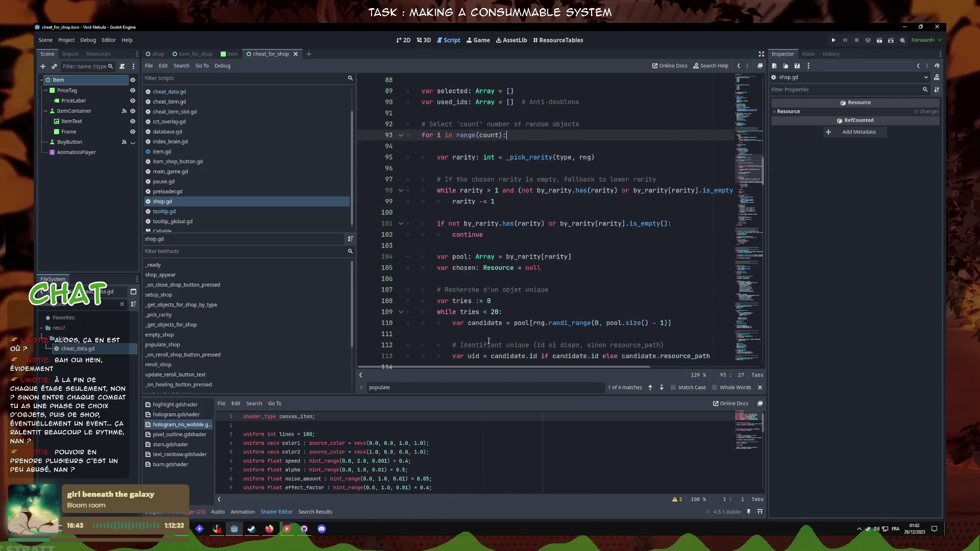
Widen the code area by dragging the script-list splitter left, then inspect the loop body.
mouse_move(357, 258)
left_mouse_down()
mouse_move(215, 257)
mouse_move(225, 258)
left_mouse_up()
left_click(390, 257)
key("Up")
key("Up")
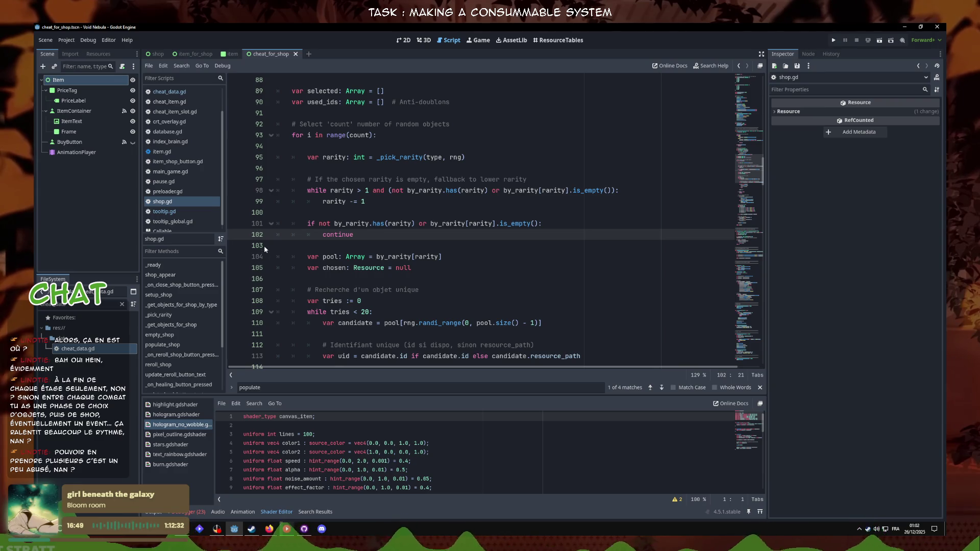
left_click(398, 224)
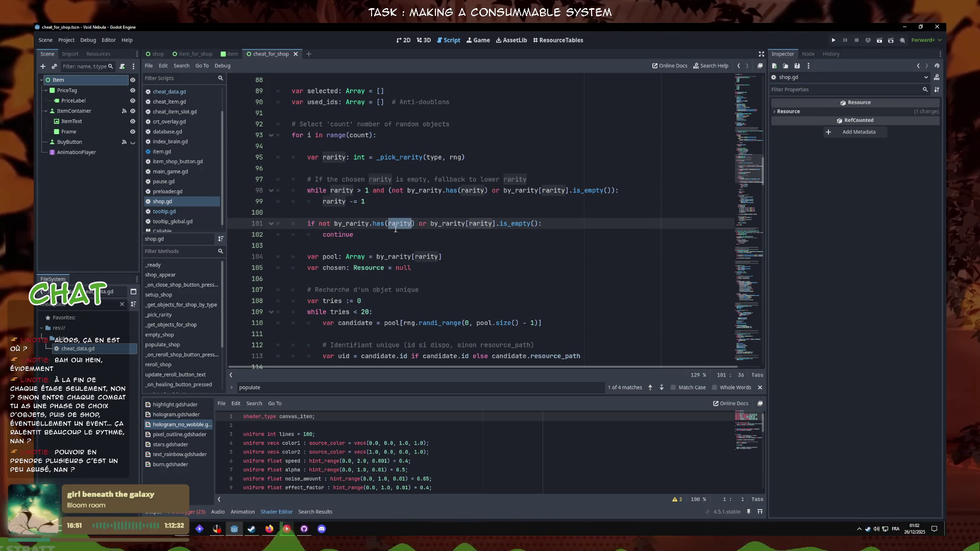
left_click(509, 204)
left_click(503, 234)
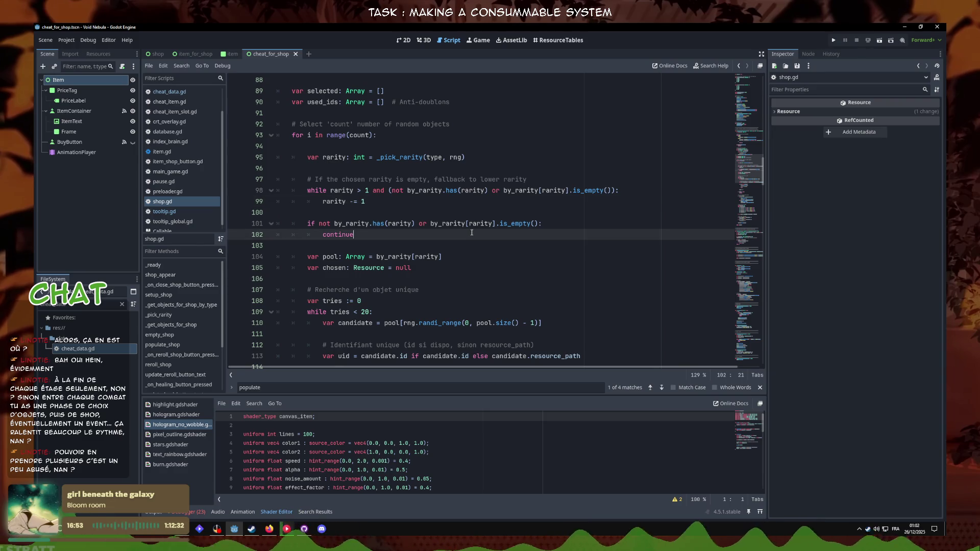
key("Down")
key("Down")
key("Up")
key("Up")
key("Up")
key("Down")
key("Down")
key("Down")
key("End")
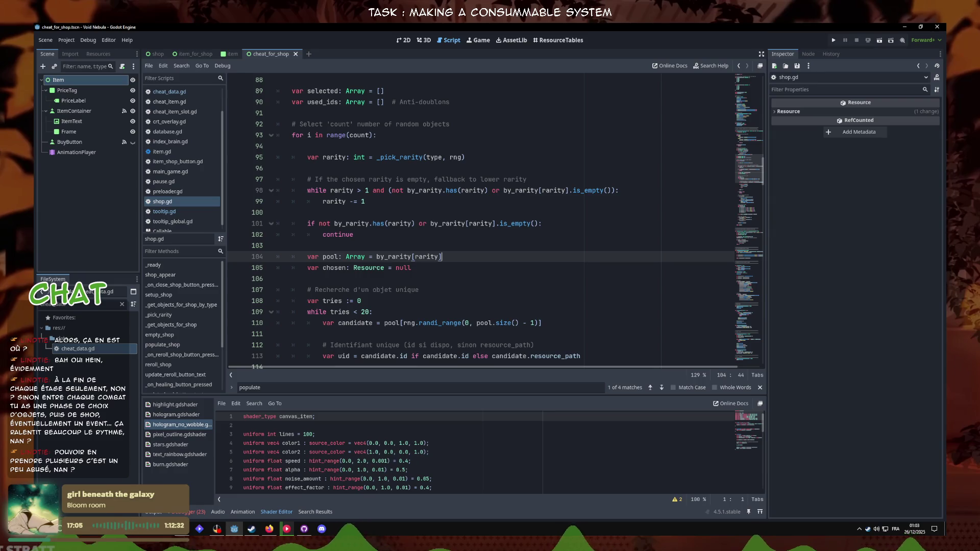
Insert blank lines at the top of the count loop, before the rarity roll.
left_click(464, 146)
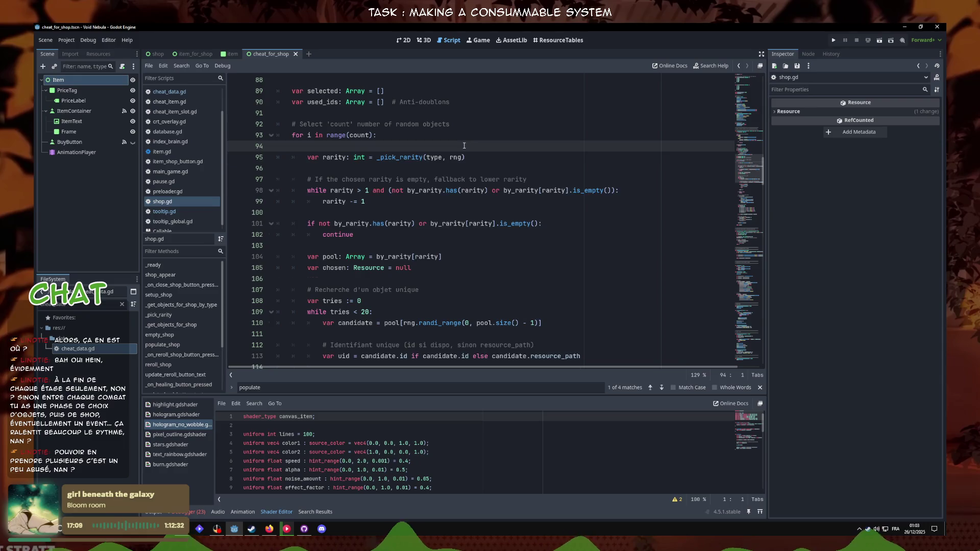
key("Return")
key("Return")
key("Return")
key("Up")
key("Up")
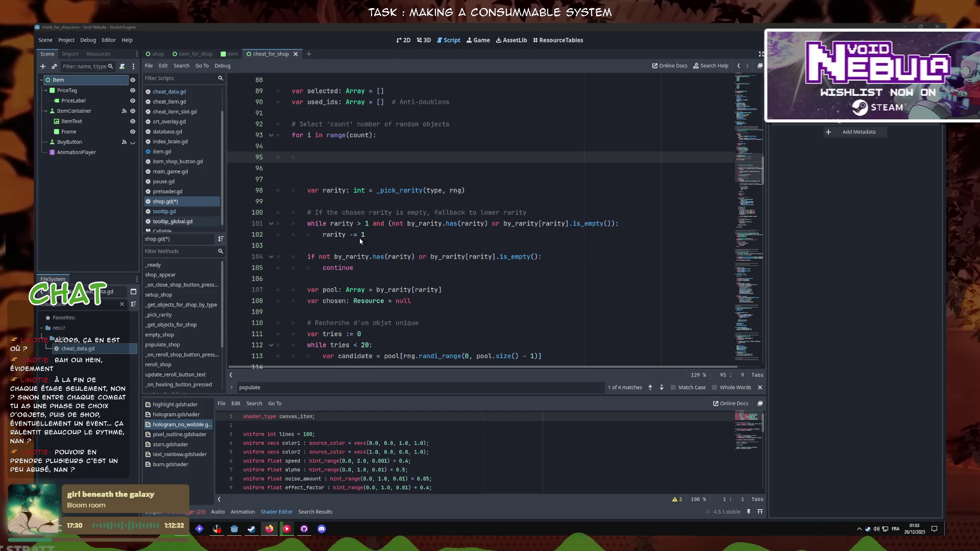
scroll(476, 214, "down", 4)
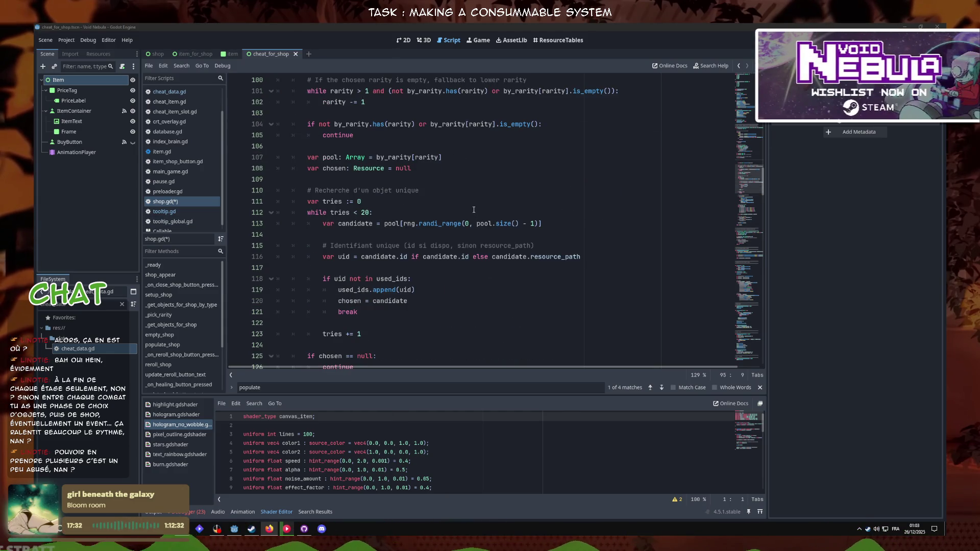
scroll(472, 210, "up", 3)
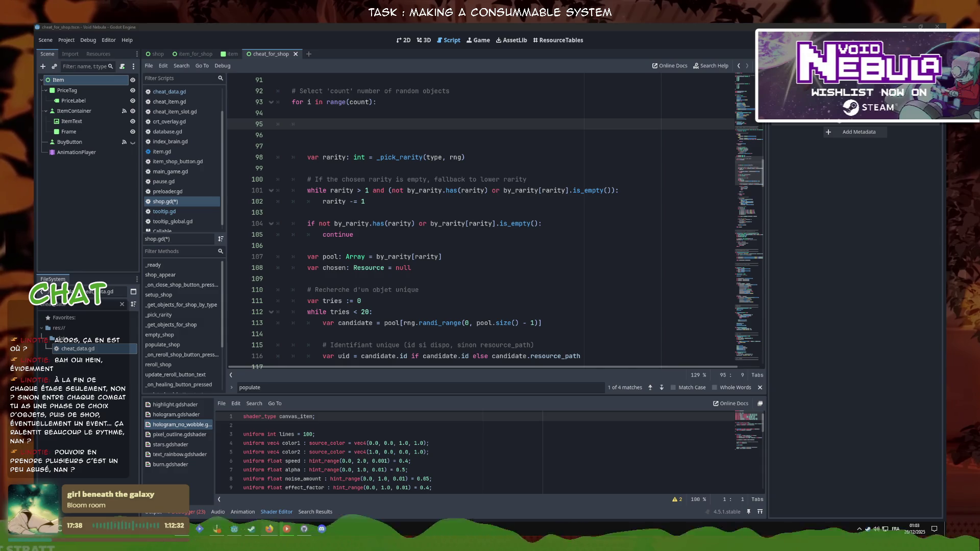
Start a 'var spawn_cheat := (' declaration on the new blank loop line.
left_click(335, 212)
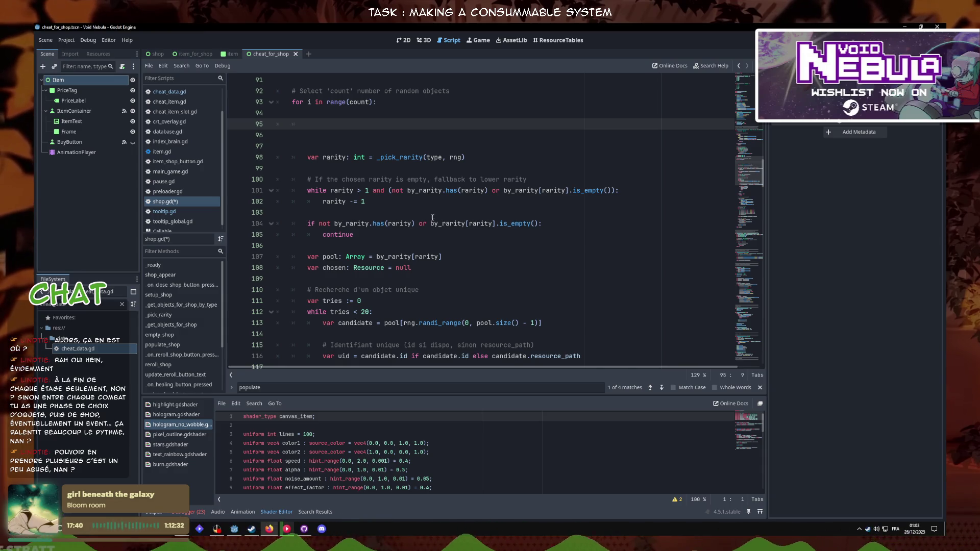
scroll(334, 219, "up", 3)
left_click(334, 223)
type("var ")
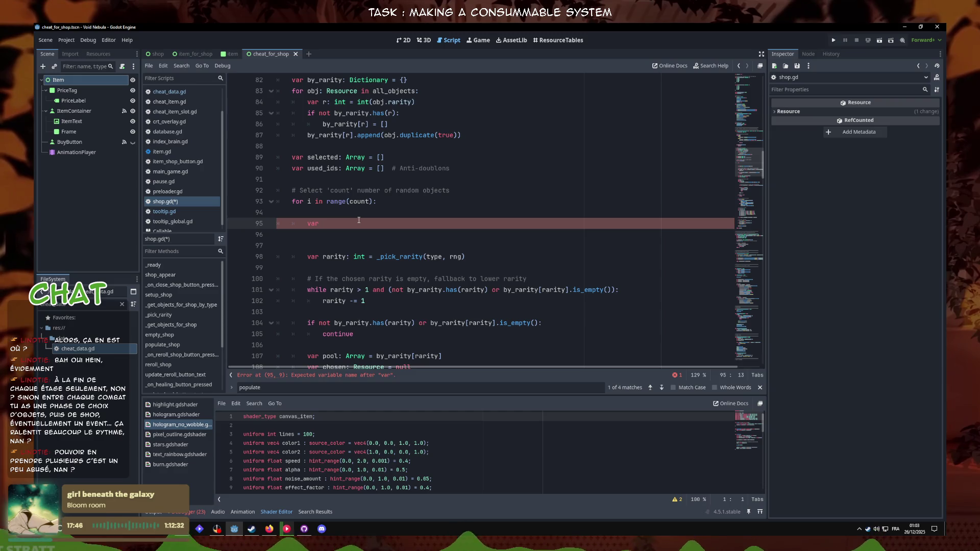
type("spawn_")
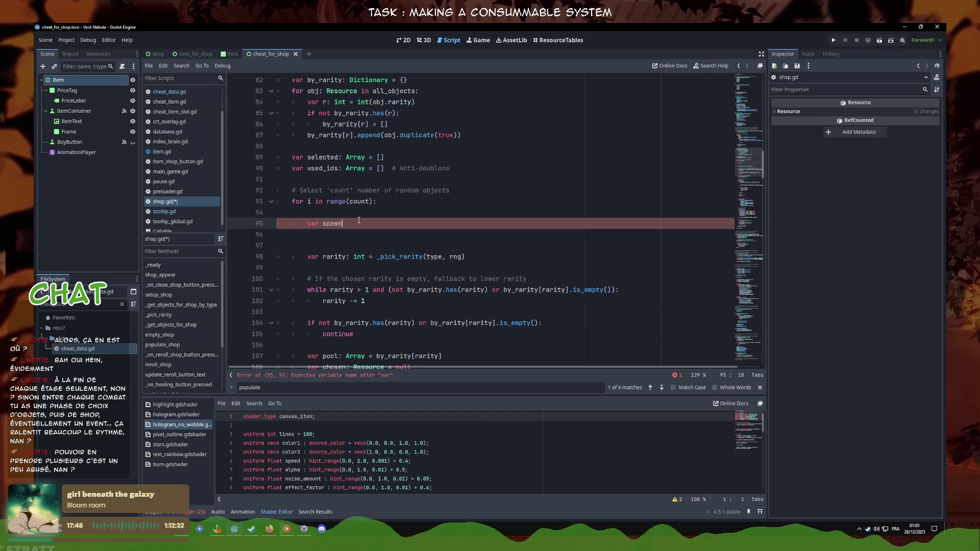
type("cheat := (")
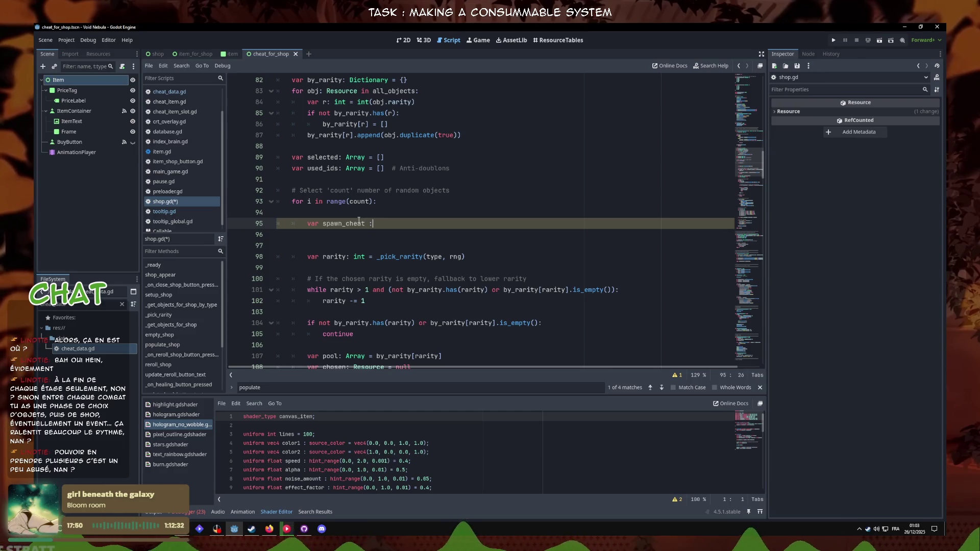
Make spawn_cheat equal type == "item" and rng.randf() < CHEAT_SPAWN_CHANCE, then save.
key("Return")
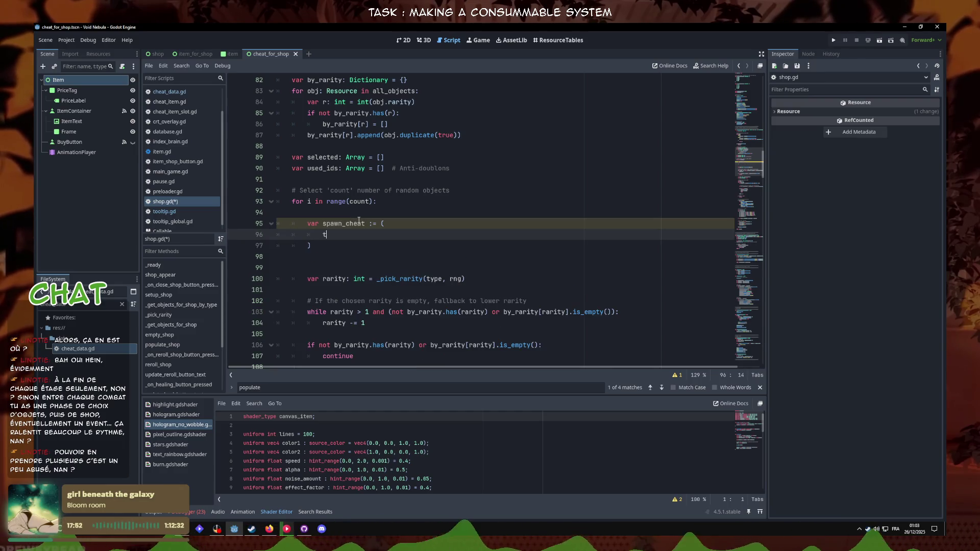
type("type == \"")
type("item")
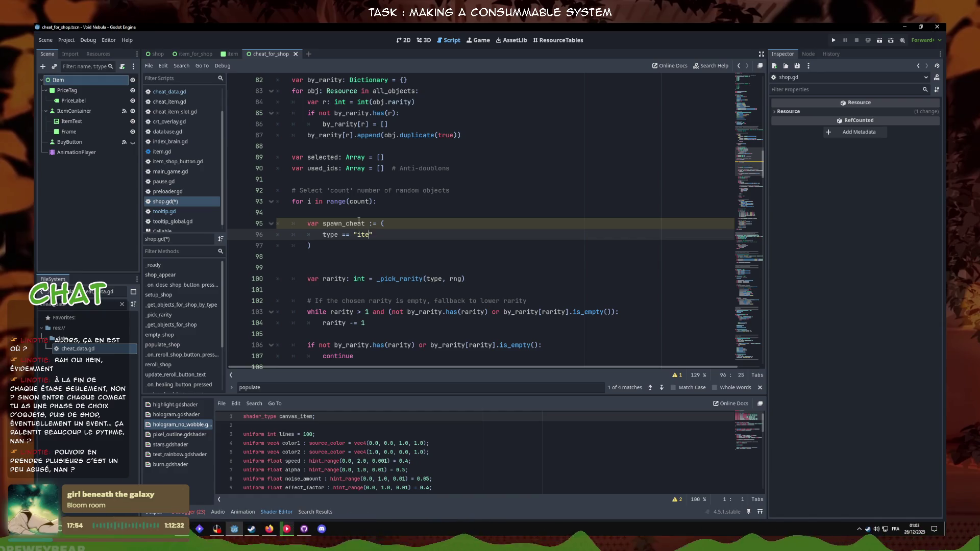
type("\"")
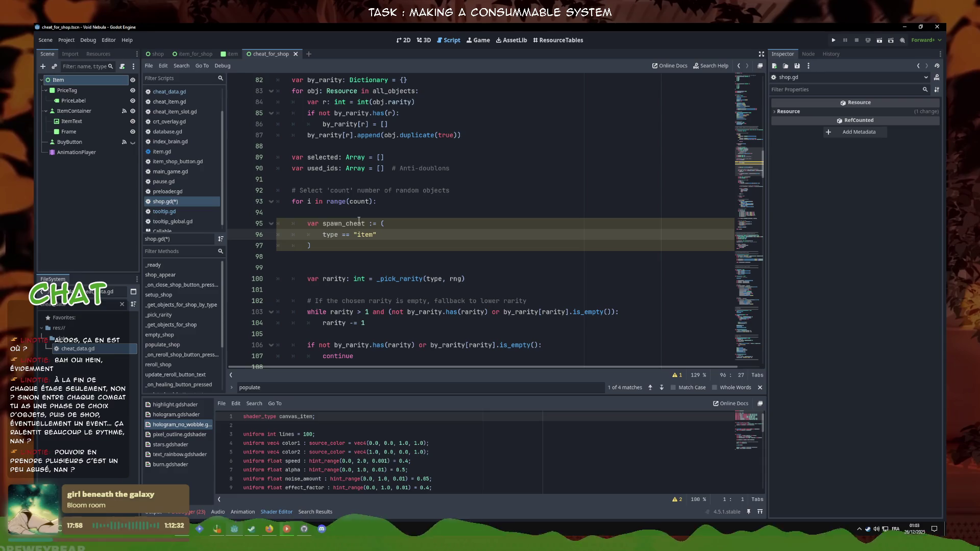
key("Return")
type("and rng")
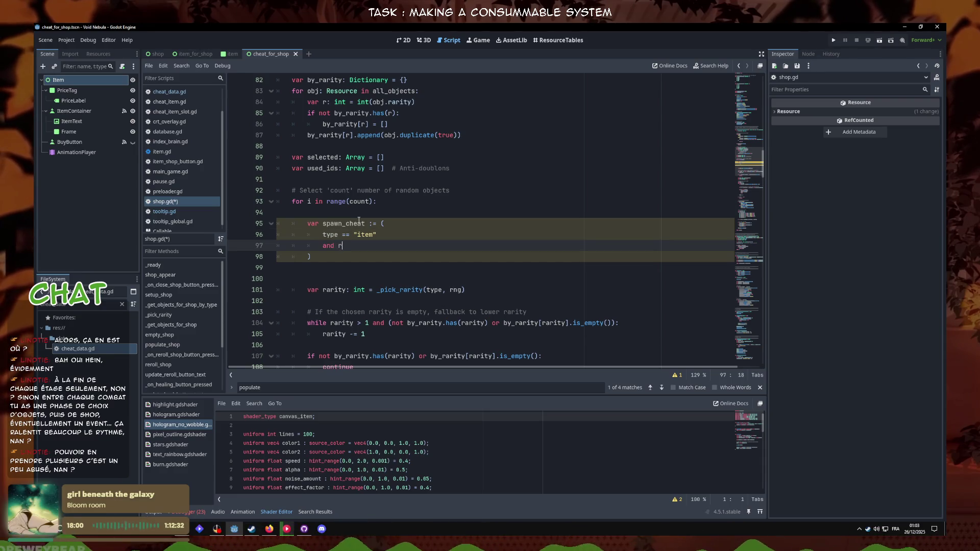
type(".randf")
key("Return")
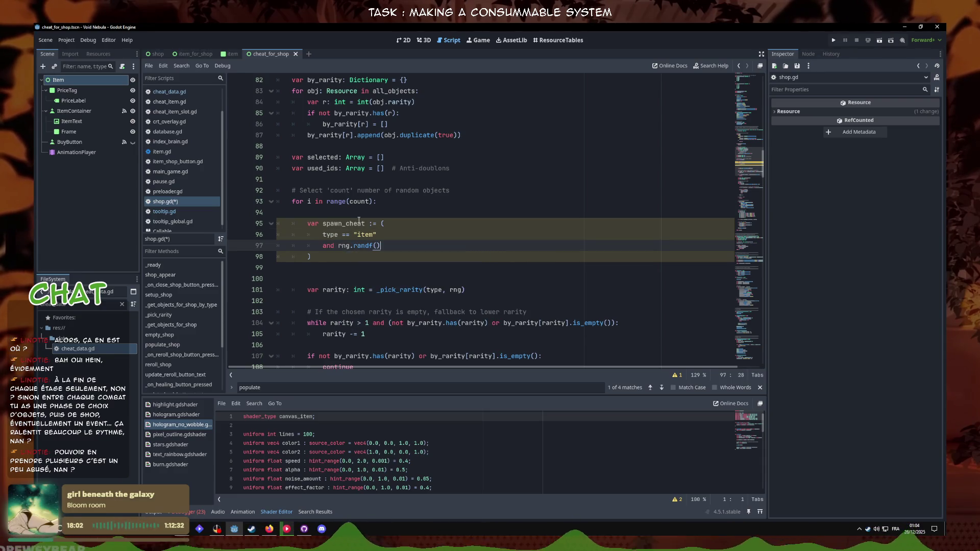
type("<")
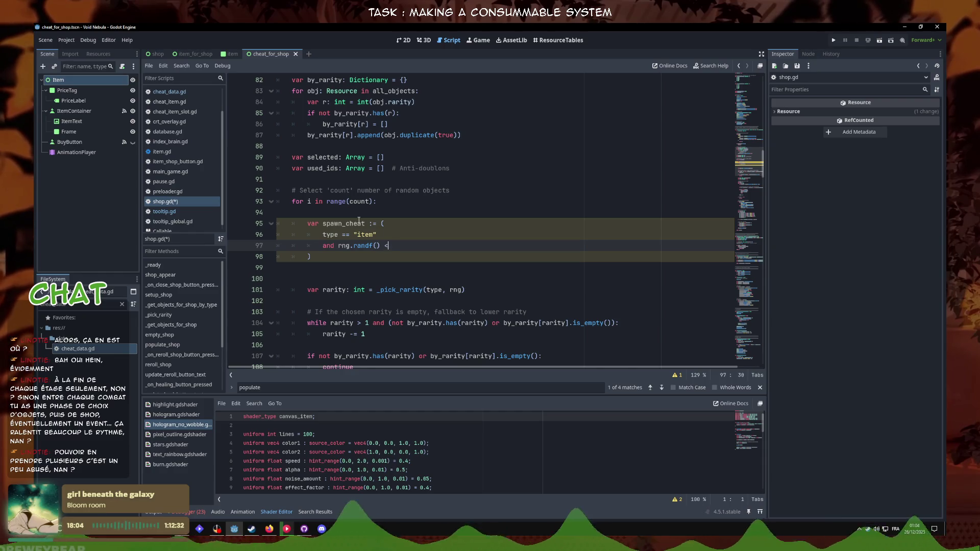
type(" CHE")
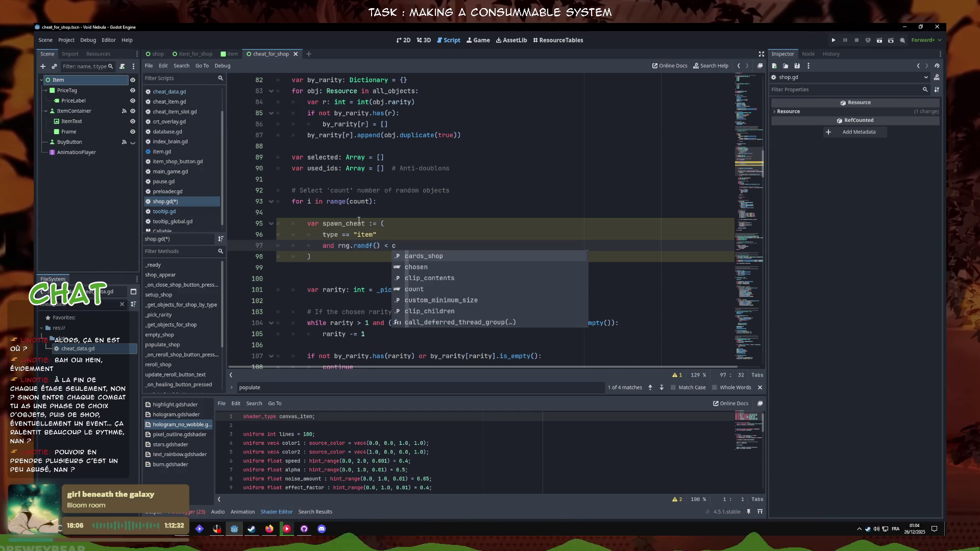
type("AT_SPA")
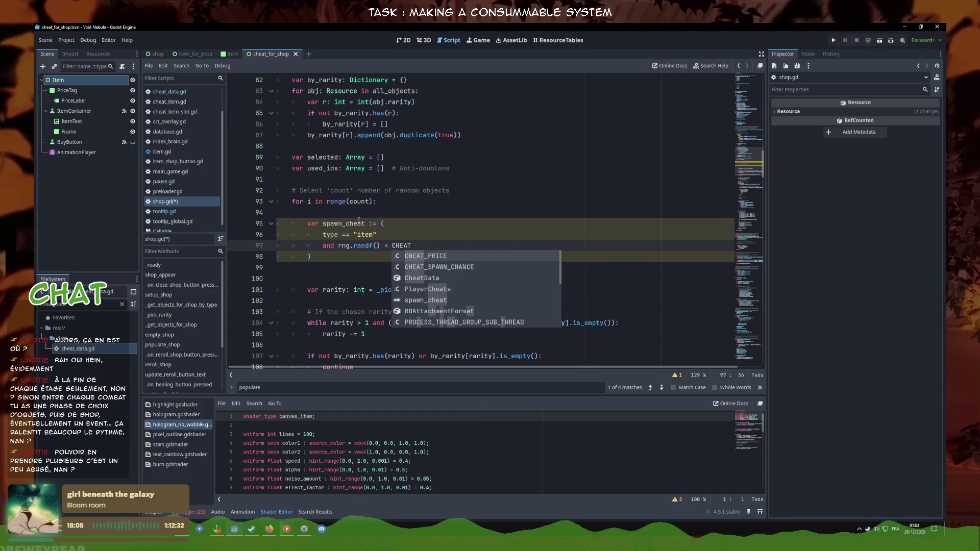
type("WN_CHJ")
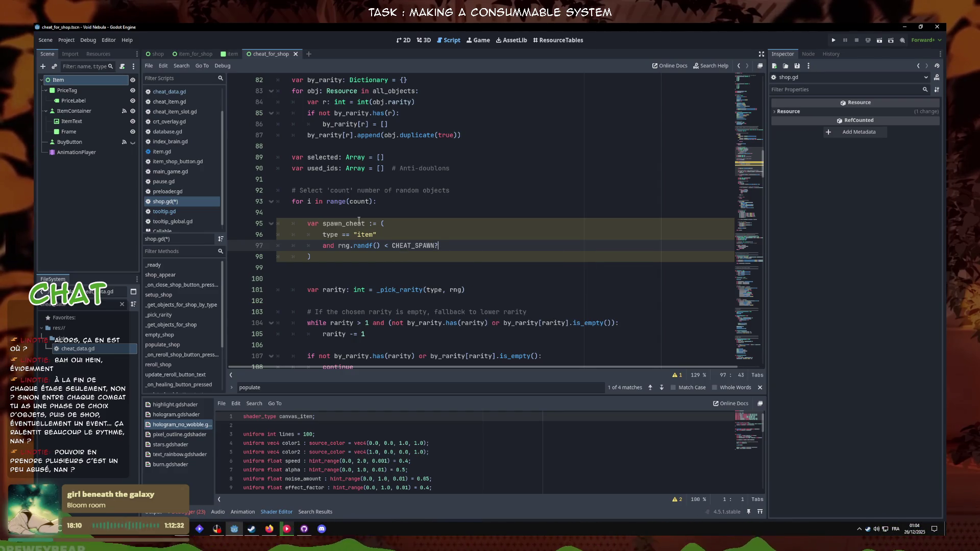
key("BackSpace")
type("ANCE")
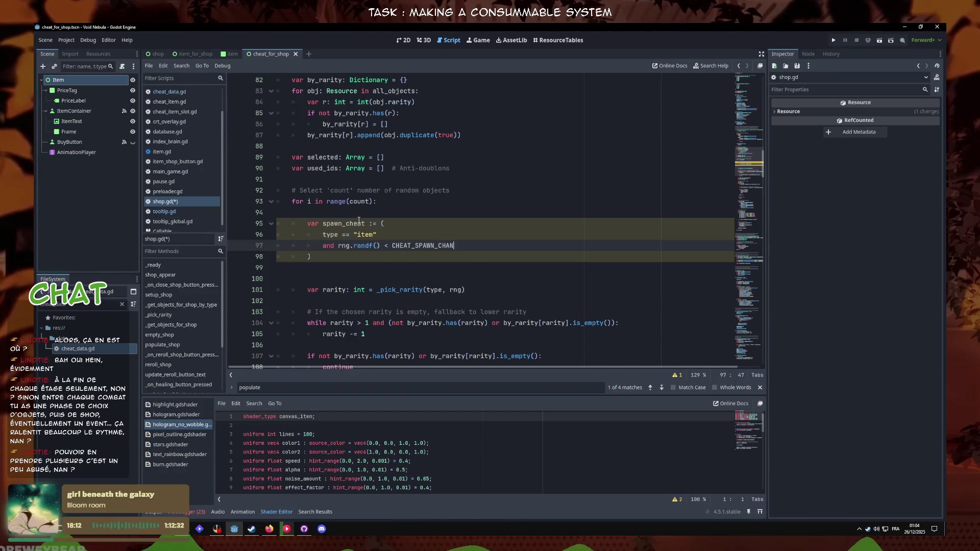
key("Return")
key("ctrl+s")
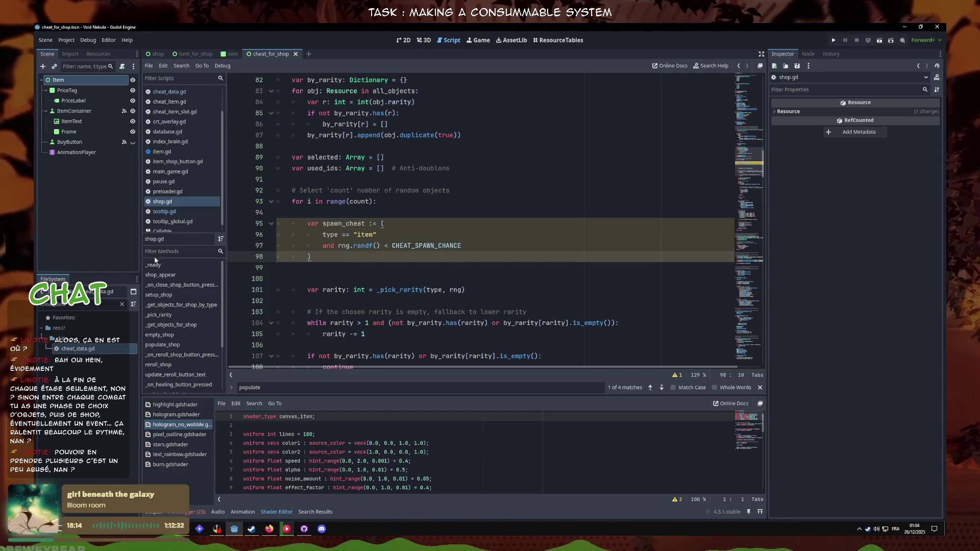
left_click(425, 290)
Add an if spawn_cheat: block that gets Database.get_all_cheats() and continues when it is_empty().
left_click(403, 271)
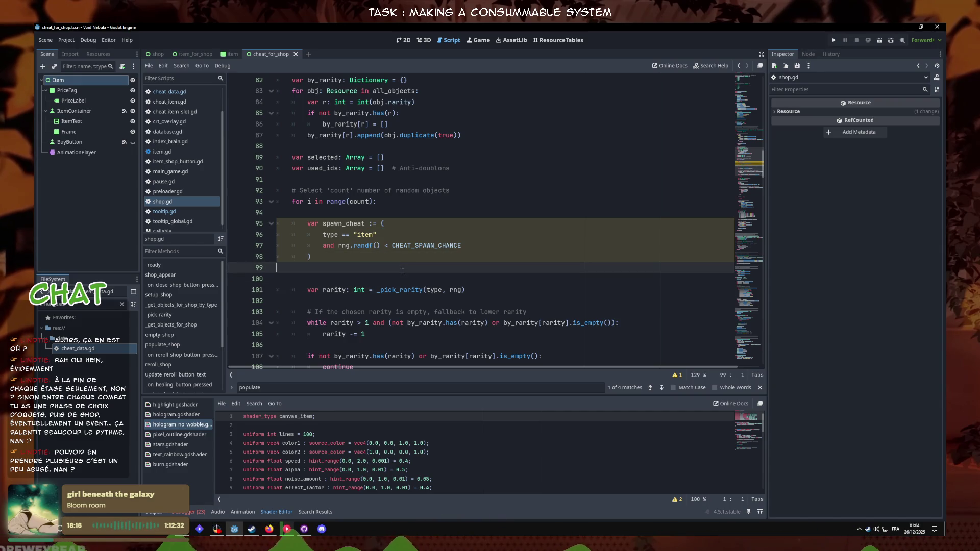
key("Return")
type("if spawn_cheat:")
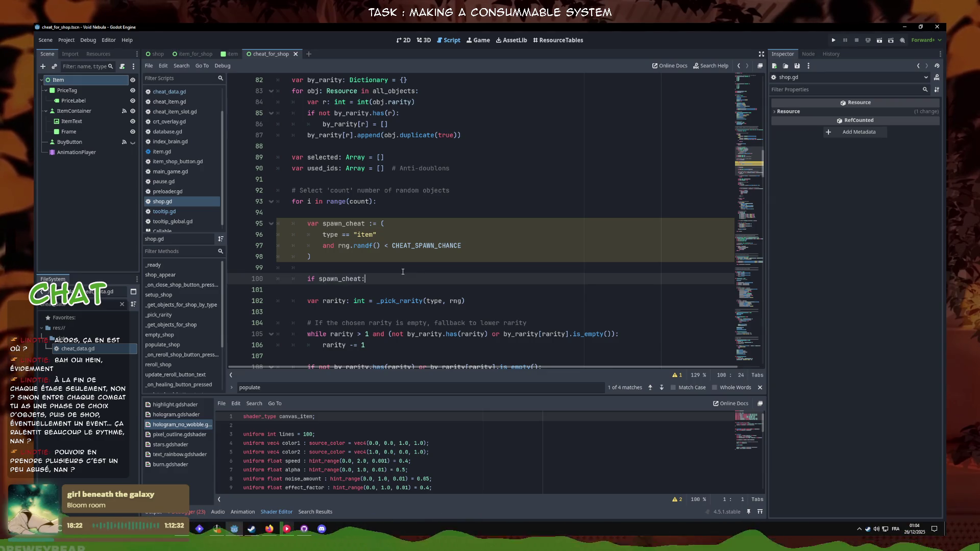
key("Return")
type("var cheats = Data")
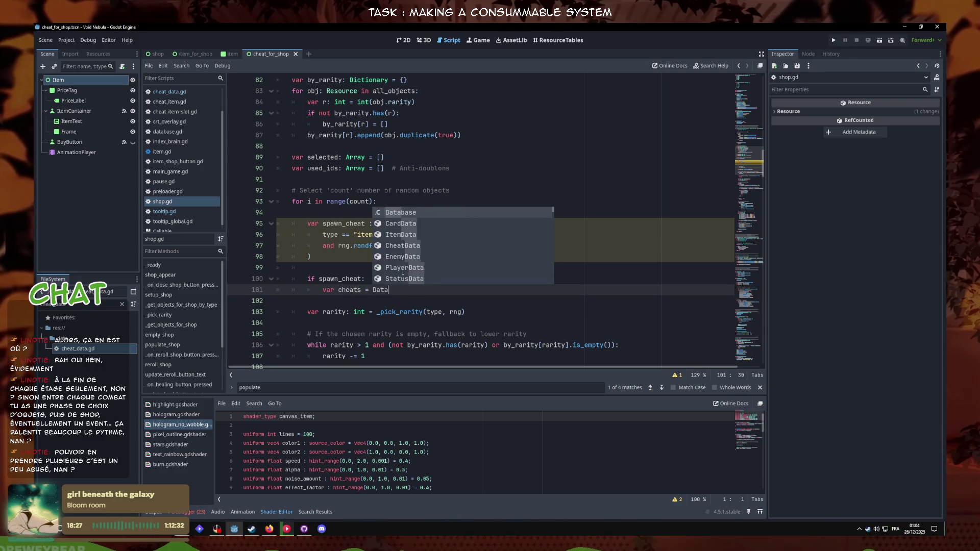
key("Return")
type(".get")
key("Down")
key("Down")
key("Down")
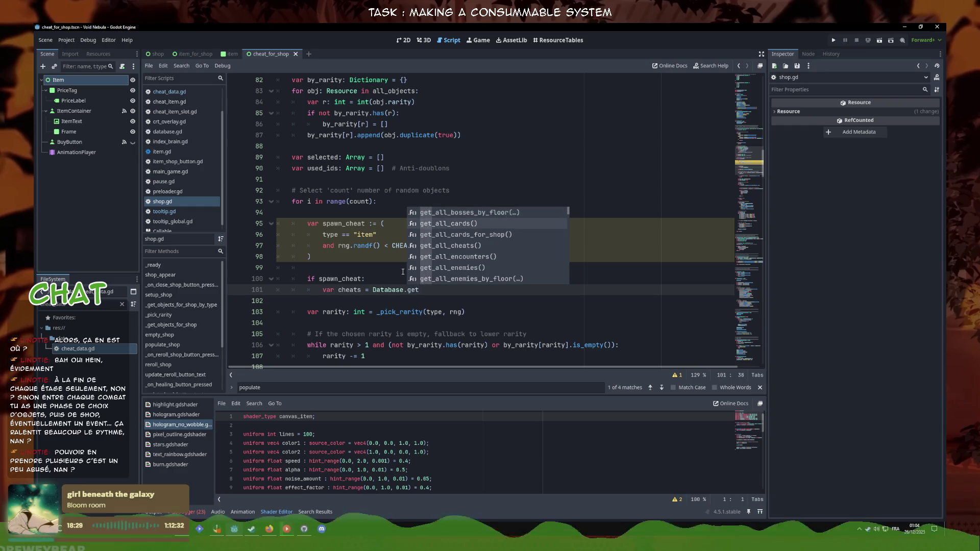
key("Return")
type("*")
key("Return")
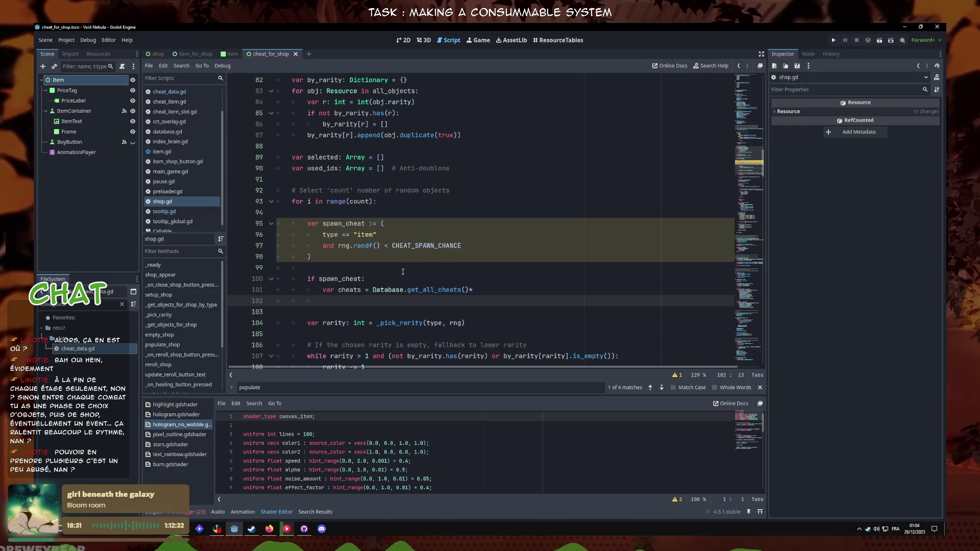
type("if cheats.is_empty(): continue")
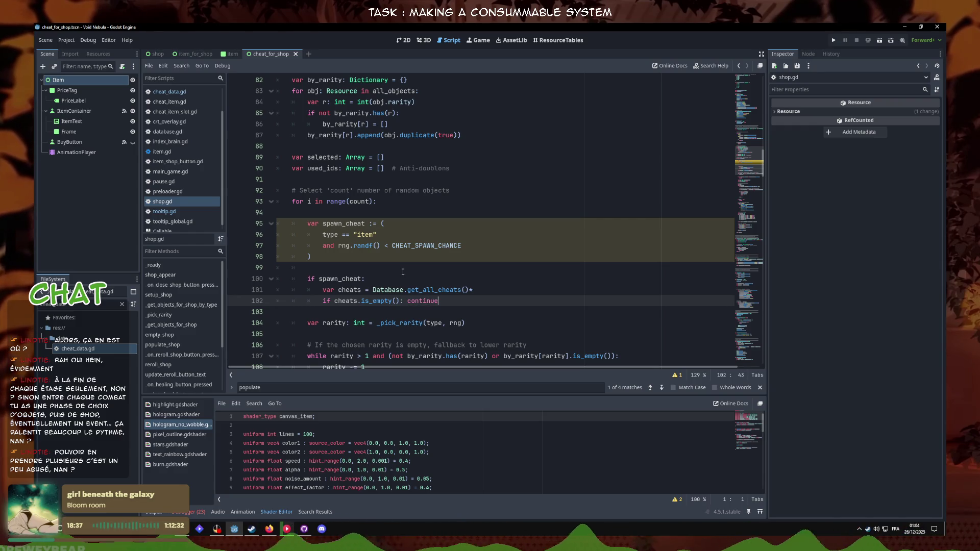
key("Return")
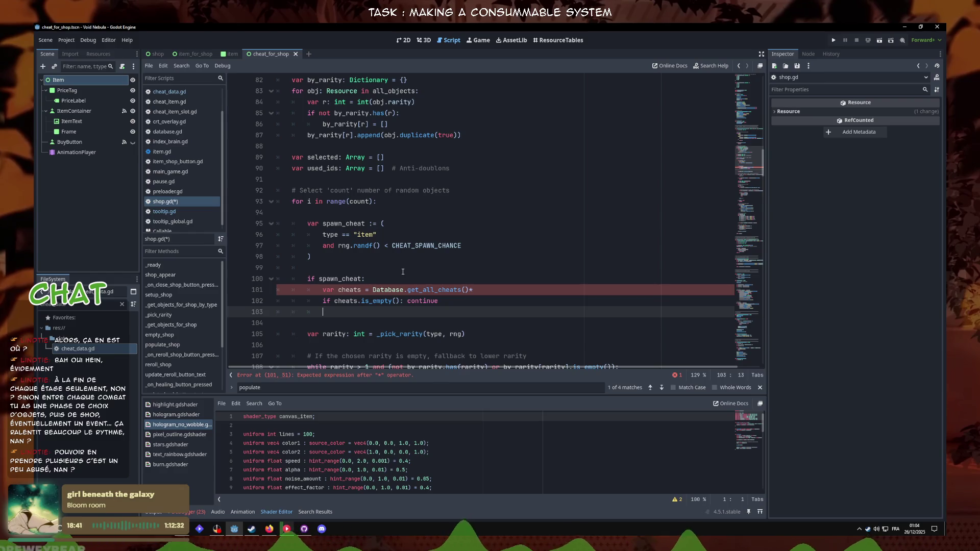
Pick a random cheat via randi_range over cheats.size() with duplicate(true), removing a stray asterisk, and save.
left_click(512, 286)
key("BackSpace")
left_click(377, 309)
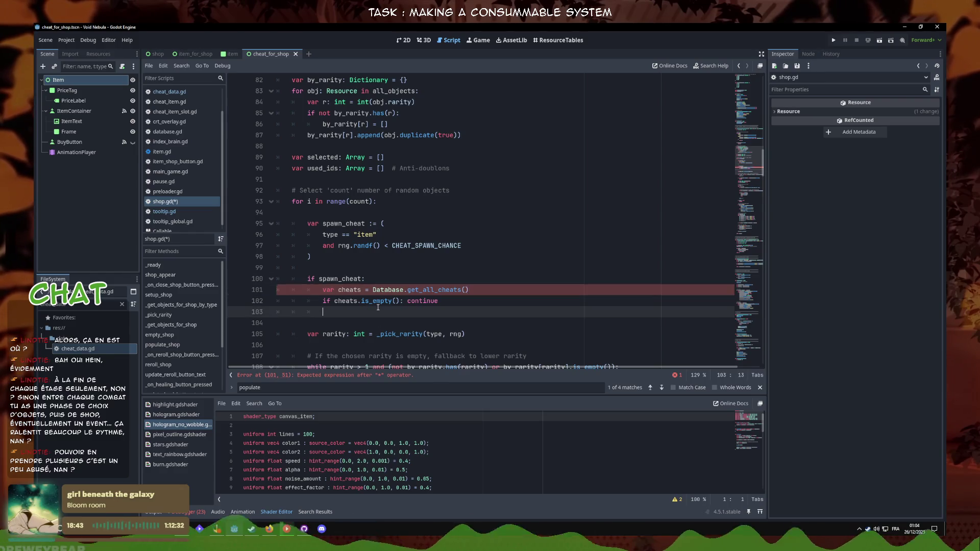
key("Return")
type("var cheat")
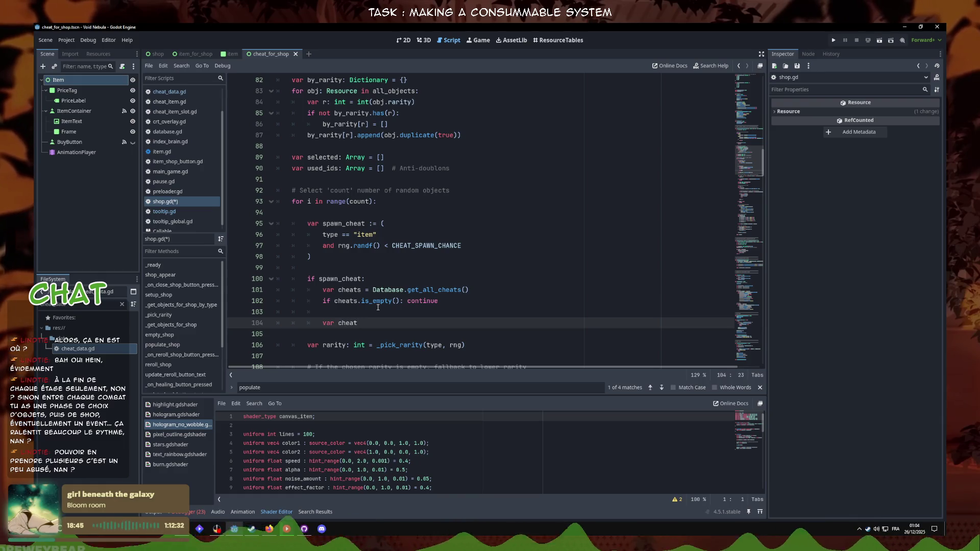
type("= cheats(")
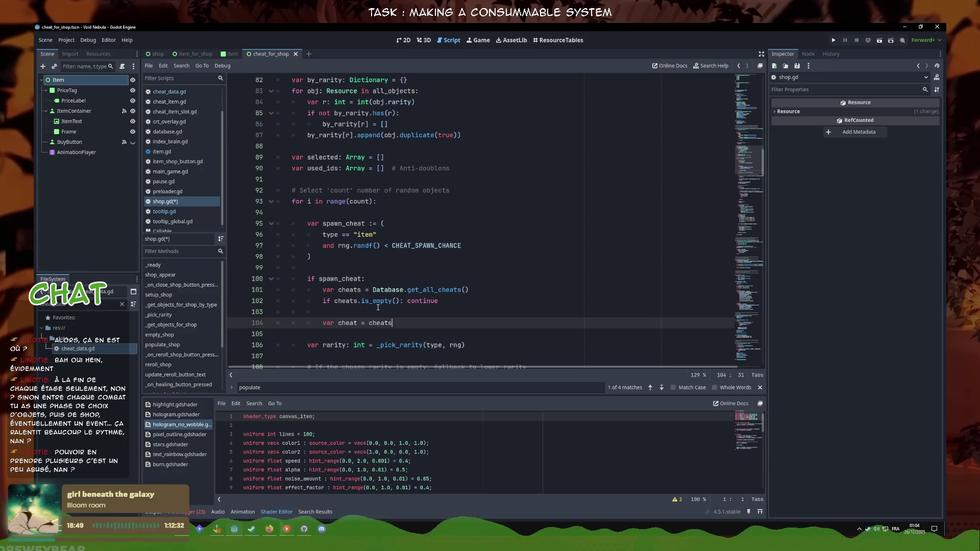
type("i_range]")
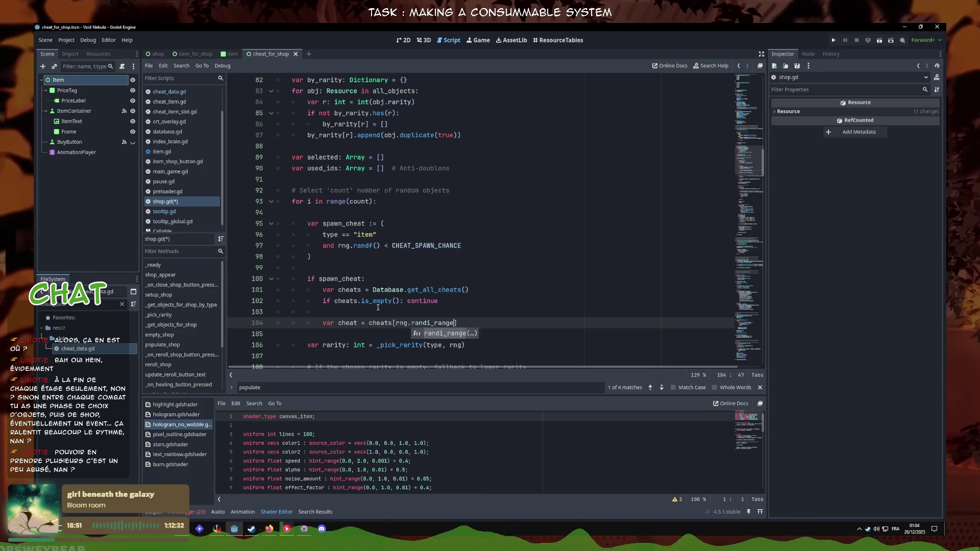
key("Return")
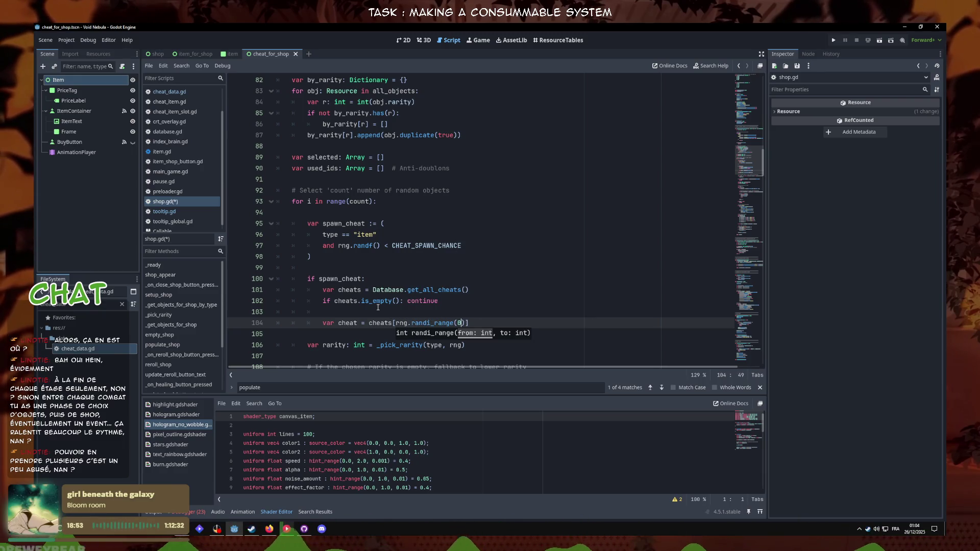
type(".size(")
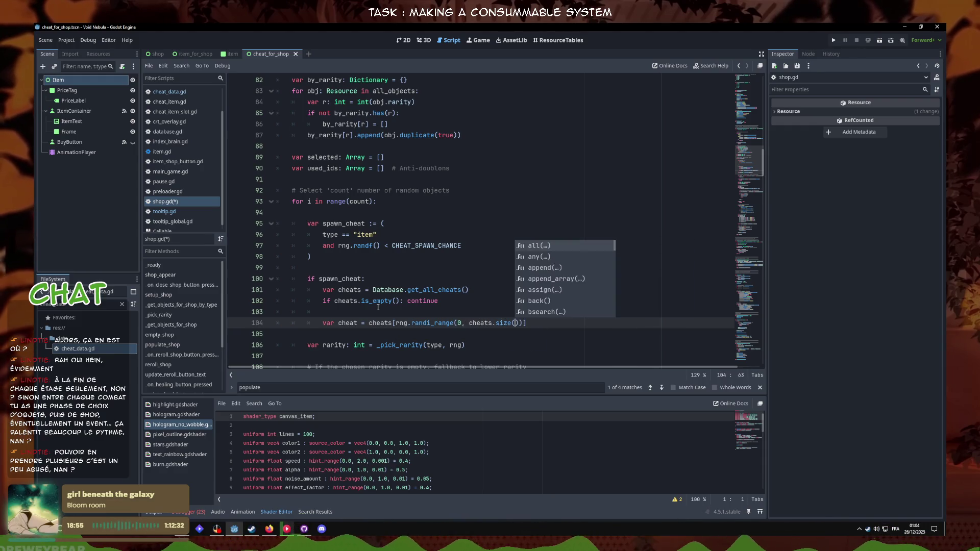
type("size() - 1")
key("Return")
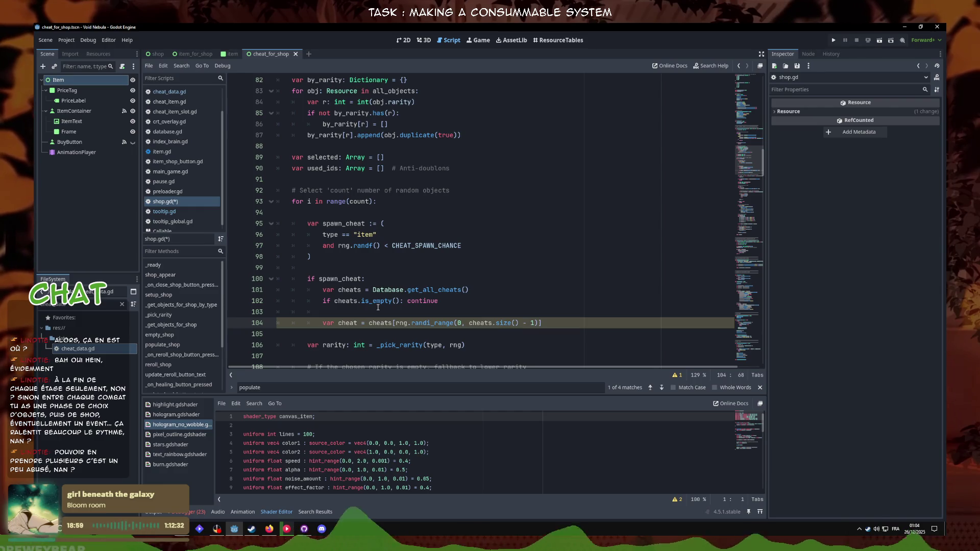
type("]./")
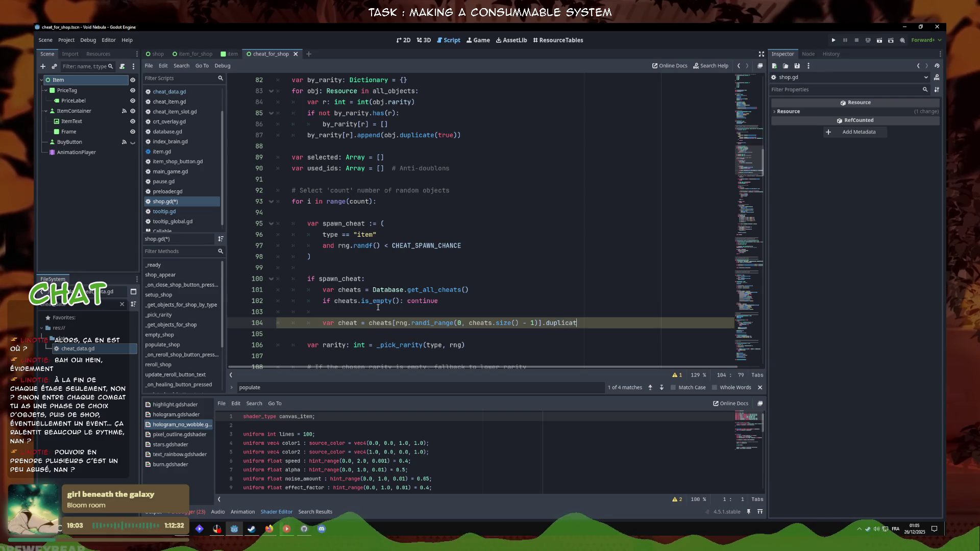
type("e(true")
key("ctrl+s")
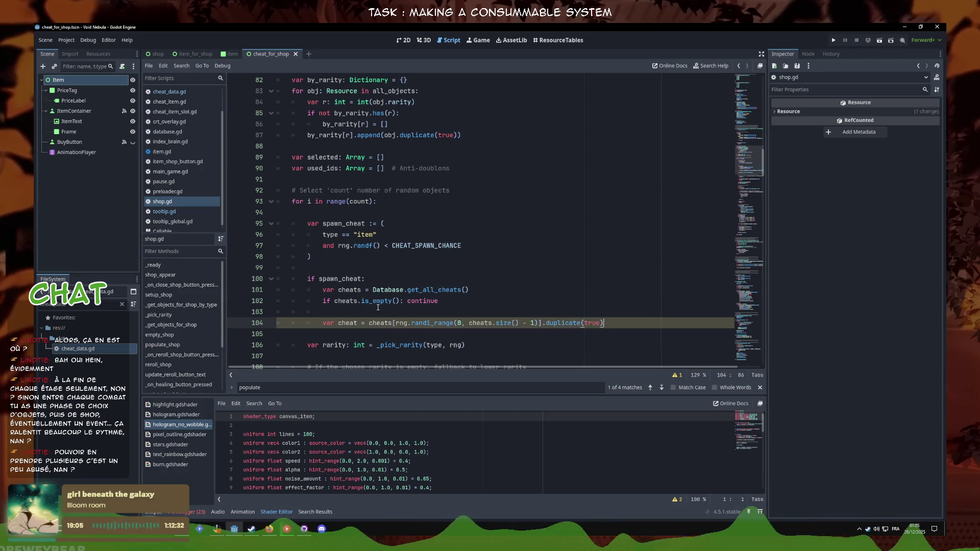
Set uid to cheat.id if cheat.id else cheat.resource_path.
key("Return")
type("var uid")
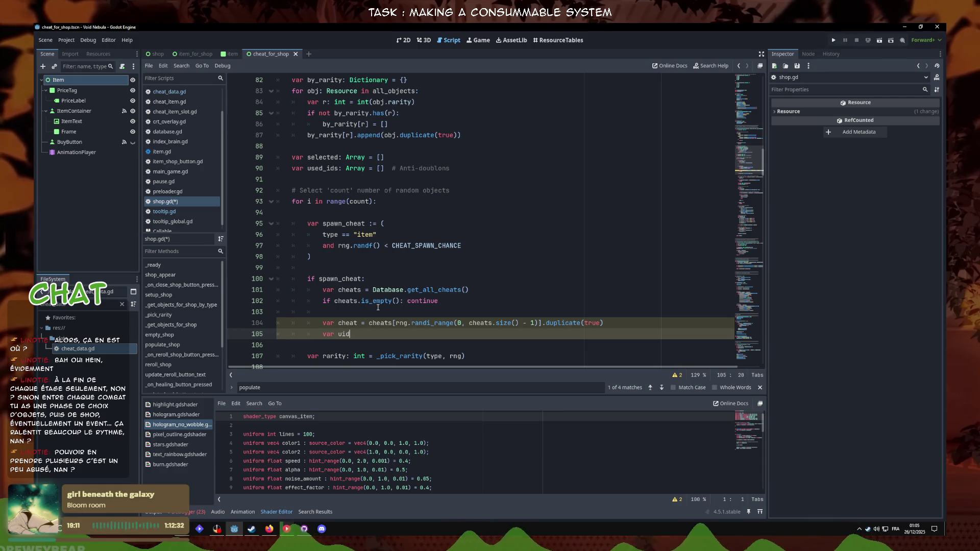
type("= c")
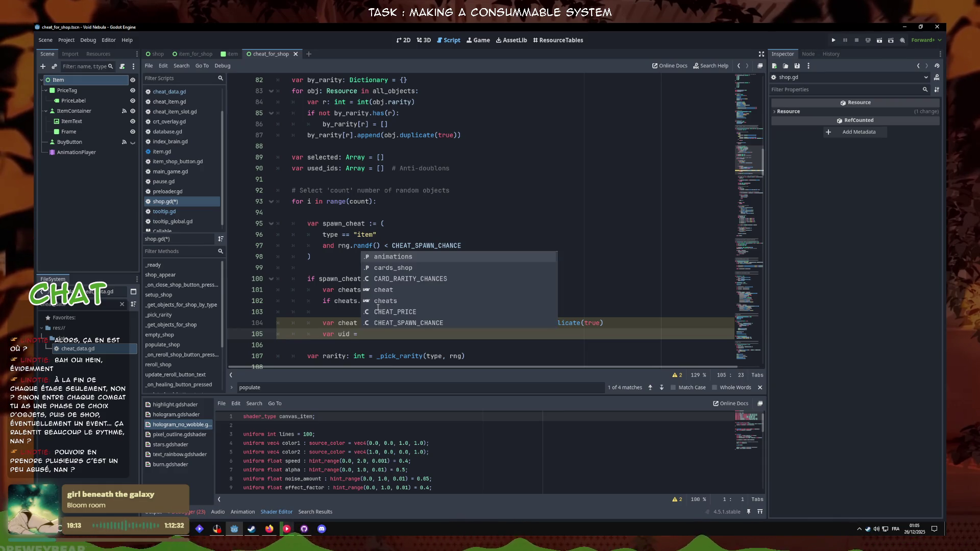
type("heat.id if ")
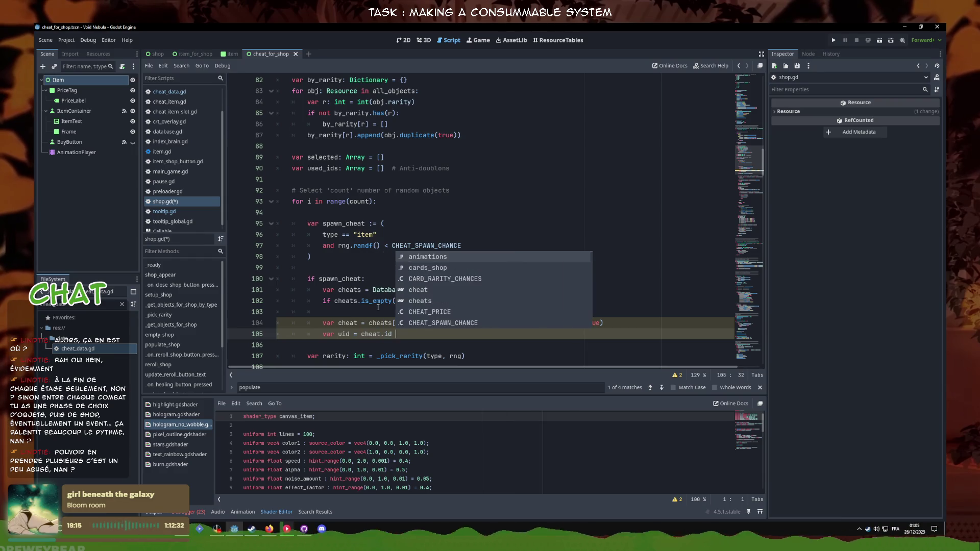
type("cheat.id else ")
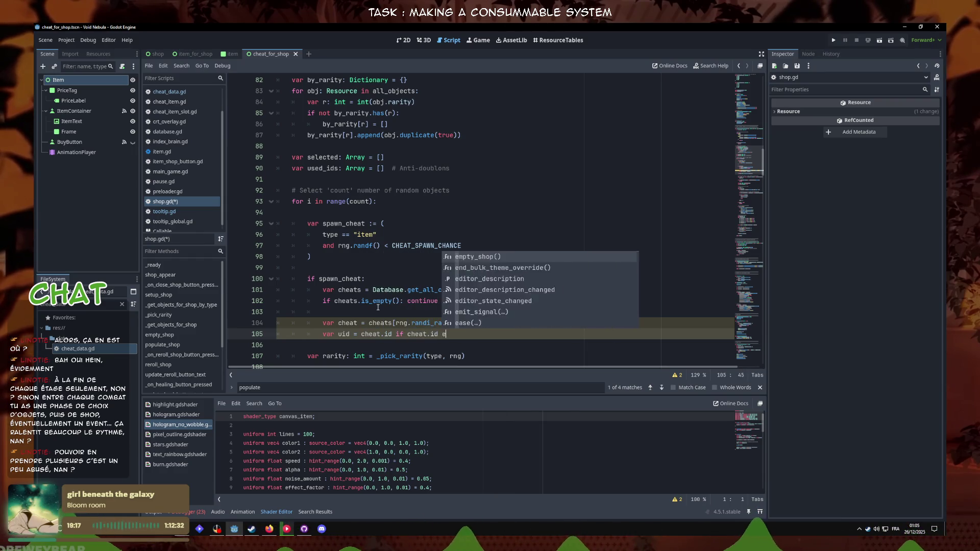
type("cheat.")
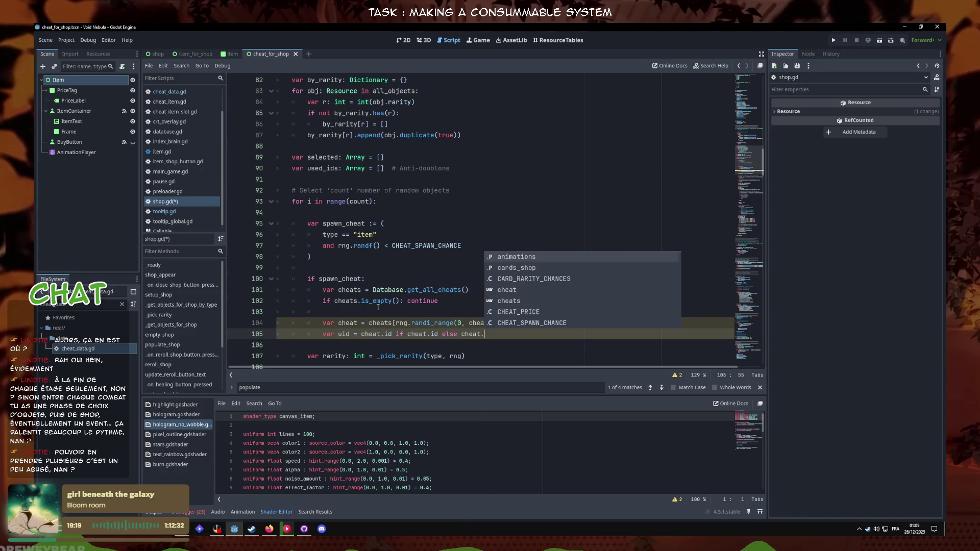
type("resource_pa")
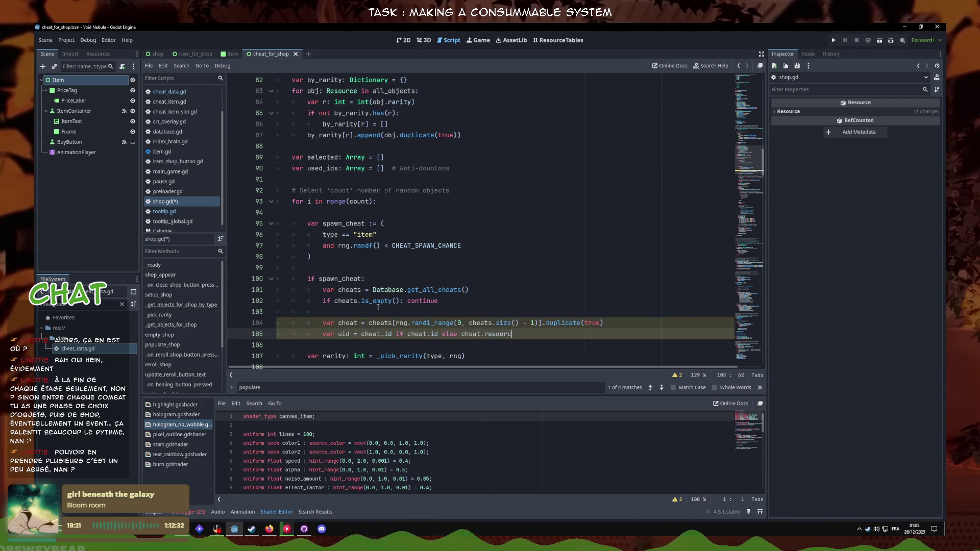
type("th")
scroll(581, 169, "down", 5)
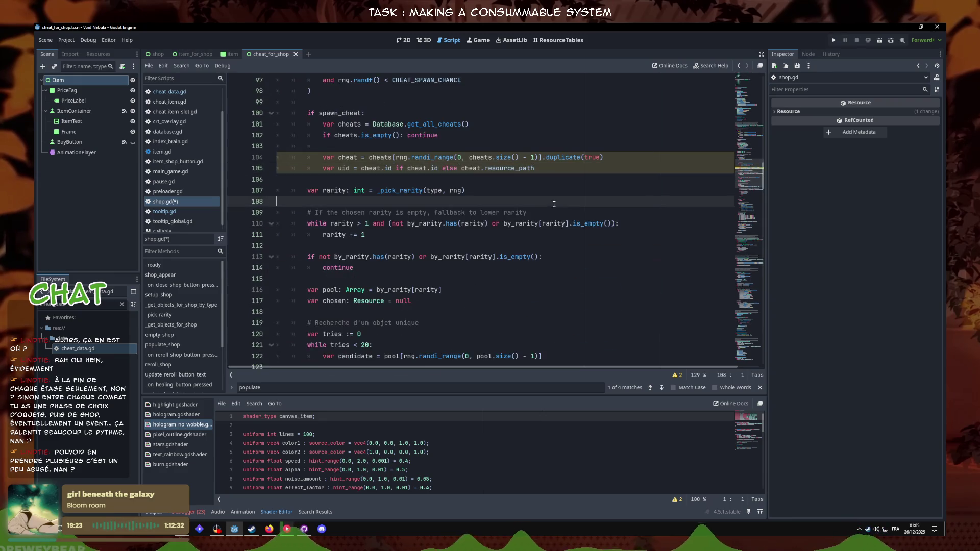
Add a duplicate check that continues when the uid is already in used_ids.
key("Return")
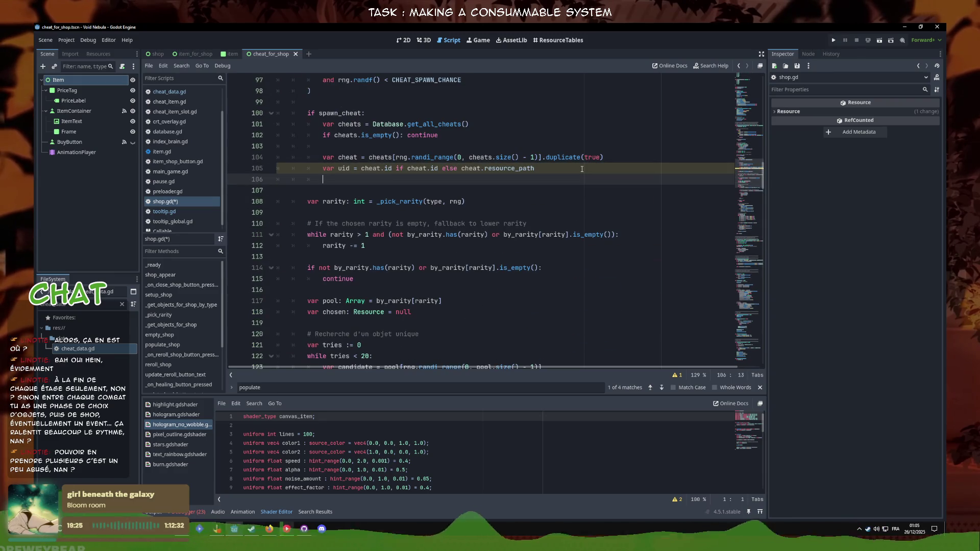
key("Return")
type("if uid in")
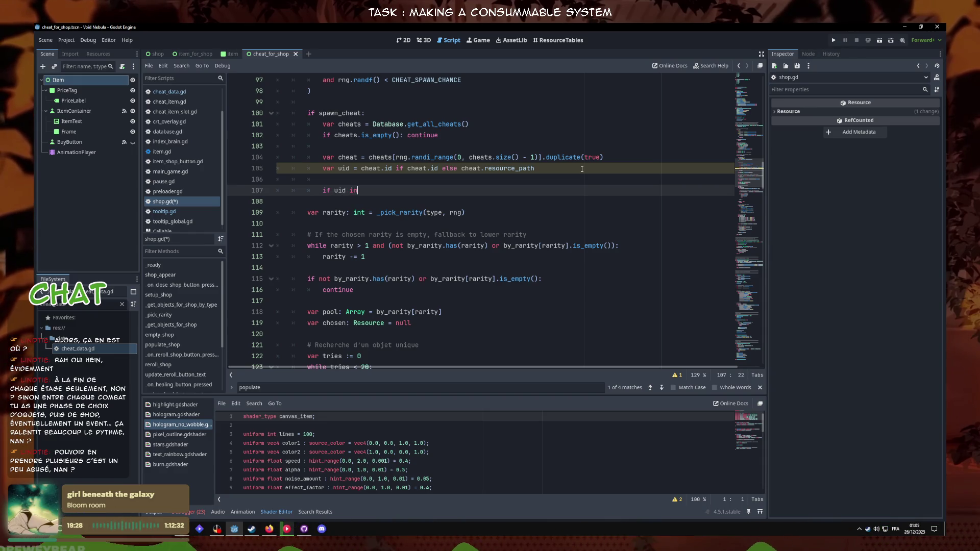
type("d_ids:")
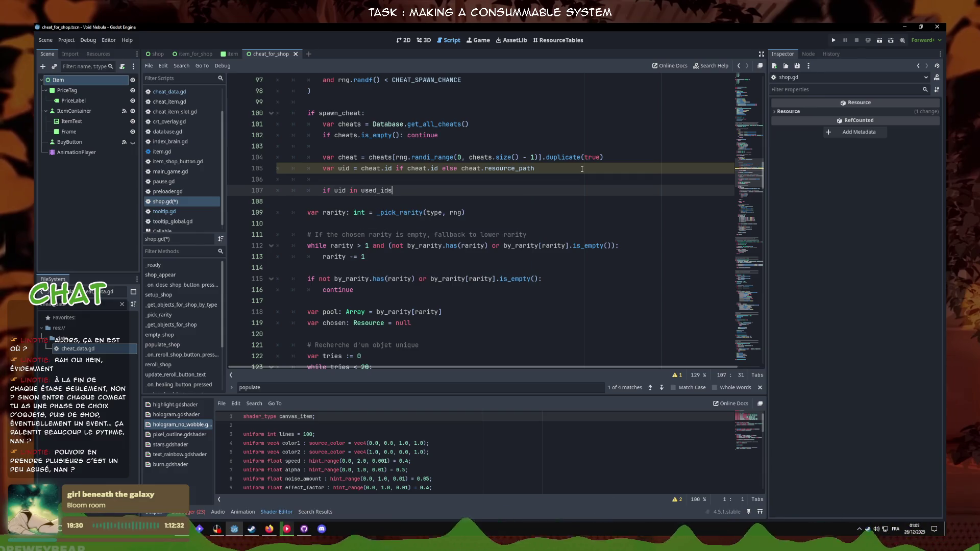
key("Return")
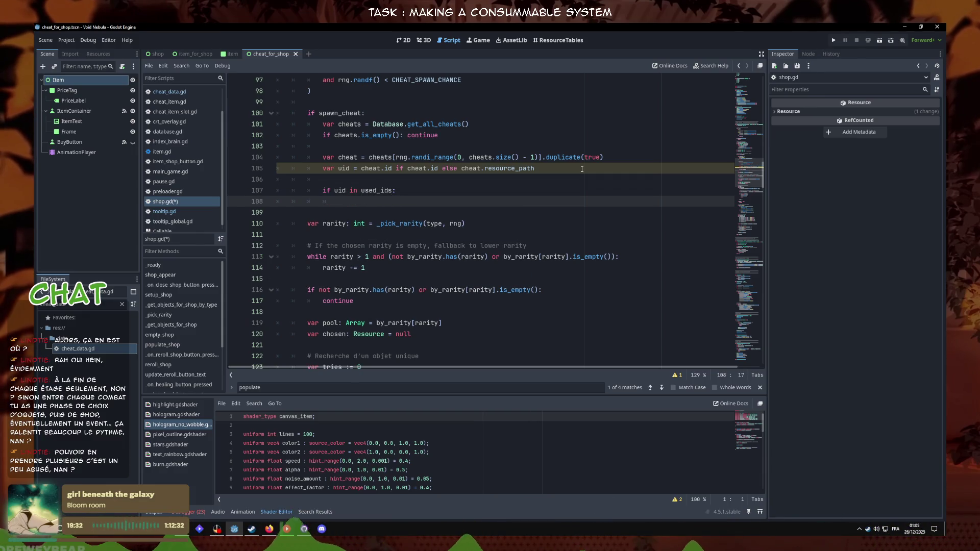
type("conti")
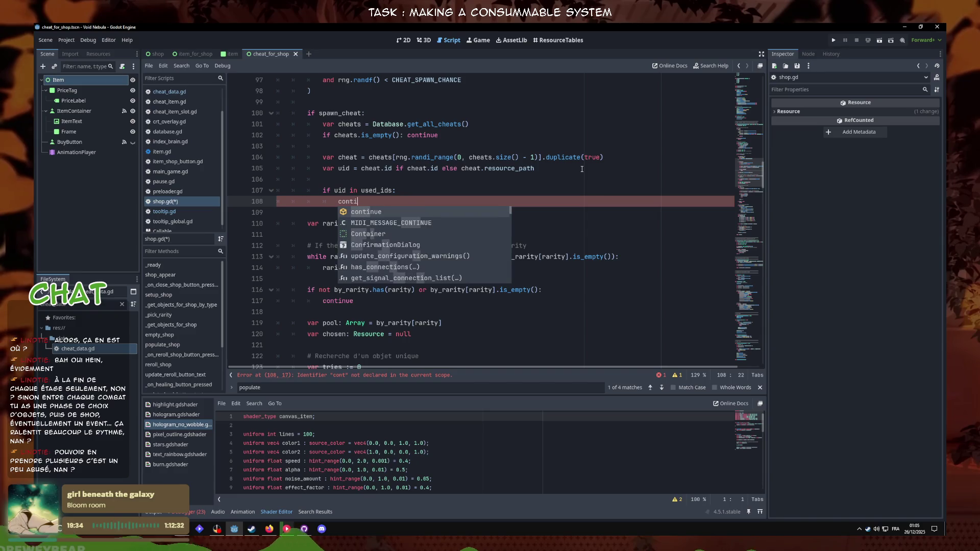
key("Return")
key("Return")
key("Return")
type("used")
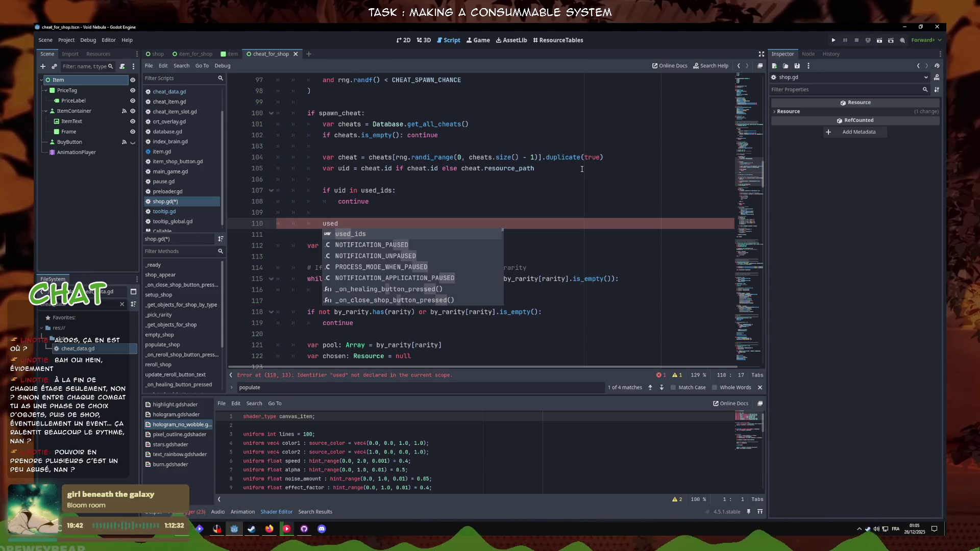
Append uid to used_ids, set cheat.price to CHEAT_PRICE, append the cheat to selected, continue, and save.
key("Return")
type(".append(ui")
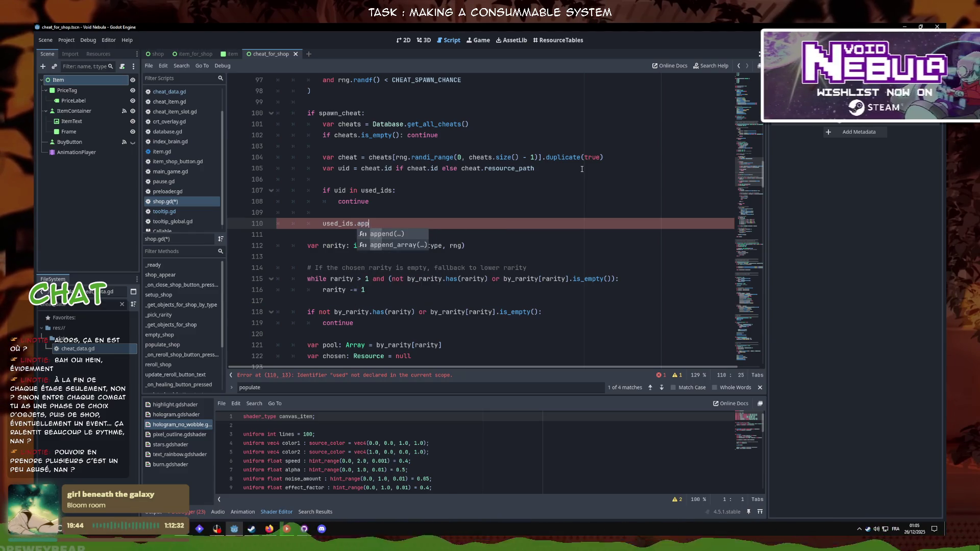
type("d)")
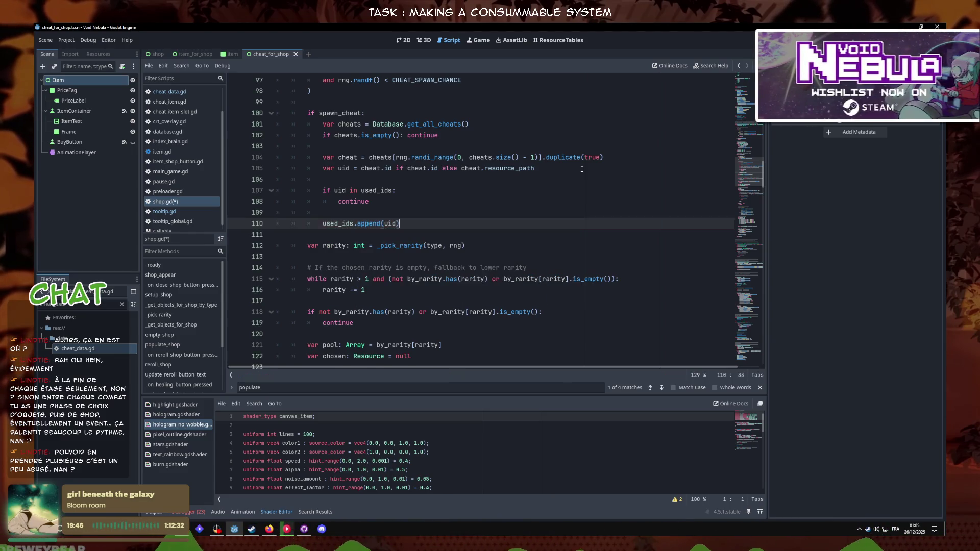
key("Return")
type("cheat")
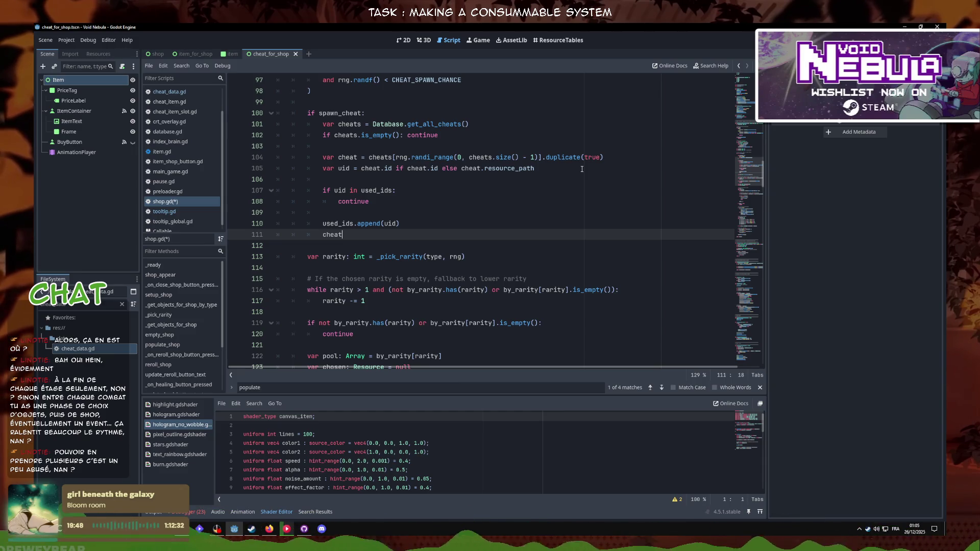
type(".prioce")
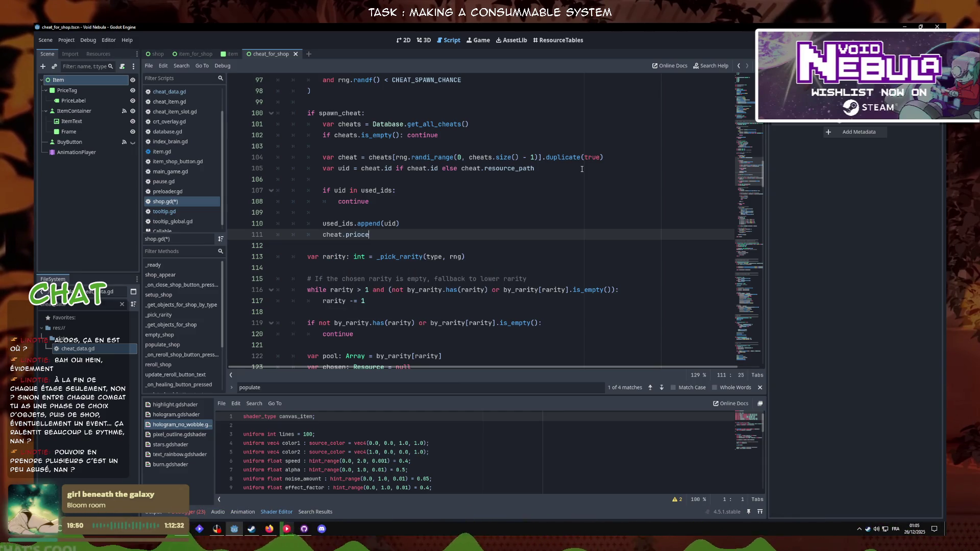
type("CH")
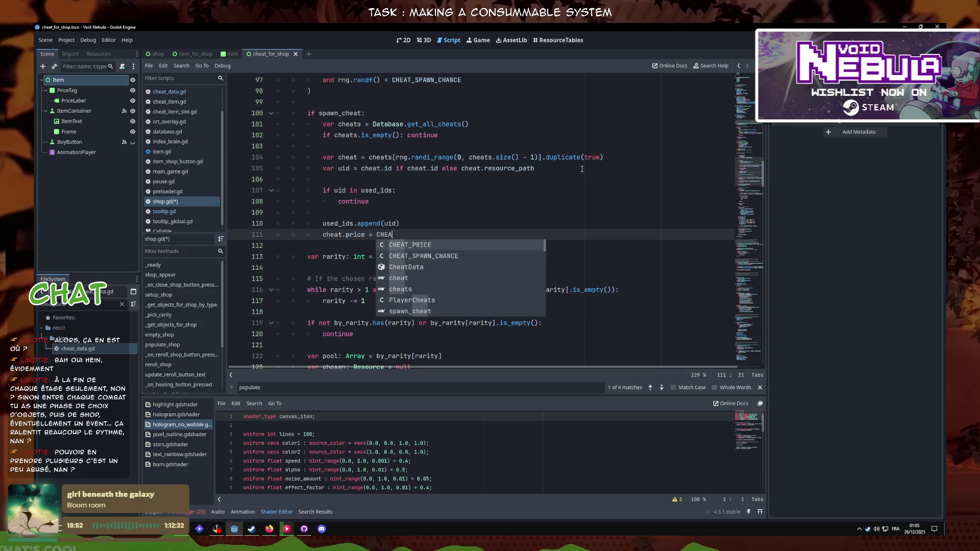
key("Return")
key("Return")
key("ctrl+s")
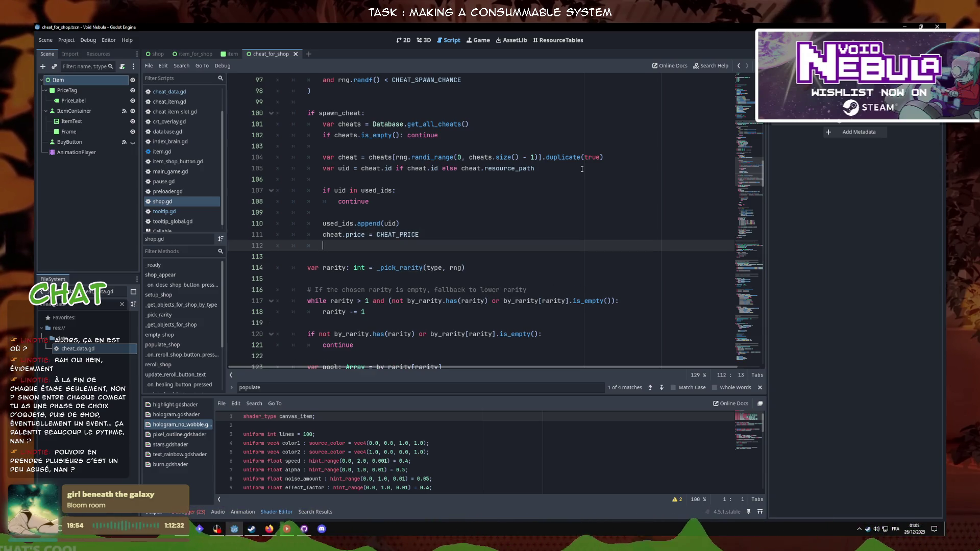
type("selected.append")
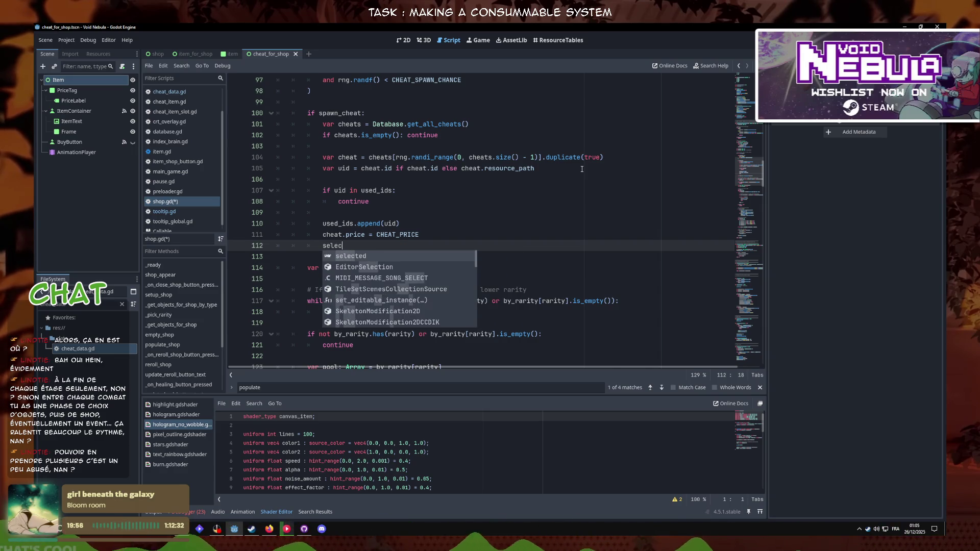
type("(cheat")
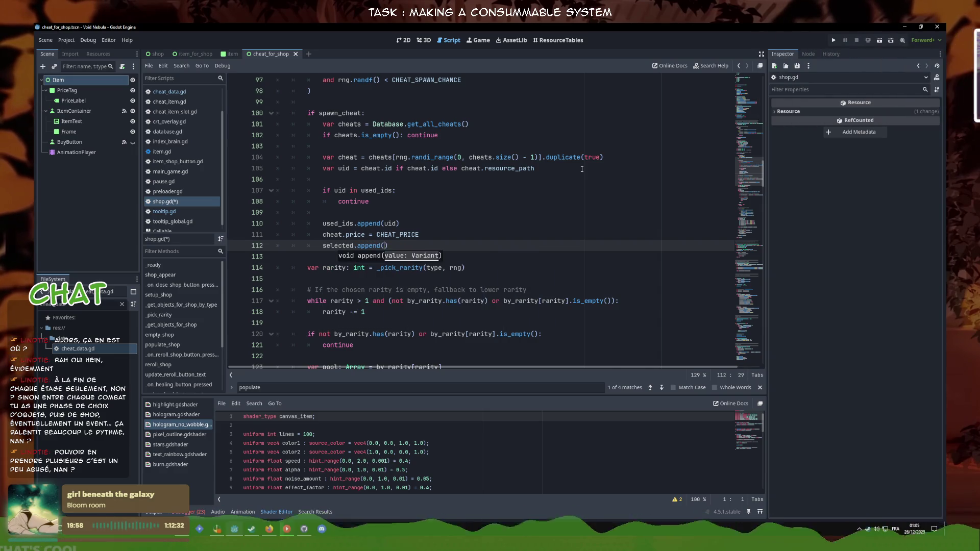
key("Return")
key("Return")
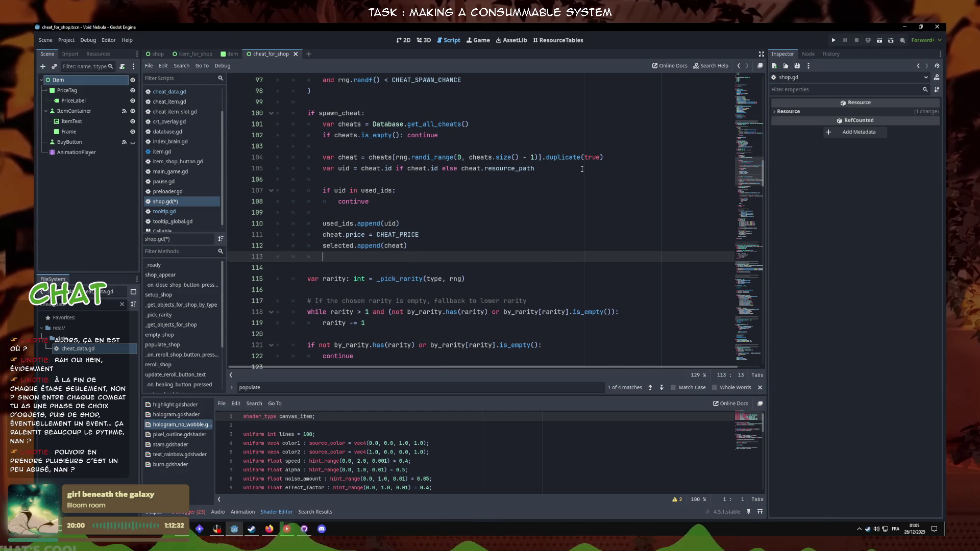
type("ntinue")
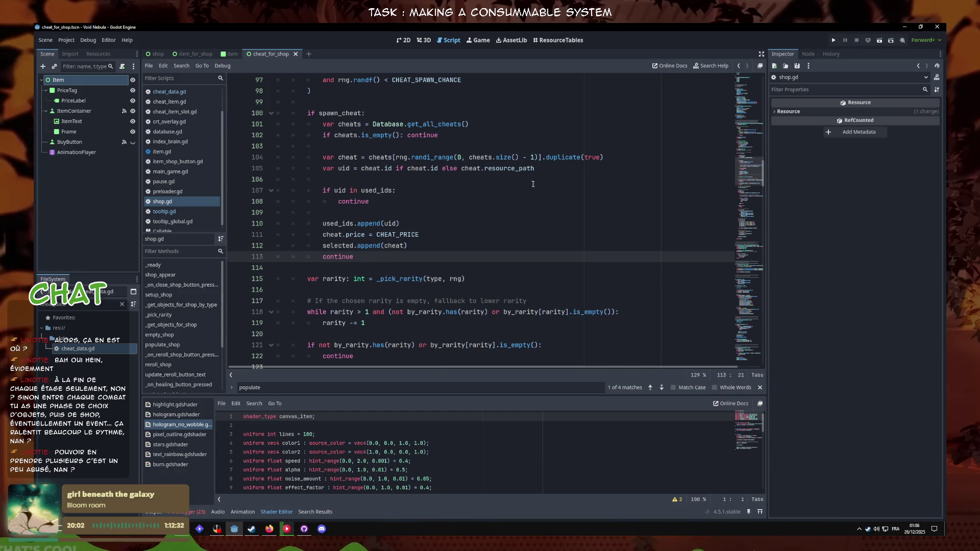
scroll(391, 240, "up", 2)
left_click(378, 268)
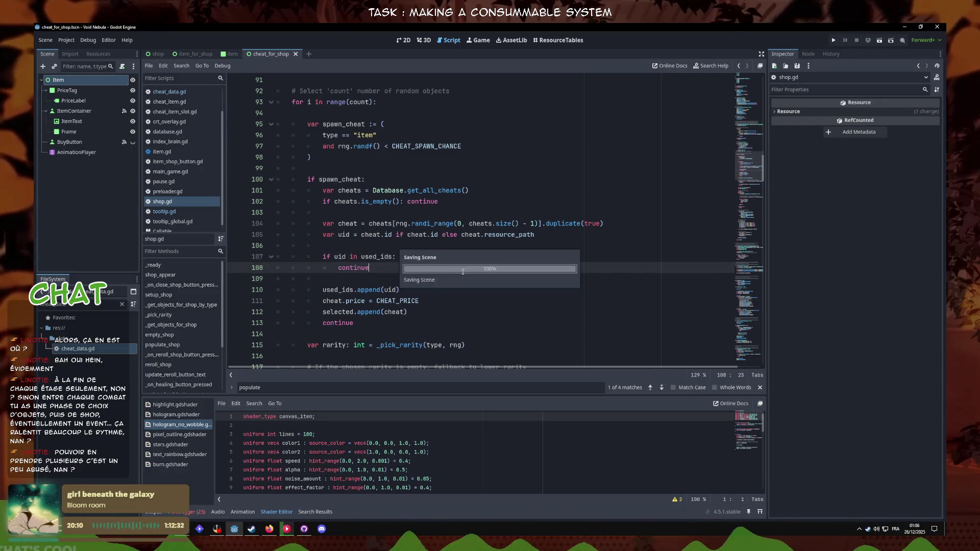
scroll(461, 273, "down", 3)
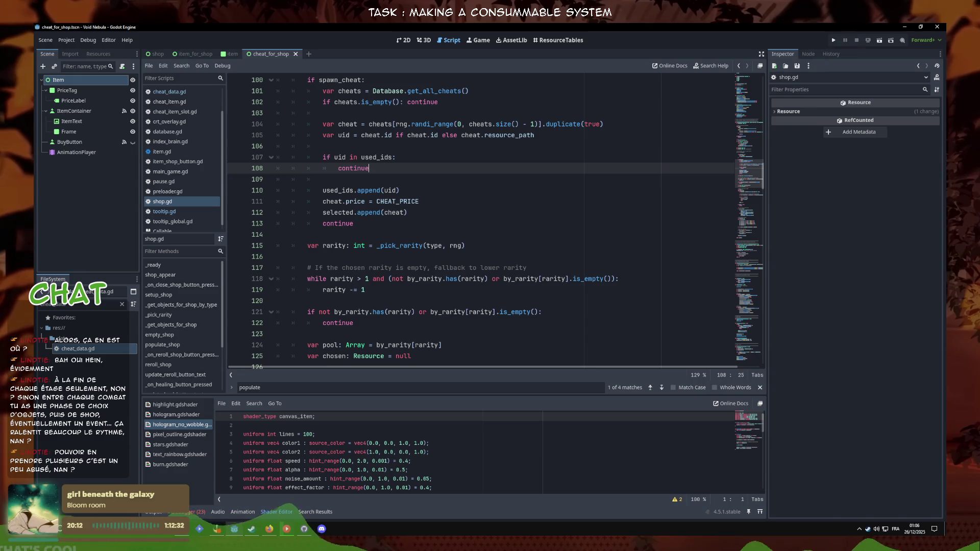
left_click(462, 245)
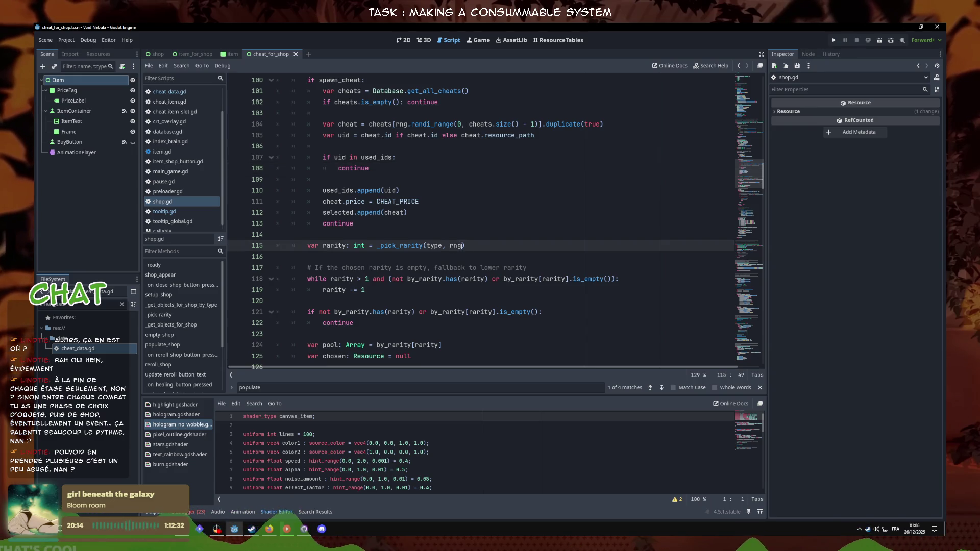
left_click(393, 234)
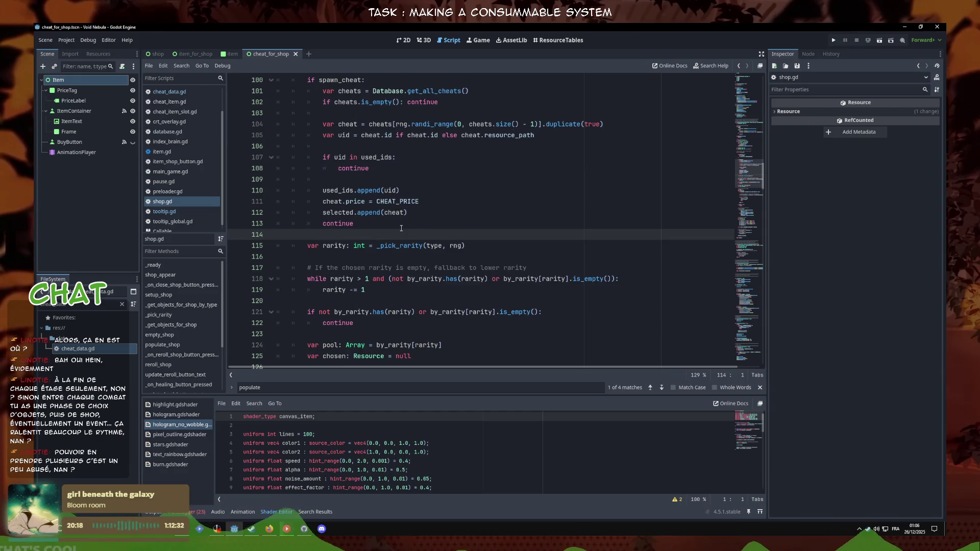
left_click(385, 288)
scroll(385, 287, "down", 2)
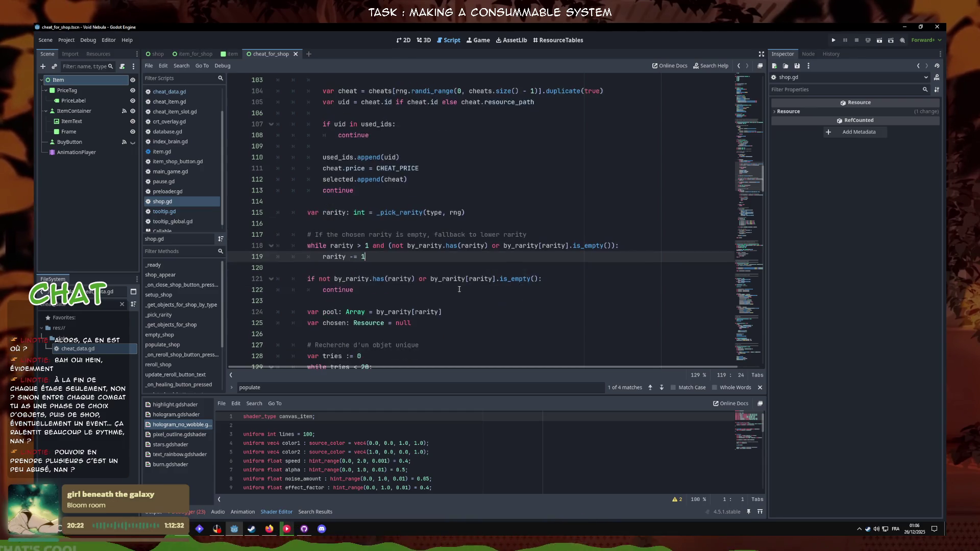
left_click(440, 256)
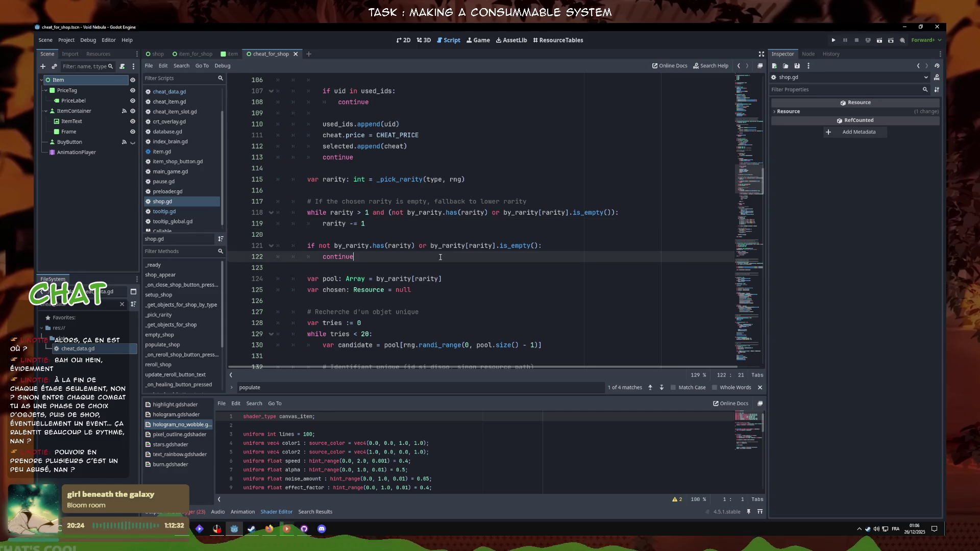
scroll(441, 240, "down", 2)
left_click(442, 222)
scroll(442, 219, "down", 1)
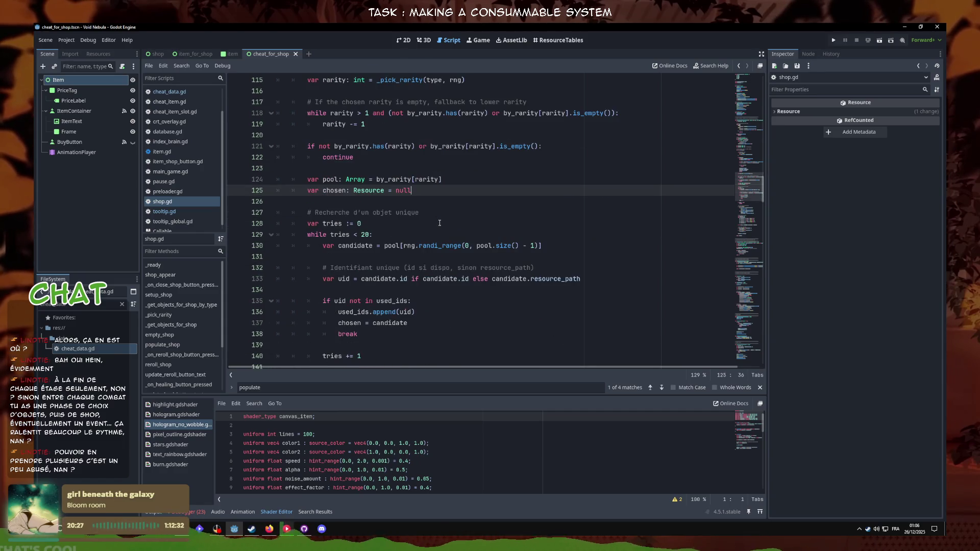
left_click(435, 234)
left_click(435, 246)
scroll(435, 241, "down", 2)
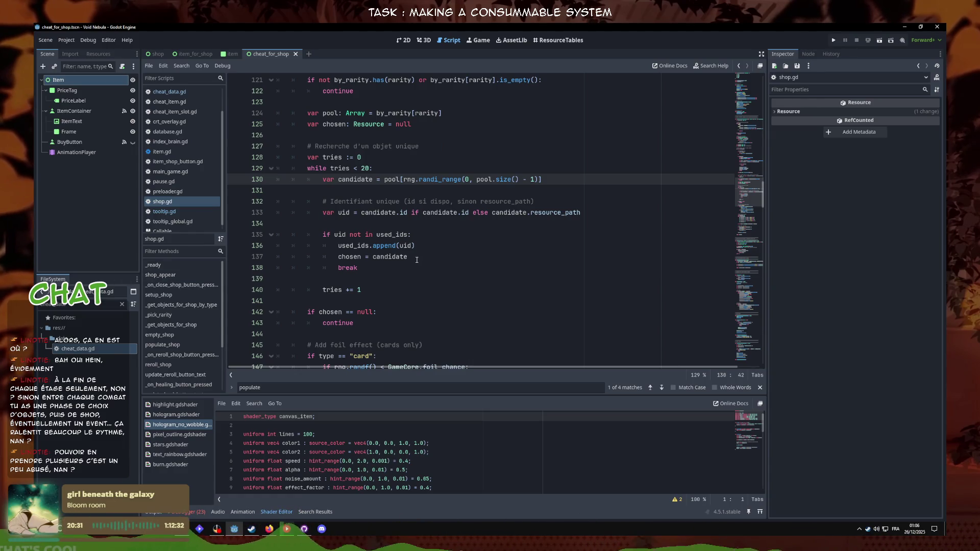
scroll(416, 260, "down", 1)
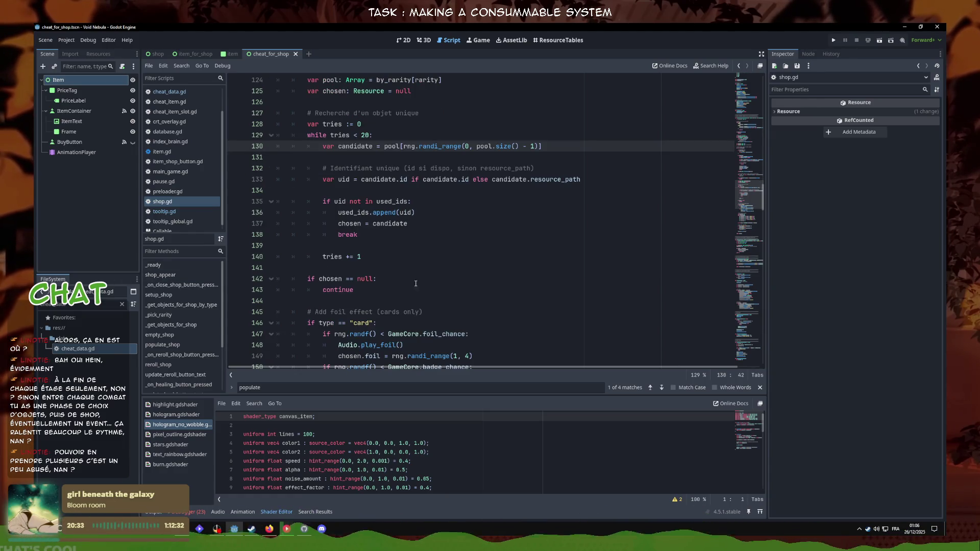
scroll(405, 316, "down", 2)
scroll(406, 316, "down", 2)
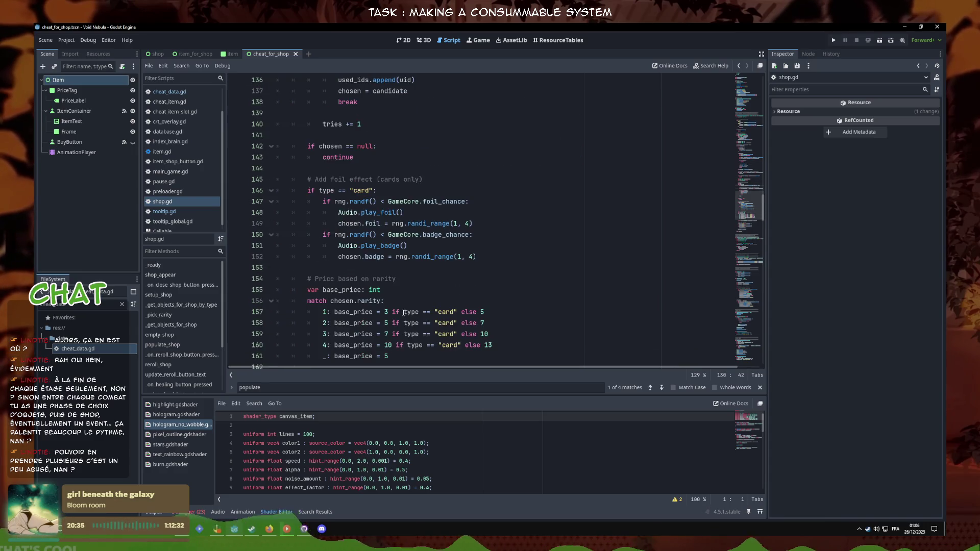
scroll(406, 317, "down", 2)
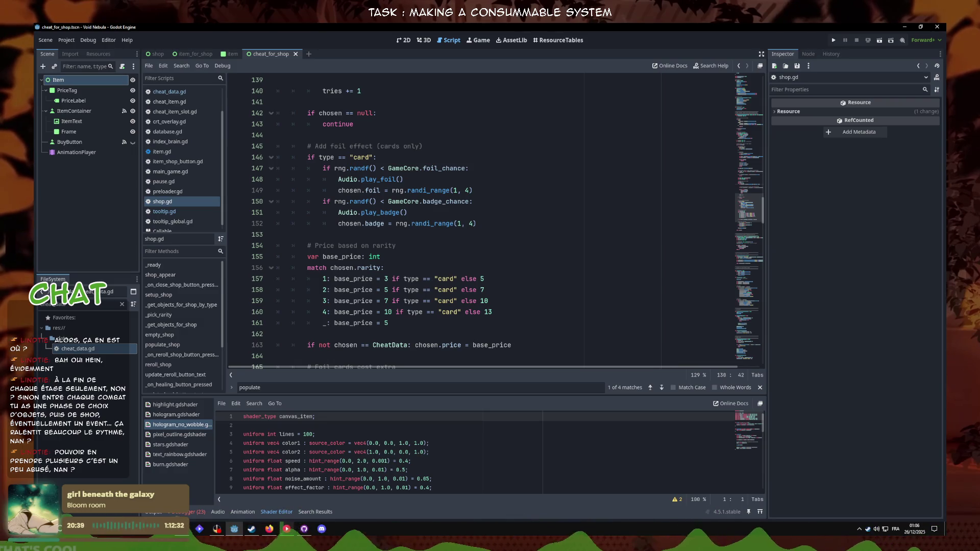
scroll(406, 317, "down", 2)
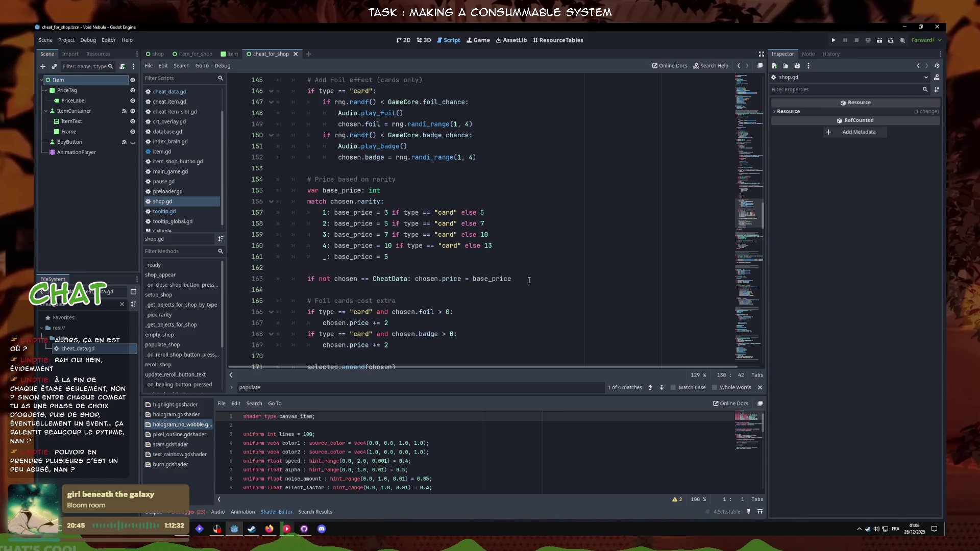
scroll(528, 281, "down", 1)
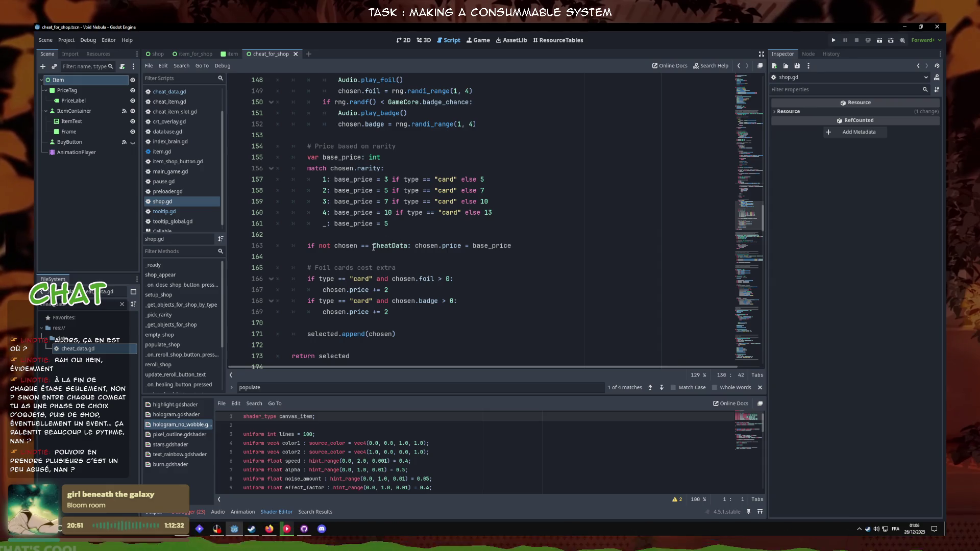
mouse_move(372, 248)
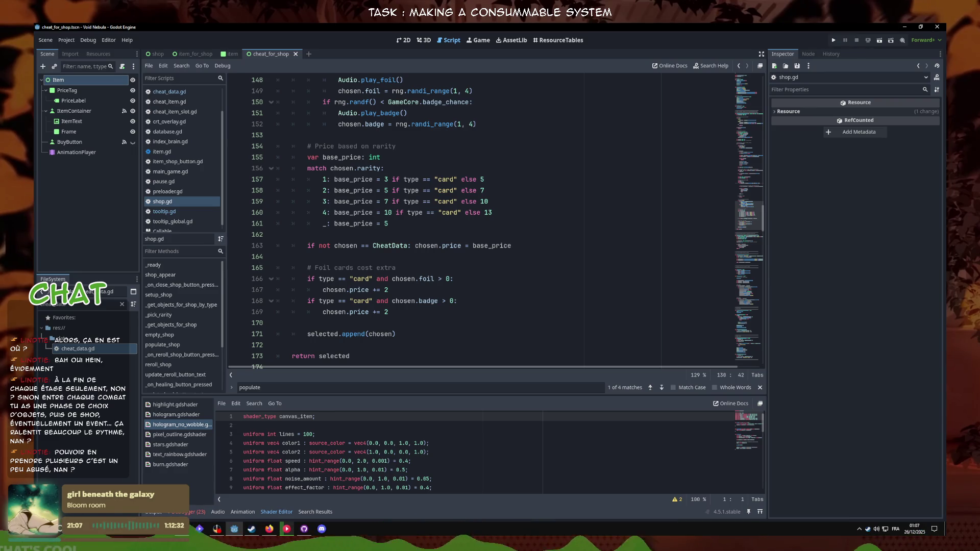
key("alt+Tab")
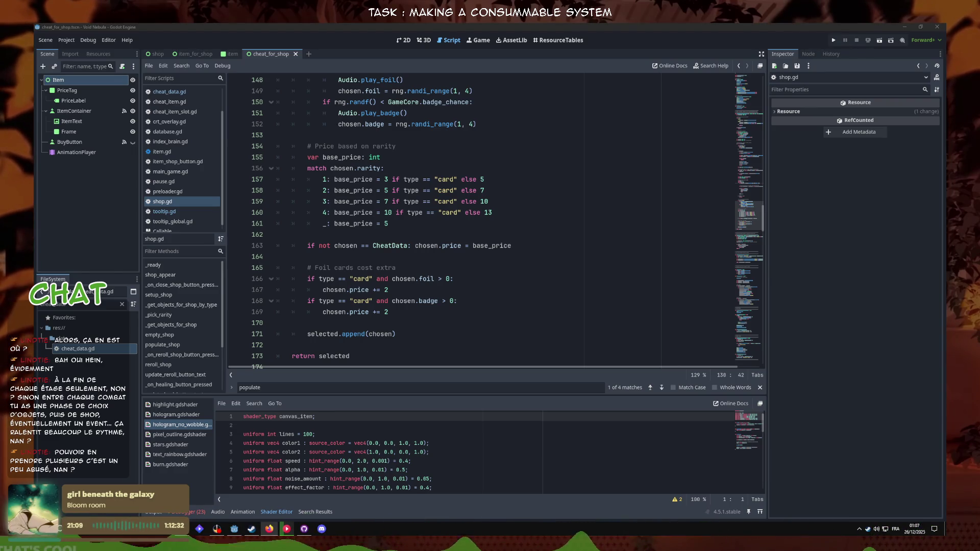